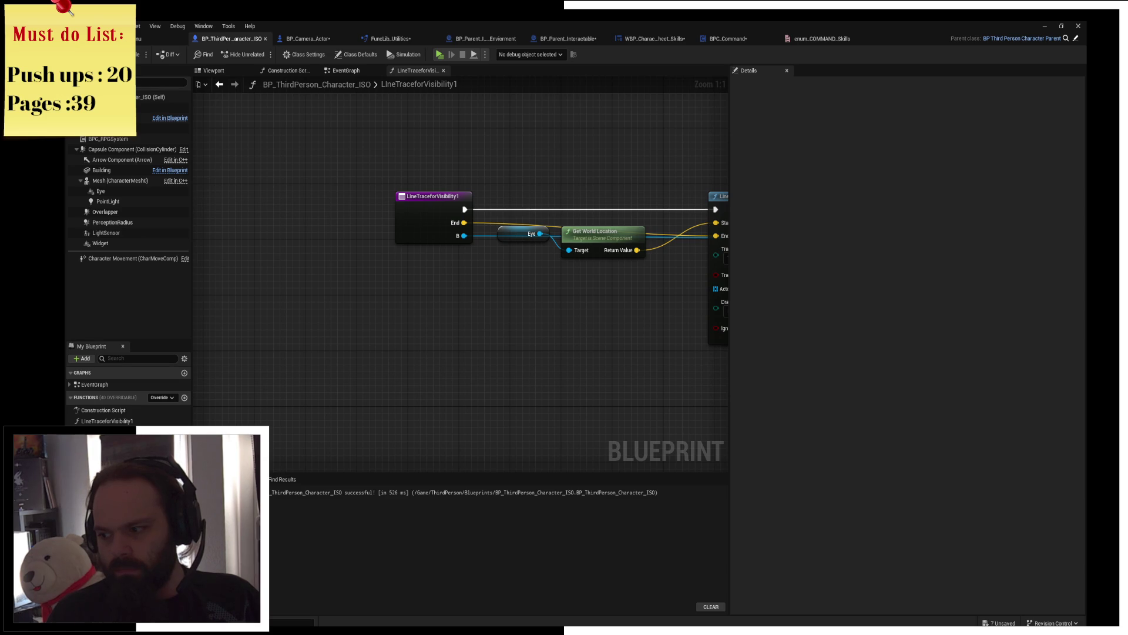
Step: Add a reroute point on the yellow End wire and slide it toward the Line Trace By Channel node
left_click_drag(573, 296, 497, 312)
double_click(390, 237)
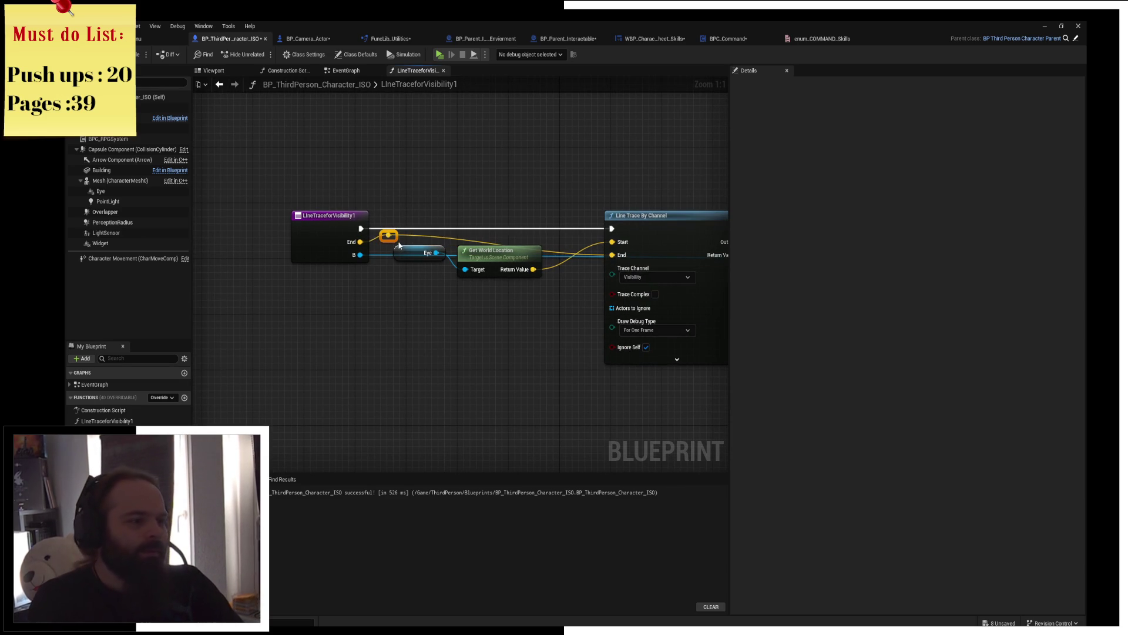
left_click_drag(390, 237, 572, 243)
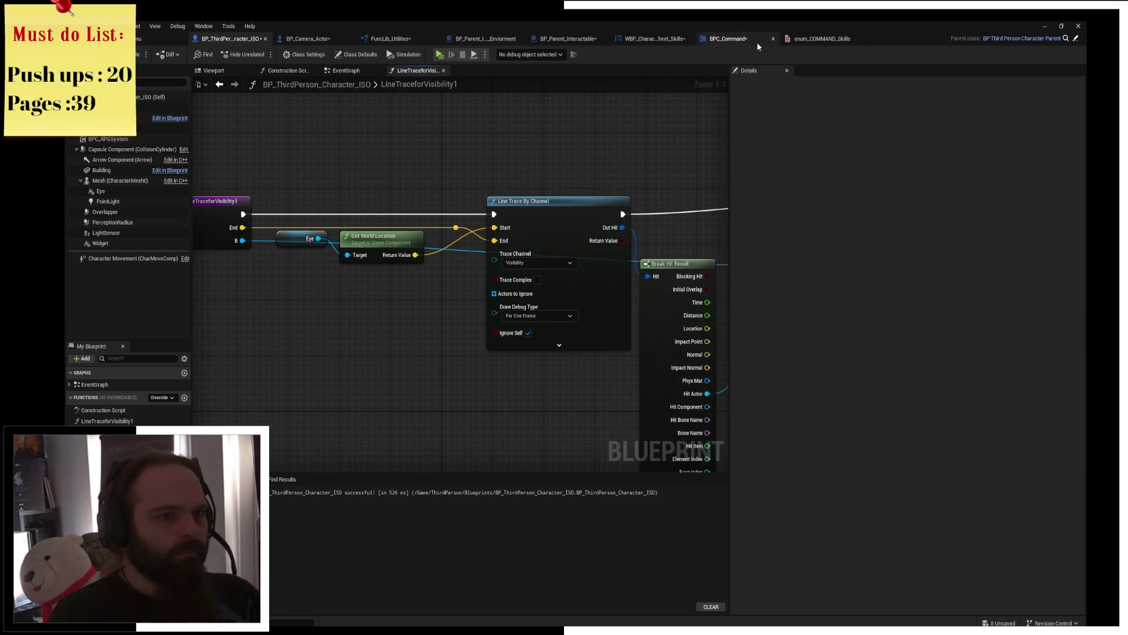
Step: Rename the Hacking skill to Computer Systems in enum_COMMAND_Skills
left_click(823, 37)
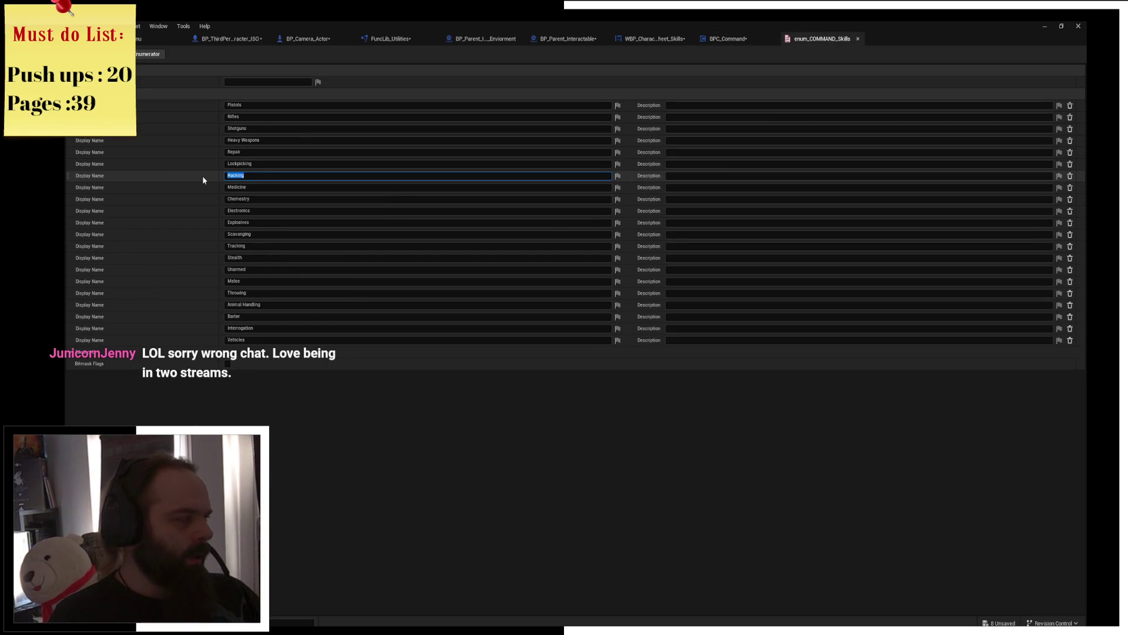
type("Computer System")
key("Return")
left_click(276, 175)
type("s")
key("Return")
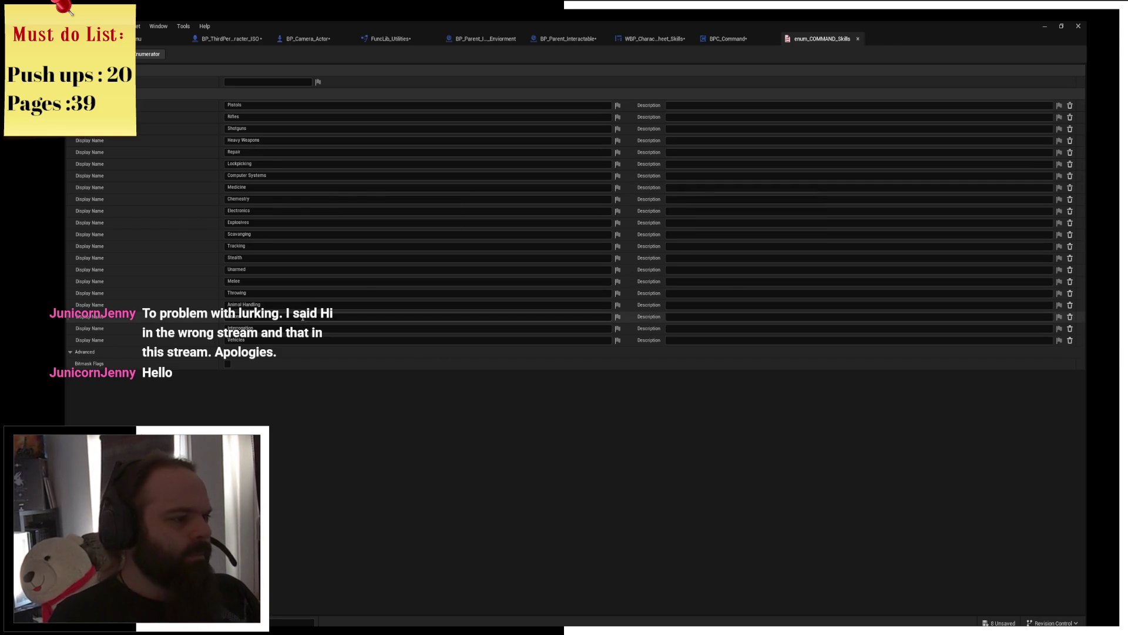
Step: Add a new Survival enumerator, then return to the BP_Parent_Interactable blueprint
left_click(150, 54)
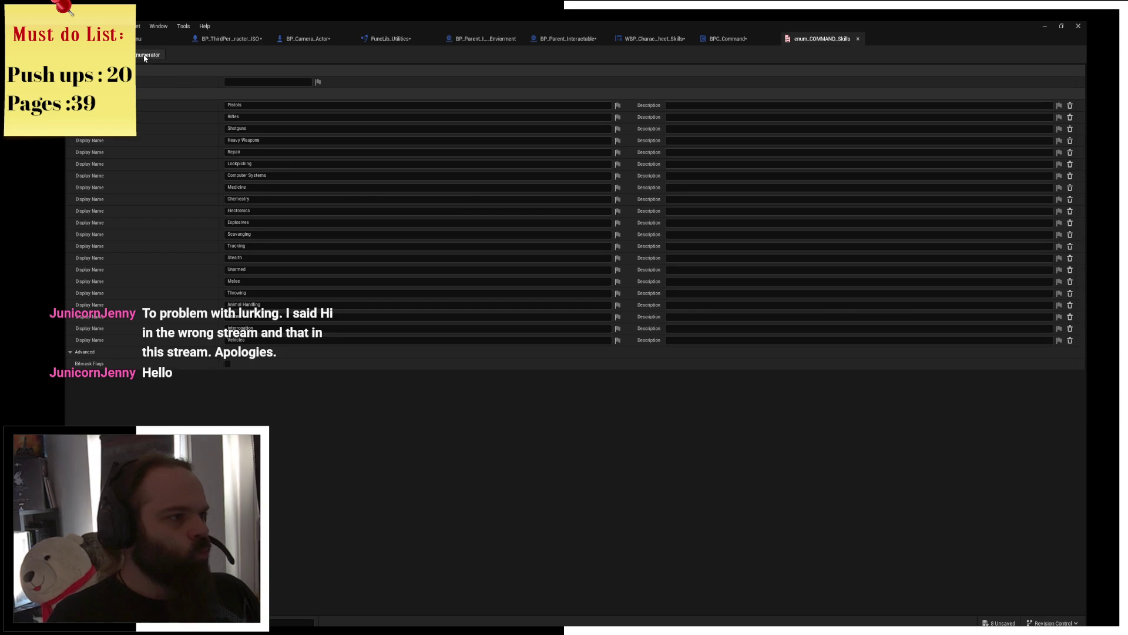
left_click(281, 350)
type("Surviva")
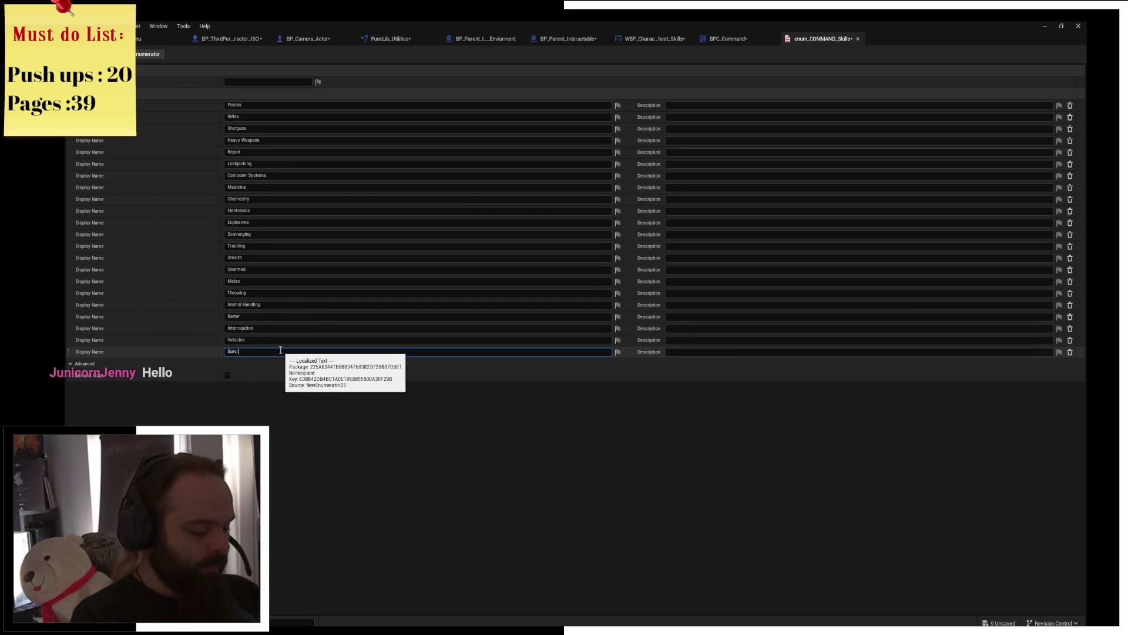
type("l")
key("Return")
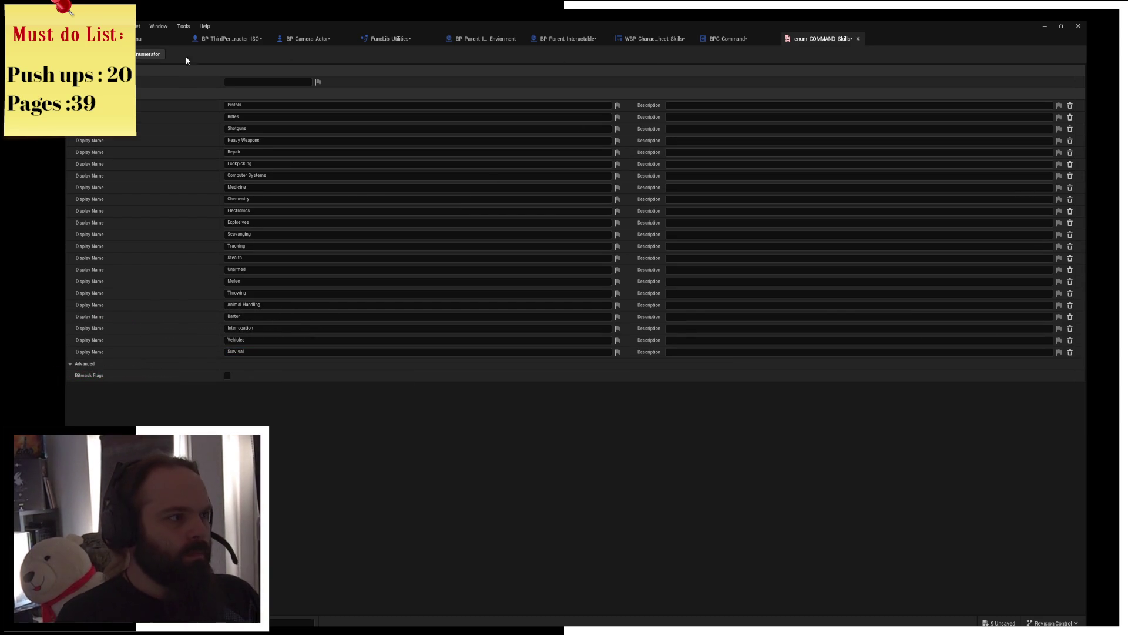
left_click(569, 38)
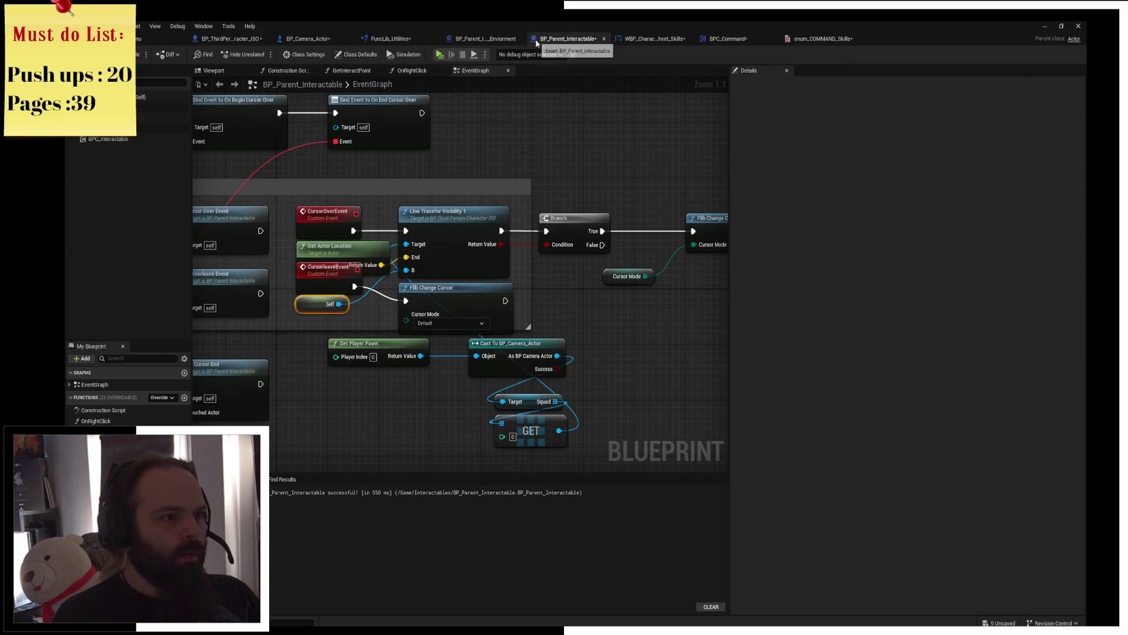
Step: Duplicate the Scavenging skill row in the character sheet widget and set the copy's skill to Survival
left_click(605, 39)
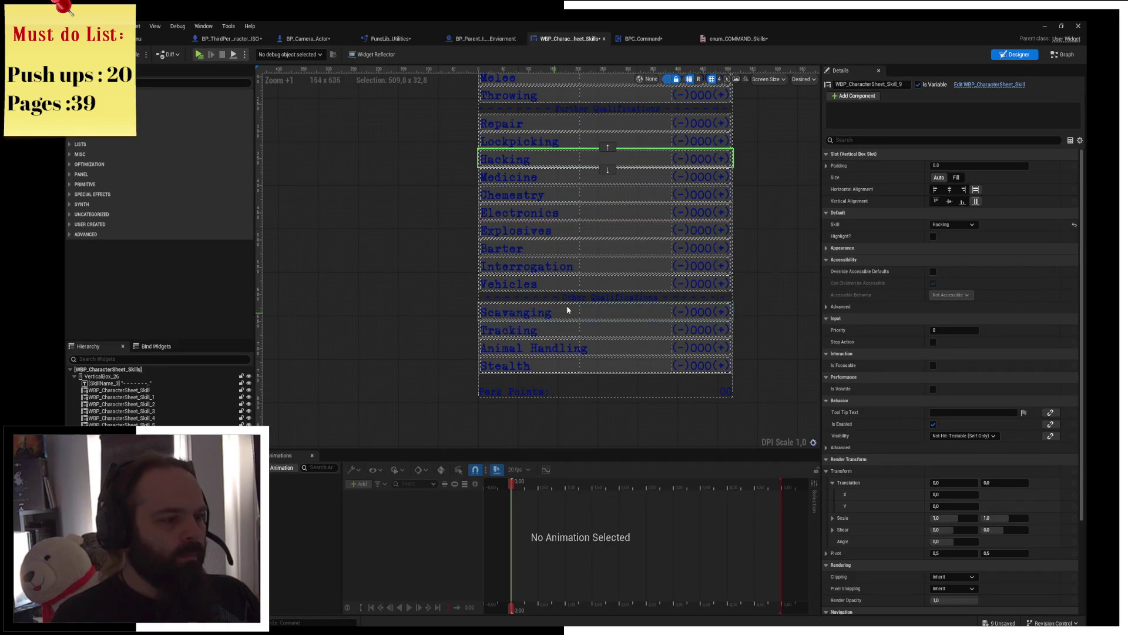
left_click(533, 271)
key("ctrl+d")
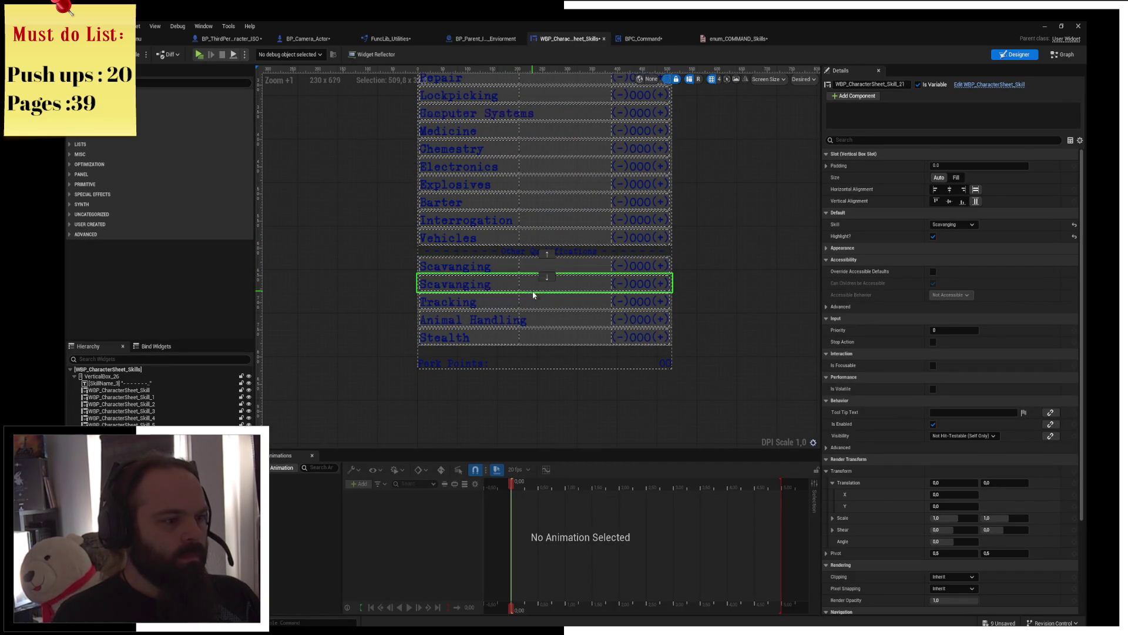
left_click(953, 224)
left_click(945, 415)
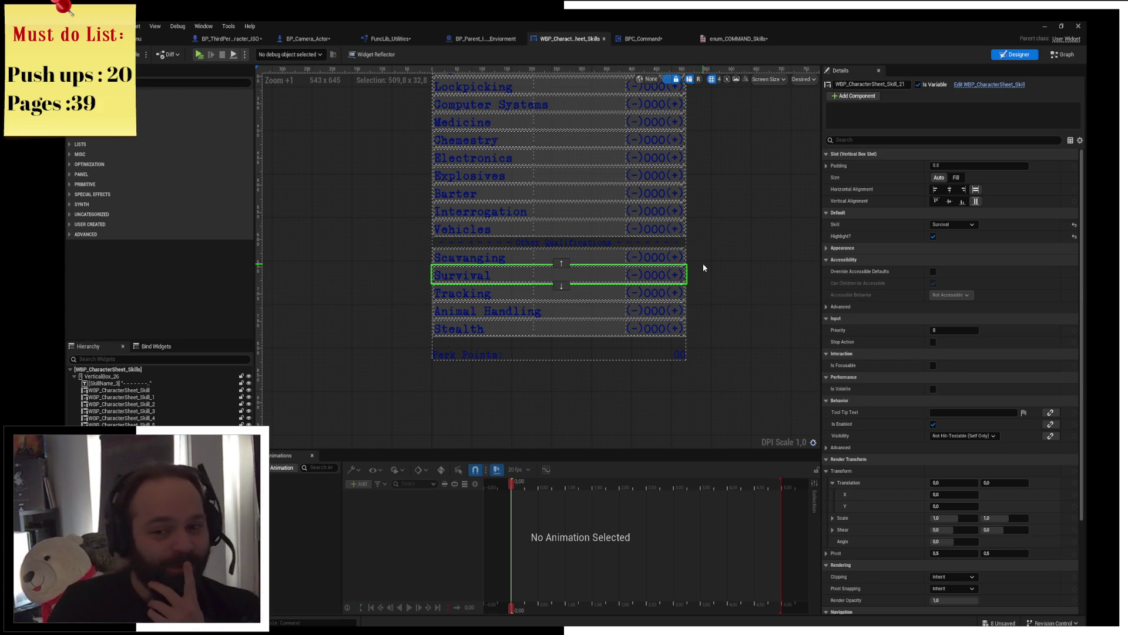
Step: Nudge the widget layout view and switch over to the Chrome browser
left_click_drag(741, 202, 769, 272)
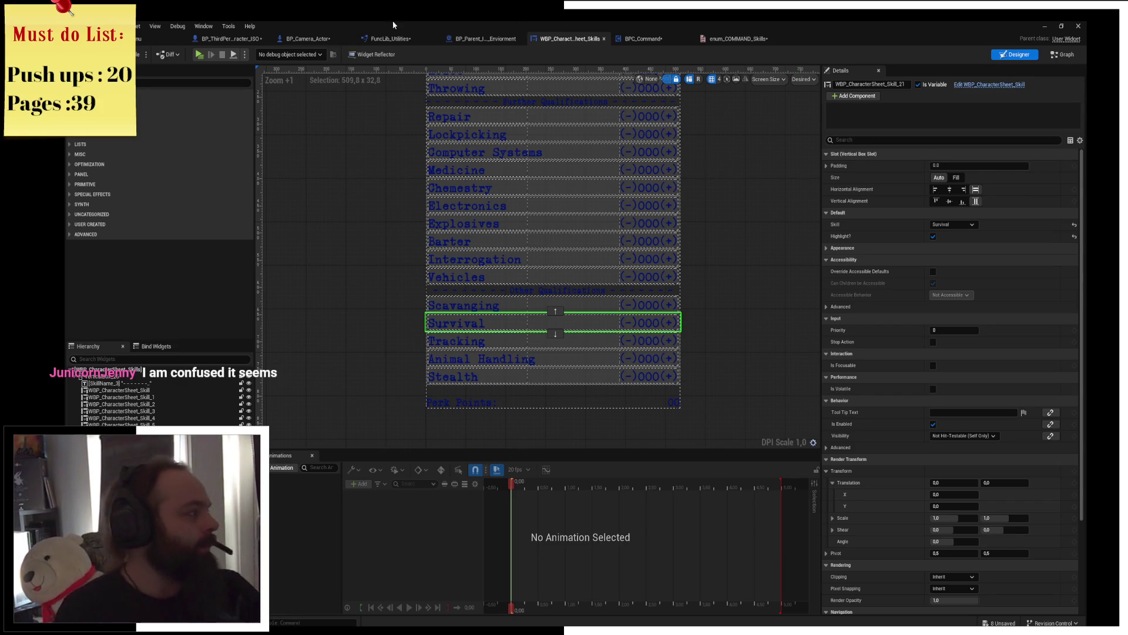
key("alt+Tab")
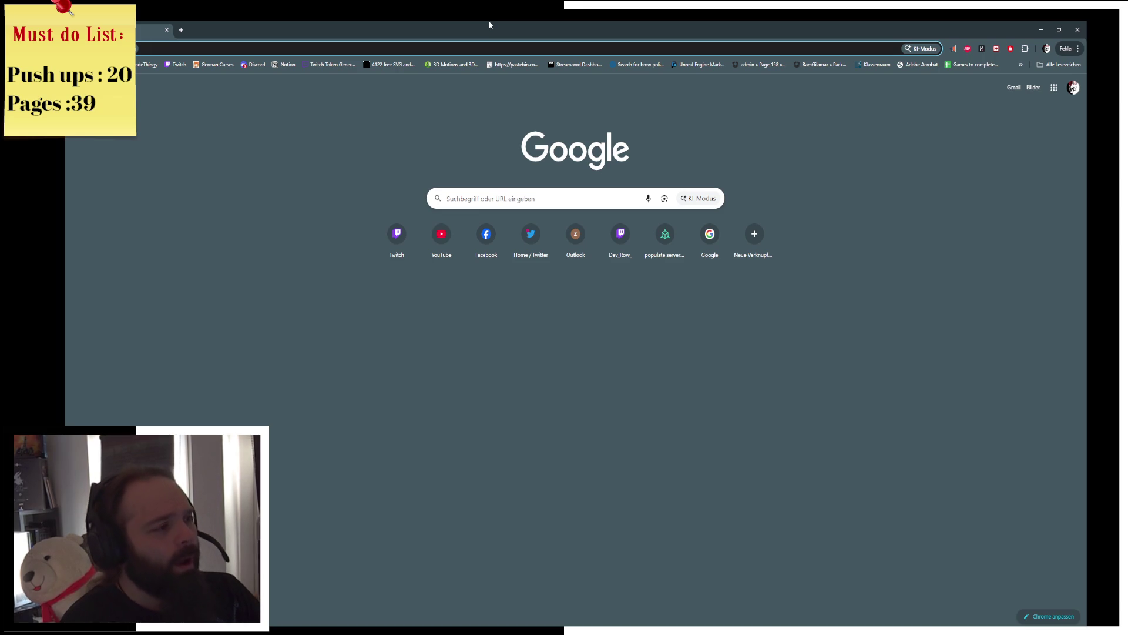
type("fallout 2")
Step: Search Google for 'fallout 2 skills' and open the Fallout Wiki skills article
key("Return")
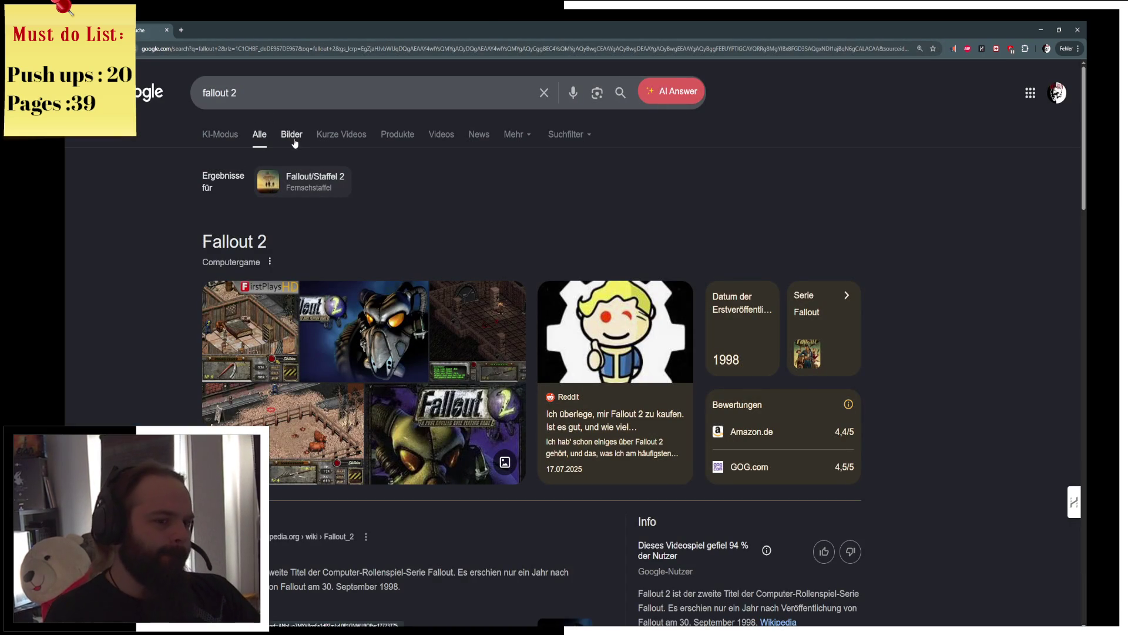
scroll(300, 141, "down", 1)
left_click(315, 83)
type("skill")
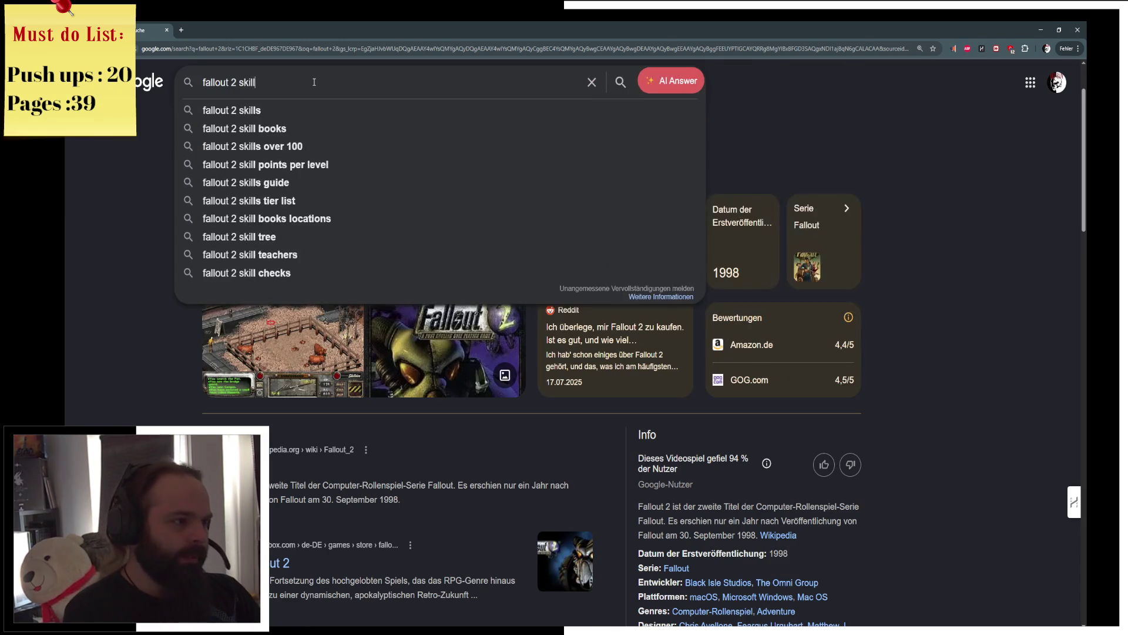
type("s")
key("Return")
left_click(274, 235)
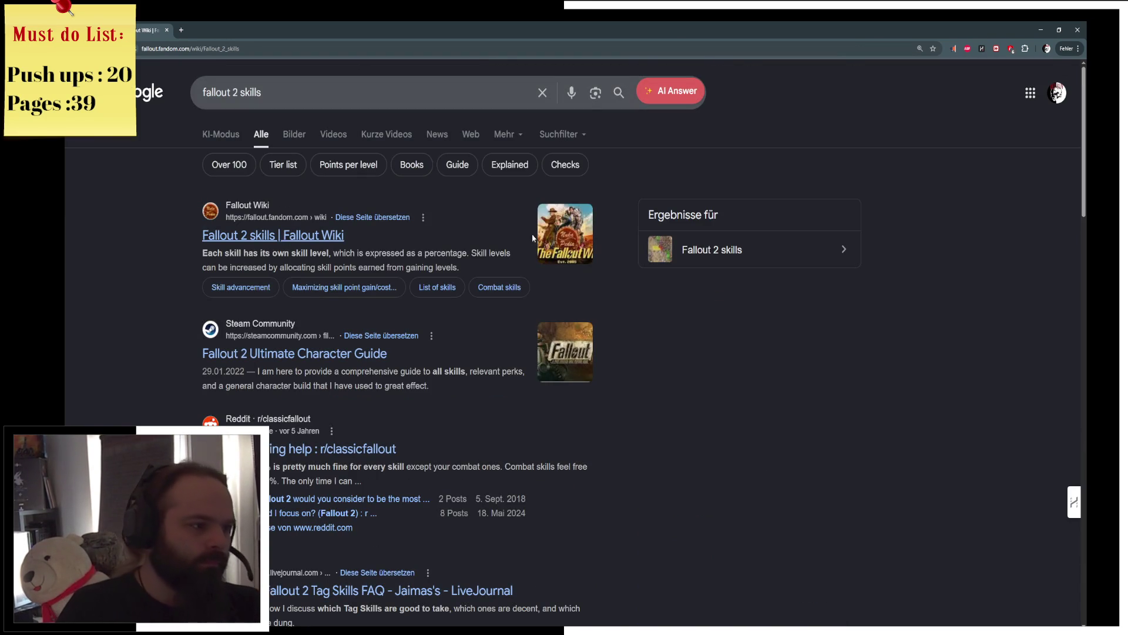
scroll(526, 321, "down", 1)
scroll(522, 392, "down", 2)
scroll(527, 382, "down", 2)
scroll(528, 377, "down", 1)
scroll(528, 373, "down", 1)
scroll(530, 369, "down", 1)
scroll(530, 369, "down", 1)
left_click_drag(426, 191, 321, 115)
Step: Read the article, expand the Skilldex.LST table, and open a fresh browser tab
left_click(529, 232)
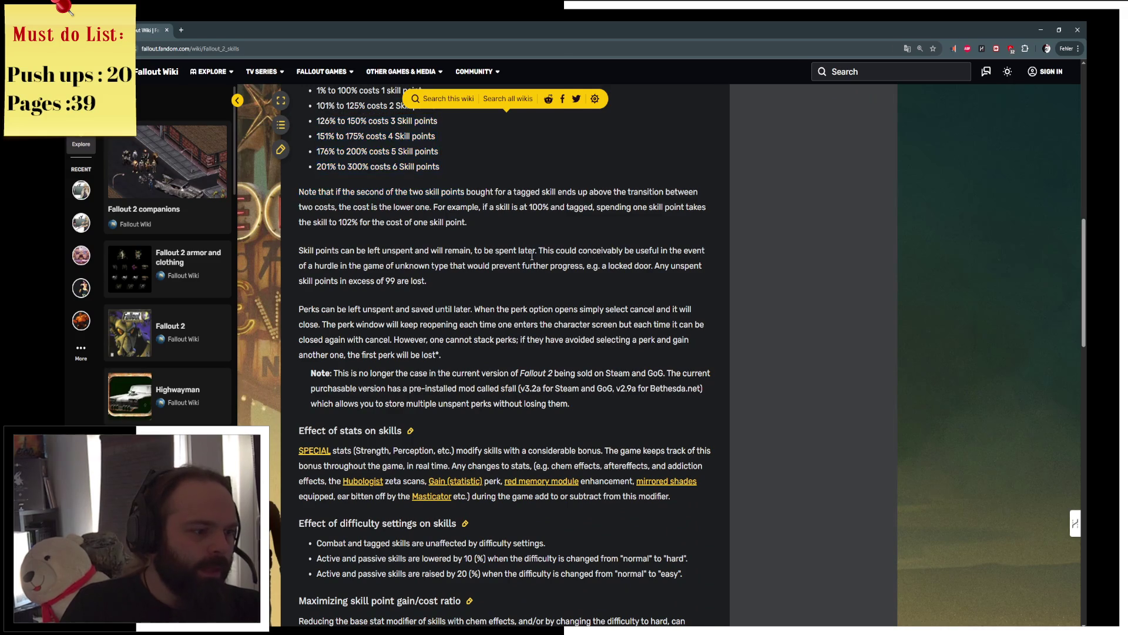
scroll(529, 265, "down", 1)
scroll(528, 318, "down", 2)
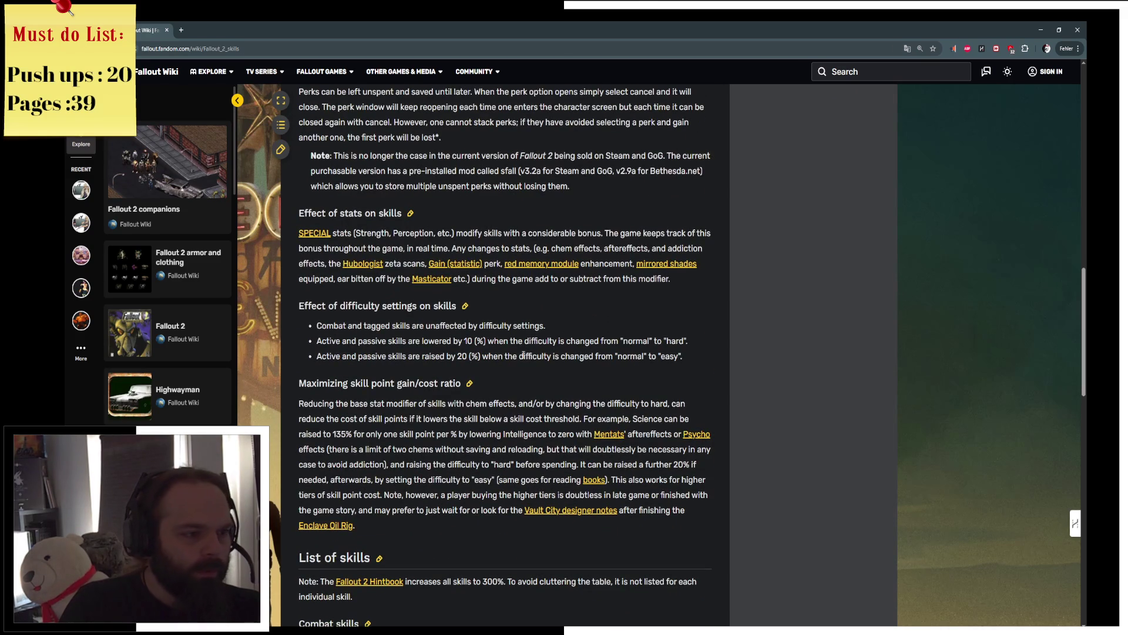
scroll(521, 355, "down", 1)
scroll(529, 353, "down", 3)
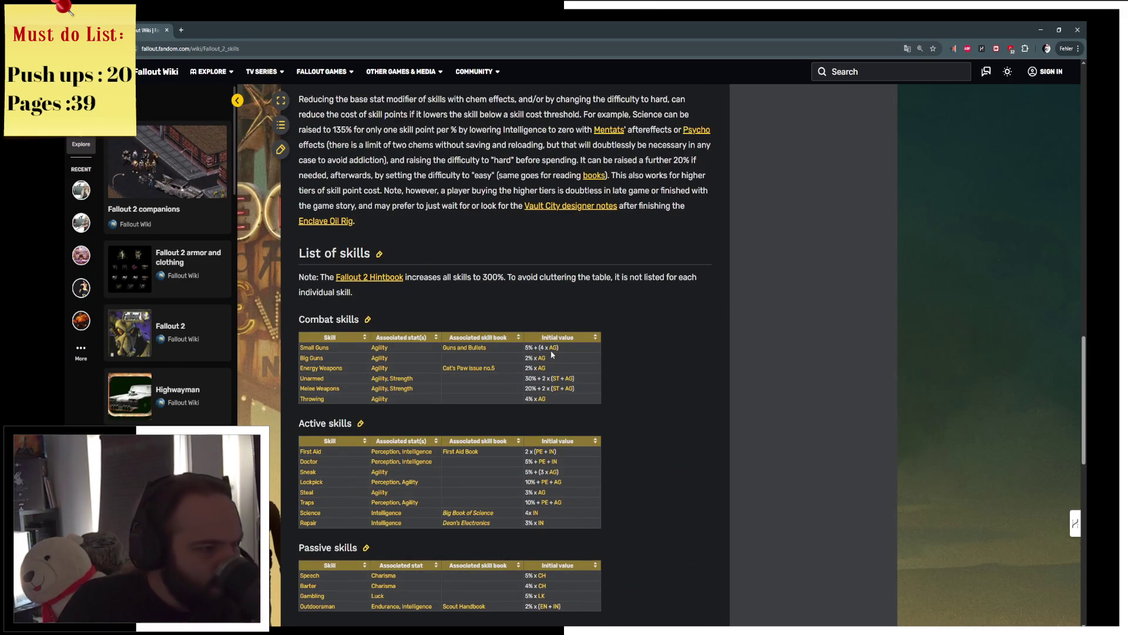
scroll(676, 340, "down", 1)
scroll(675, 341, "down", 1)
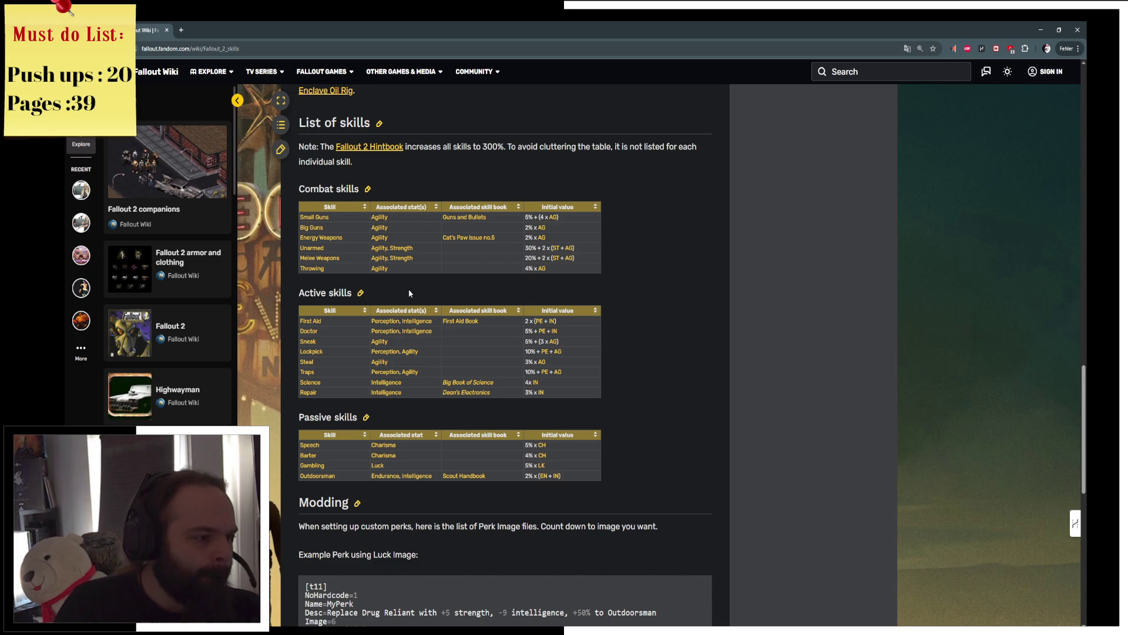
scroll(339, 404, "down", 1)
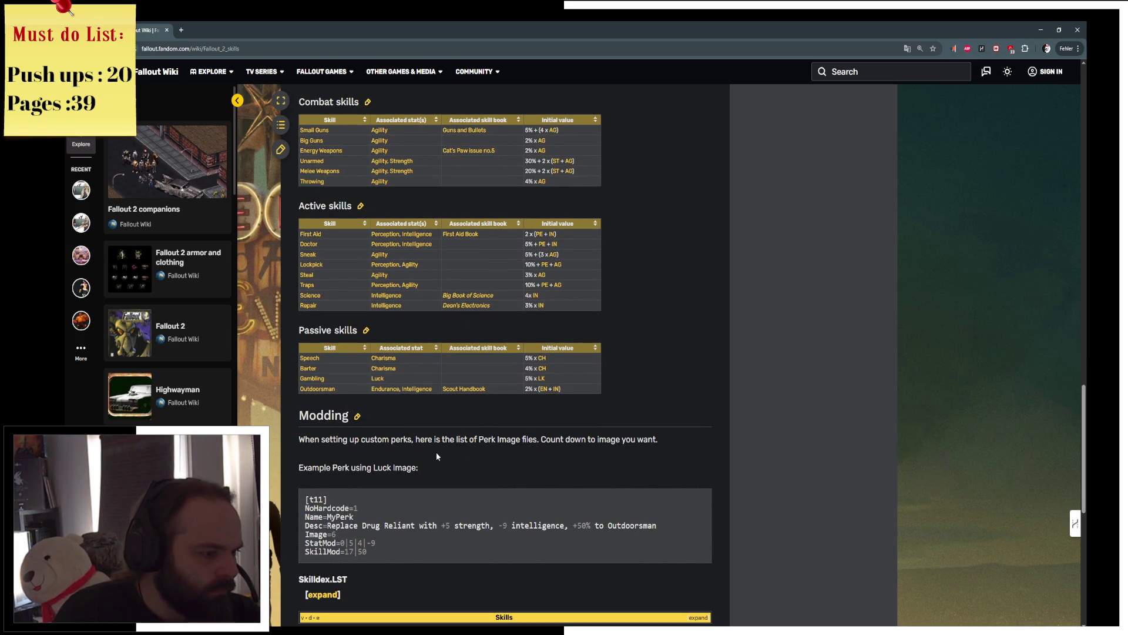
scroll(475, 444, "down", 1)
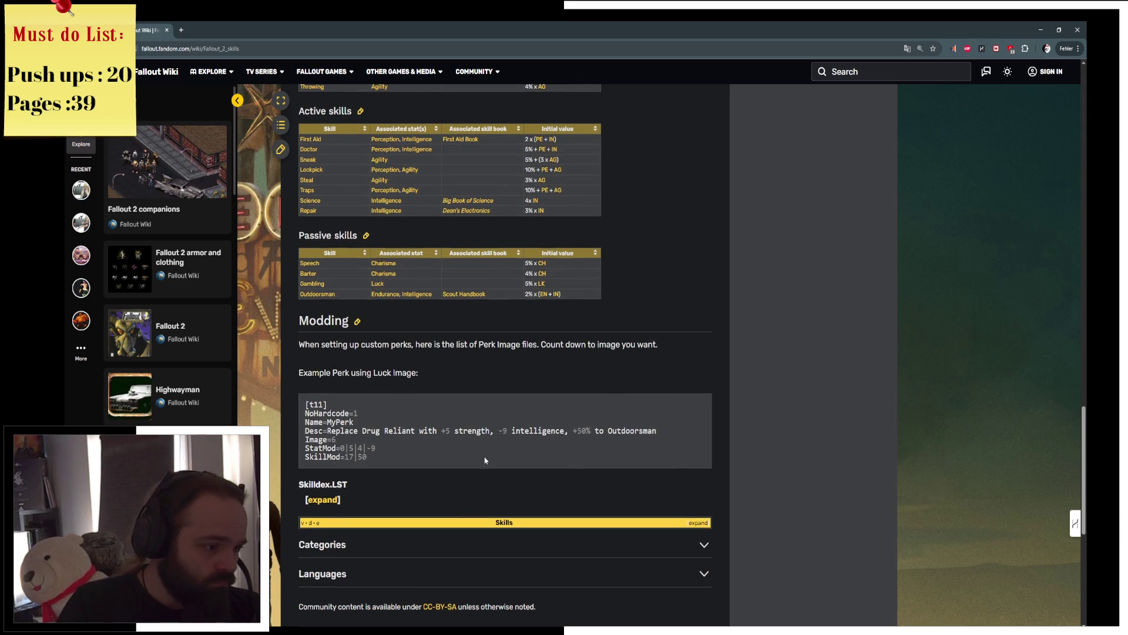
scroll(476, 455, "down", 1)
left_click(325, 420)
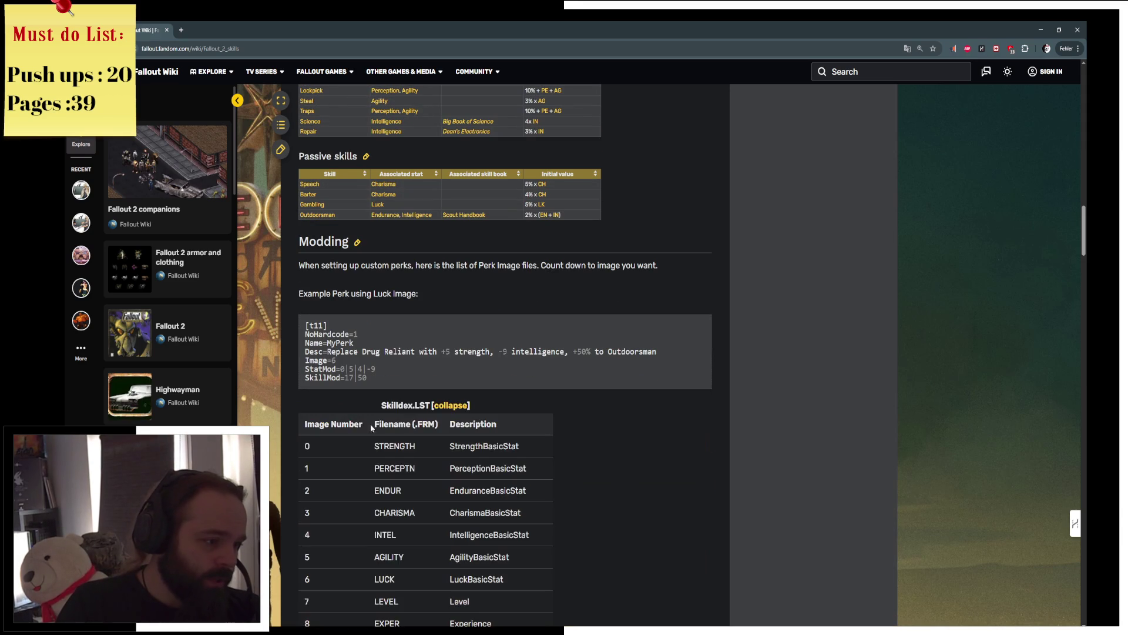
scroll(587, 472, "down", 4)
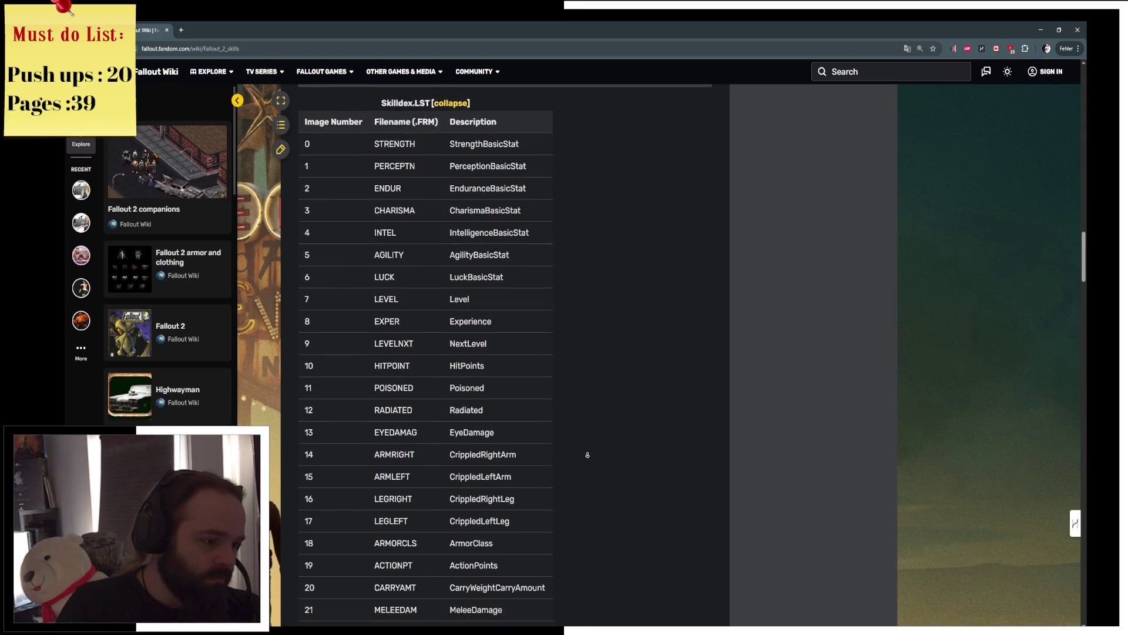
scroll(587, 473, "down", 1)
scroll(588, 470, "down", 1)
scroll(589, 466, "down", 1)
scroll(592, 459, "down", 1)
scroll(592, 459, "down", 1)
scroll(590, 474, "down", 2)
scroll(613, 494, "up", 7)
scroll(602, 353, "up", 2)
scroll(623, 406, "up", 4)
scroll(638, 402, "up", 3)
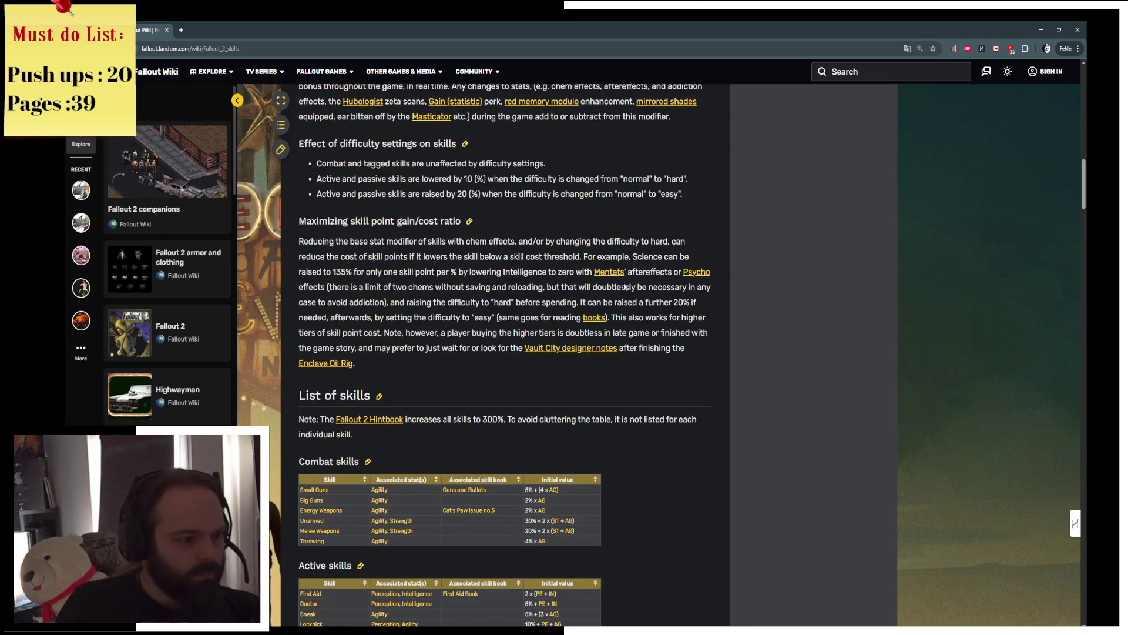
scroll(631, 379, "down", 1)
key("ctrl+t")
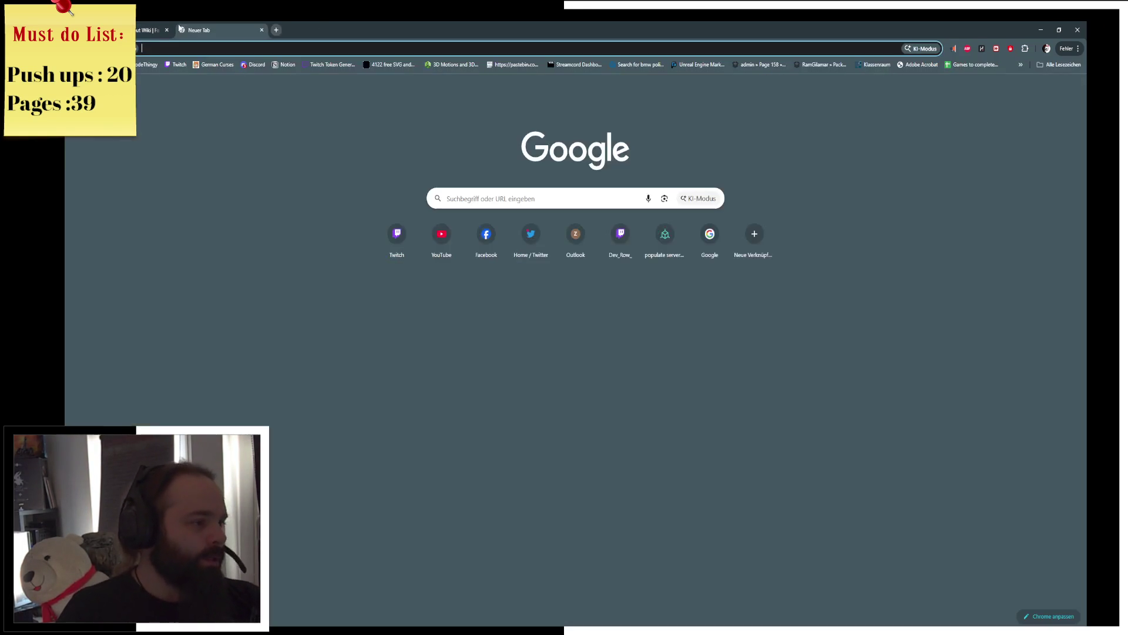
type("wasteland")
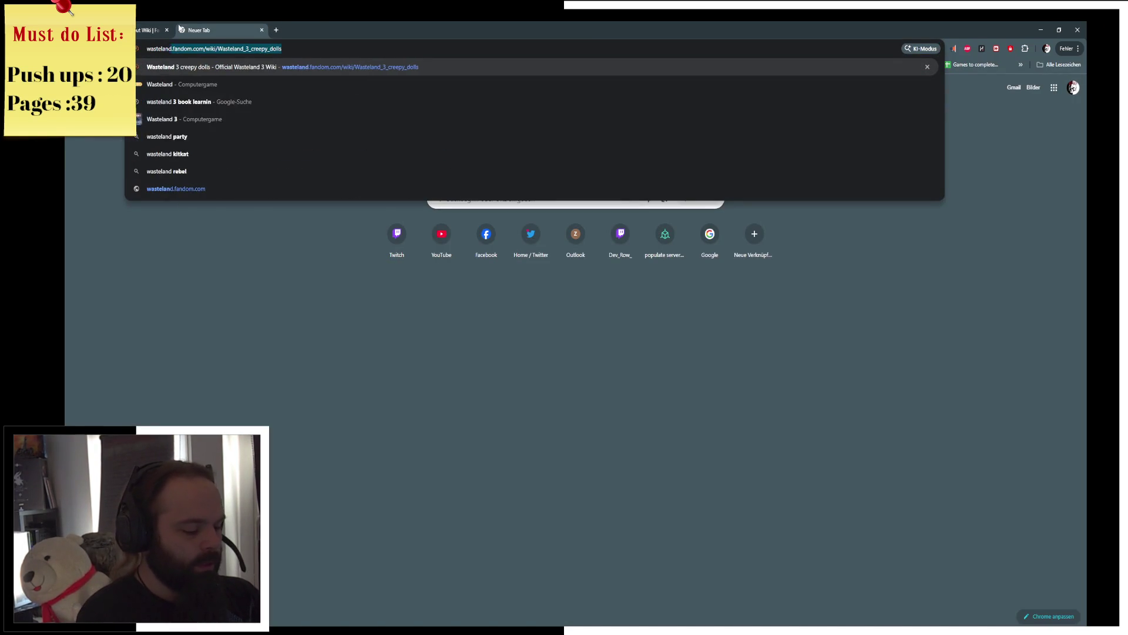
type(" 2 skil")
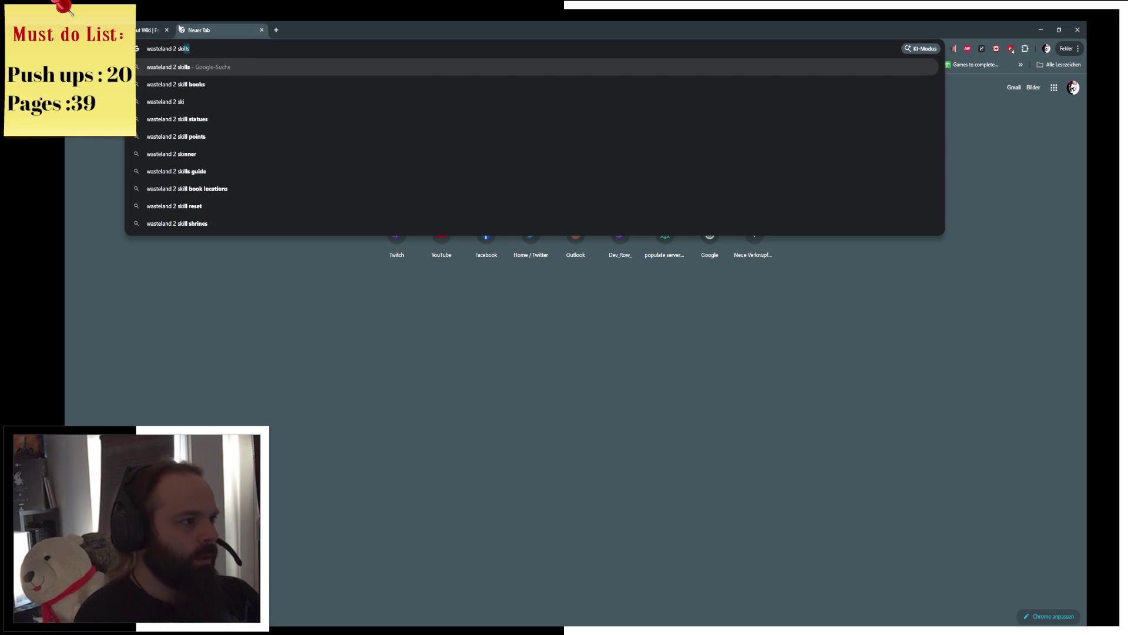
type("ls")
Step: Search for 'wasteland 2 skills', read the wiki page, and return to the Unreal skills widget
key("Return")
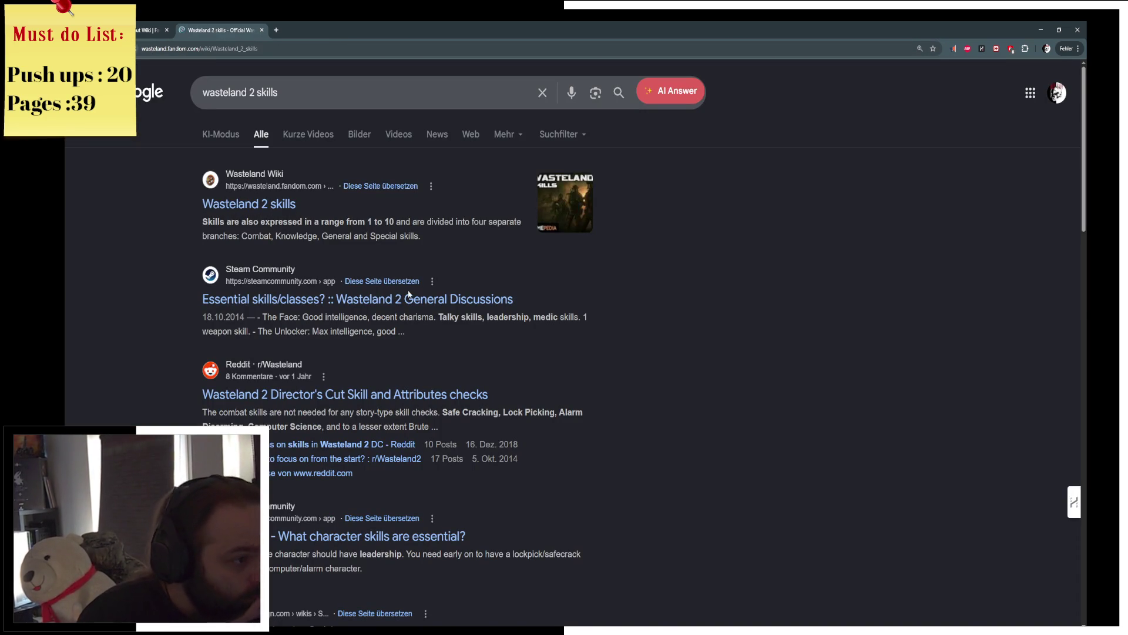
scroll(573, 334, "down", 1)
scroll(506, 351, "down", 2)
scroll(505, 350, "down", 1)
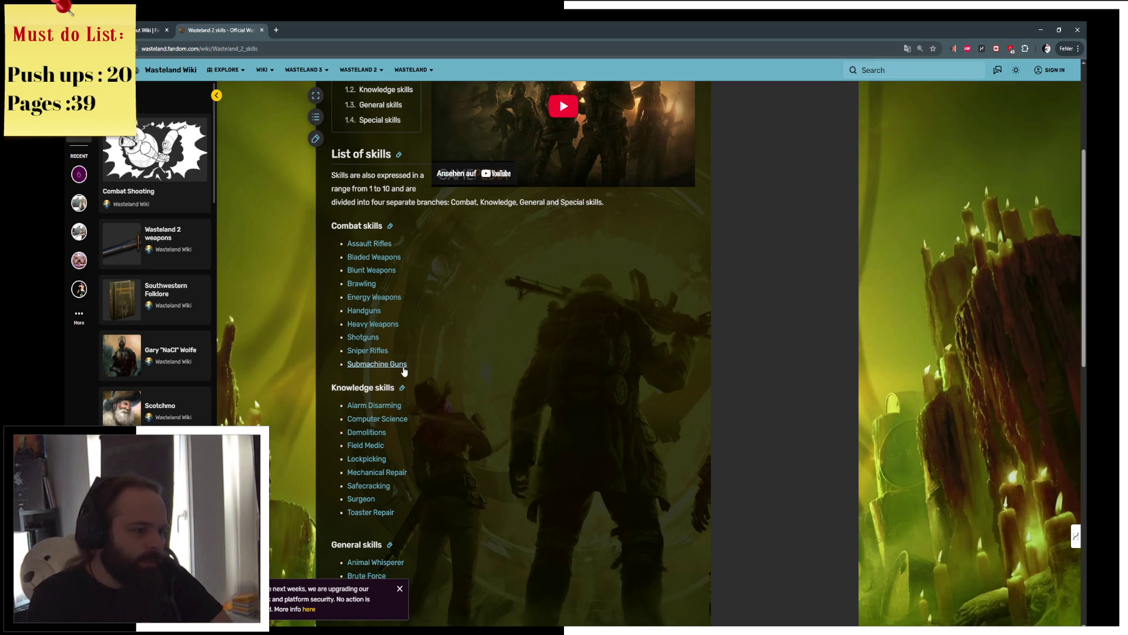
mouse_move(376, 364)
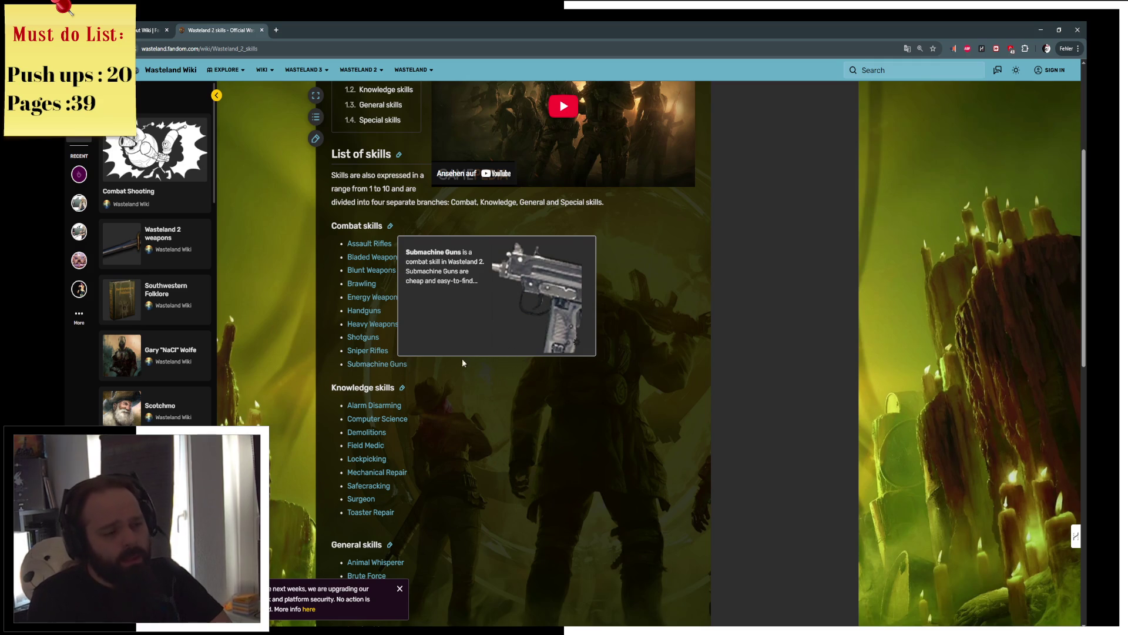
scroll(426, 386, "down", 1)
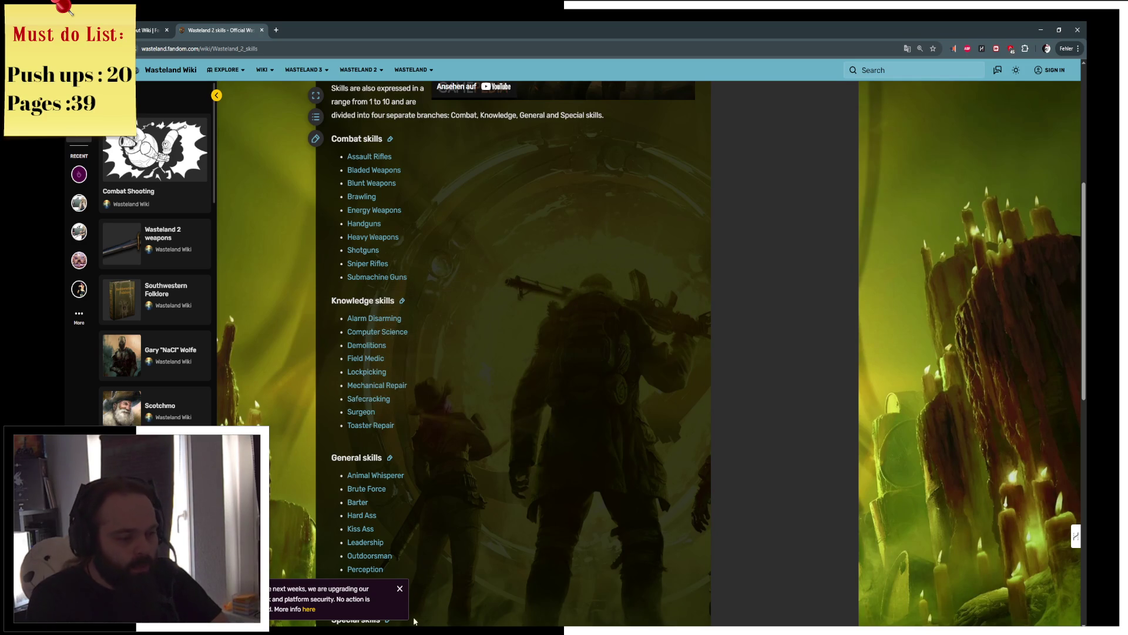
key("alt+Tab")
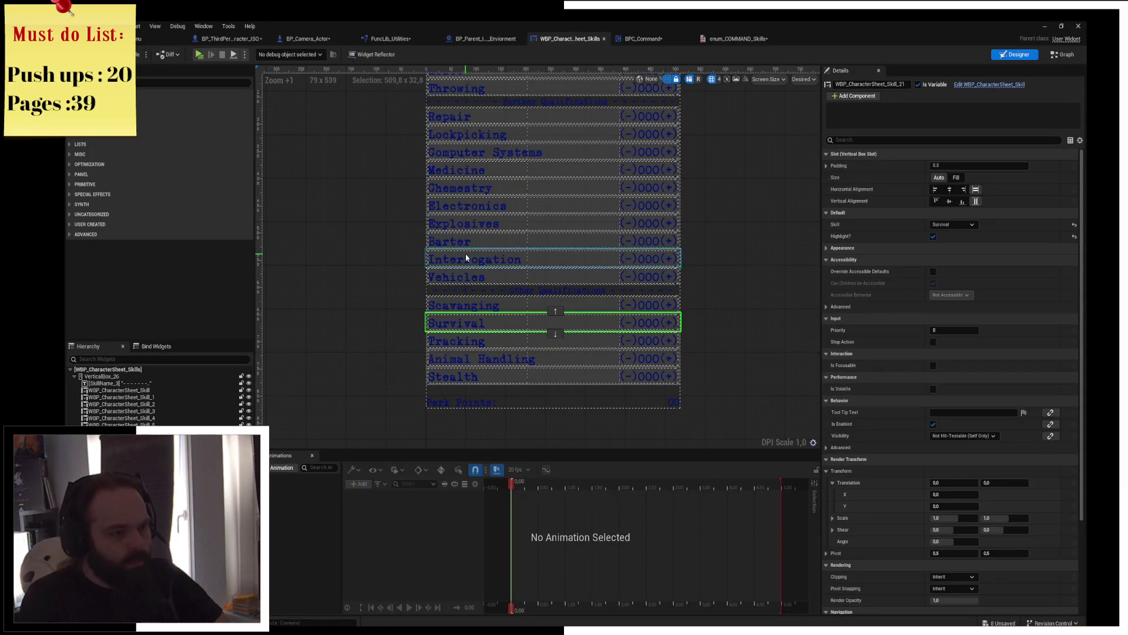
Step: Change the Medicine skill's display name to Field Medic in enum_COMMAND_Skills
left_click(500, 187)
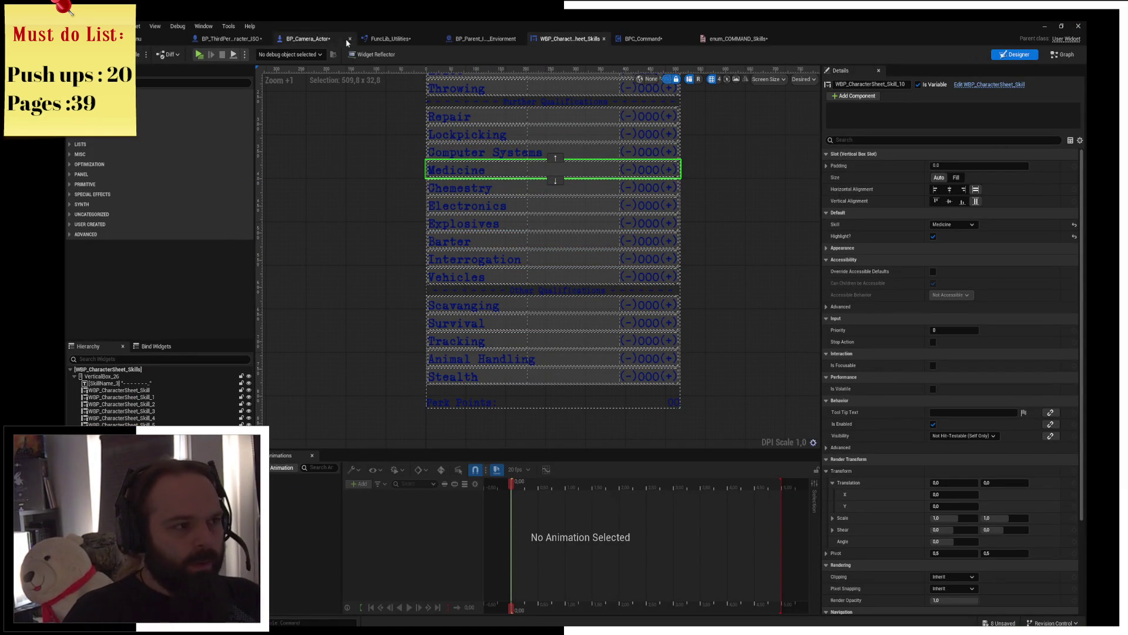
left_click(736, 38)
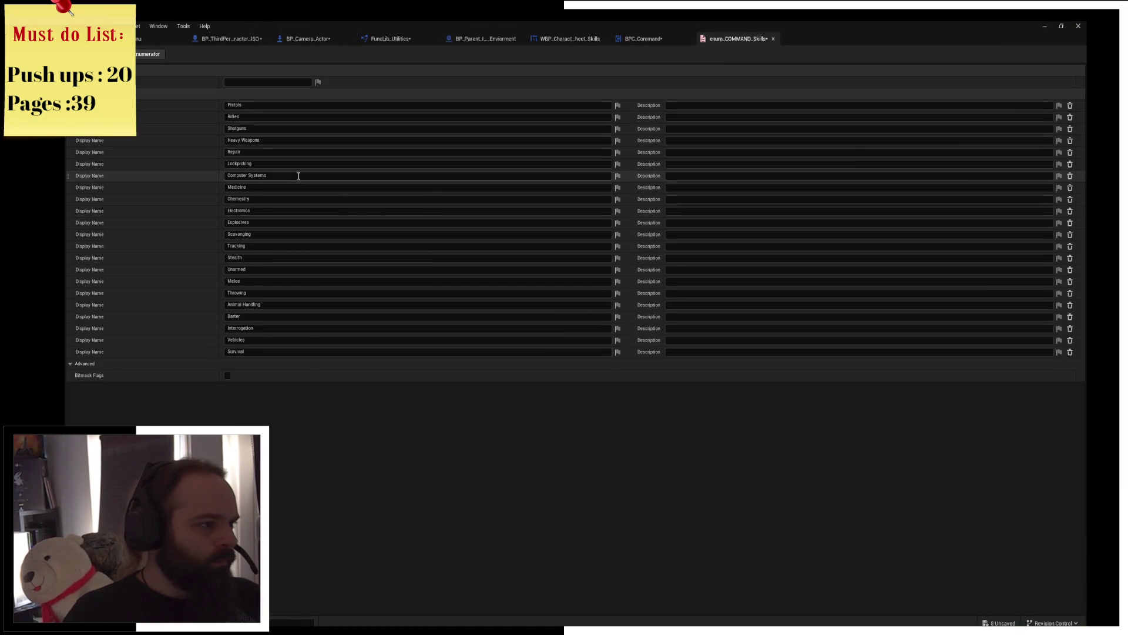
left_click(266, 188)
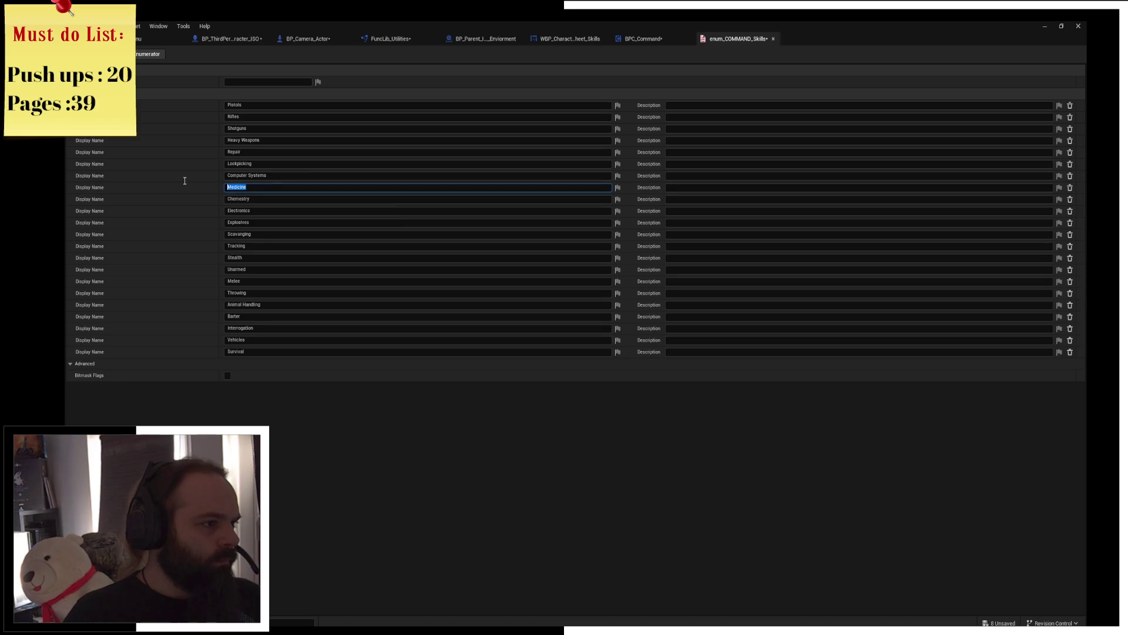
type("Field Medic")
key("Return")
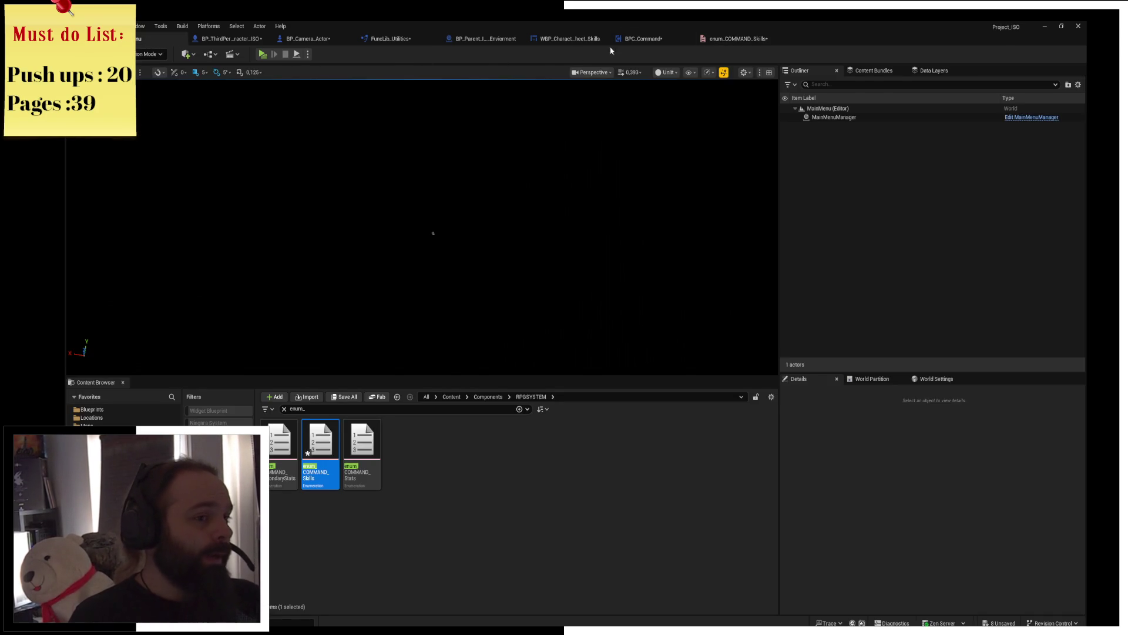
Step: Return to the BPC_Command graph and switch to the Wasteland wiki in the browser
left_click(644, 38)
key("alt+Tab")
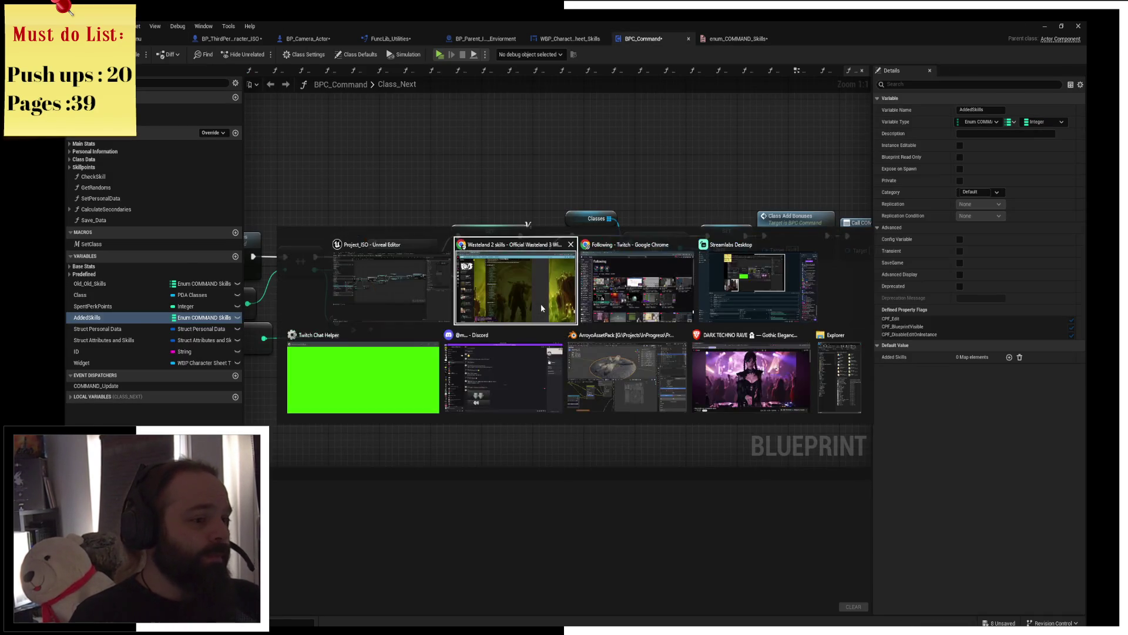
scroll(555, 297, "down", 2)
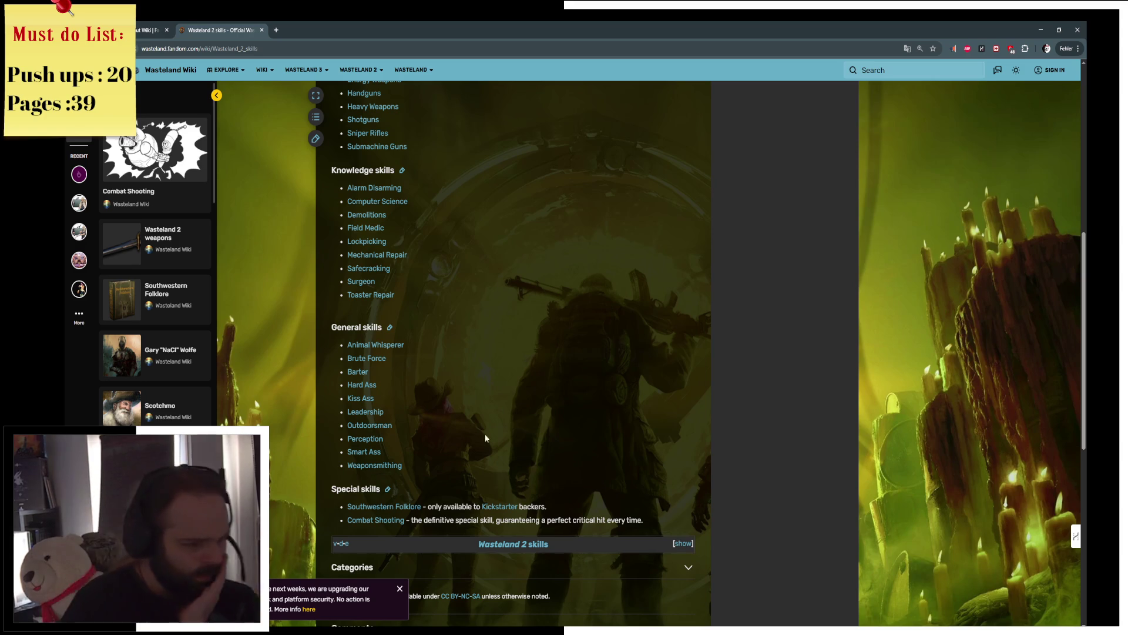
mouse_move(385, 506)
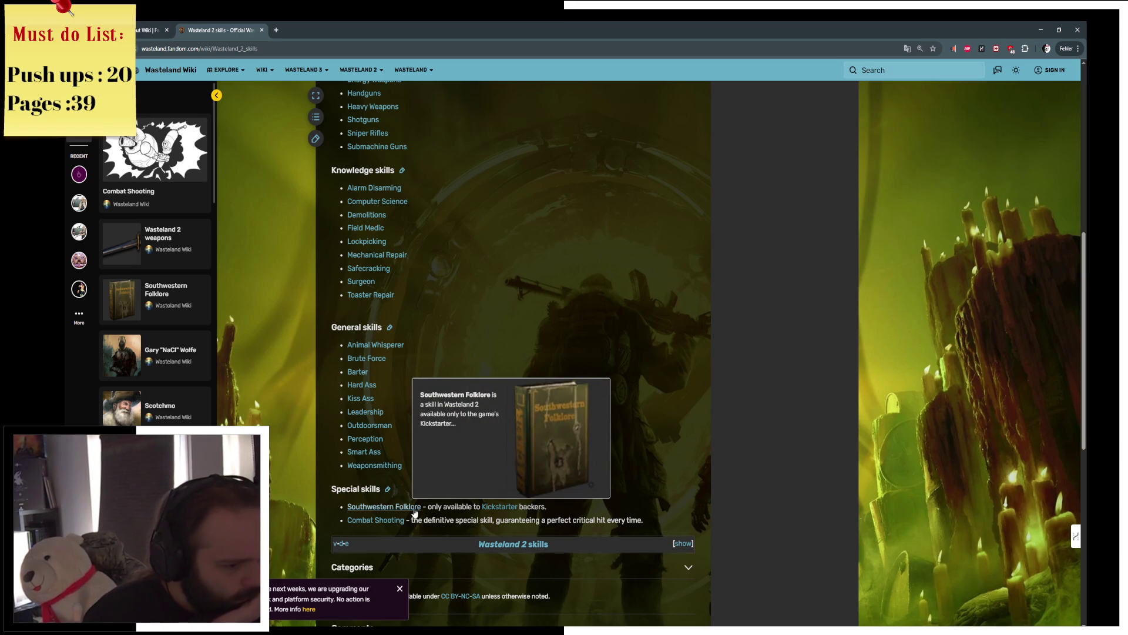
Step: Open the Southwestern Folklore article from the Wasteland 2 Special skills list
left_click(414, 511)
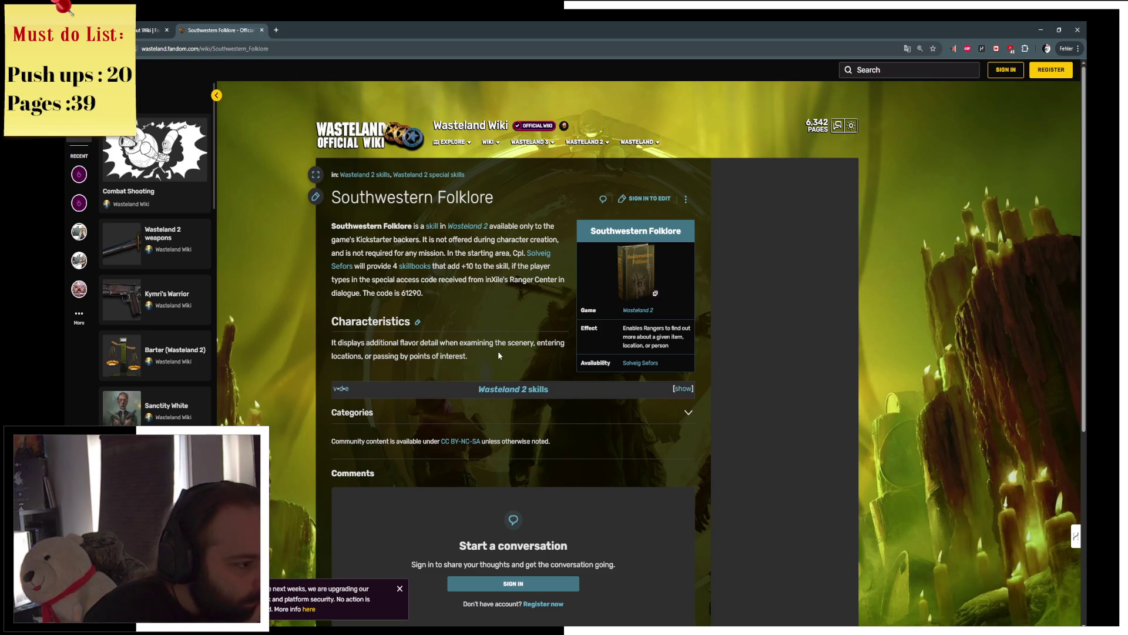
scroll(499, 350, "down", 1)
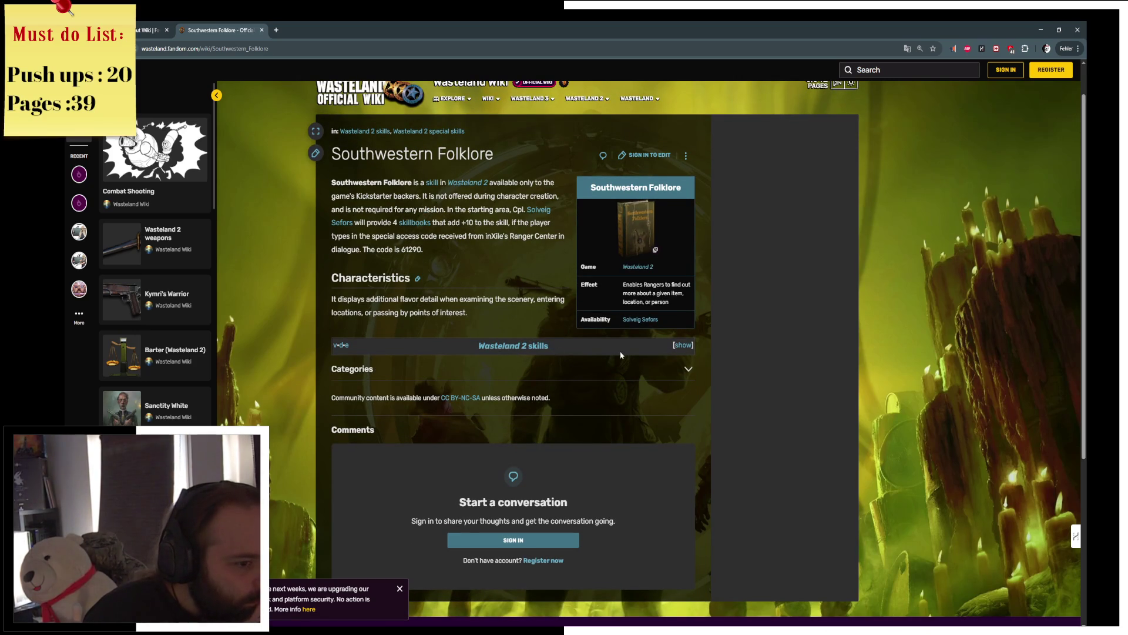
Step: Expand the navbox, back out and reopen the Wasteland 2 skills page, then switch to the Fallout 2 skills tab
left_click(680, 348)
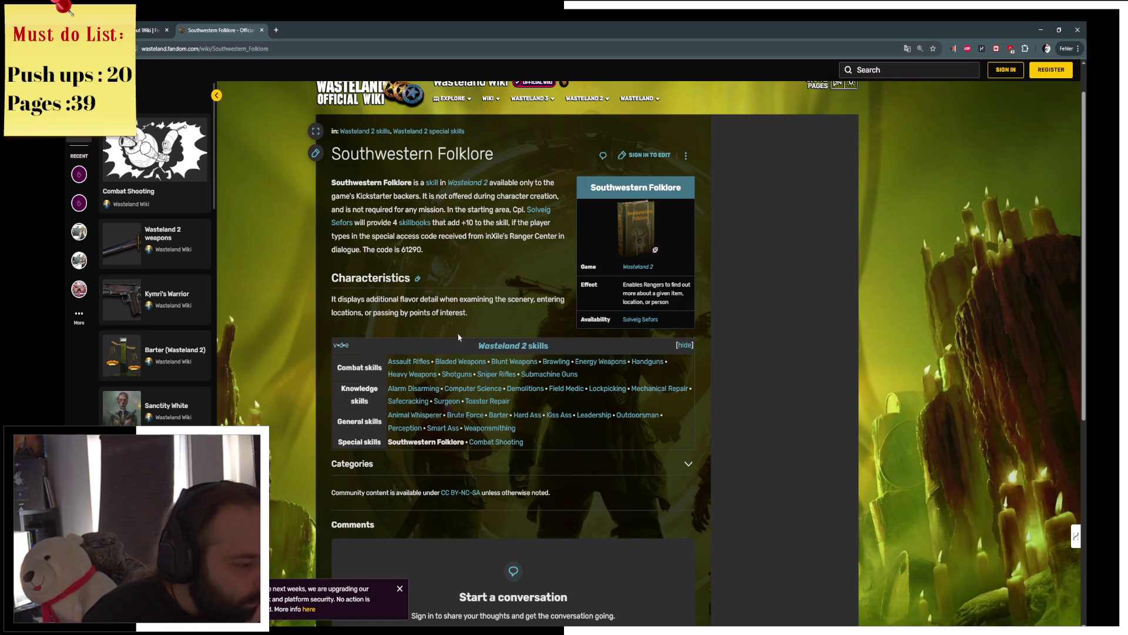
left_click(79, 48)
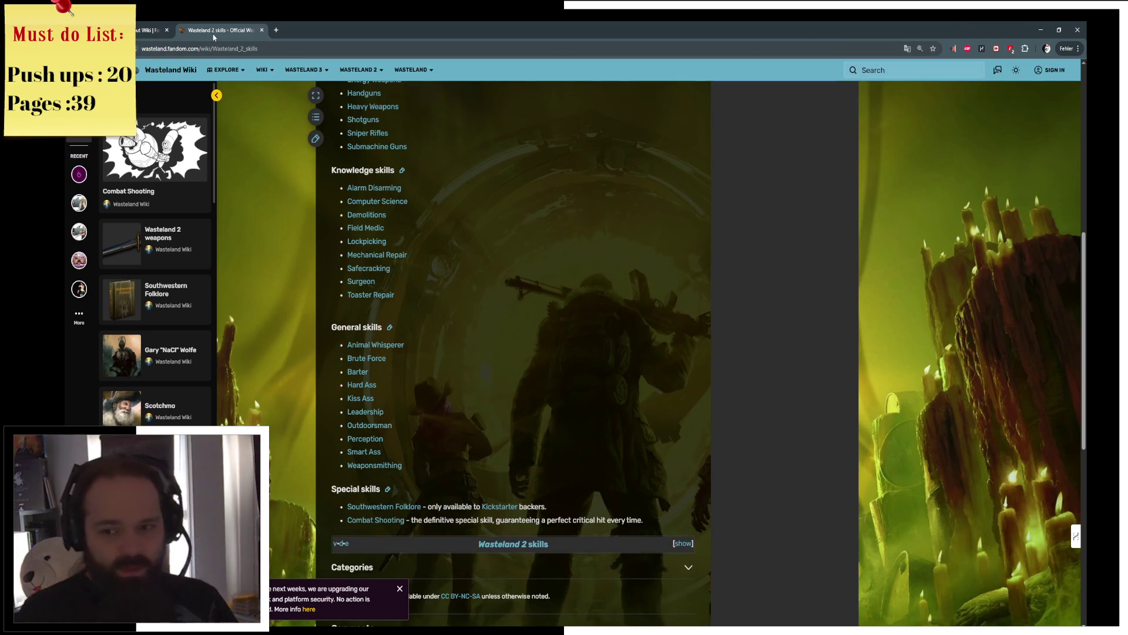
scroll(477, 334, "down", 2)
scroll(477, 338, "down", 2)
scroll(512, 362, "up", 3)
scroll(565, 397, "up", 8)
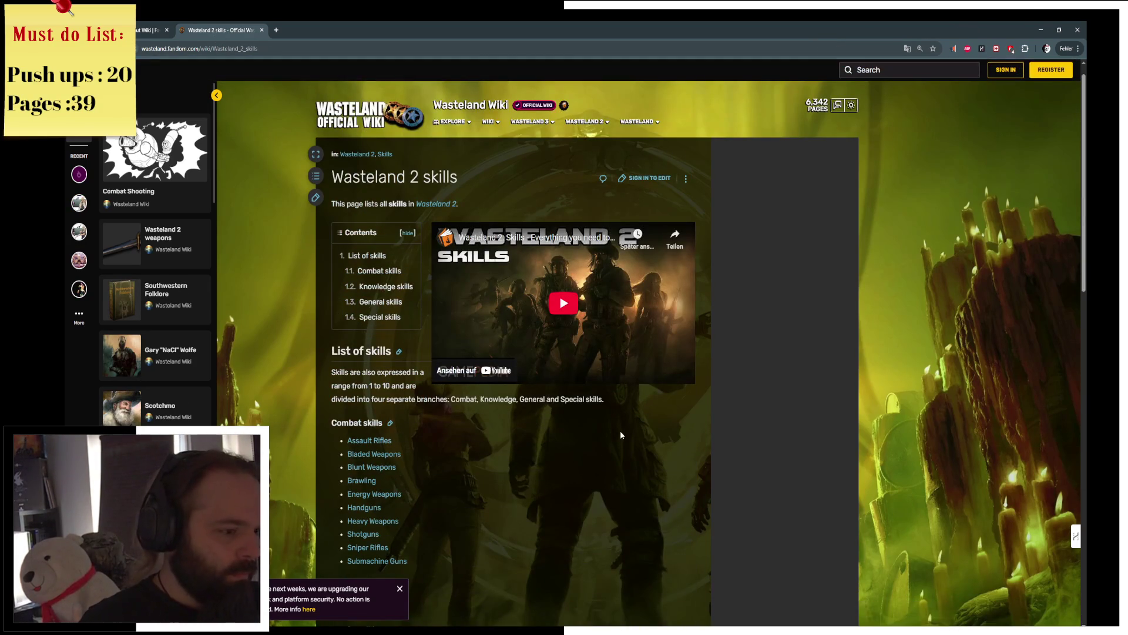
scroll(620, 435, "down", 2)
scroll(559, 330, "down", 2)
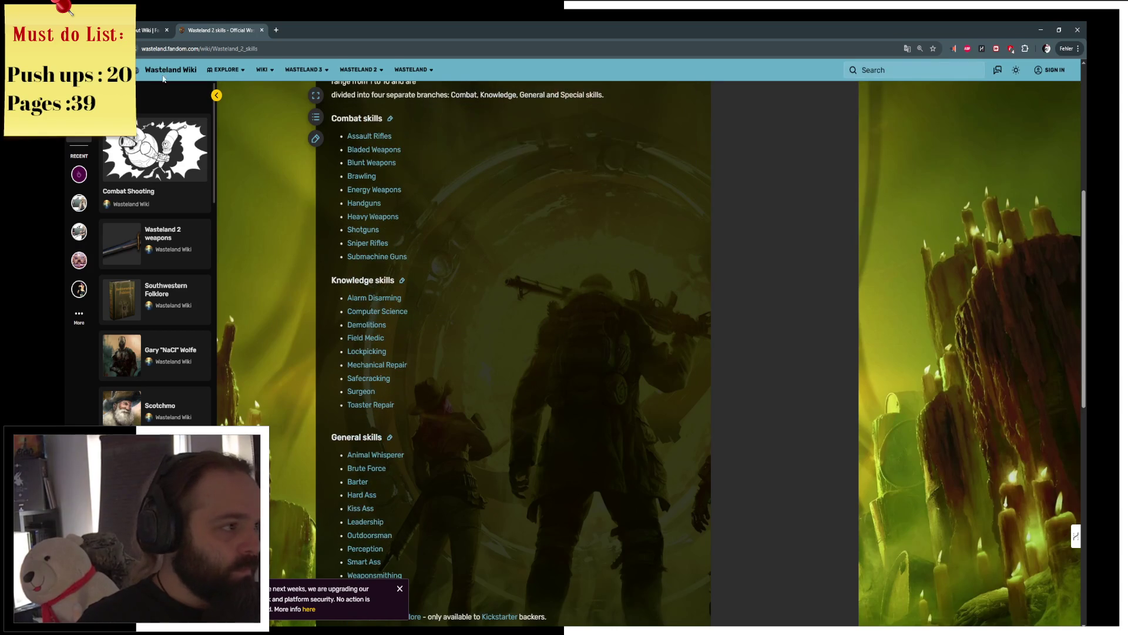
key("alt+Left")
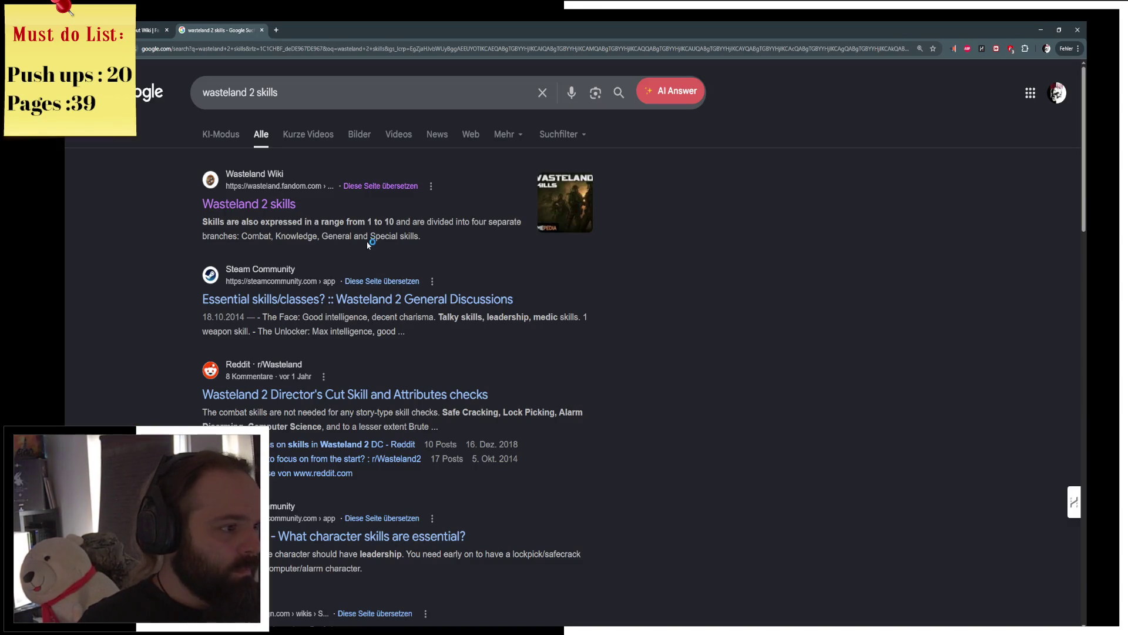
left_click(264, 210)
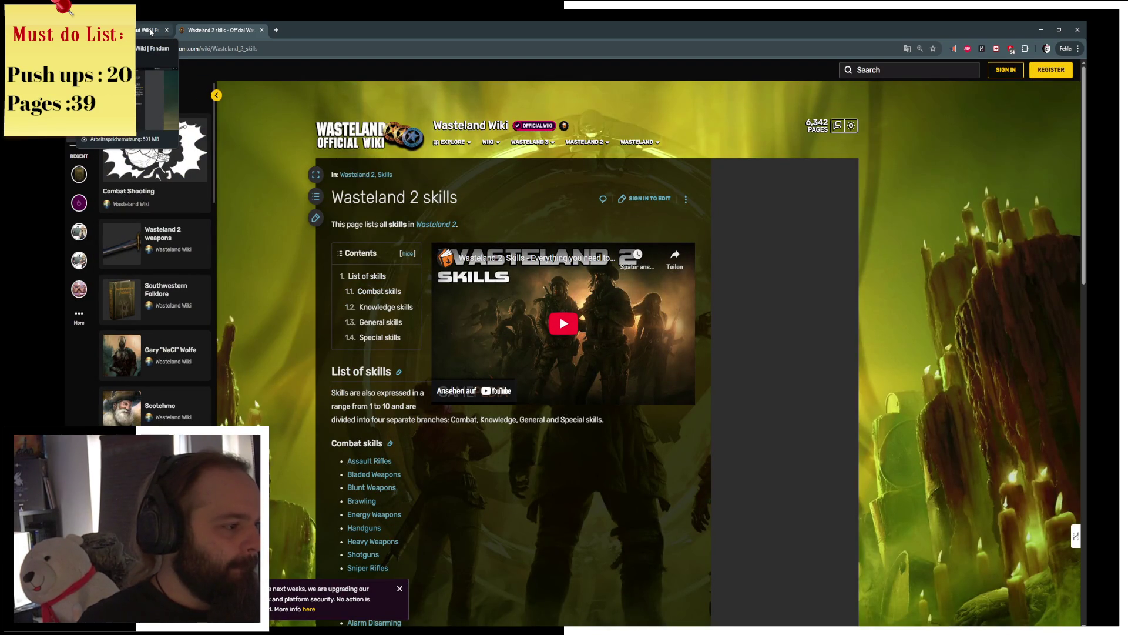
scroll(173, 352, "down", 3)
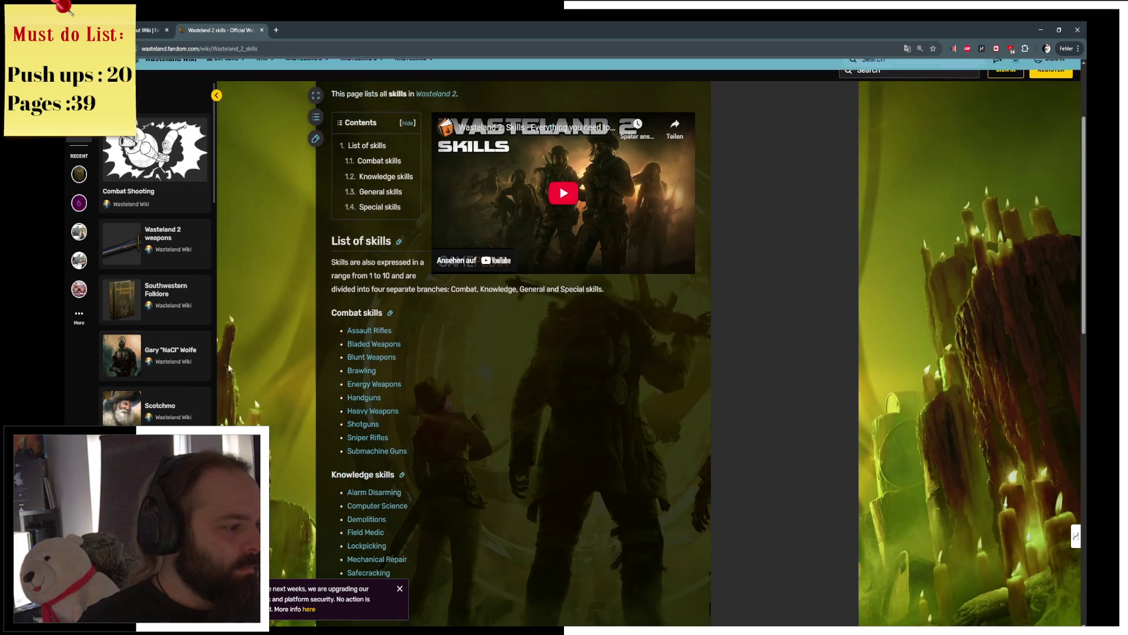
scroll(183, 399, "down", 3)
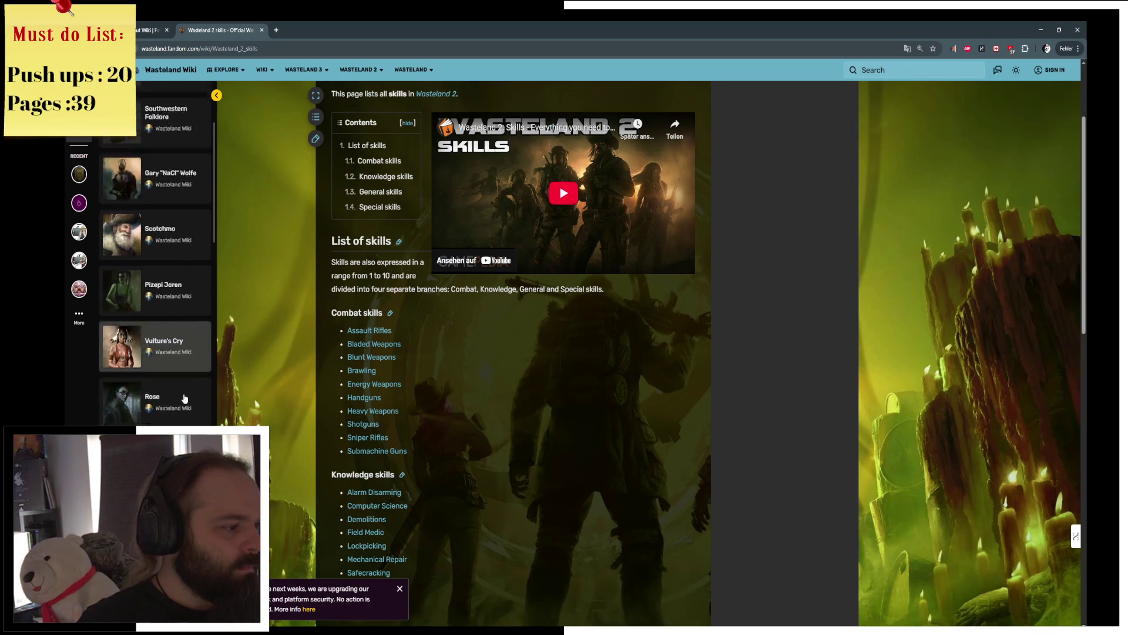
scroll(183, 399, "down", 2)
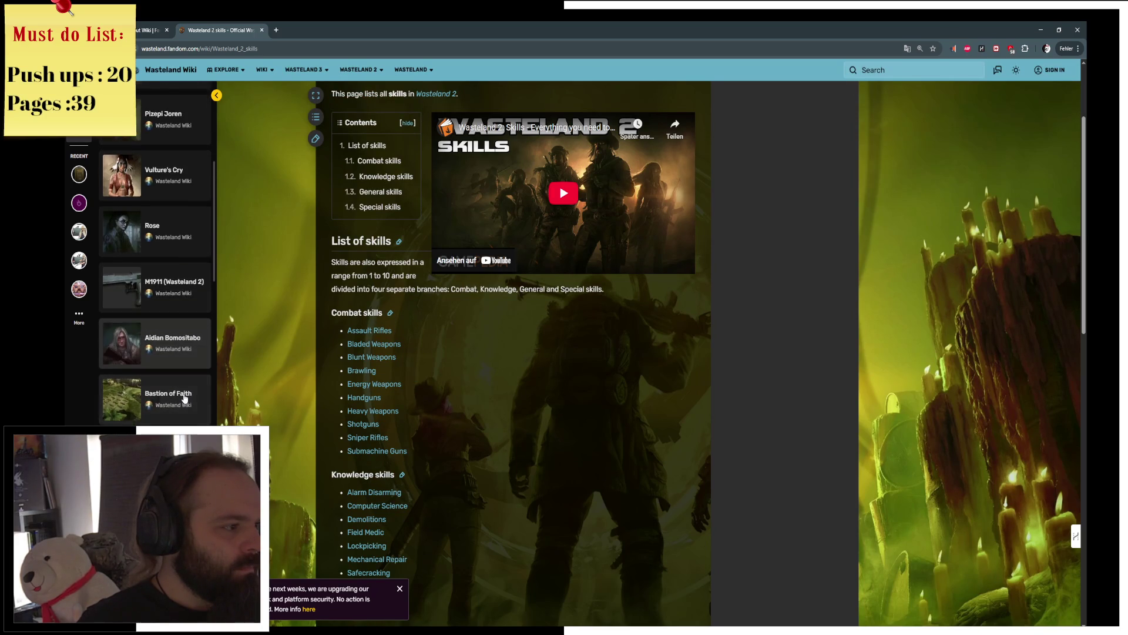
scroll(184, 399, "down", 2)
scroll(184, 398, "down", 2)
scroll(183, 398, "down", 2)
scroll(176, 368, "up", 2)
scroll(178, 397, "up", 3)
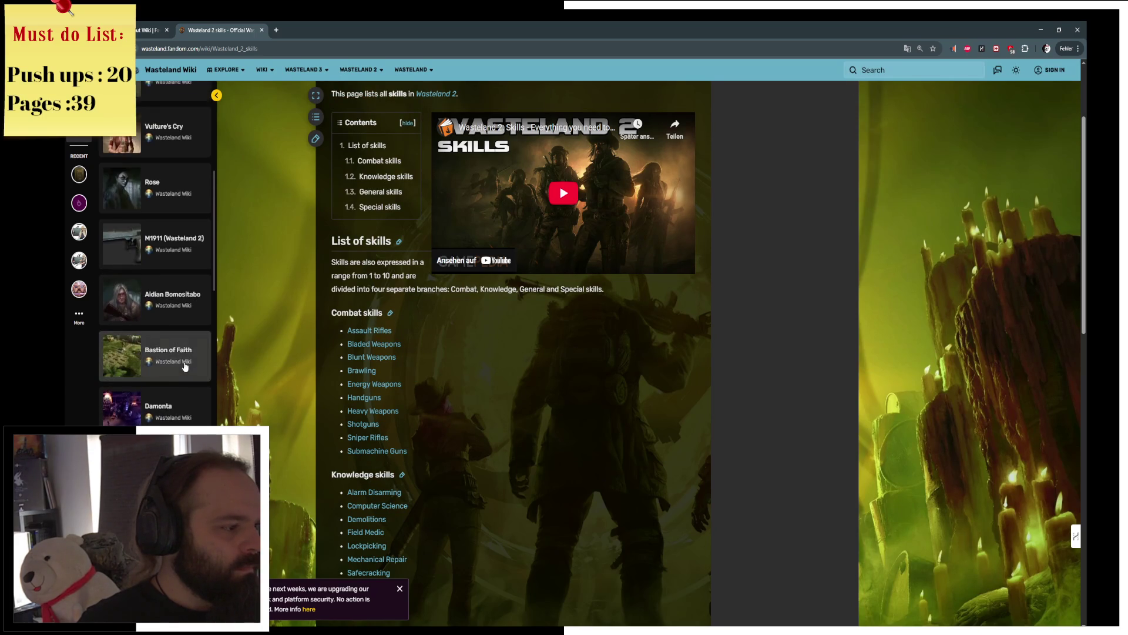
scroll(180, 425, "down", 1)
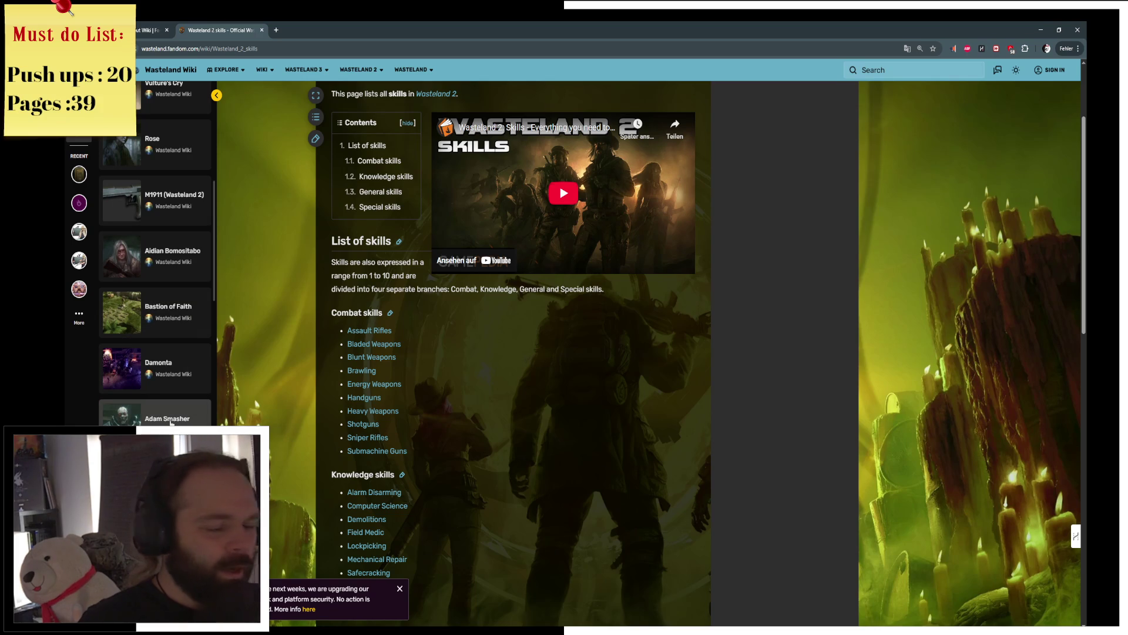
scroll(181, 352, "up", 3)
scroll(182, 353, "up", 3)
scroll(182, 353, "up", 3)
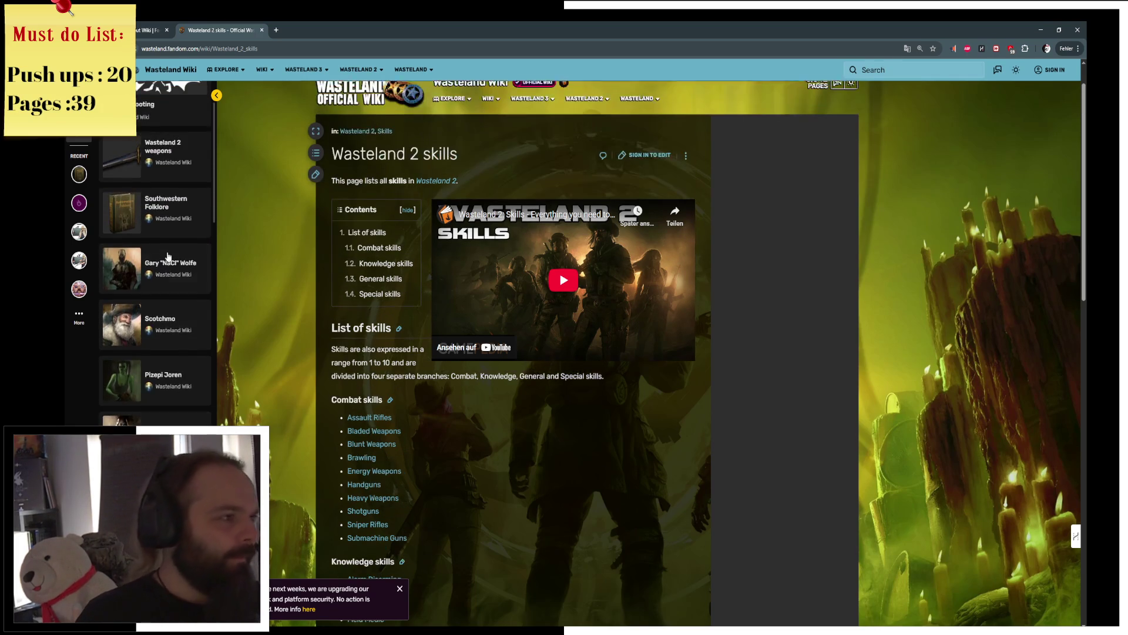
scroll(182, 353, "up", 2)
left_click(157, 31)
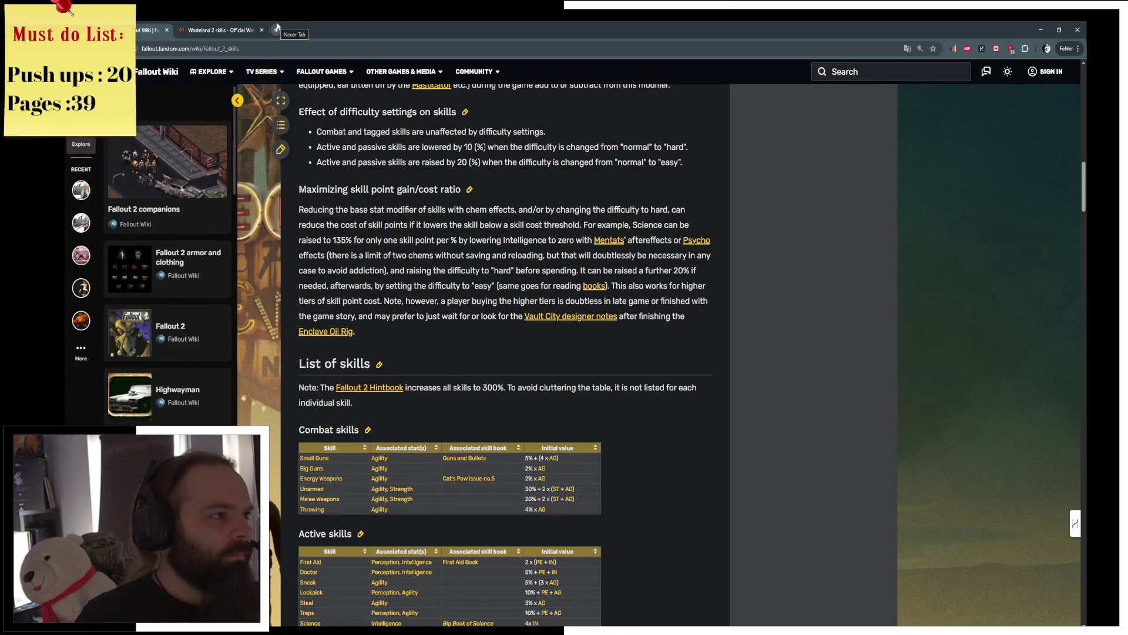
Step: In a new tab, replace the misspelled search text and search Google for 'survival RPGS'
left_click(277, 29)
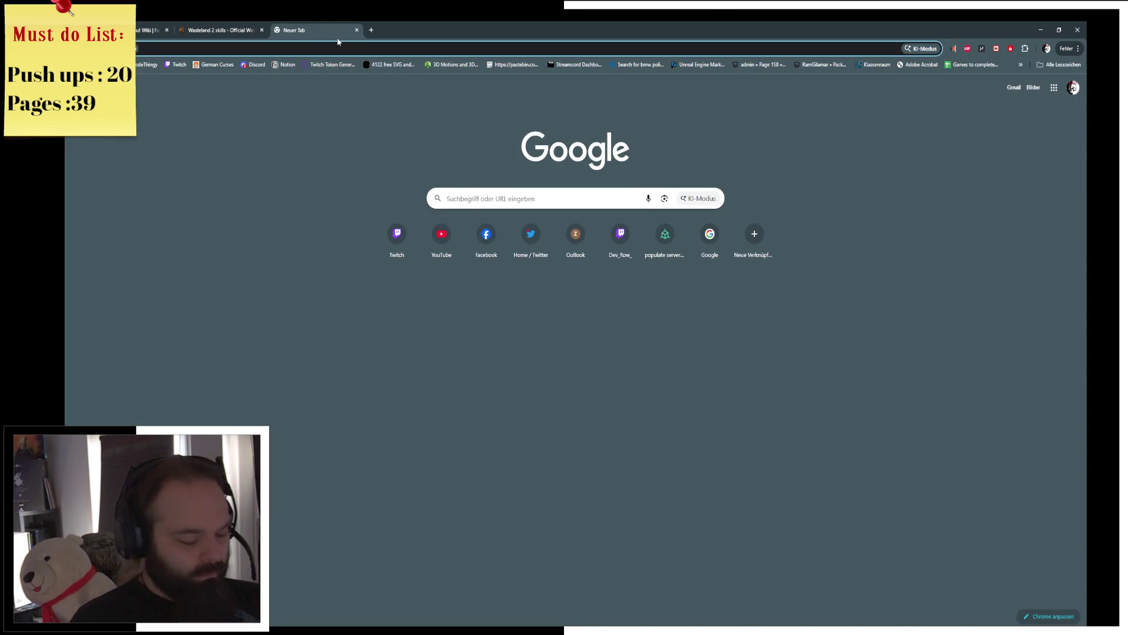
type("fallout like survival gaem")
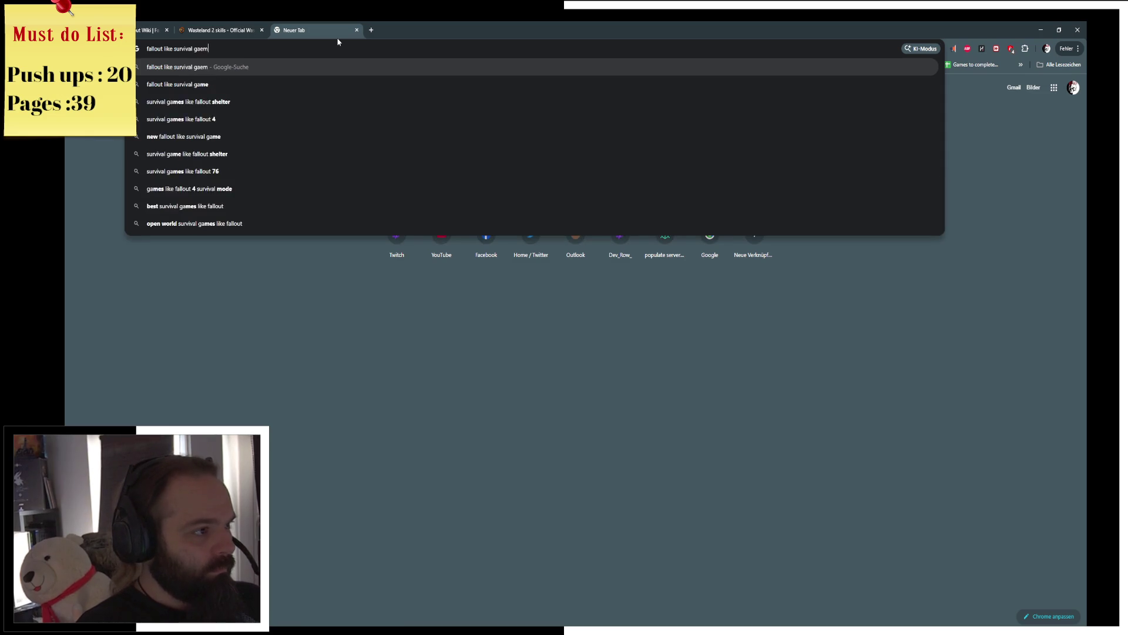
key("ctrl+a")
key("BackSpace")
type("survival RPGS")
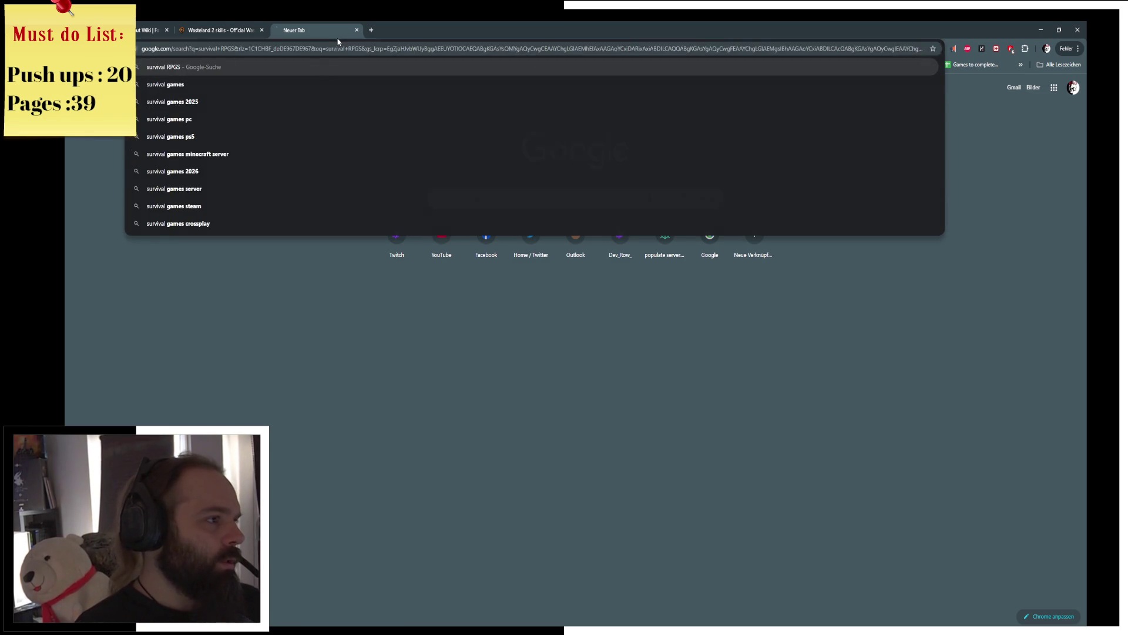
key("Return")
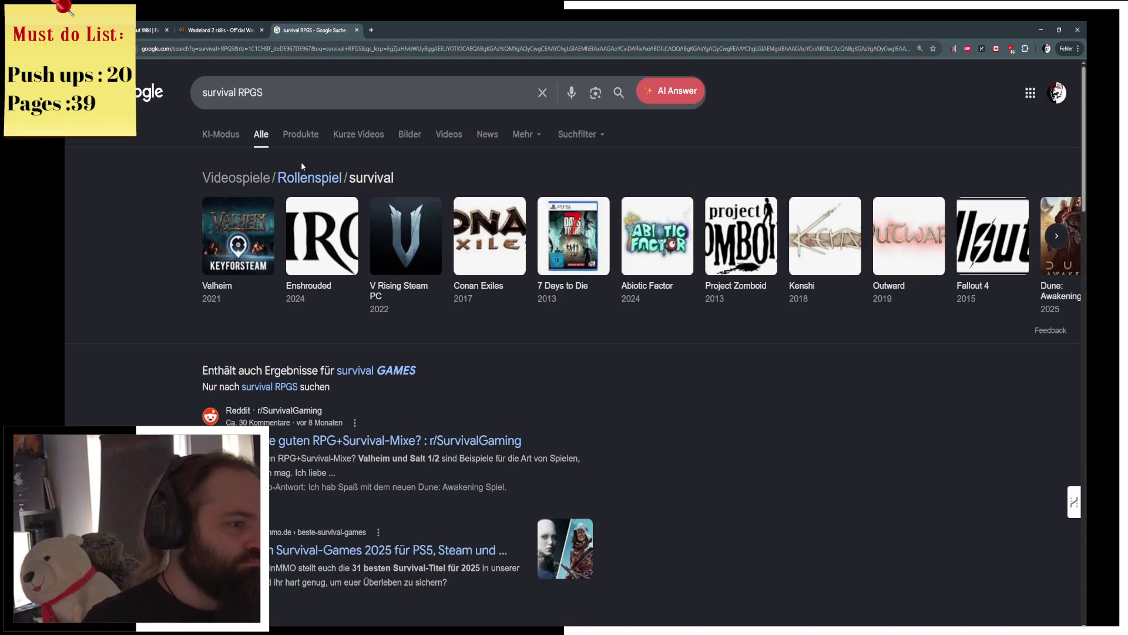
Step: Refine the query to 'survival RPGS with skilltrees' and open the Reddit skill-based progression thread
left_click(292, 98)
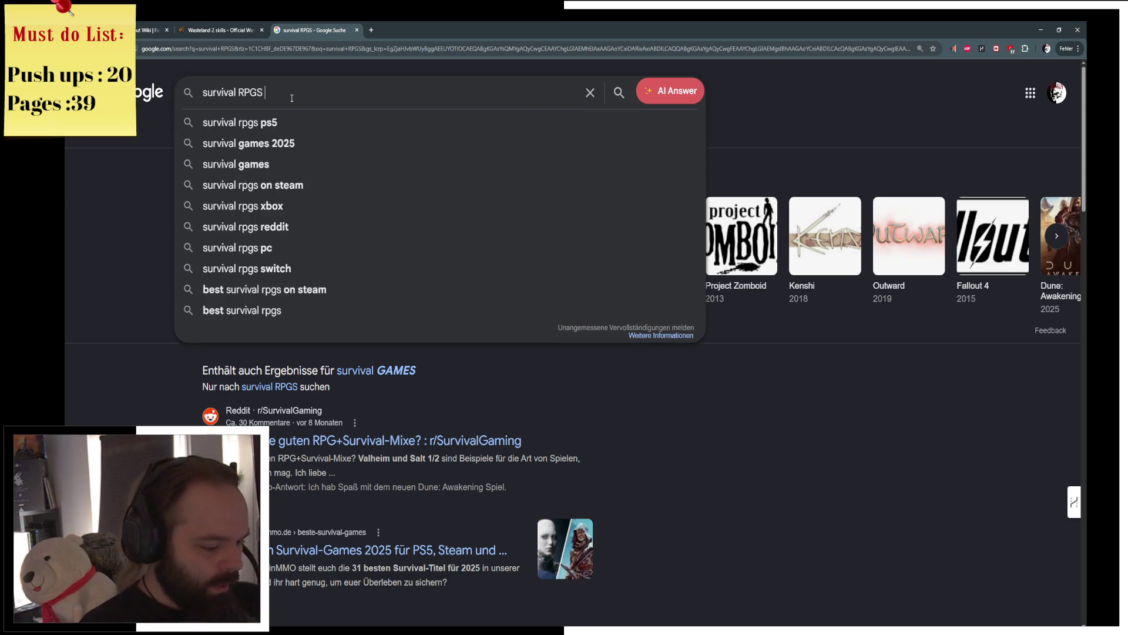
type("with skill")
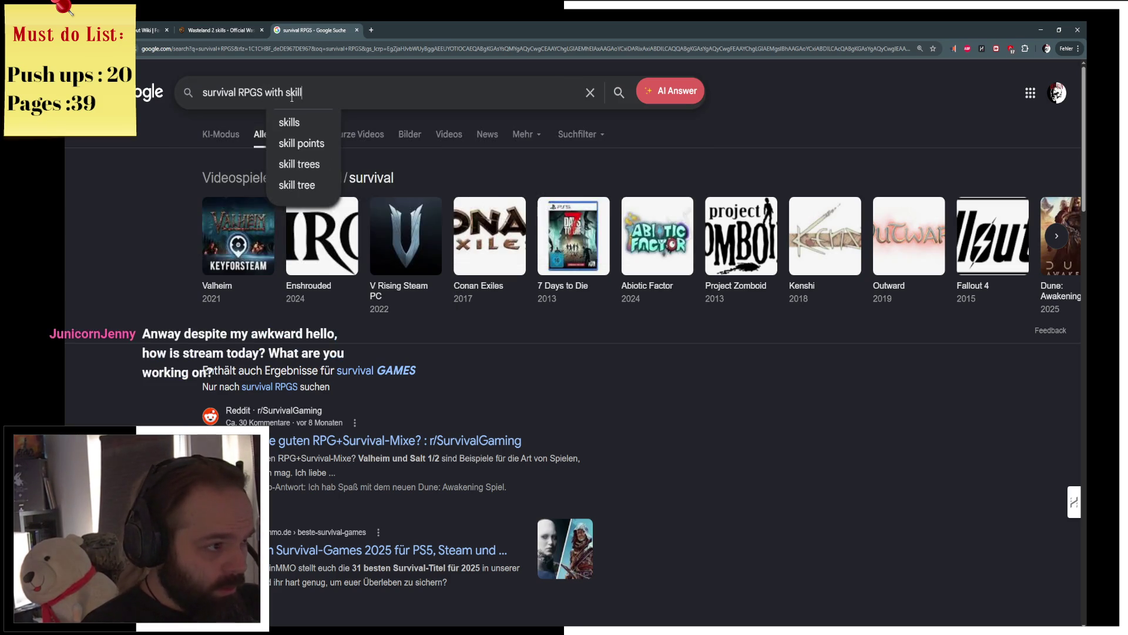
type("trees")
key("Return")
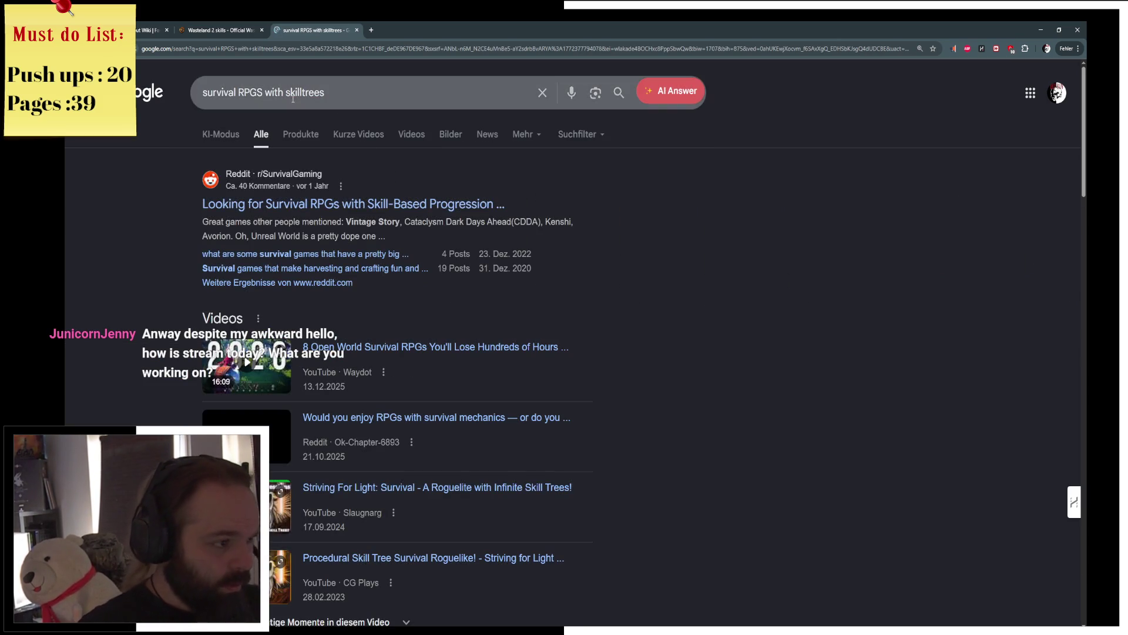
left_click(402, 208)
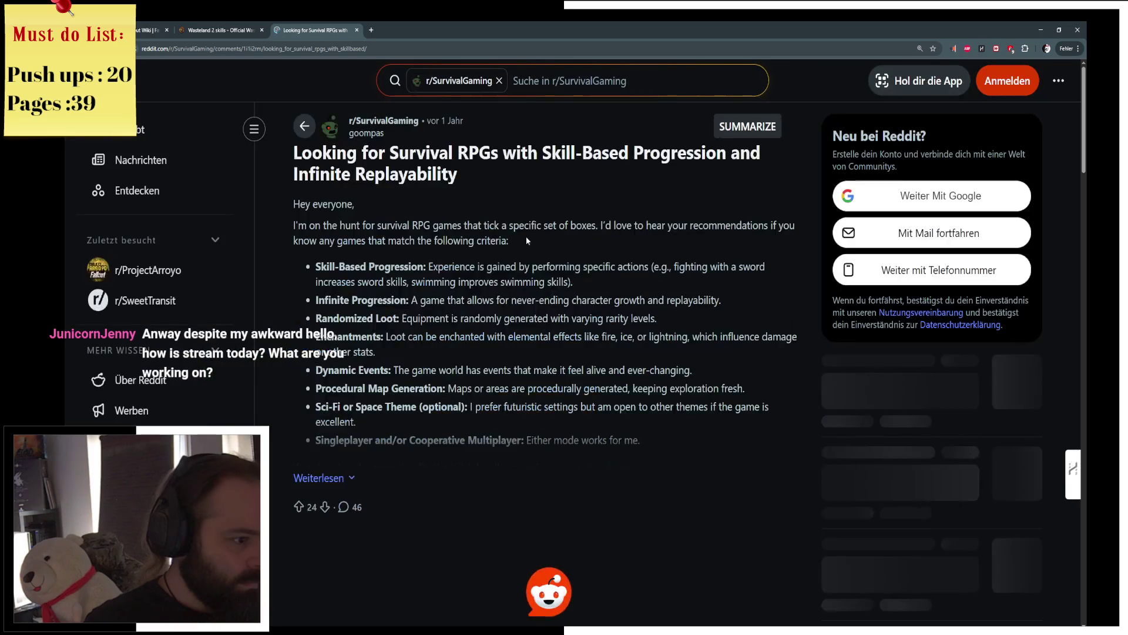
scroll(490, 309, "down", 3)
scroll(490, 313, "down", 1)
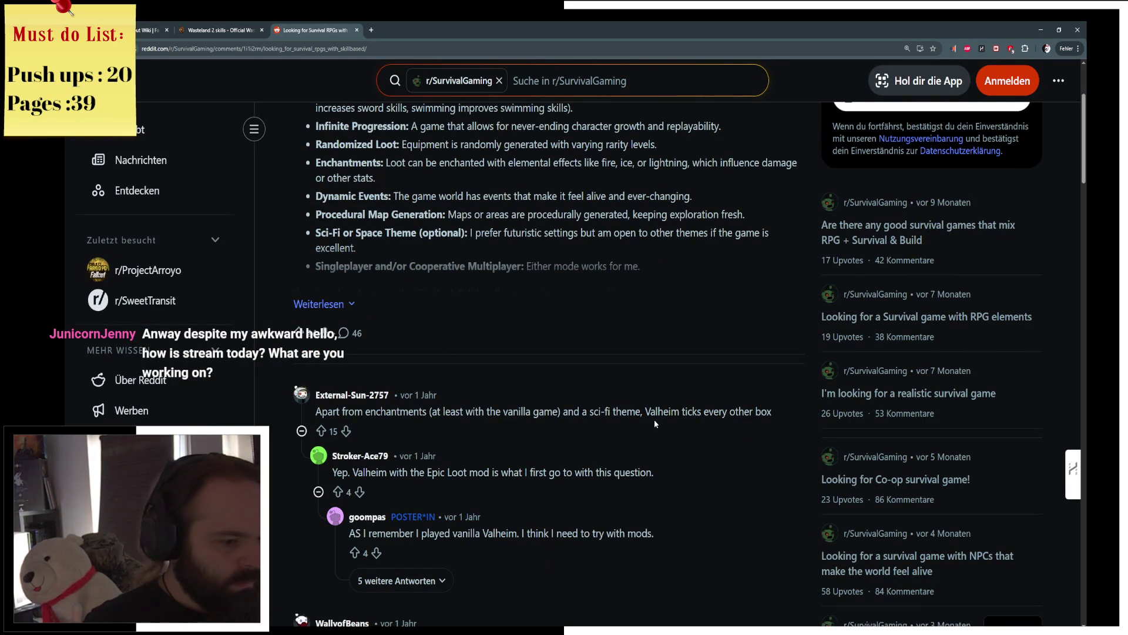
scroll(655, 419, "down", 1)
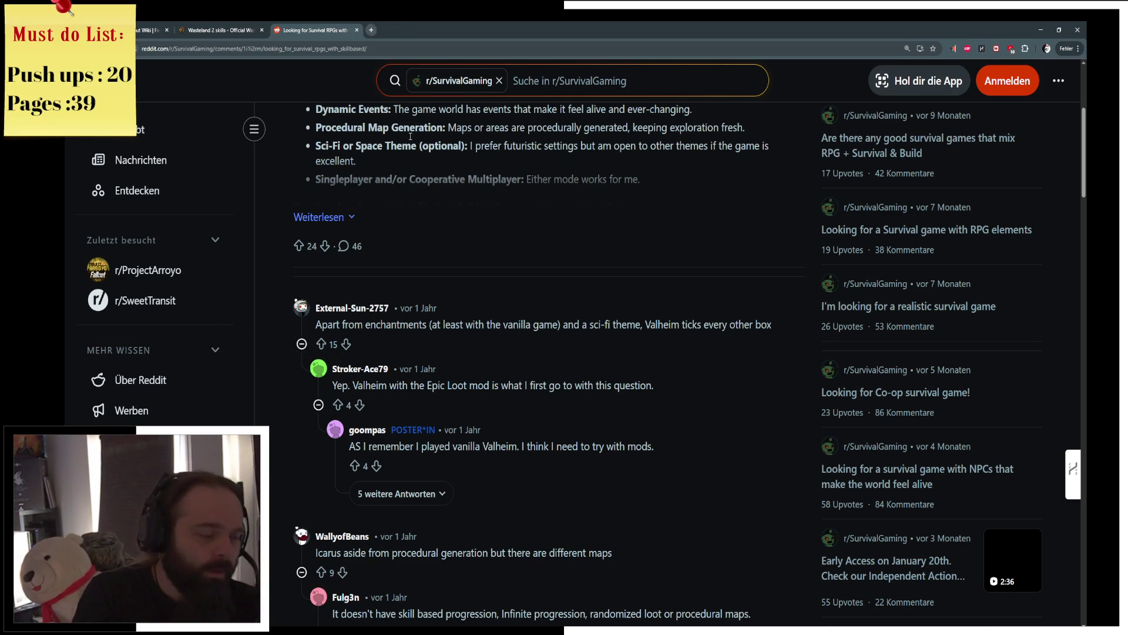
Step: Finish skimming the Reddit replies and bring the BPC_Command Class_Next graph back up
key("alt+Tab")
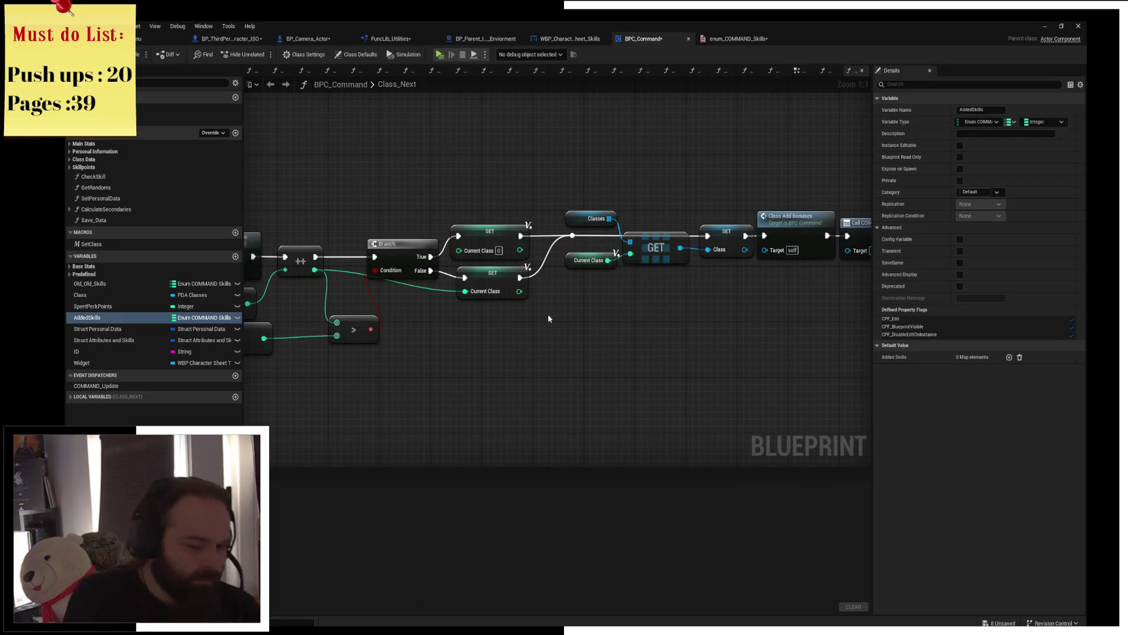
Step: Recentre the Class_Next graph, box-select its entry nodes, then bring up the WBP_CharacterSheet_Skills designer
left_click_drag(539, 318, 592, 358)
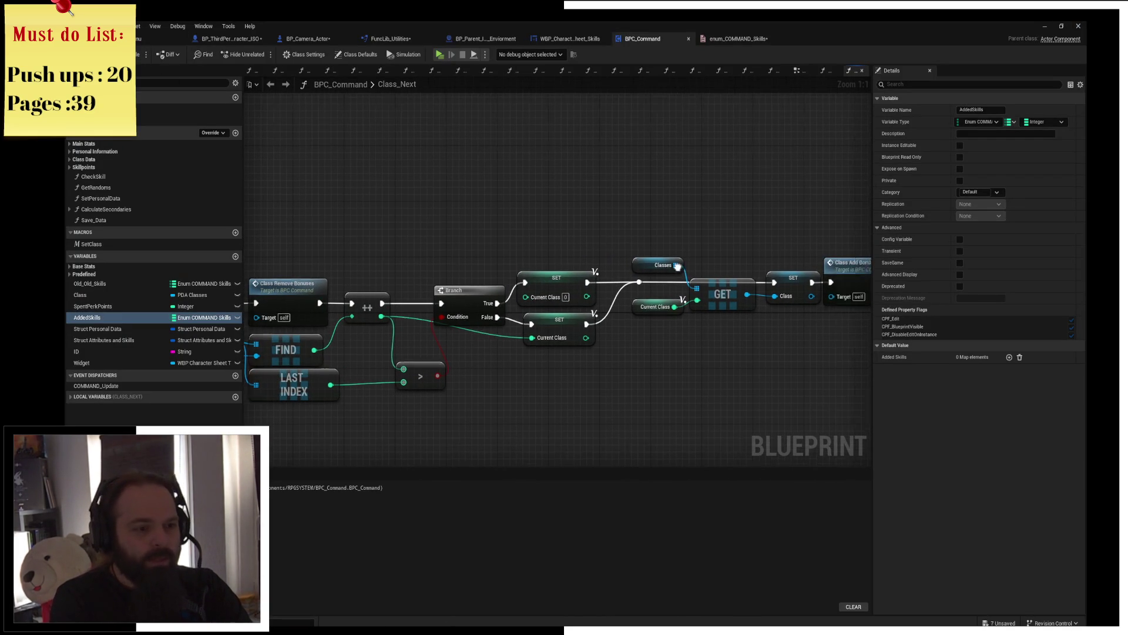
left_click_drag(674, 258, 606, 233)
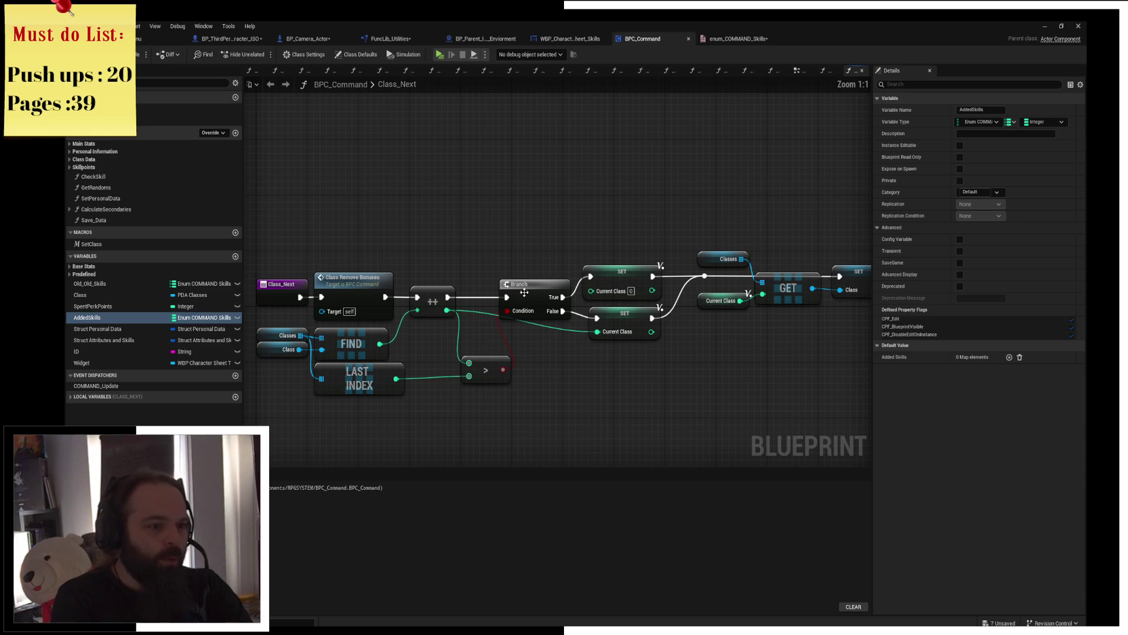
left_click_drag(348, 227, 617, 317)
left_click_drag(452, 163, 555, 140)
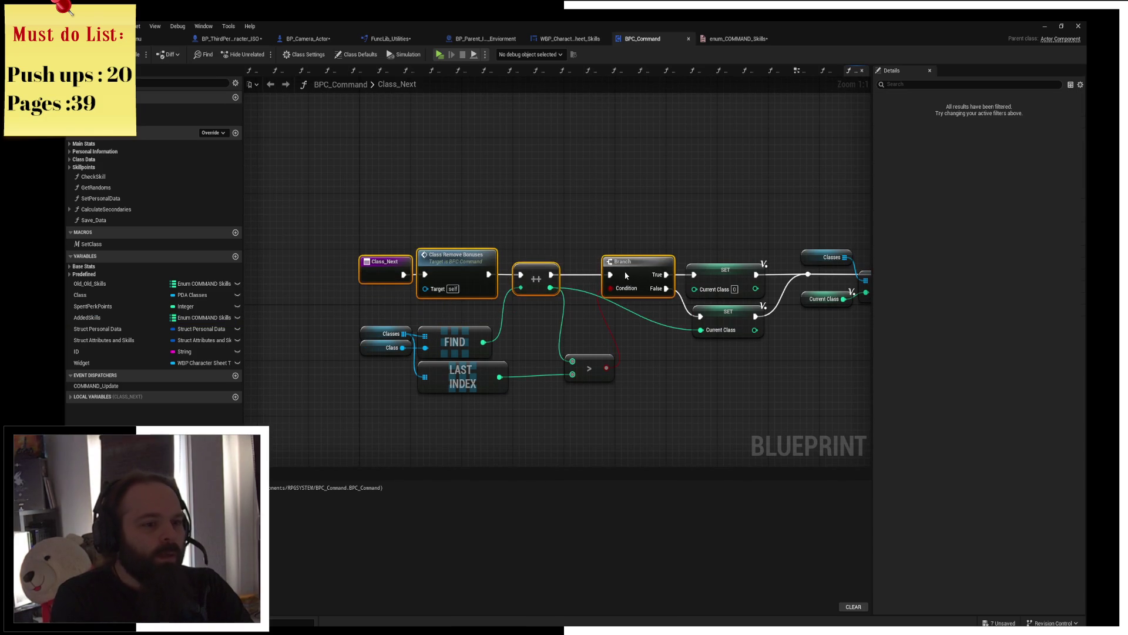
left_click(569, 39)
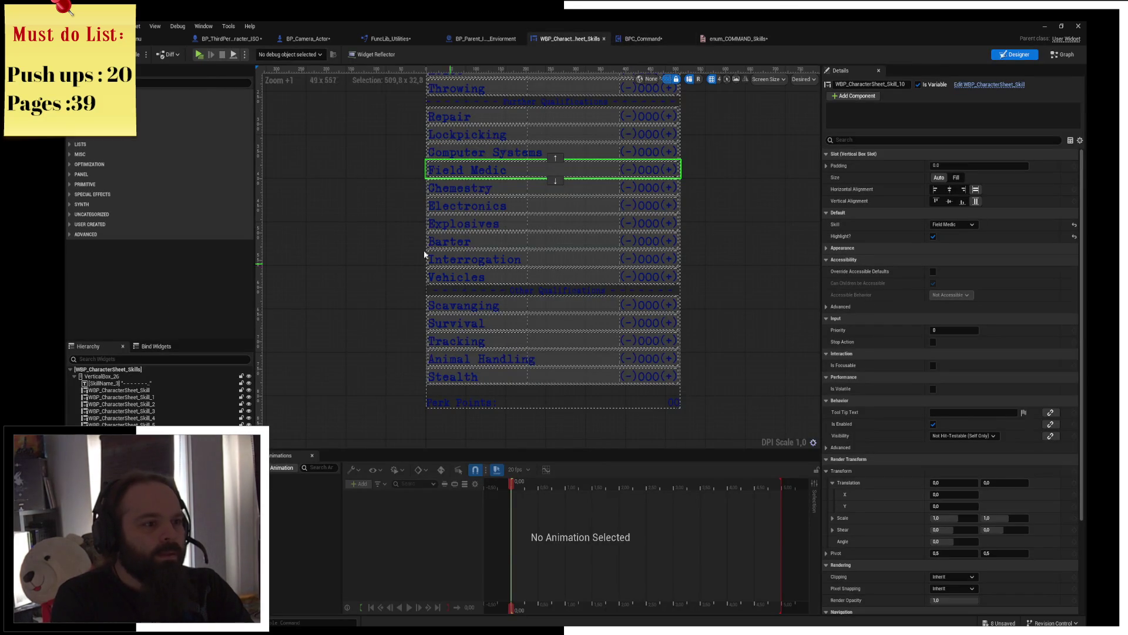
Step: Step through the open blueprint tabs to BP_ThirdPerson_Character_ISO and launch a play preview
left_click(477, 38)
left_click(391, 38)
left_click(307, 37)
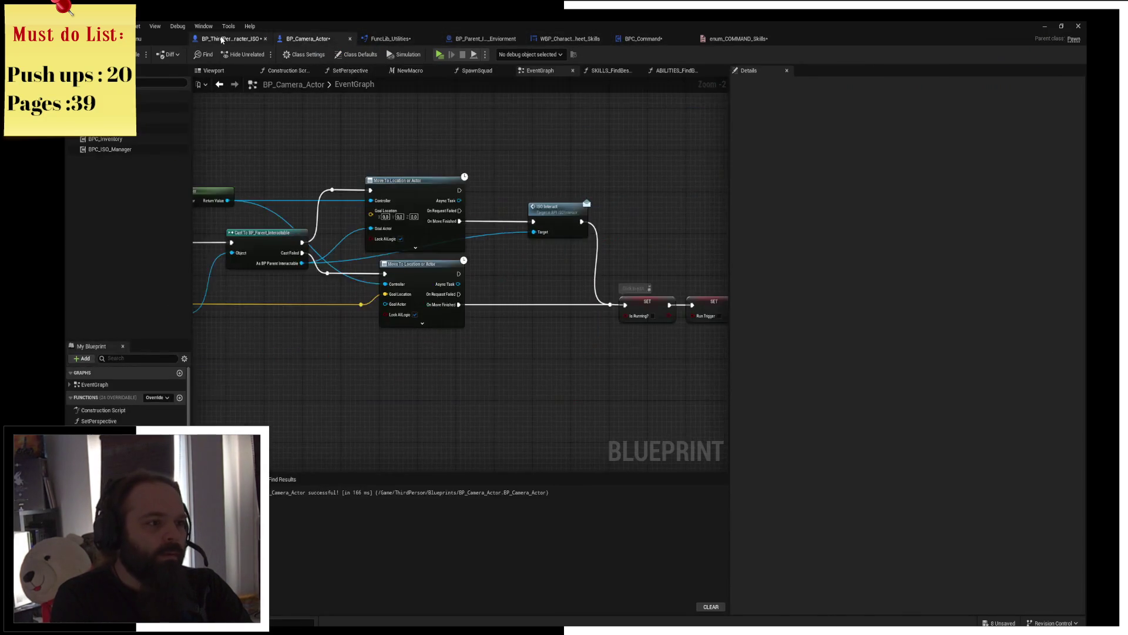
left_click(230, 37)
left_click(154, 41)
left_click(230, 38)
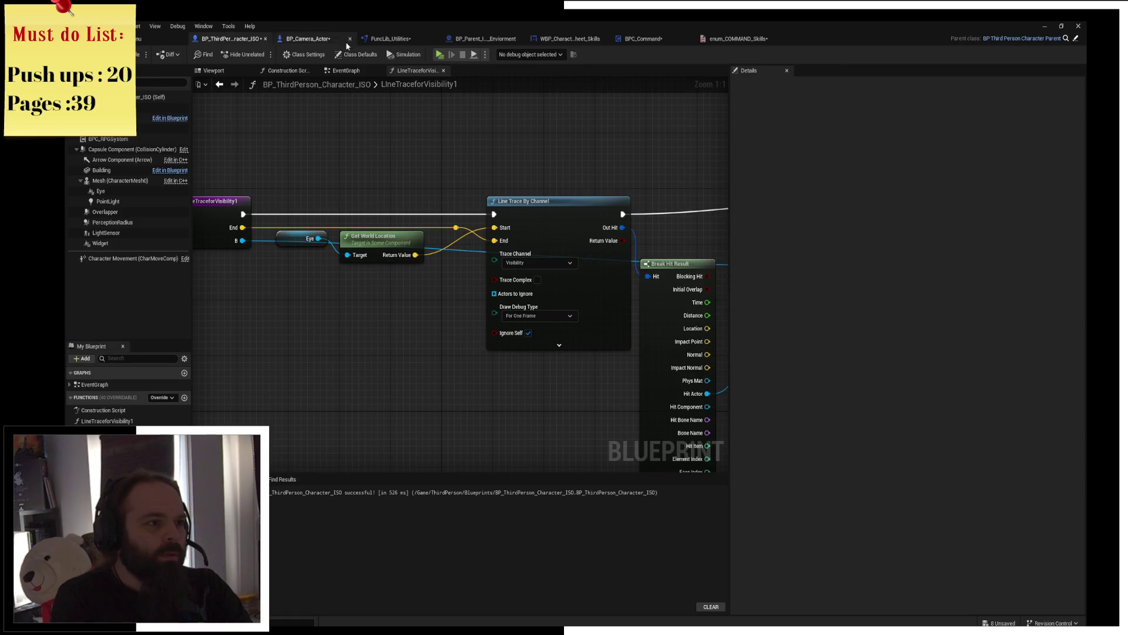
left_click(440, 56)
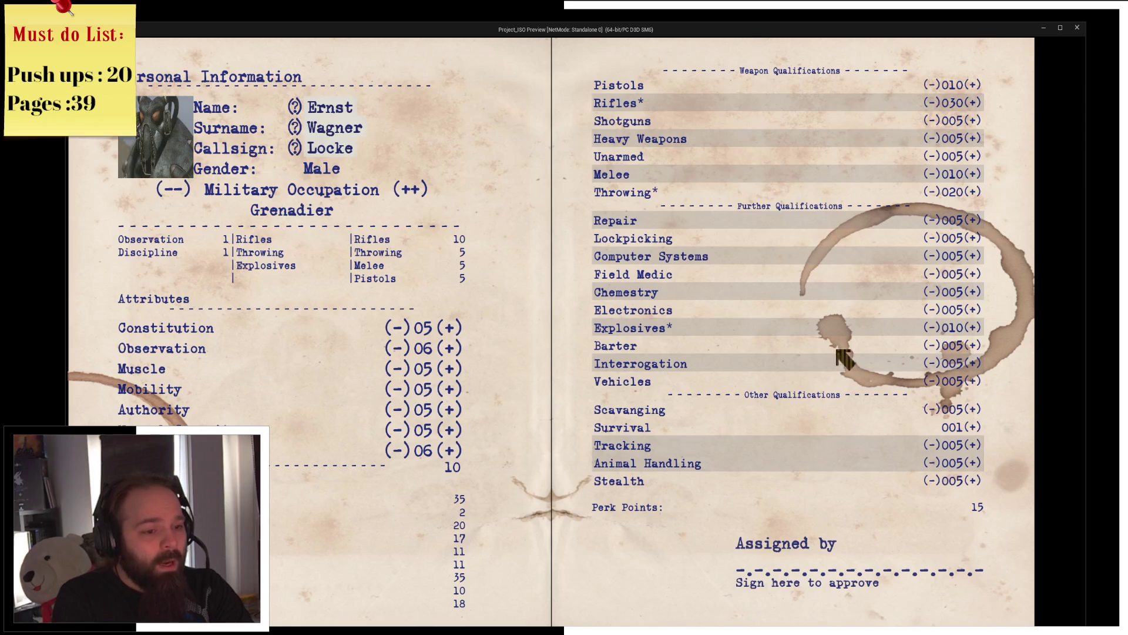
Step: Sign and approve the Grenadier character sheet, then toggle the inventory to land in the level
left_click(922, 586)
left_click(506, 459)
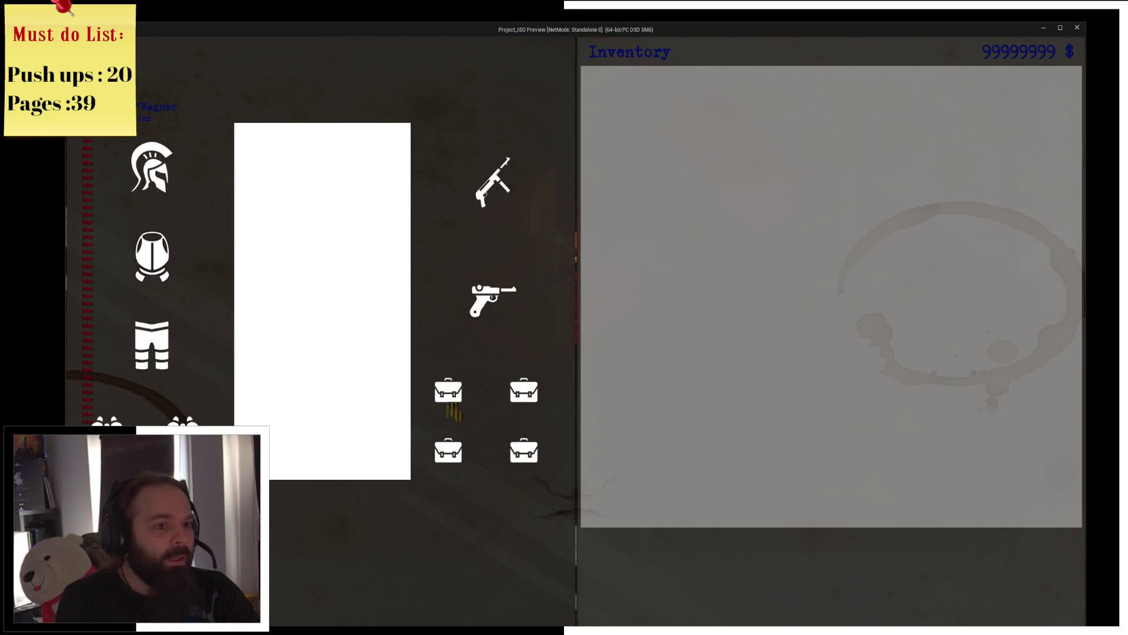
key("i")
key("i")
key("i")
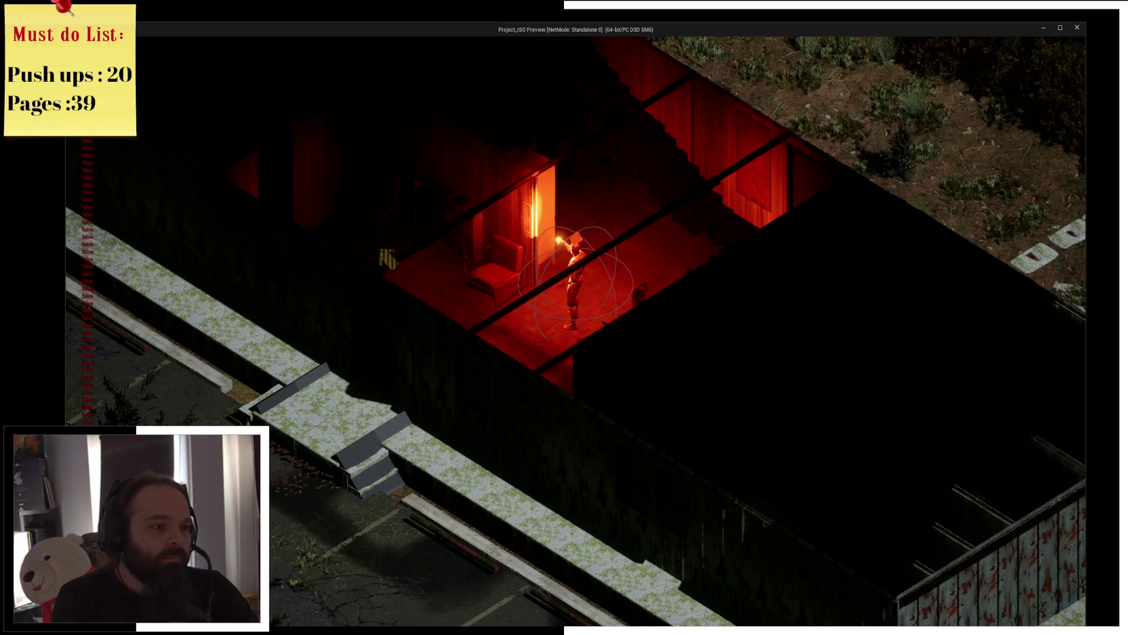
Step: Walk the character left and down-right through the red-lit room with A and S
key("a")
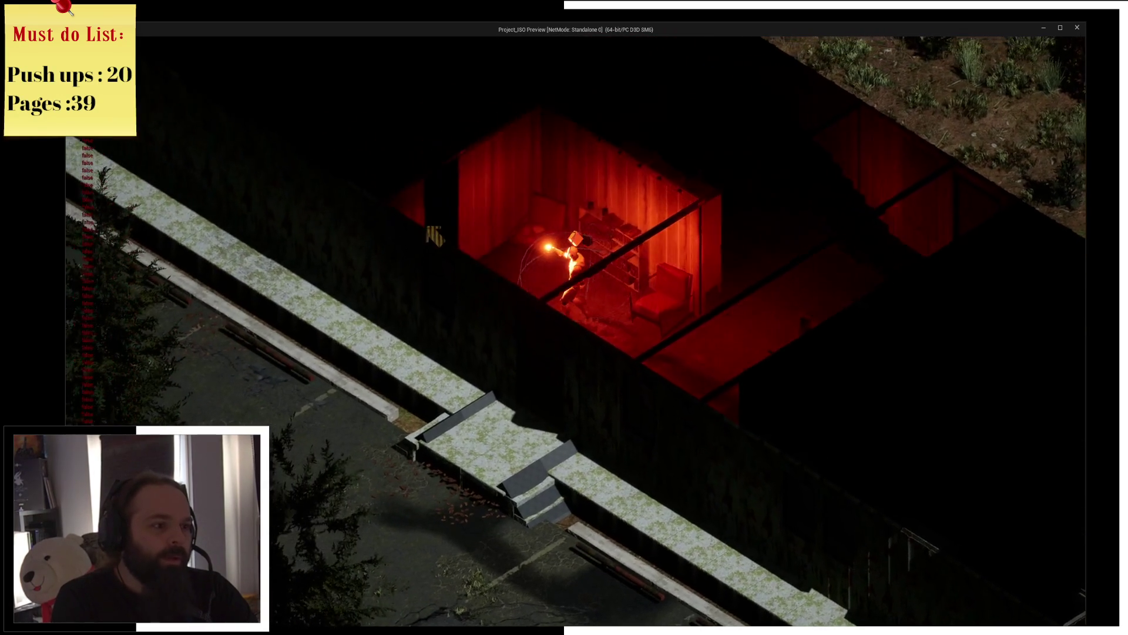
key("a")
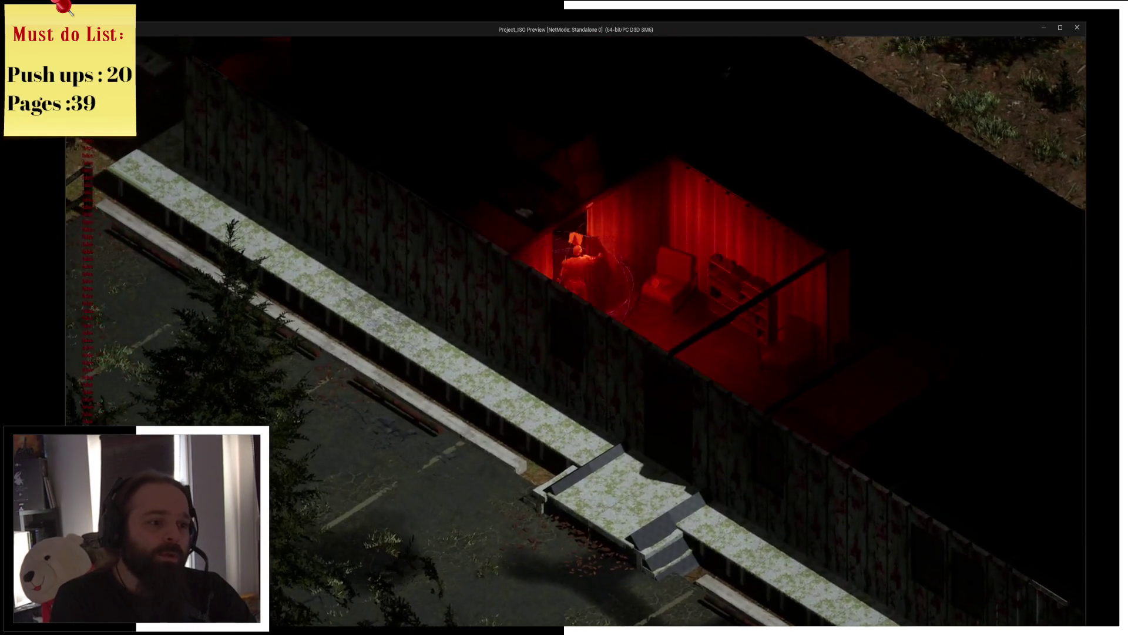
key("s")
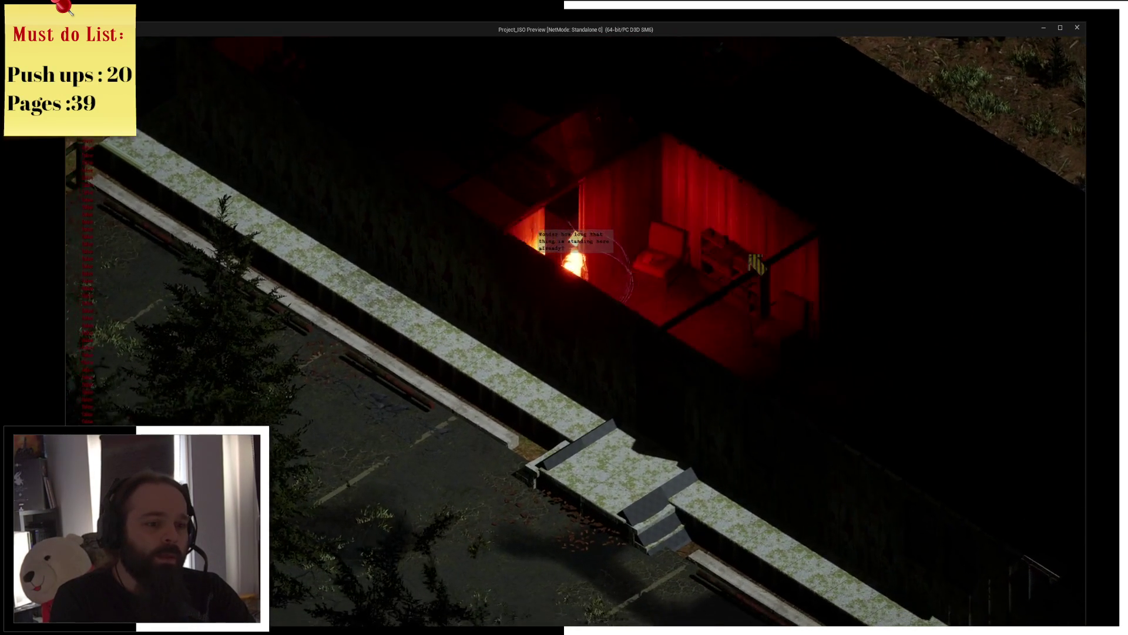
key("s")
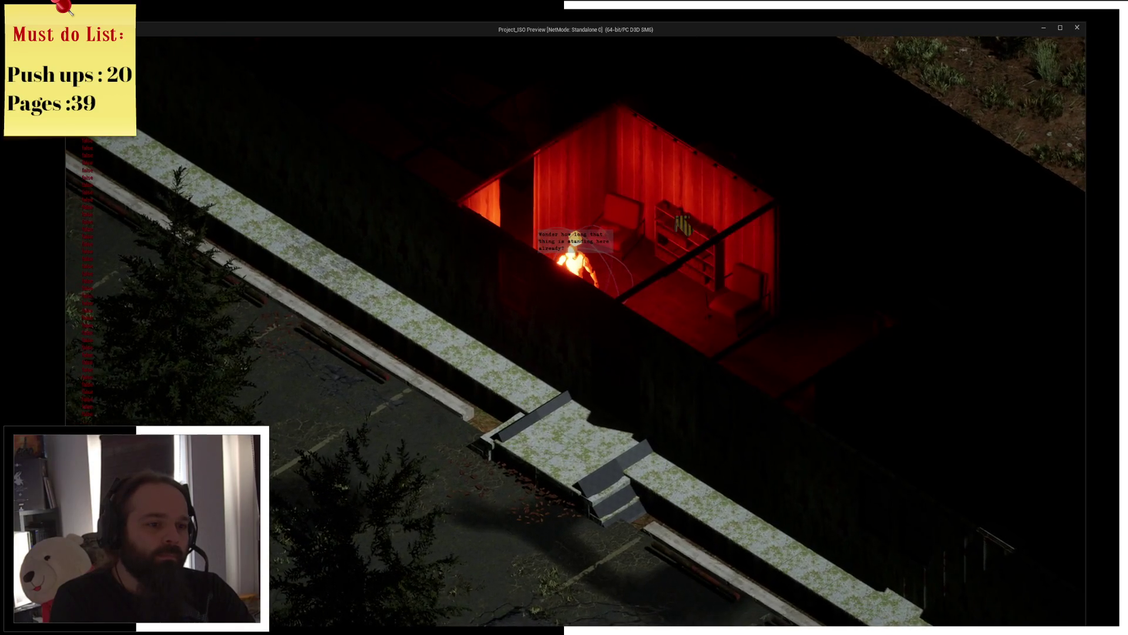
key("s")
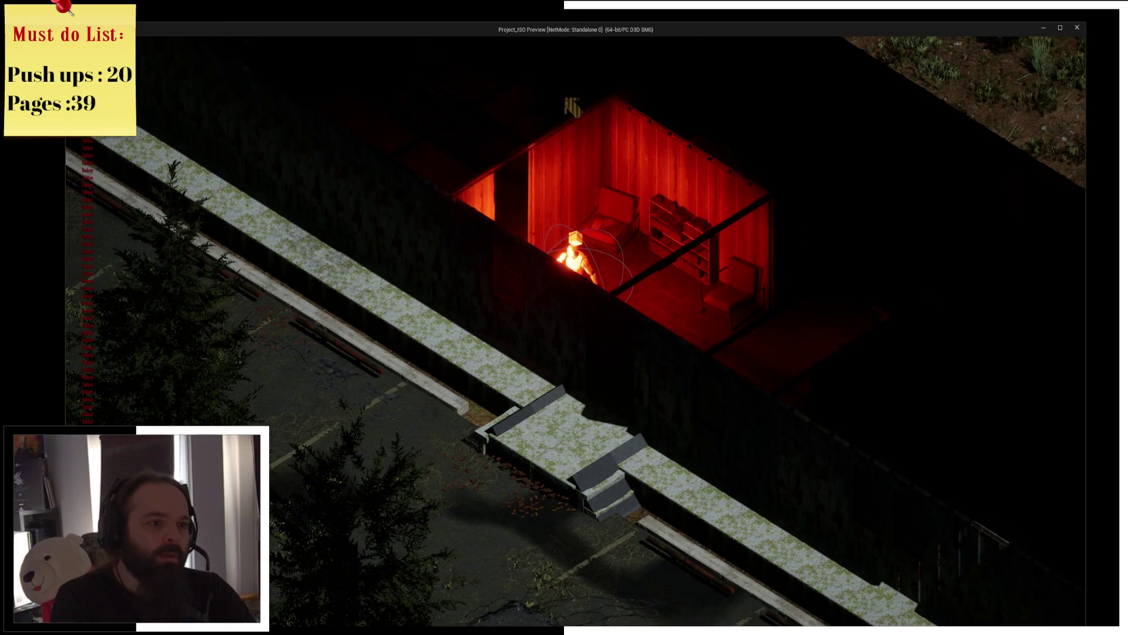
Step: Rotate the camera around the building and tank, then stop the play preview with Escape
key("e")
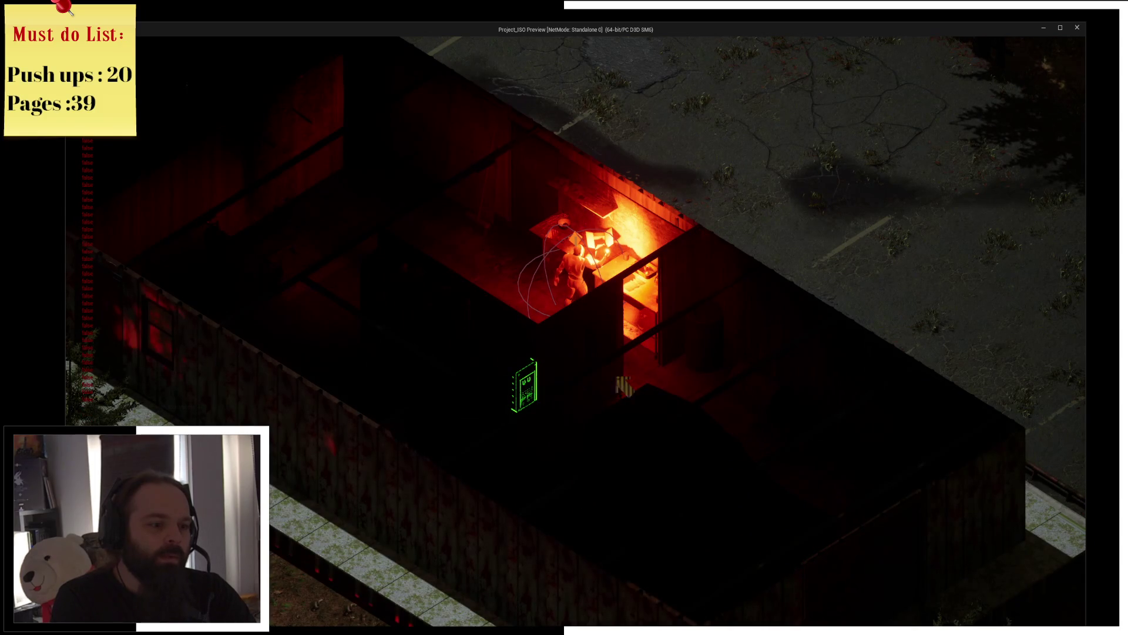
scroll(548, 388, "up", 2)
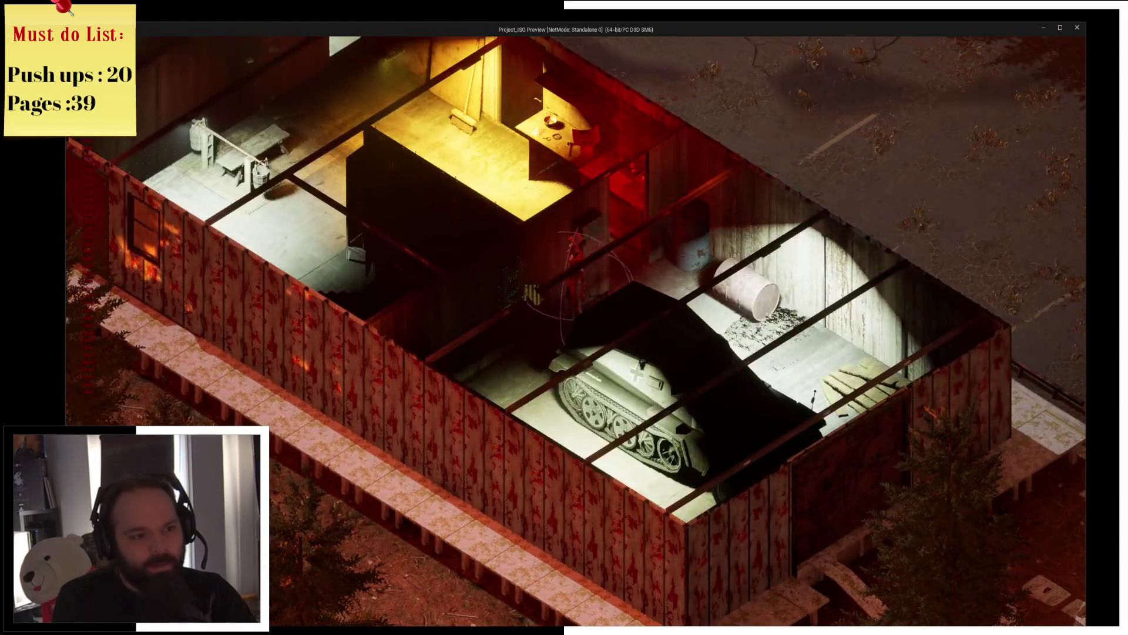
key("e")
key("e")
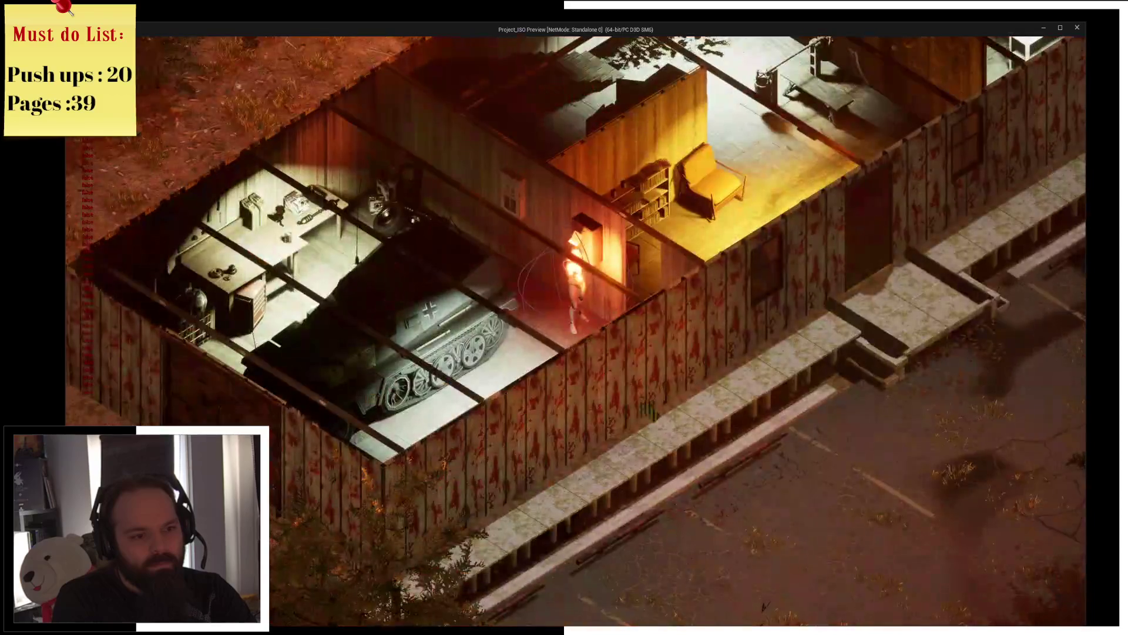
key("e")
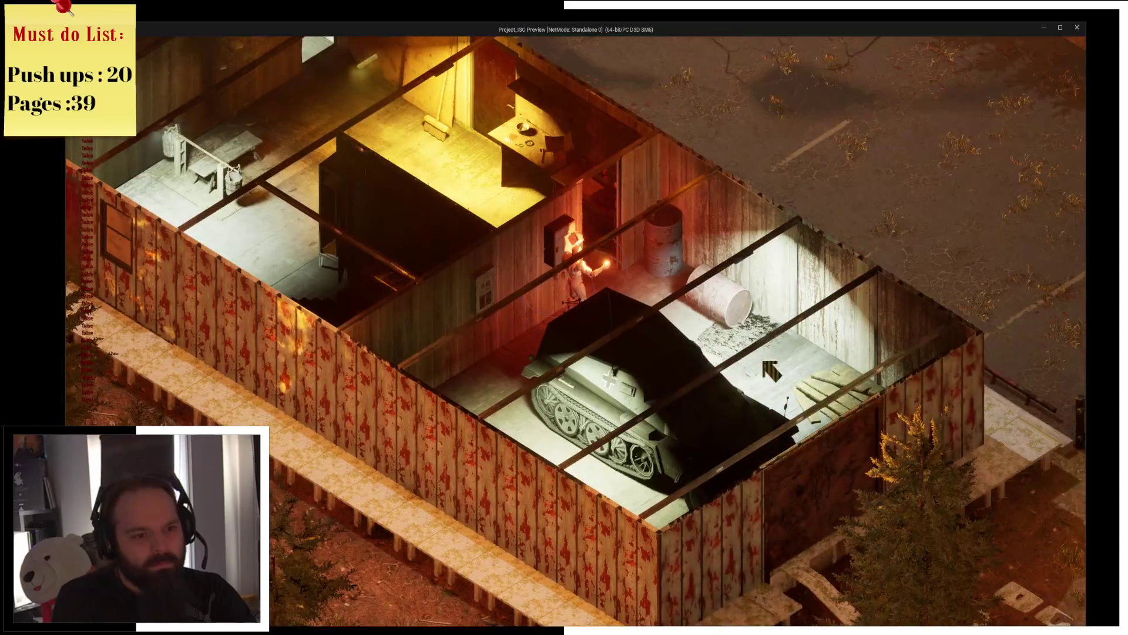
scroll(703, 362, "up", 2)
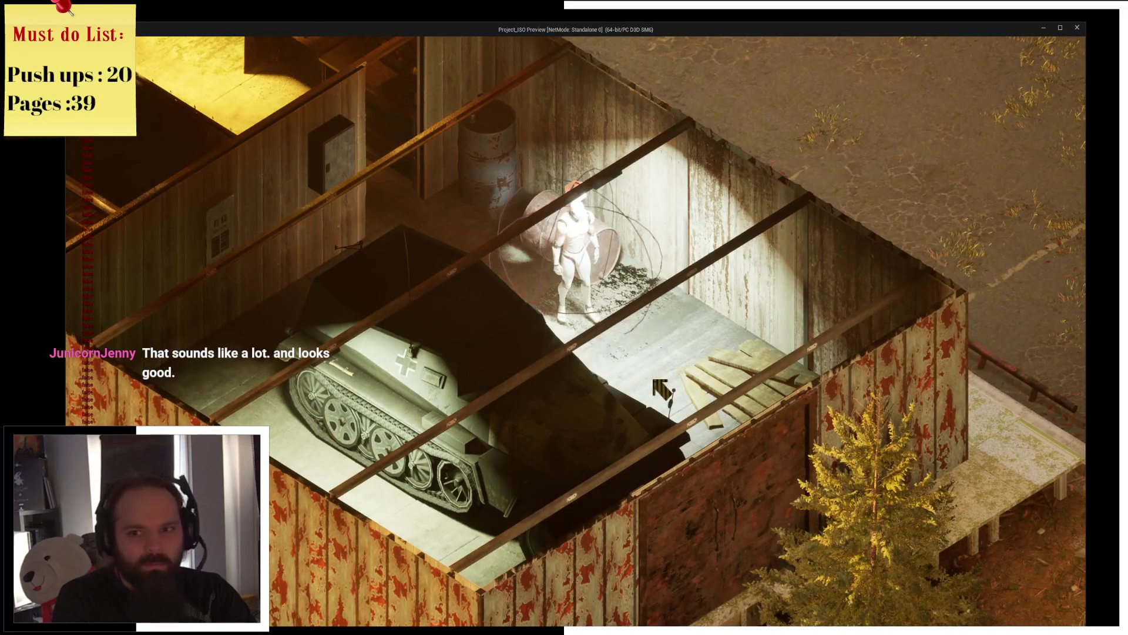
key("e")
key("e")
key("e")
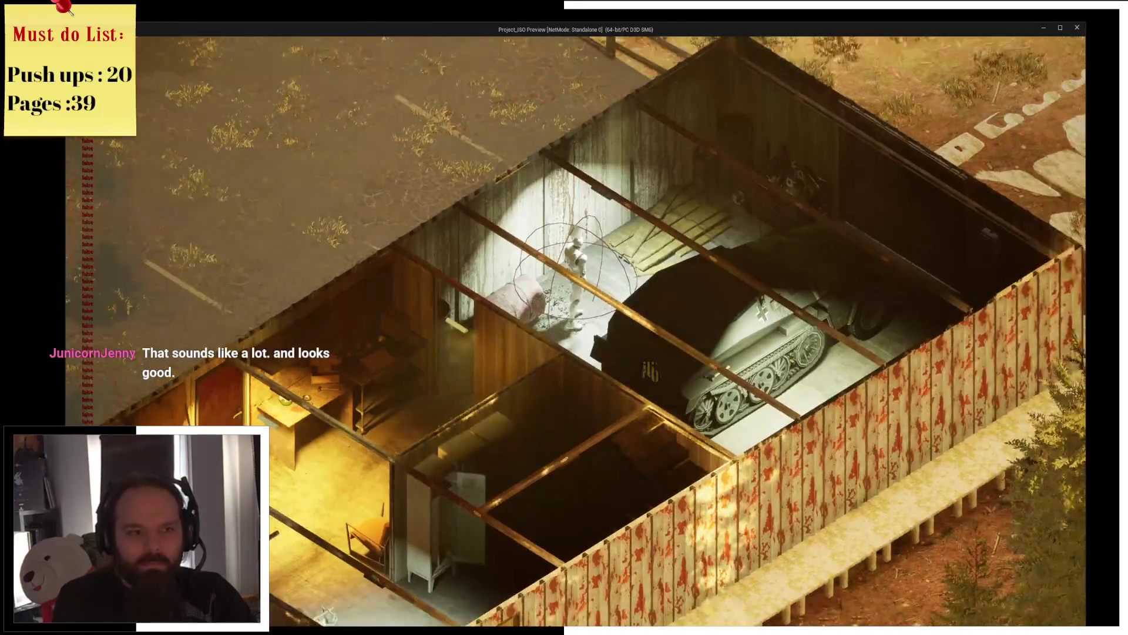
key("e")
key("e")
key("e")
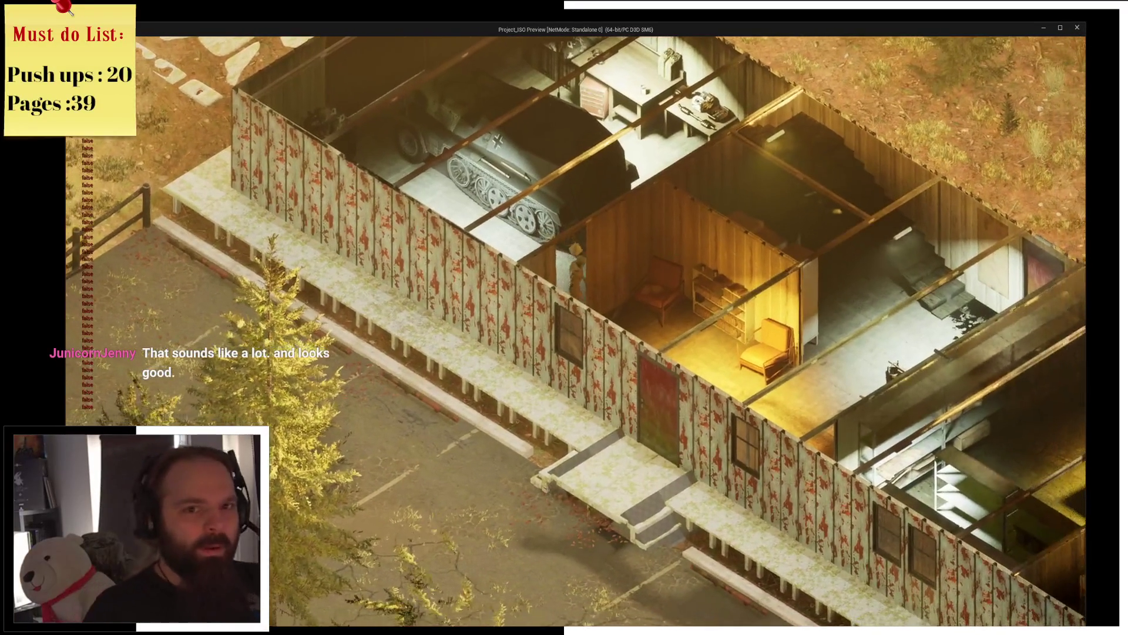
key("Escape")
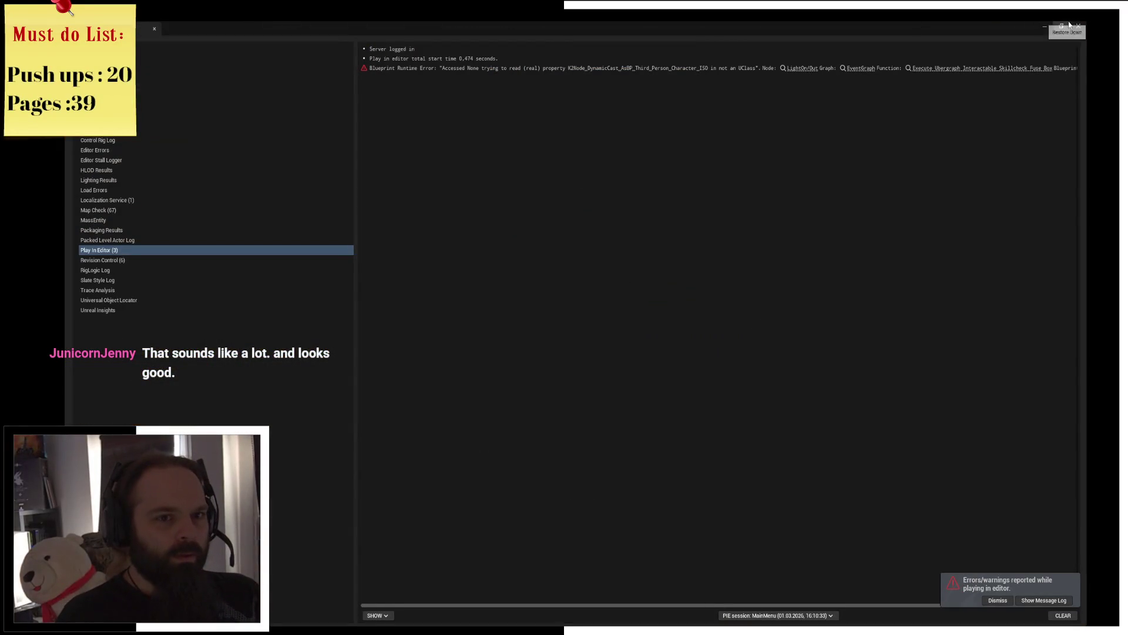
Step: Close the Message Log and move through BP_Camera_Actor to the Flib_FillSkillCheckDetails graph in FuncLib_Utilities
left_click(1081, 26)
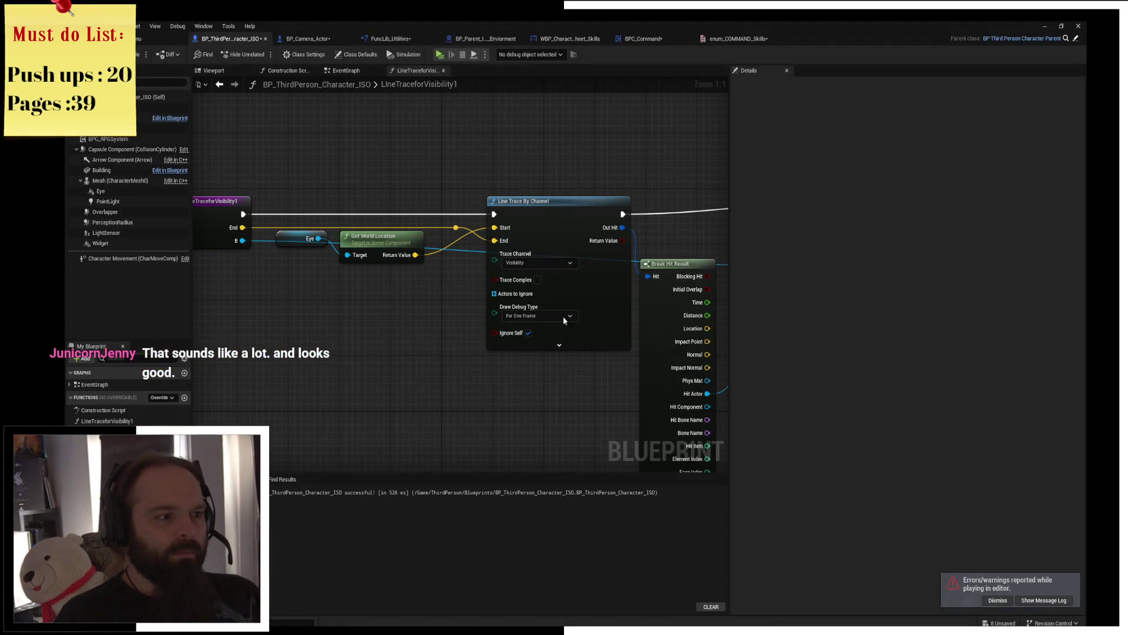
left_click_drag(556, 332, 384, 280)
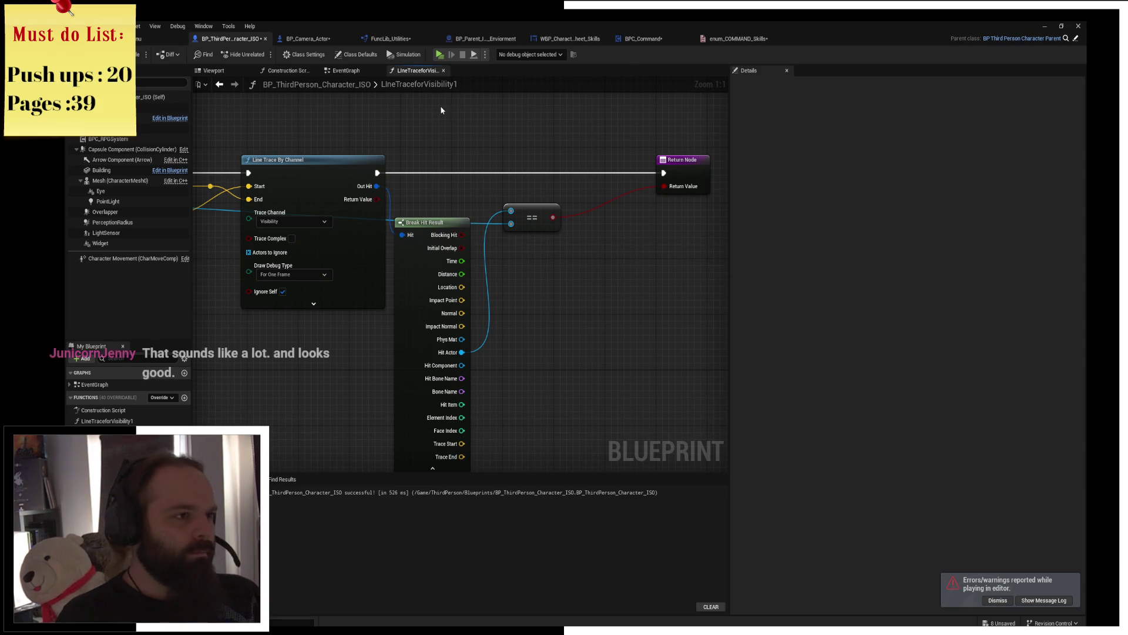
left_click(304, 38)
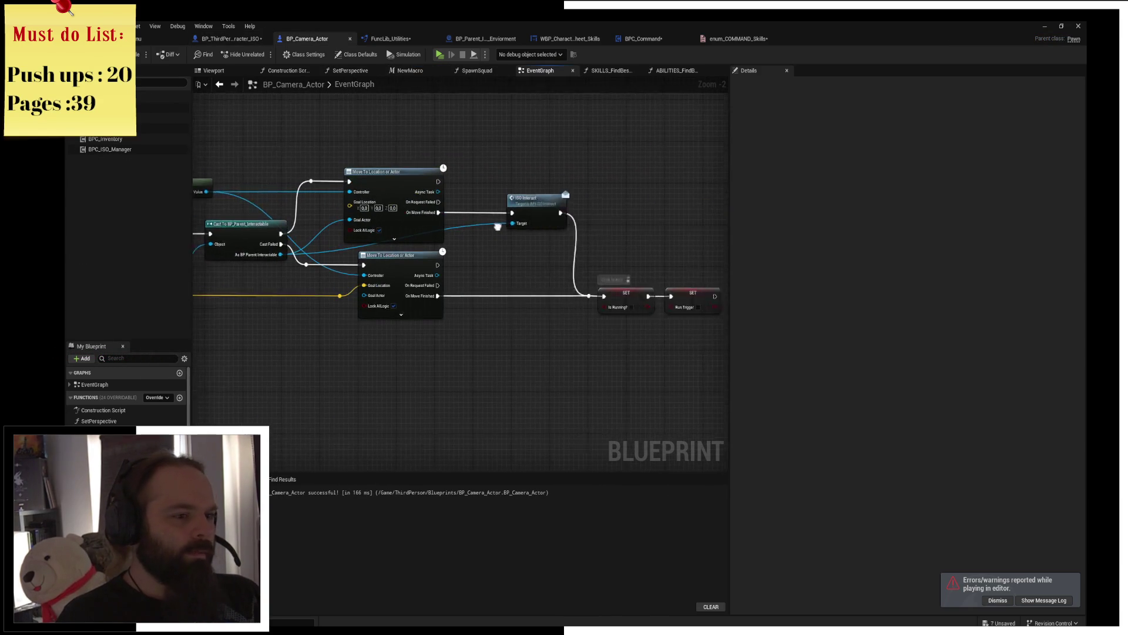
left_click(388, 40)
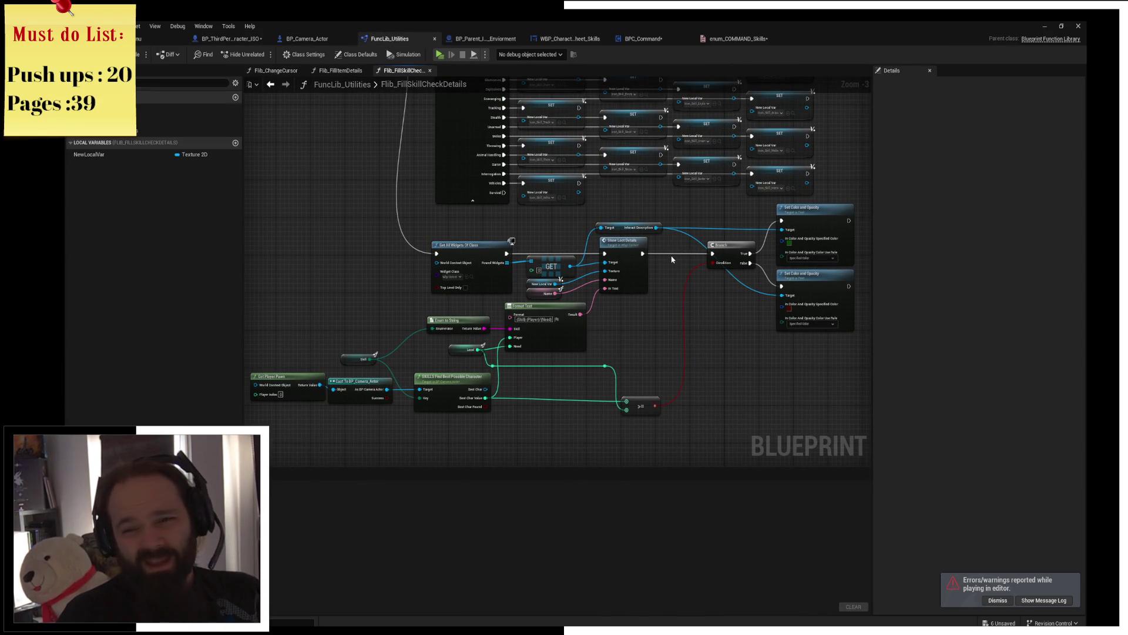
Step: Pan across the function graph's SET, Sequence and Switch nodes, then view the enum_COMMAND_Skills list
left_click_drag(525, 190, 526, 287)
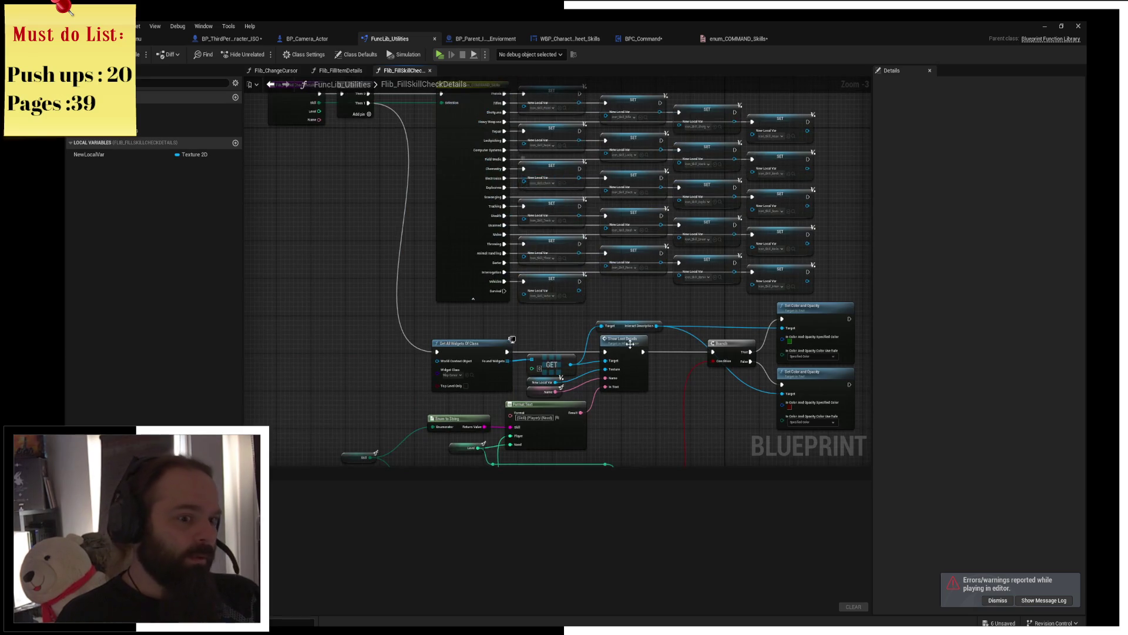
left_click_drag(616, 332, 543, 144)
left_click_drag(453, 178, 579, 409)
scroll(579, 409, "up", 1)
mouse_move(549, 306)
left_mouse_down()
mouse_move(521, 263)
mouse_move(694, 279)
left_mouse_up()
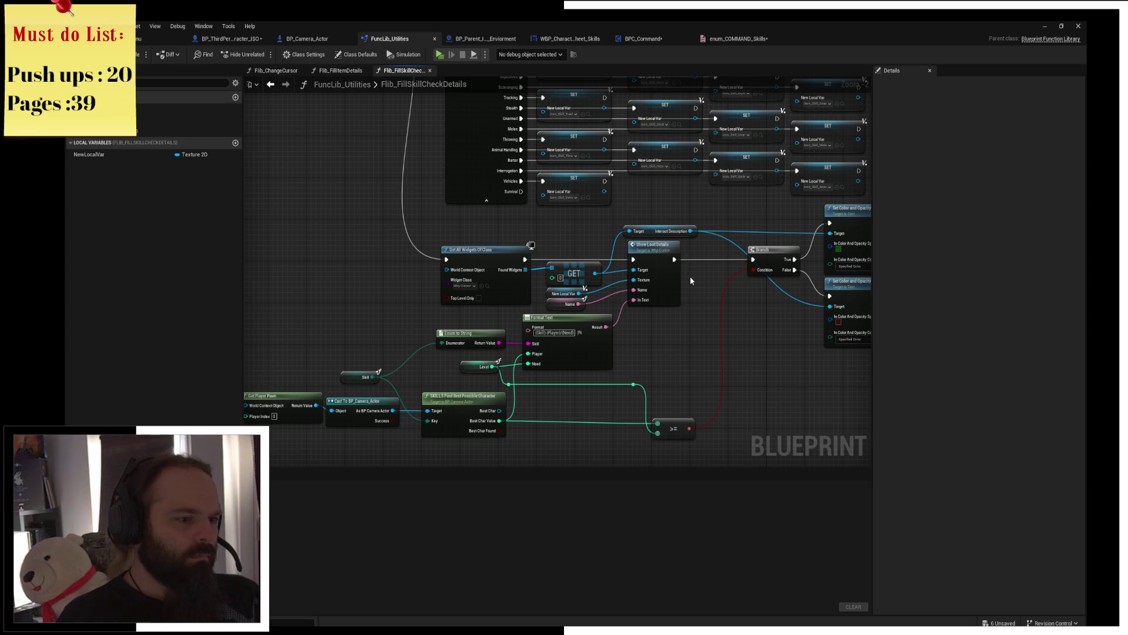
left_click(735, 40)
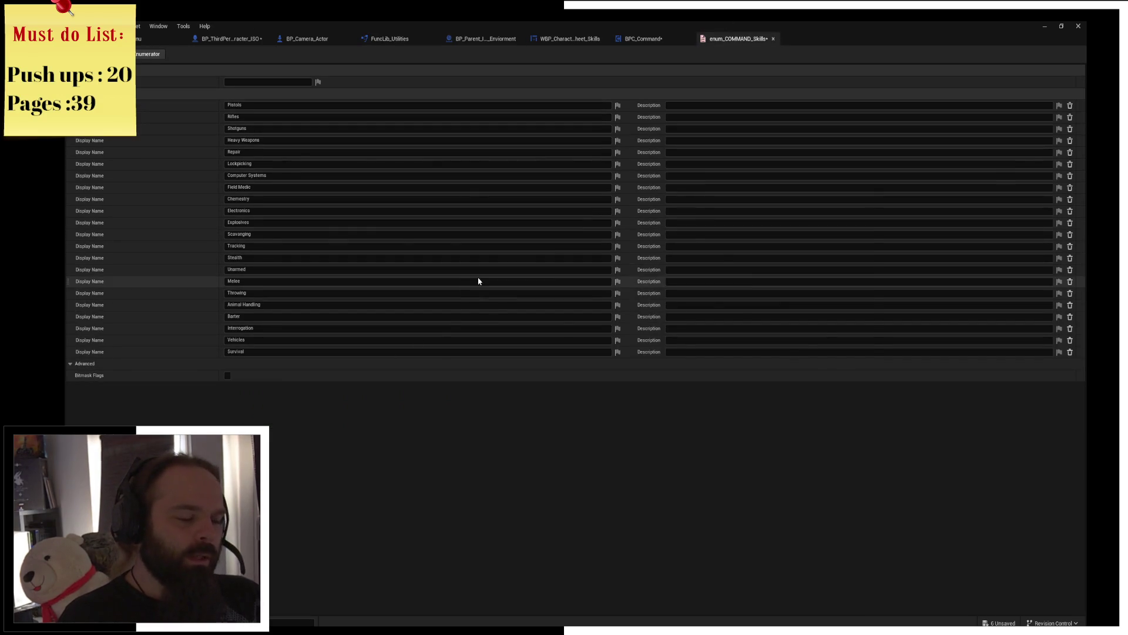
Step: Switch to Chrome, search 'valheim skills' in a new tab and open the Valheim Wiki Skills page
key("alt+Tab")
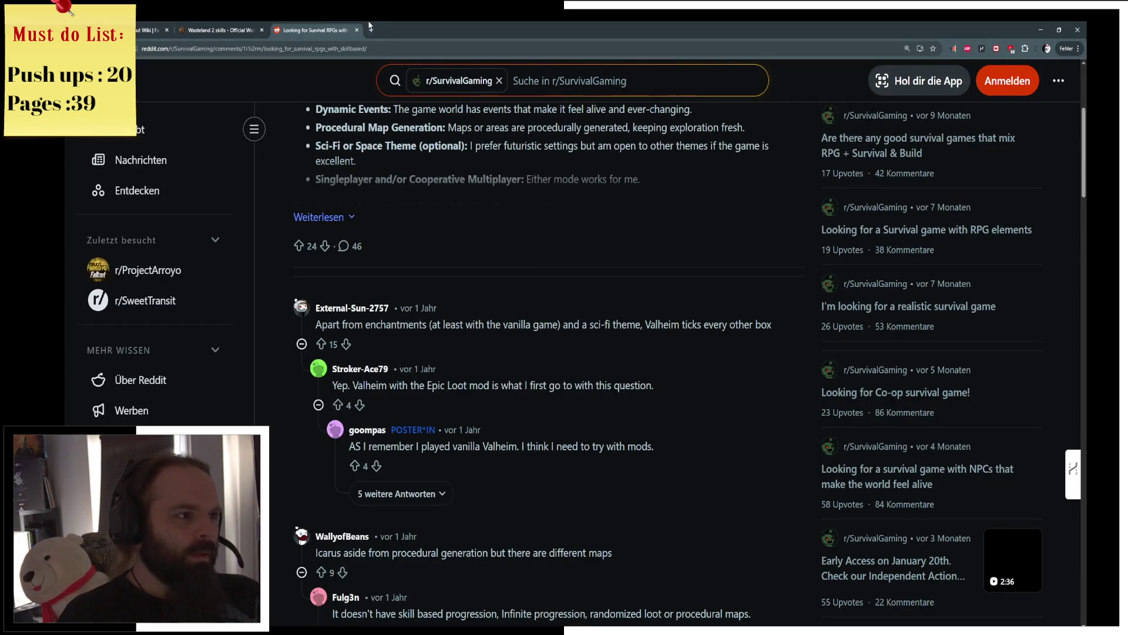
left_click(367, 30)
type("valheim skills")
key("Return")
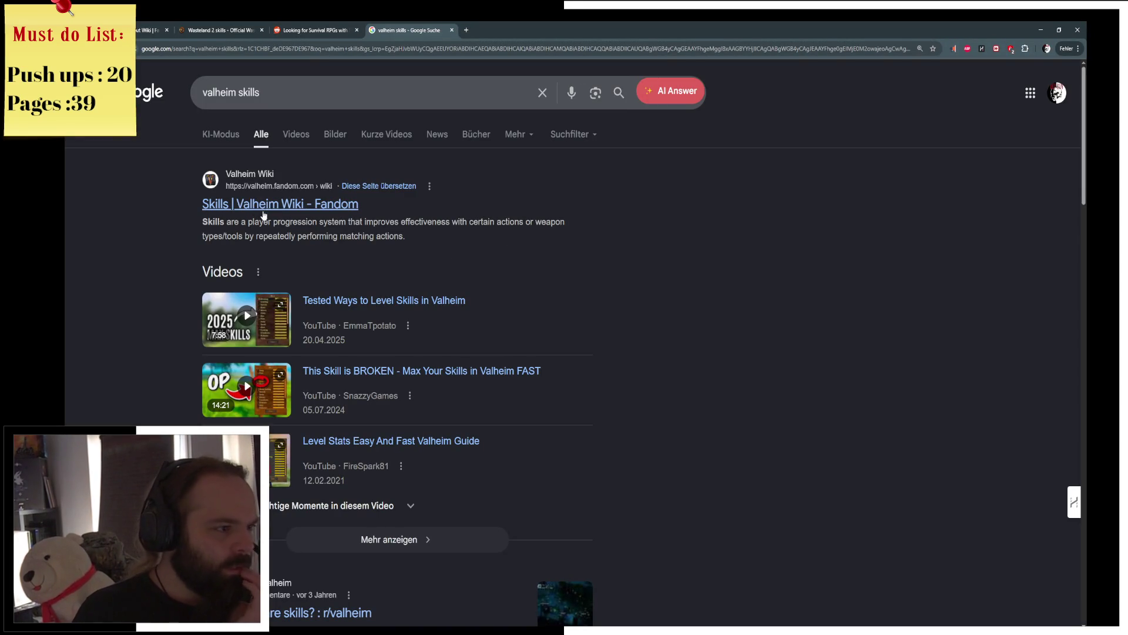
left_click(273, 208)
scroll(473, 280, "down", 2)
scroll(473, 281, "down", 1)
scroll(472, 281, "up", 1)
scroll(472, 280, "down", 2)
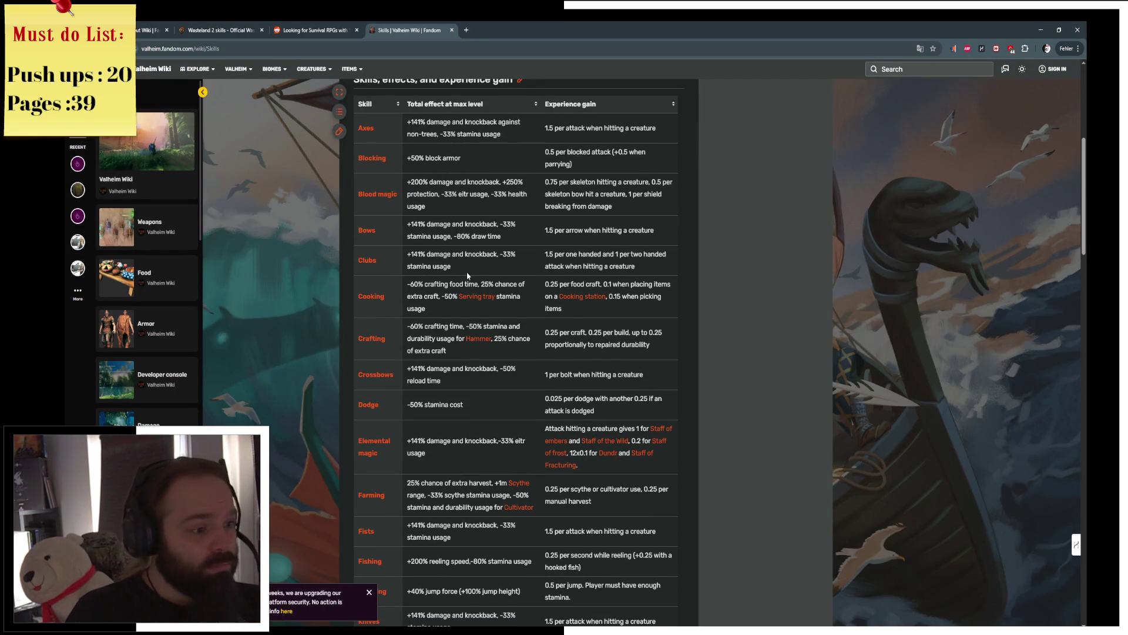
scroll(467, 276, "down", 1)
scroll(441, 317, "down", 1)
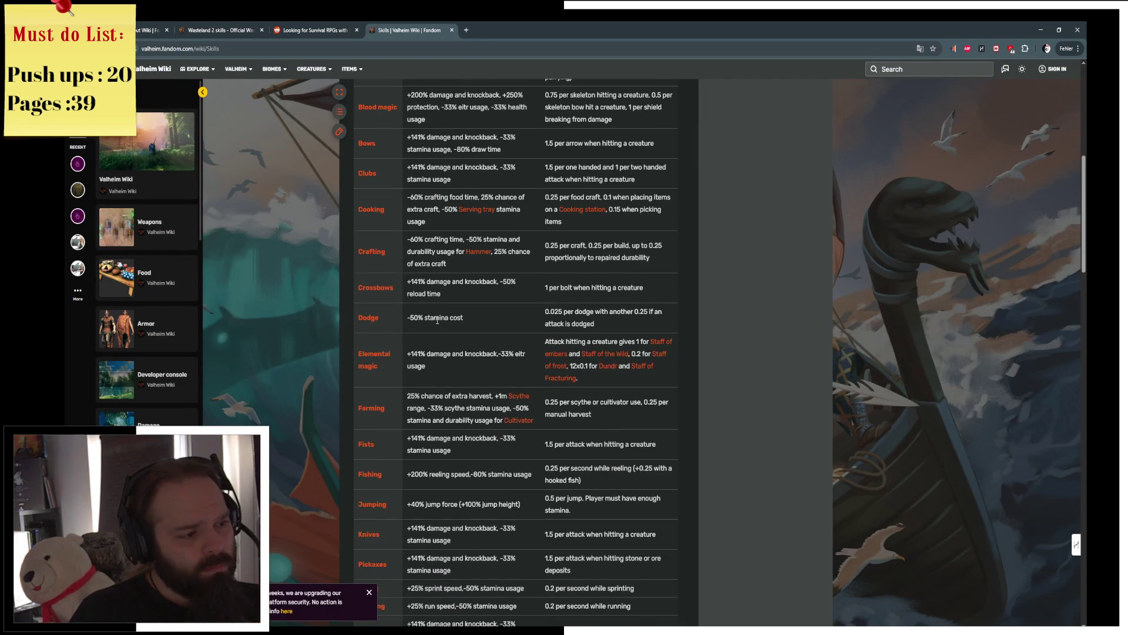
scroll(444, 319, "down", 1)
scroll(447, 322, "down", 1)
scroll(448, 322, "down", 2)
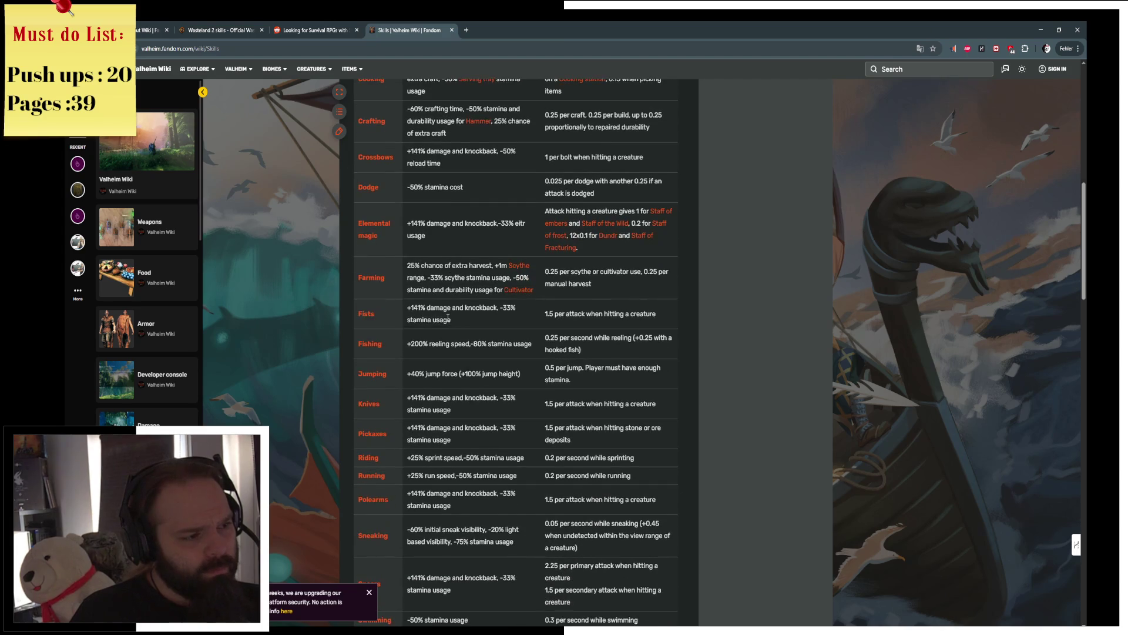
scroll(446, 322, "down", 1)
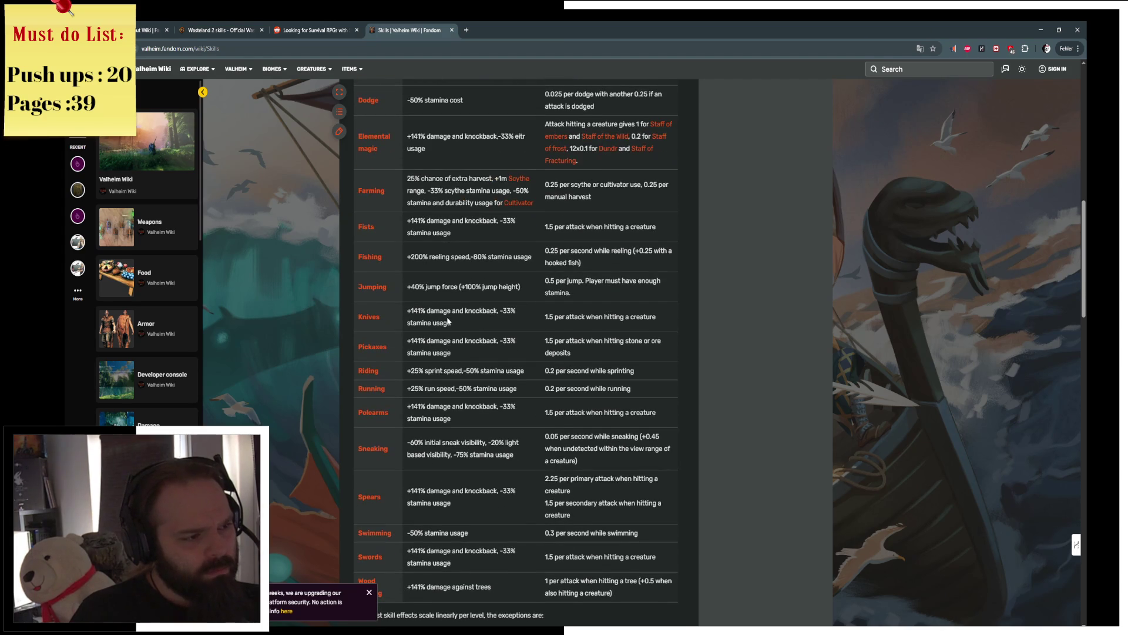
scroll(447, 321, "down", 1)
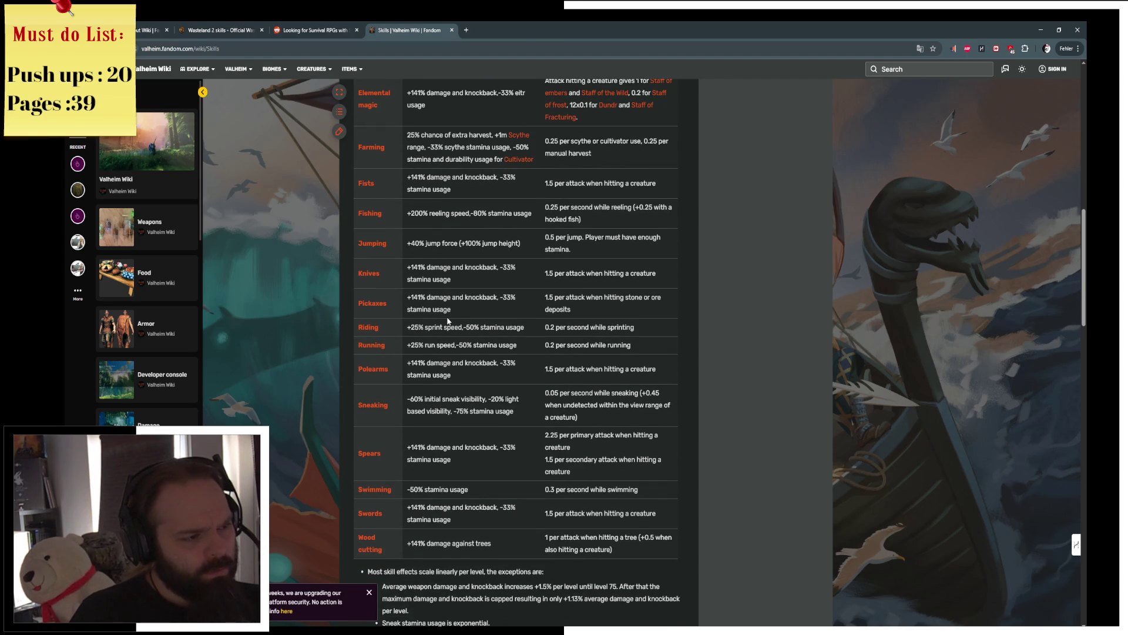
scroll(448, 322, "down", 1)
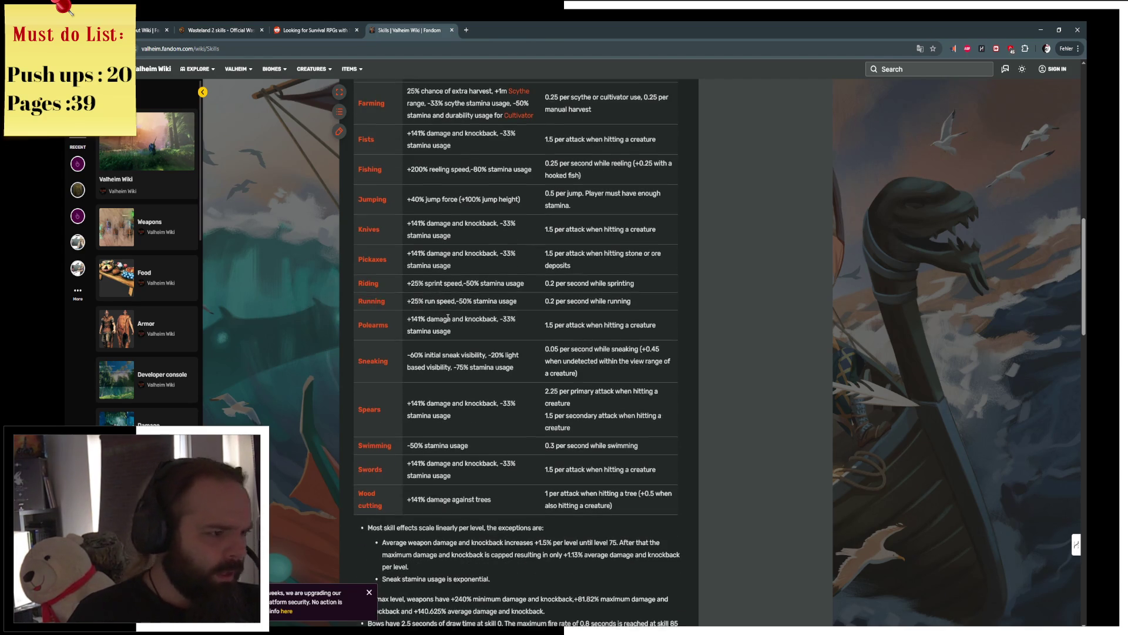
scroll(448, 319, "down", 1)
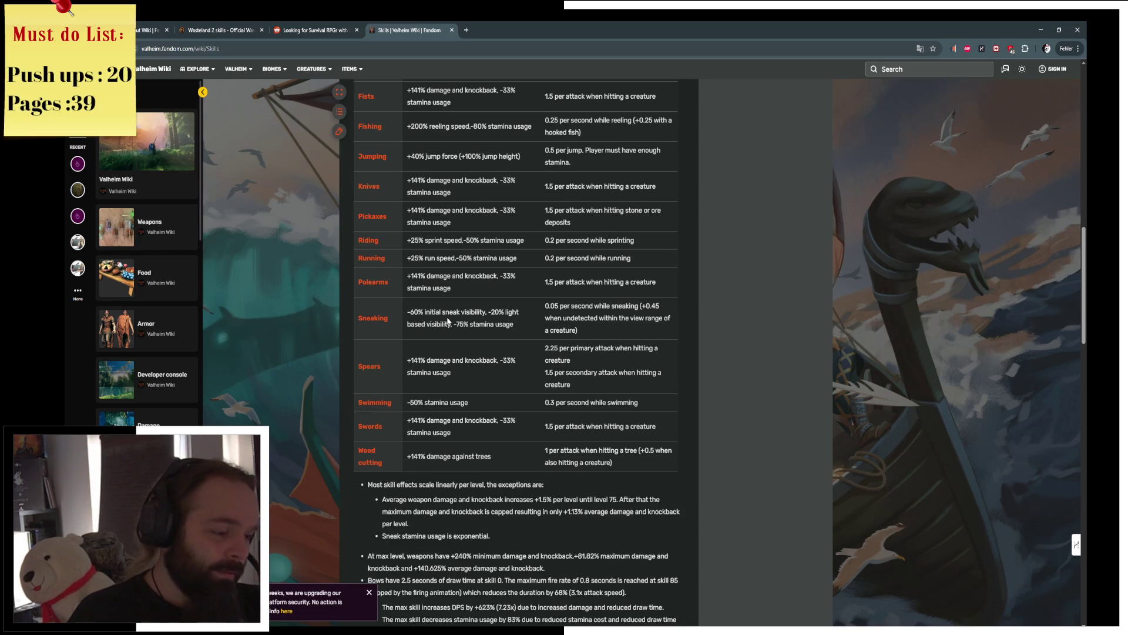
scroll(448, 321, "down", 1)
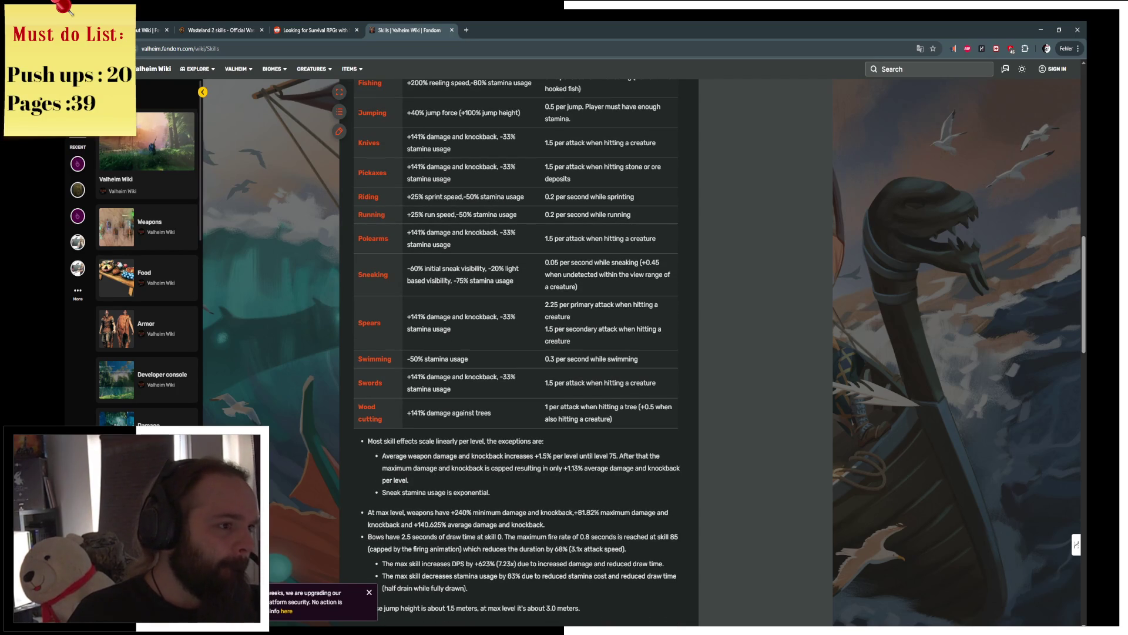
key("alt+Left")
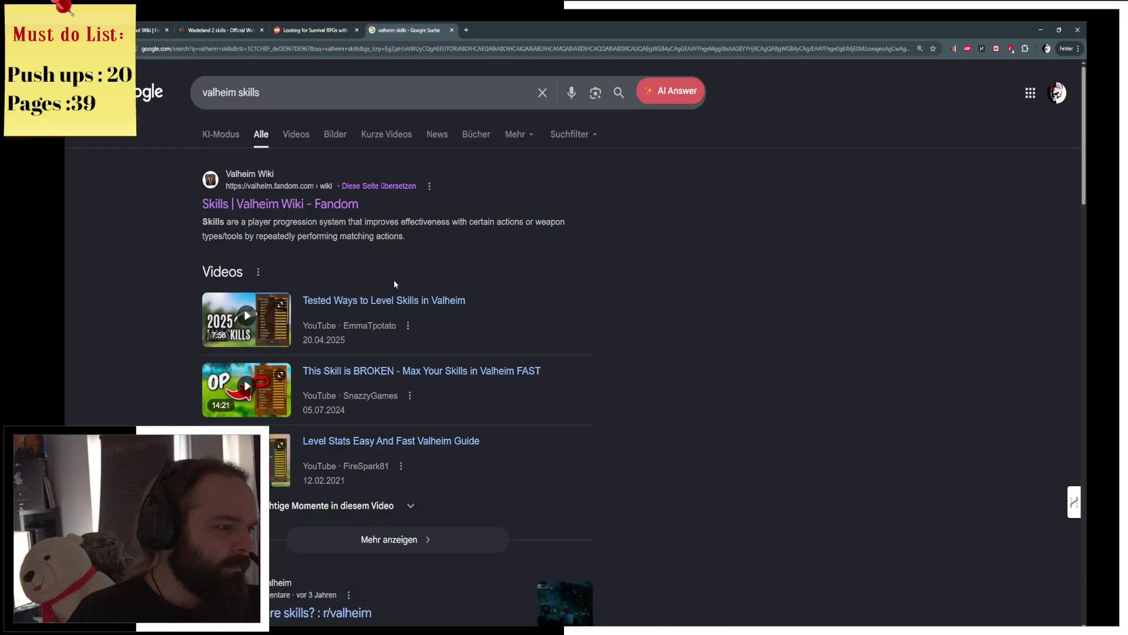
Step: Back the results tab to a blank new tab, glance at the Reddit thread and return to the new tab
key("alt+Left")
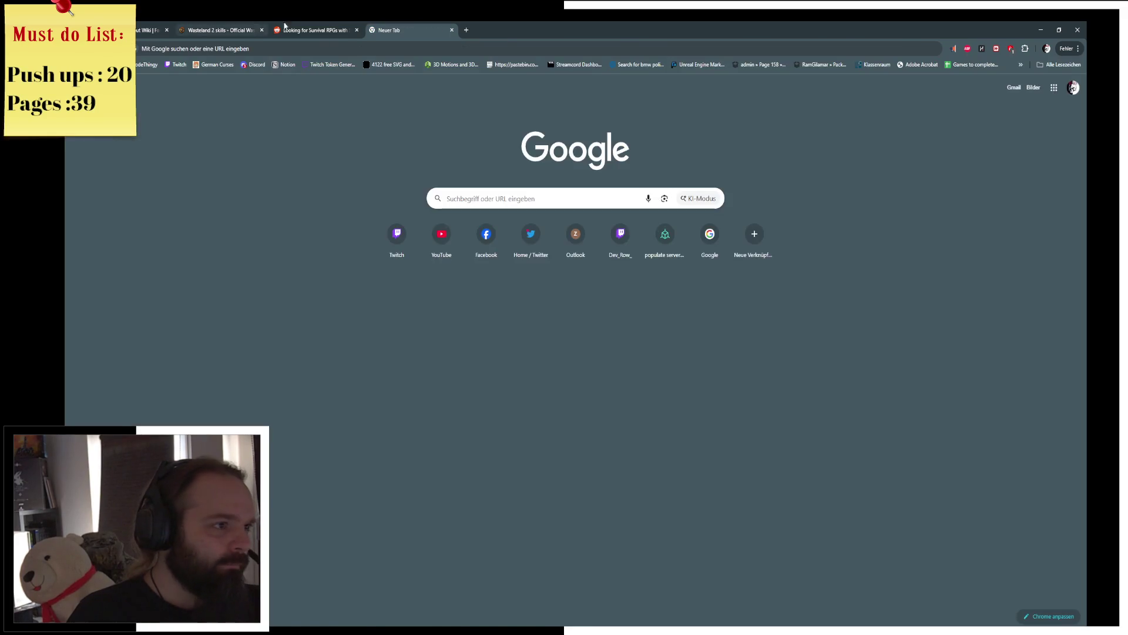
key("ctrl+Page_Up")
scroll(435, 297, "down", 1)
scroll(434, 297, "down", 2)
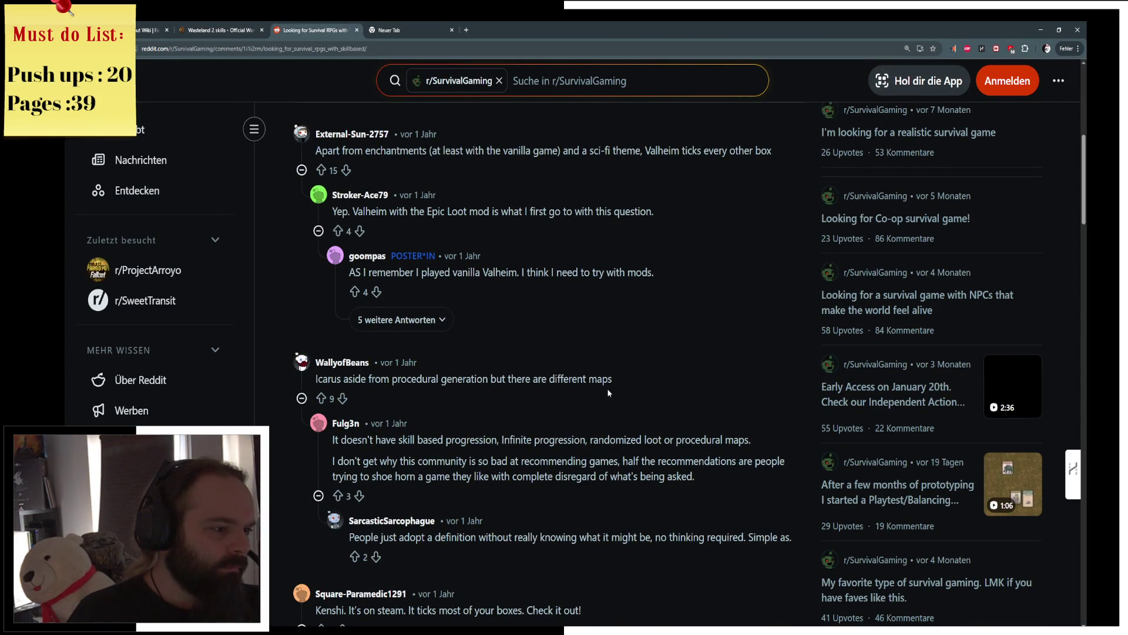
left_click(396, 30)
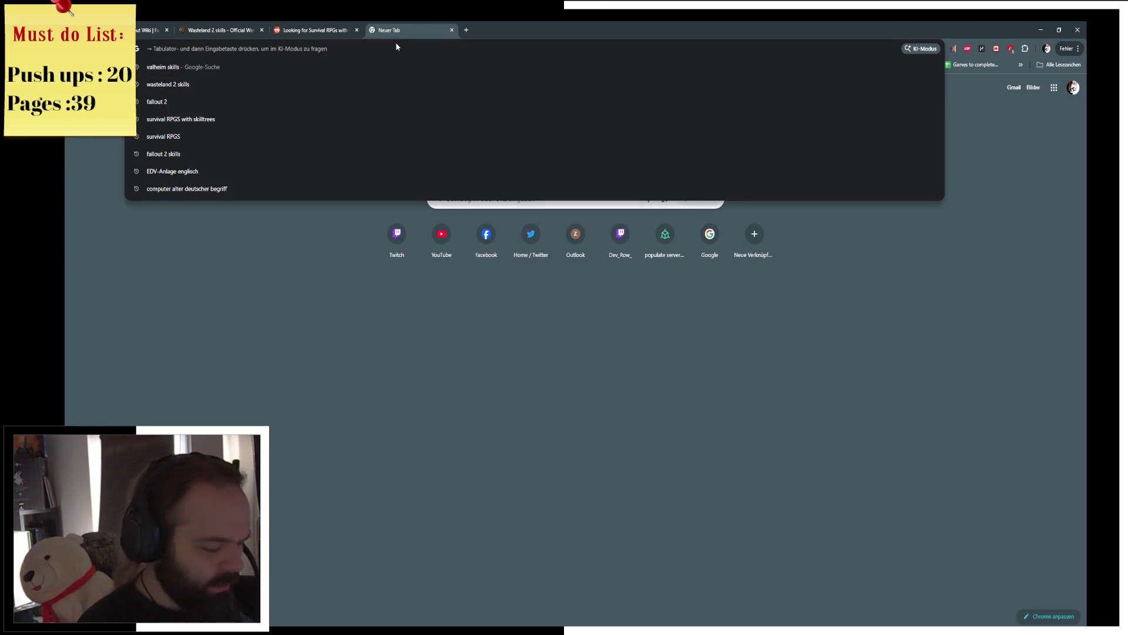
type("snack")
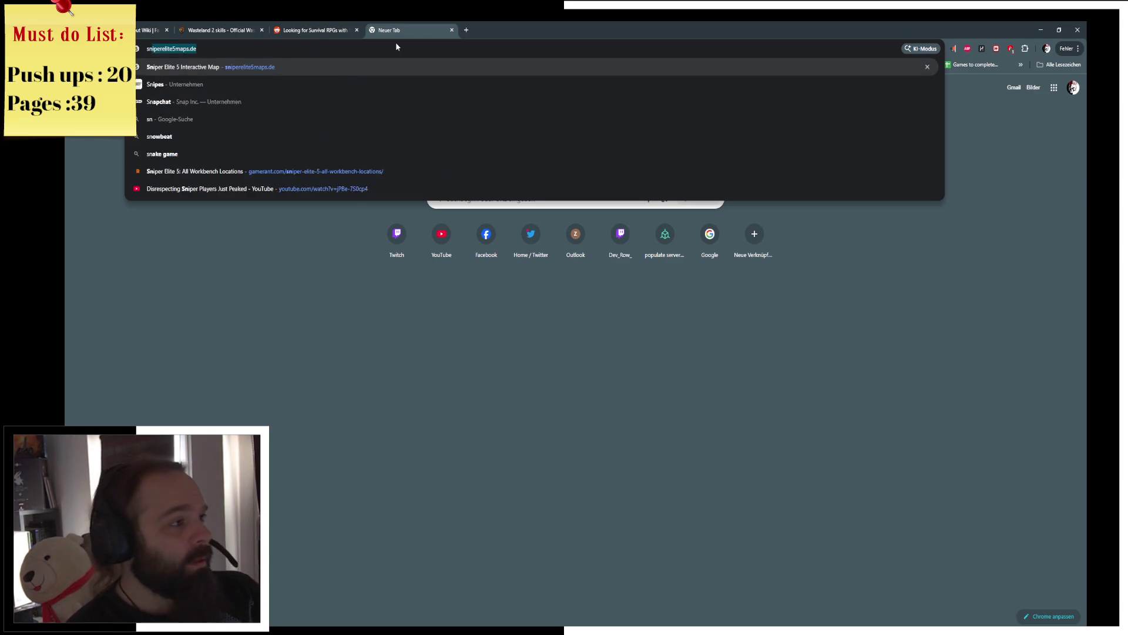
Step: Abandon two trial address-bar searches, then bring up Windows search to find an app
key("Escape")
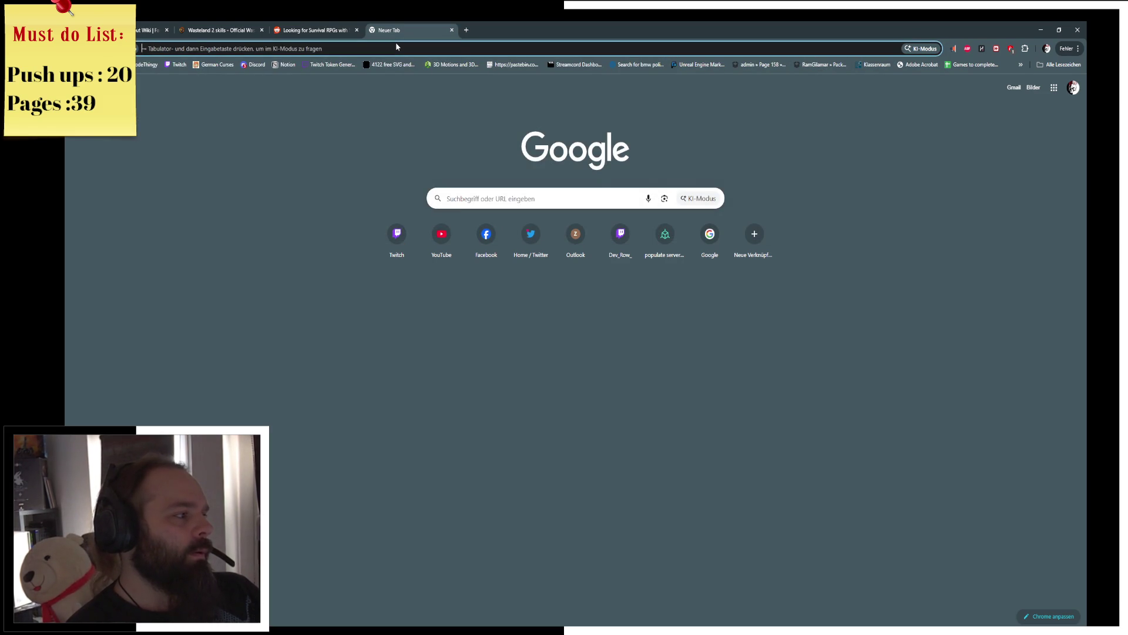
type("snakes game")
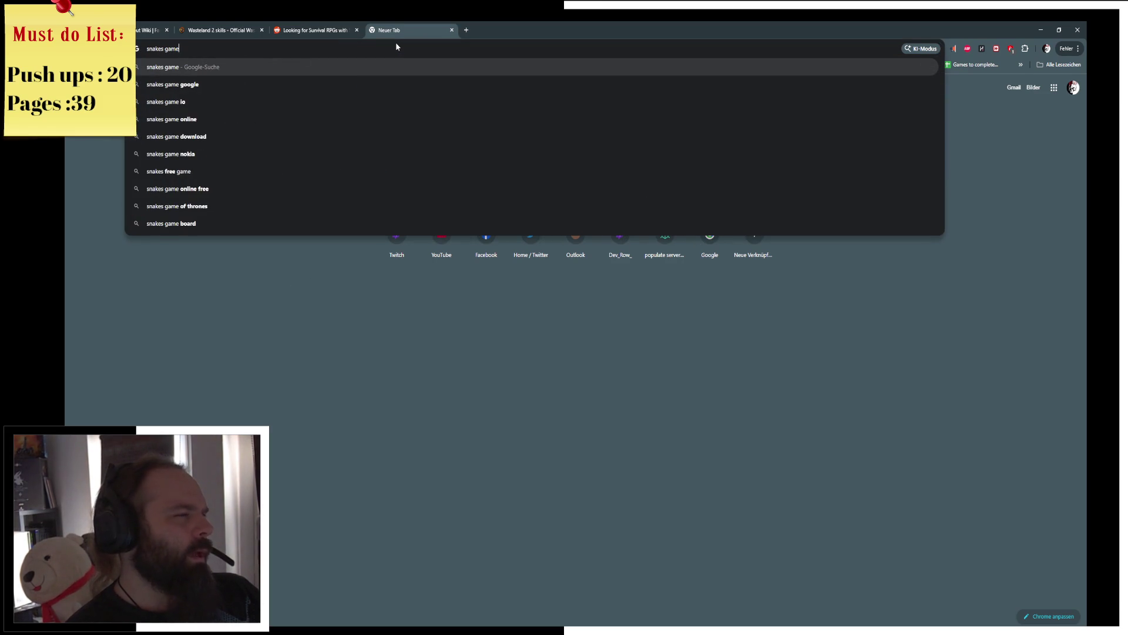
key("Escape")
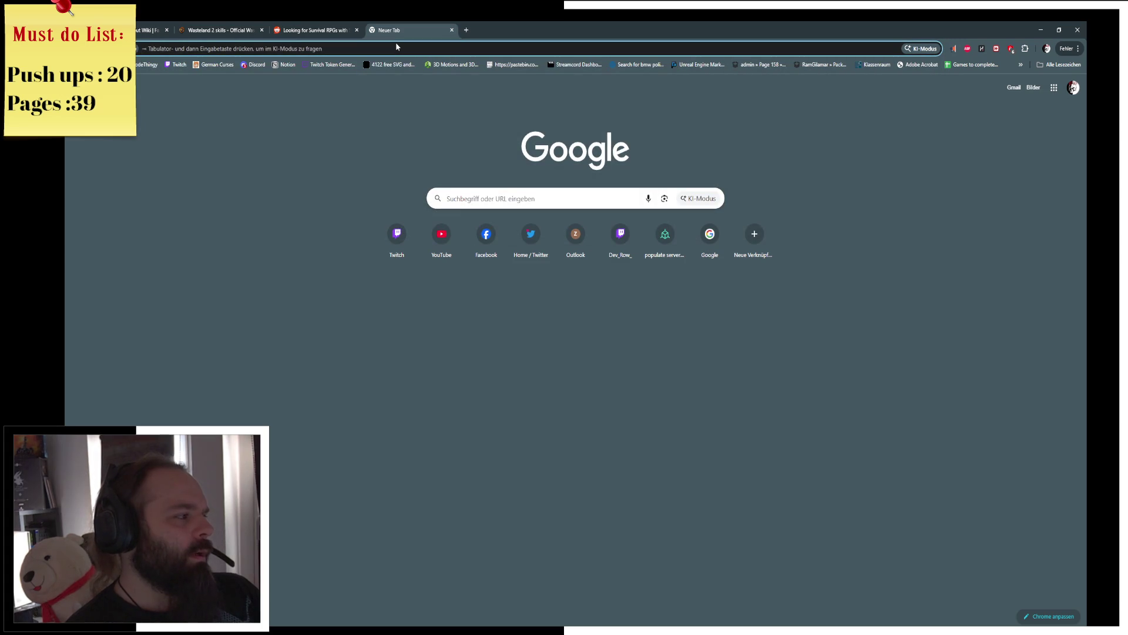
key("super")
type("snip")
Step: Launch Steam and open the Above Snakes store page from the wishlist with its screenshots enlarged
left_click(118, 402)
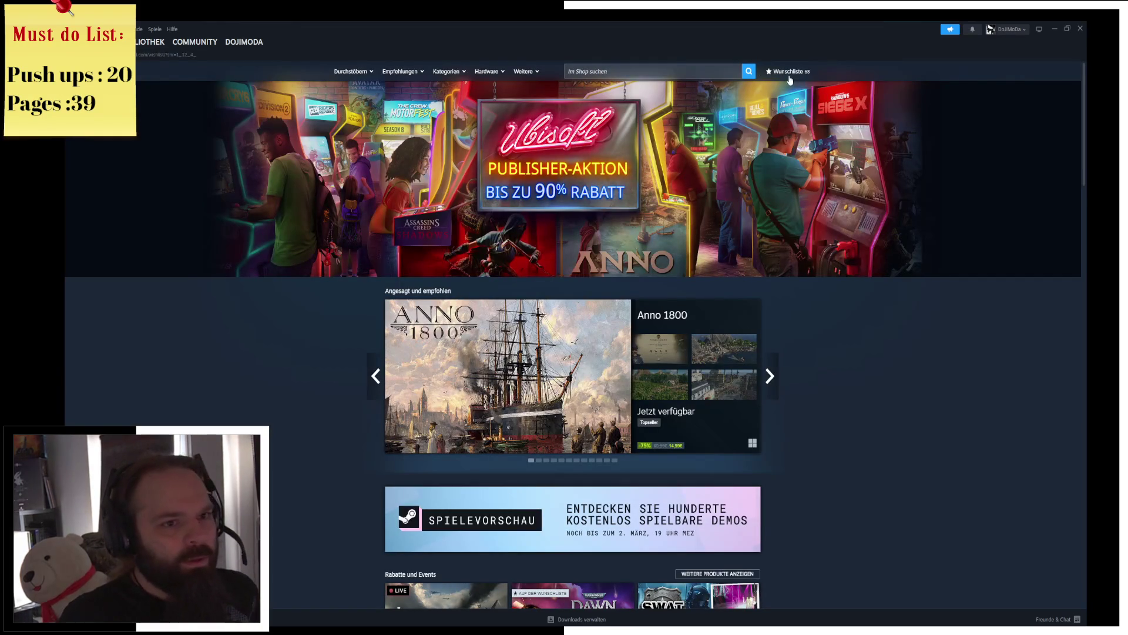
scroll(900, 396, "down", 2)
scroll(884, 494, "down", 15)
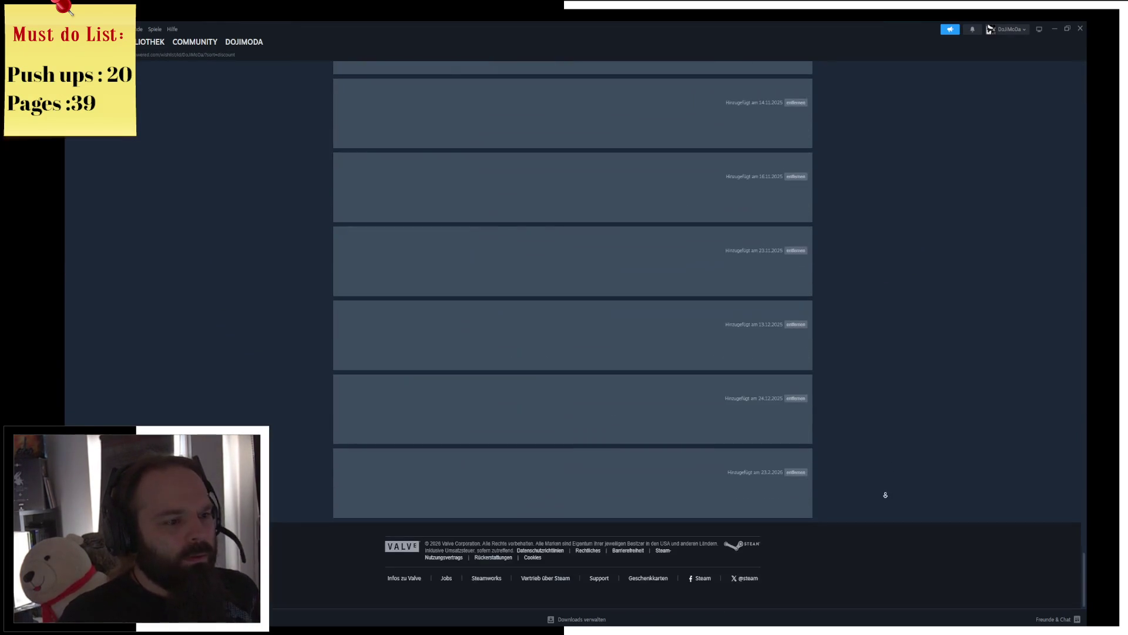
scroll(877, 410, "up", 1)
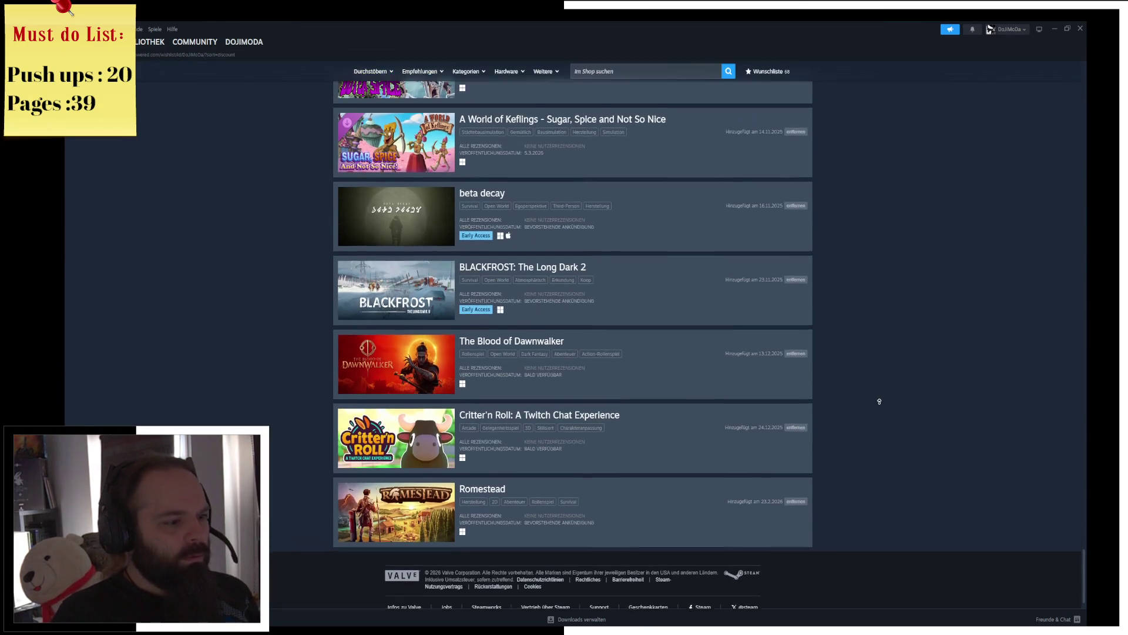
scroll(876, 404, "up", 1)
scroll(876, 397, "up", 2)
scroll(874, 388, "up", 2)
scroll(875, 387, "up", 1)
scroll(874, 386, "up", 1)
scroll(876, 381, "up", 2)
scroll(879, 376, "up", 2)
scroll(877, 369, "up", 4)
scroll(876, 378, "up", 3)
scroll(876, 379, "up", 2)
scroll(884, 390, "up", 1)
scroll(885, 391, "up", 2)
scroll(885, 391, "up", 3)
scroll(888, 390, "up", 2)
scroll(891, 391, "up", 2)
scroll(890, 391, "up", 2)
scroll(892, 391, "up", 2)
scroll(891, 388, "up", 3)
scroll(889, 381, "up", 4)
scroll(888, 388, "up", 3)
scroll(887, 383, "up", 2)
scroll(893, 392, "up", 4)
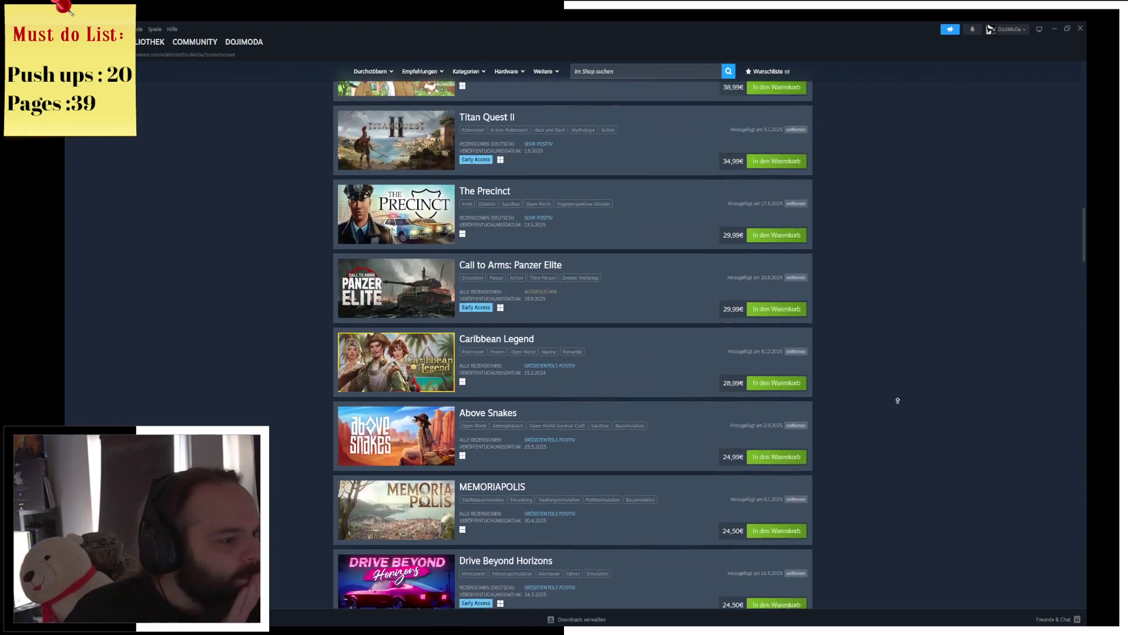
left_click(487, 414)
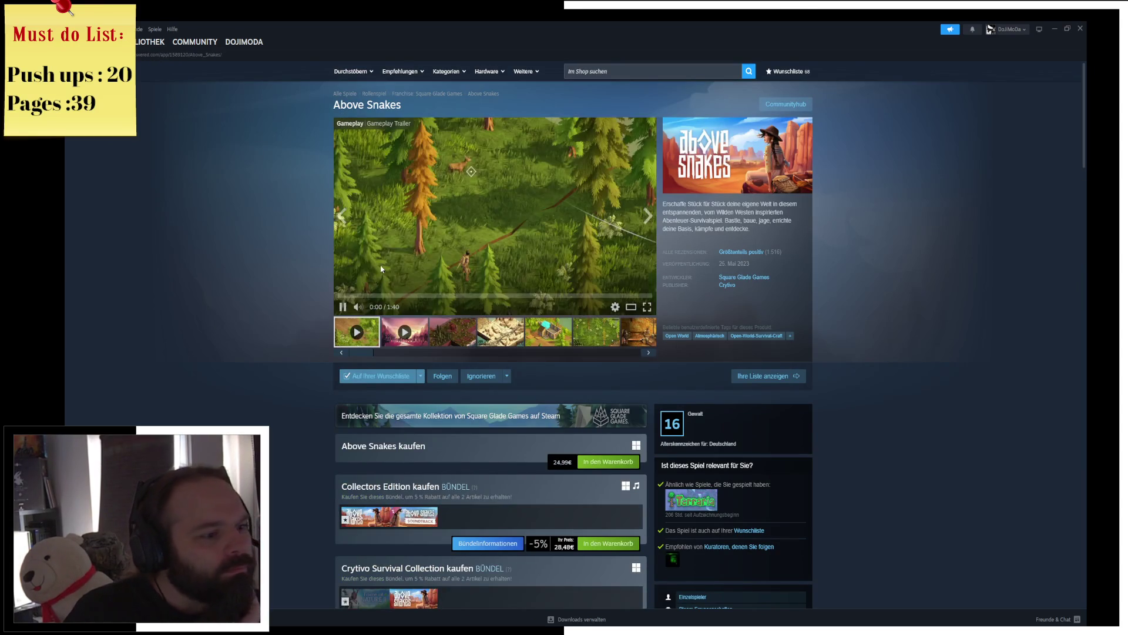
left_click(530, 254)
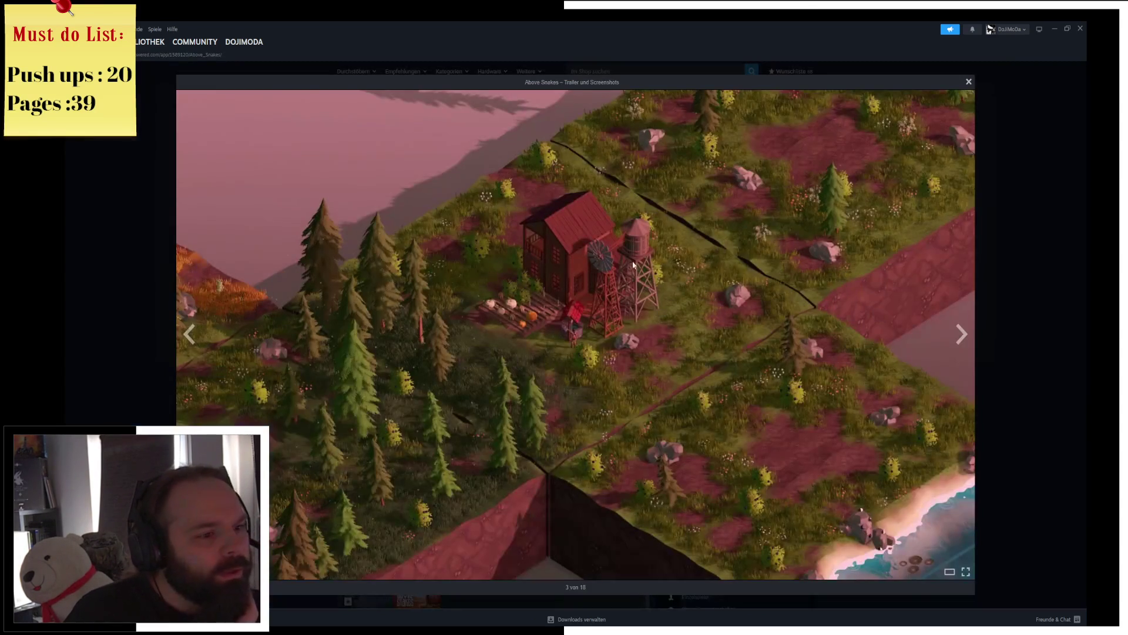
Step: Flip through four more Above Snakes screenshots, close the viewer and minimise Steam back to Chrome
left_click(961, 335)
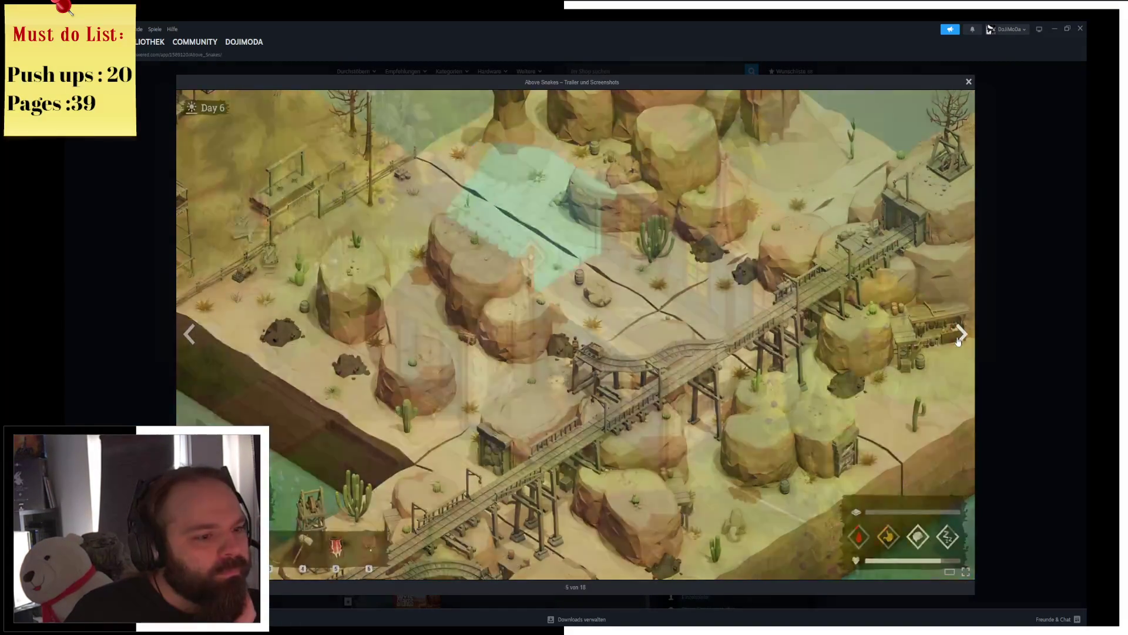
left_click(961, 335)
left_click(962, 334)
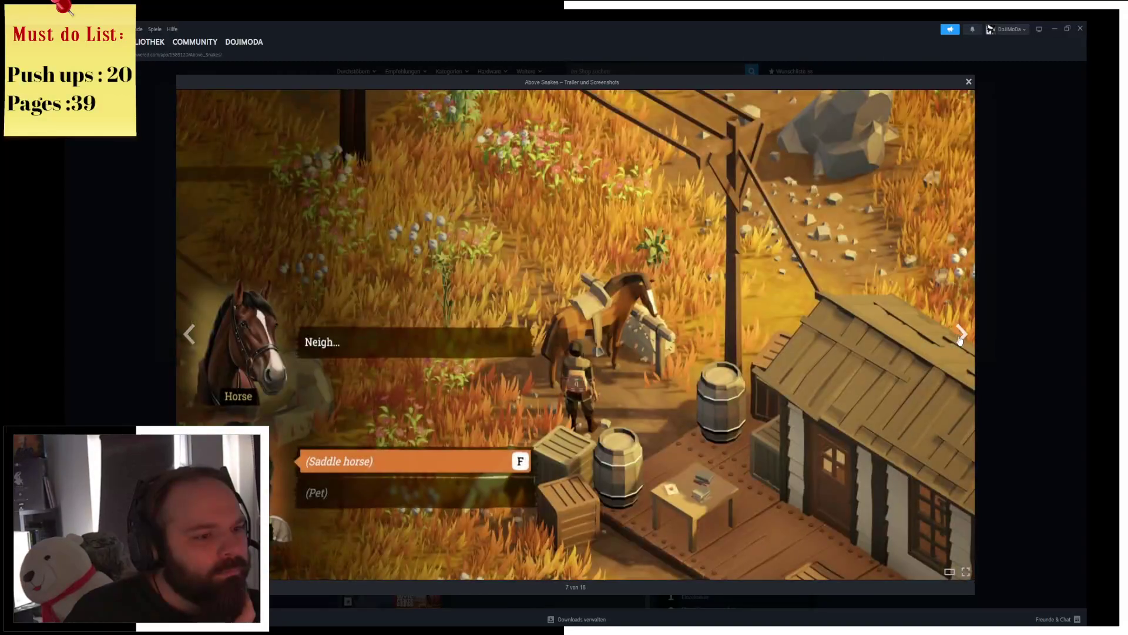
left_click(960, 336)
left_click(978, 269)
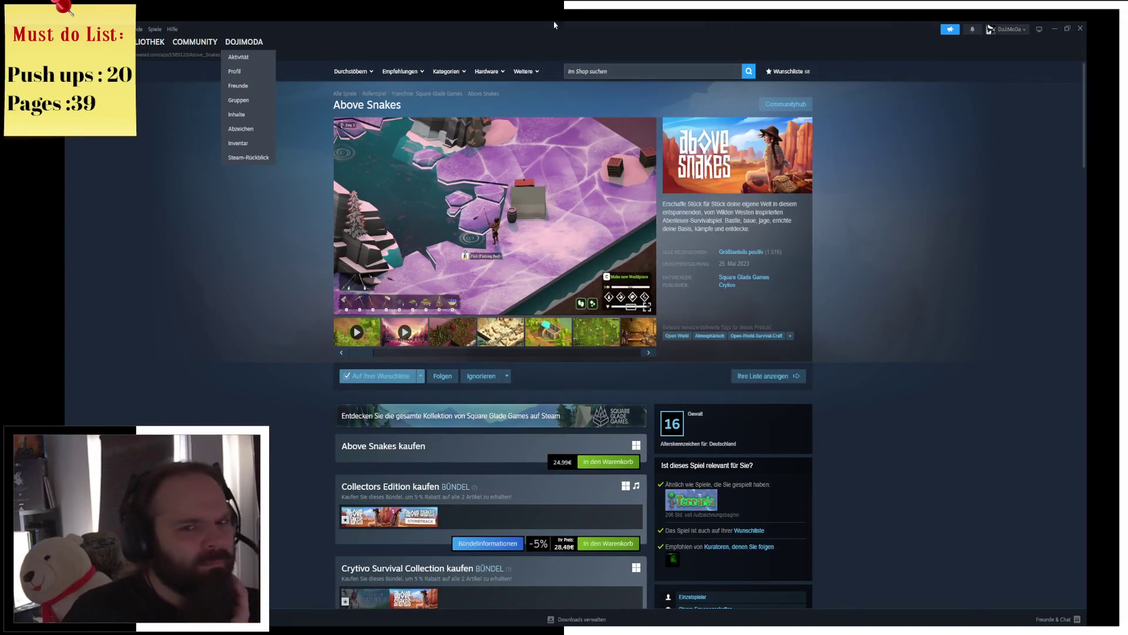
left_click(1055, 28)
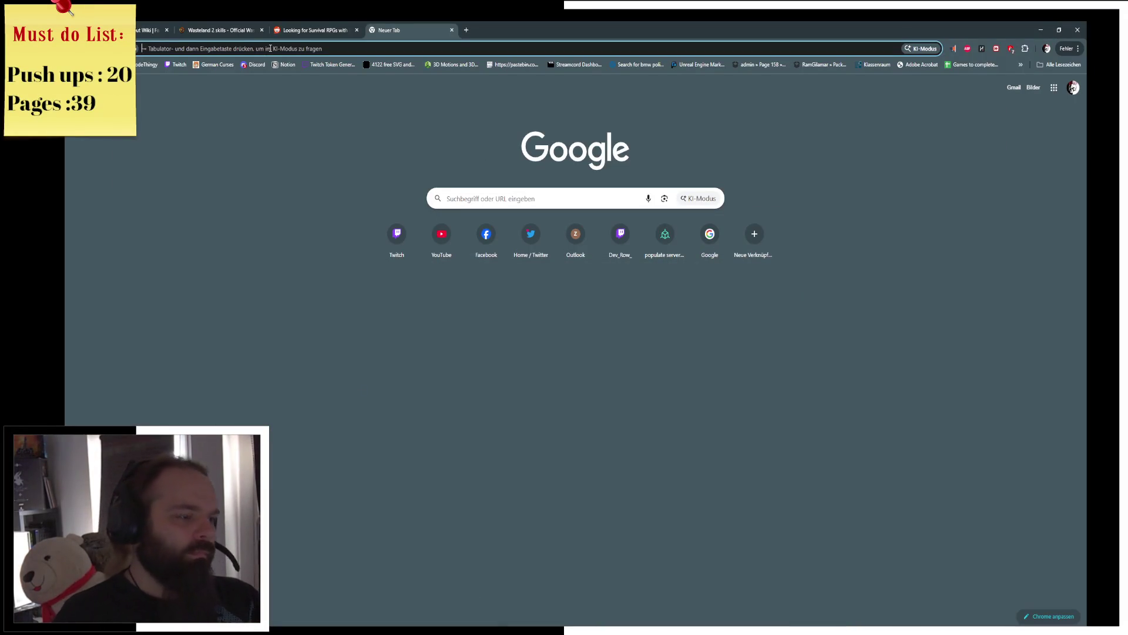
Step: Search Google for 'above snakes skills', check the video results and return to the All results
left_click(270, 49)
type("above sna")
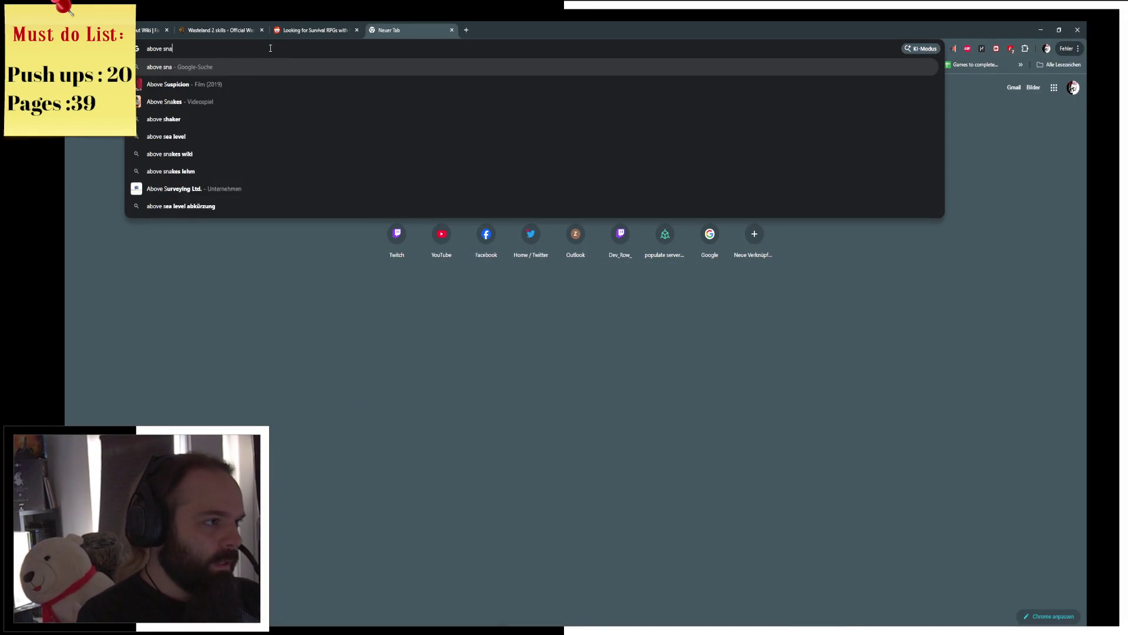
type("kes")
key("Return")
left_click(278, 92)
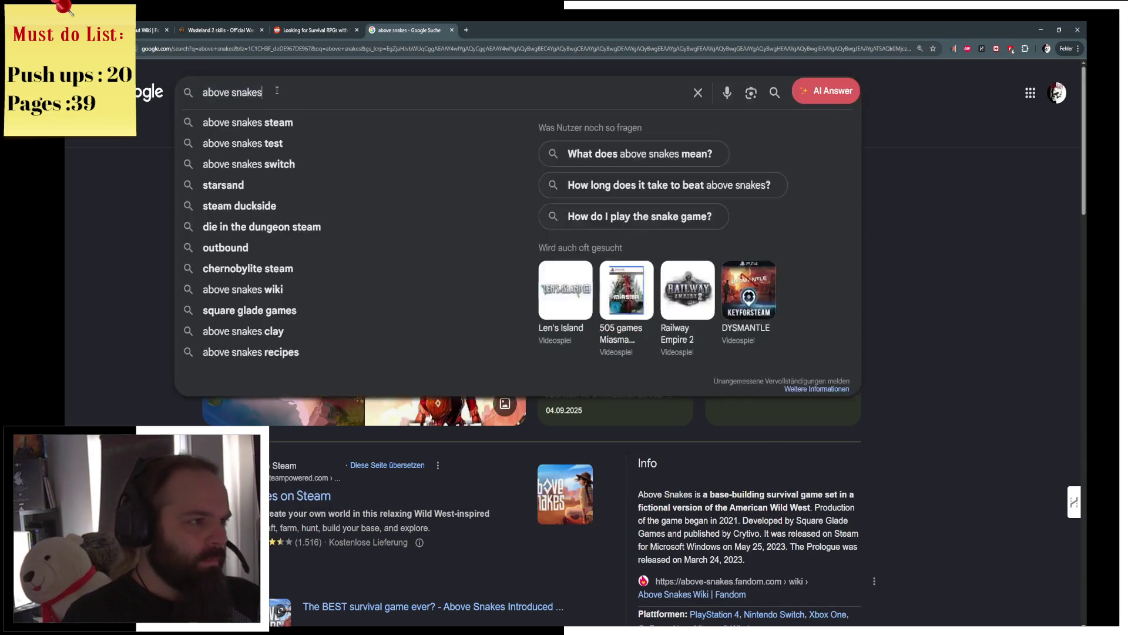
type(" skills")
key("Return")
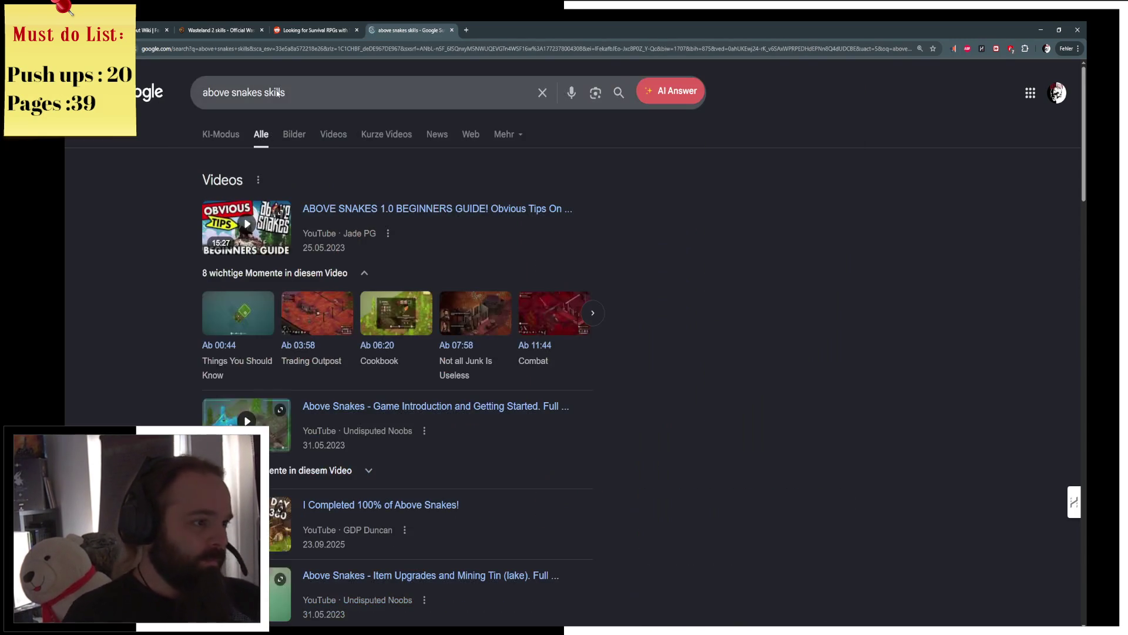
scroll(181, 349, "down", 3)
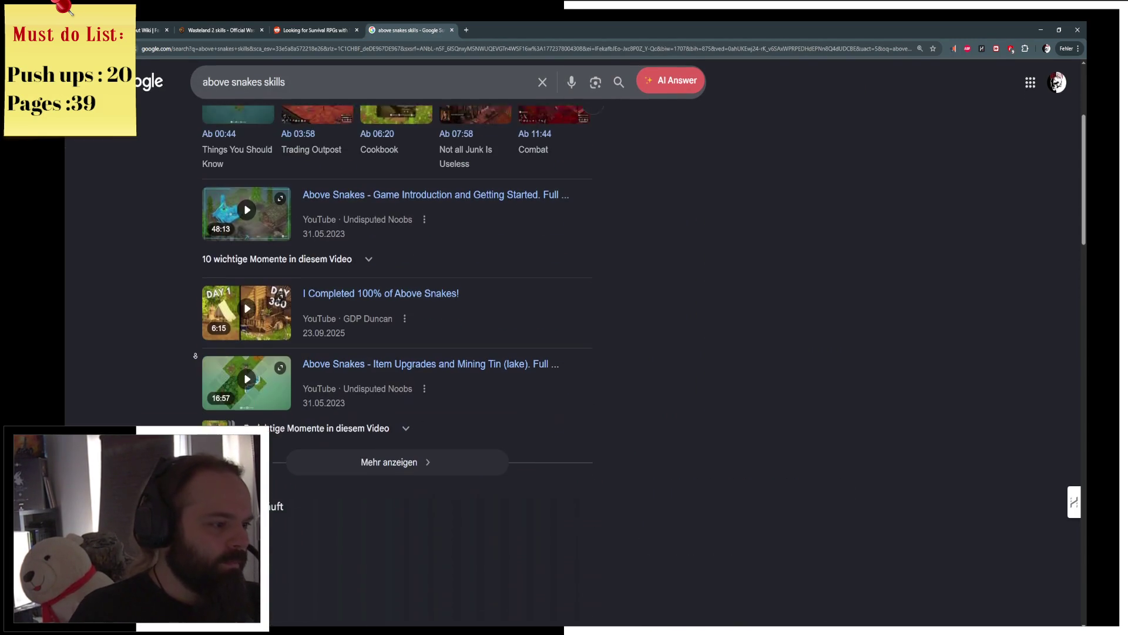
left_click(329, 458)
scroll(159, 314, "down", 5)
scroll(159, 314, "down", 3)
scroll(159, 314, "down", 10)
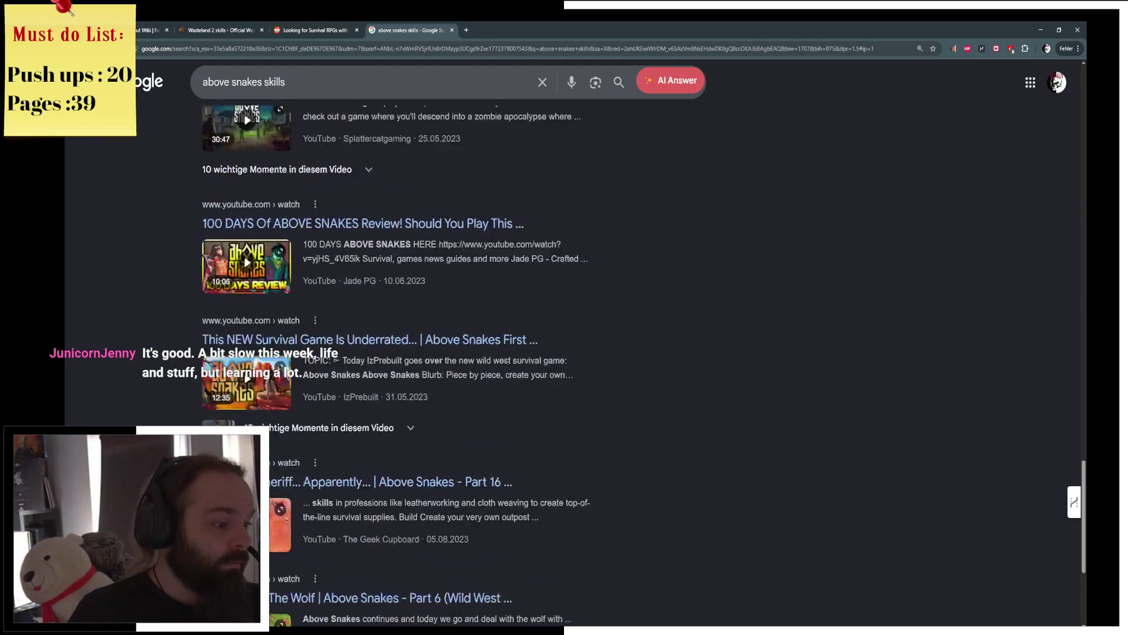
key("Home")
left_click(262, 137)
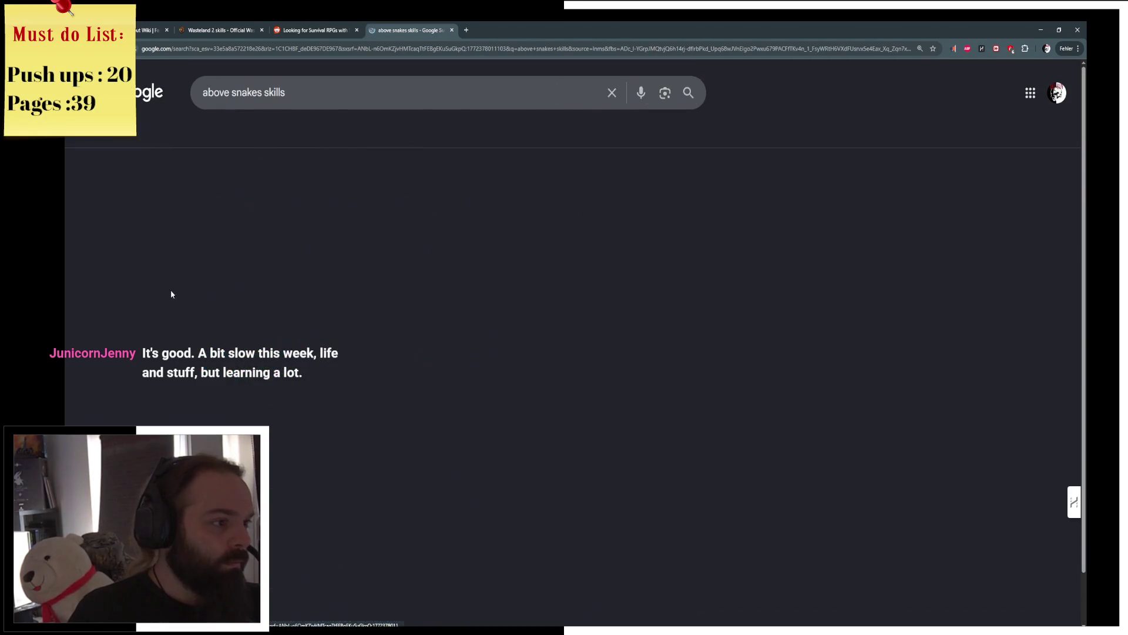
scroll(163, 283, "down", 3)
scroll(170, 311, "down", 3)
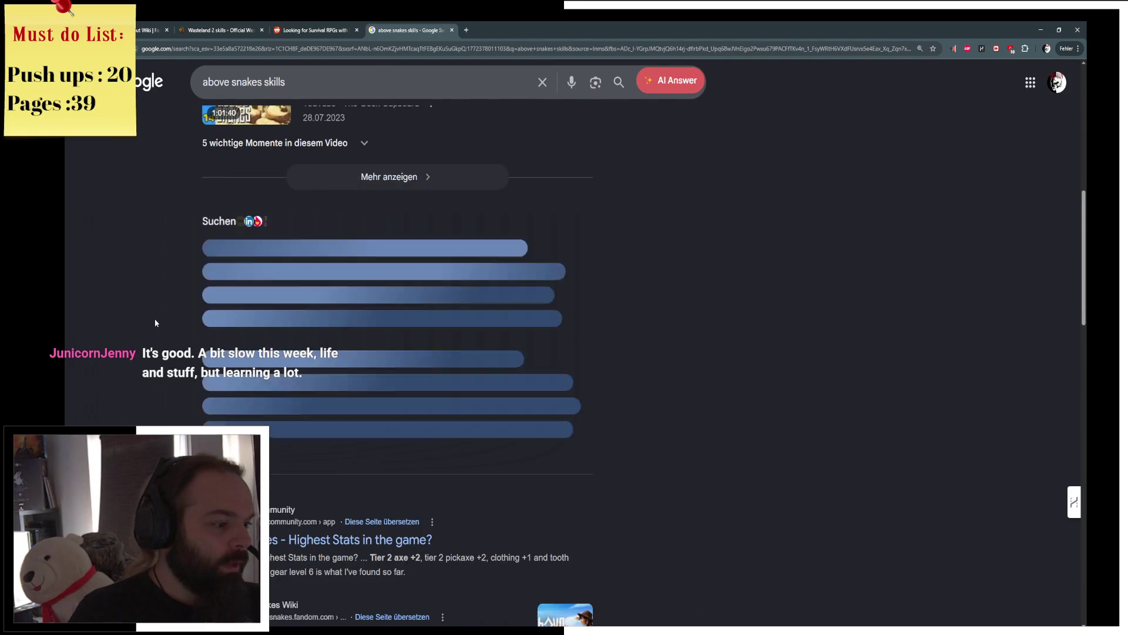
scroll(152, 396, "down", 2)
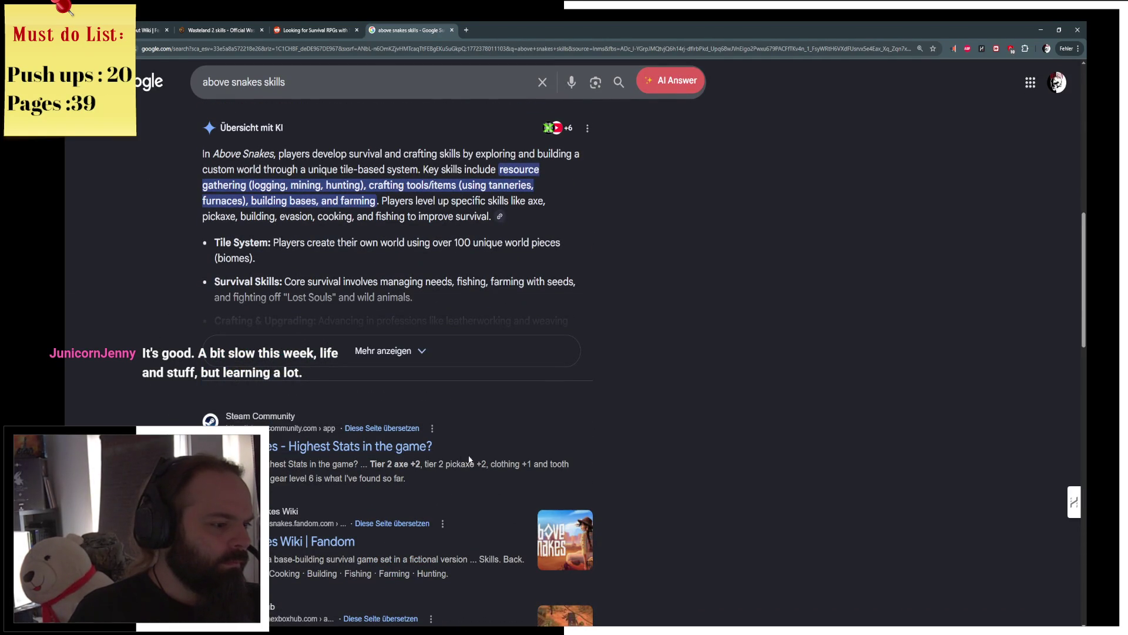
scroll(650, 481, "down", 2)
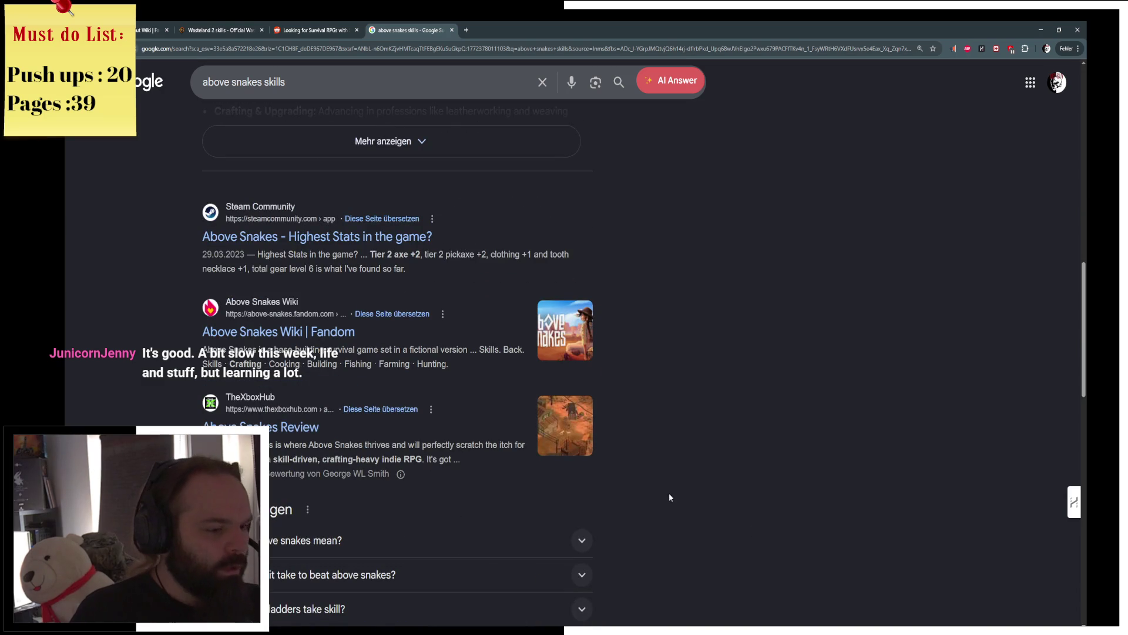
Step: Read TheXboxHub's Above Snakes review, go back, expand the AI overview and move to image results
left_click(551, 434)
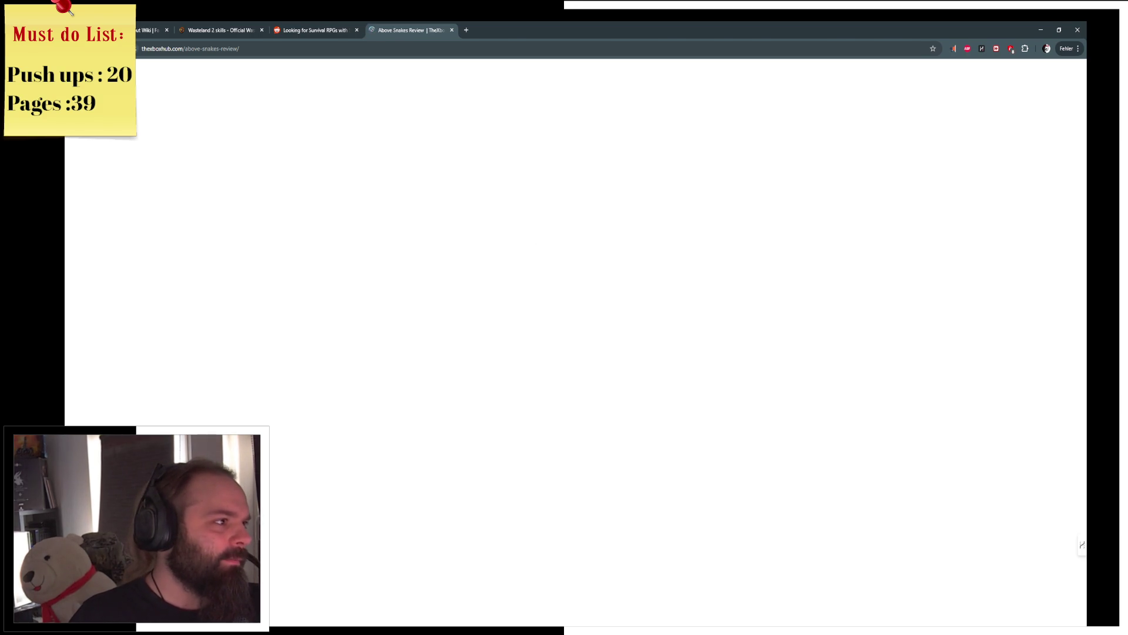
key("alt+Left")
scroll(189, 405, "up", 2)
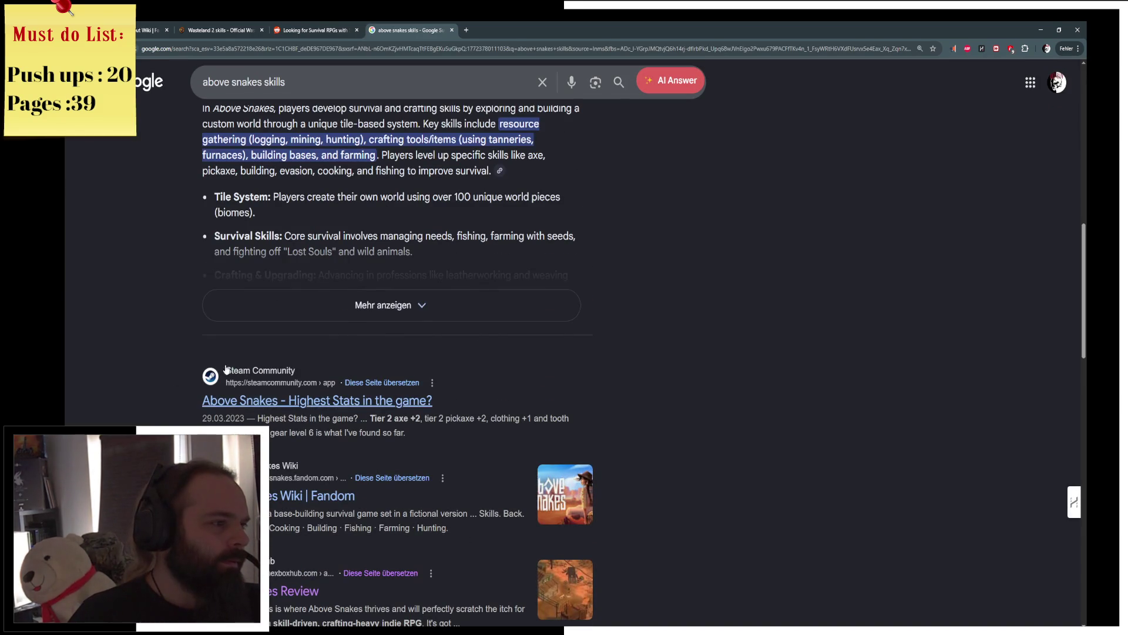
left_click(210, 306)
scroll(579, 274, "down", 3)
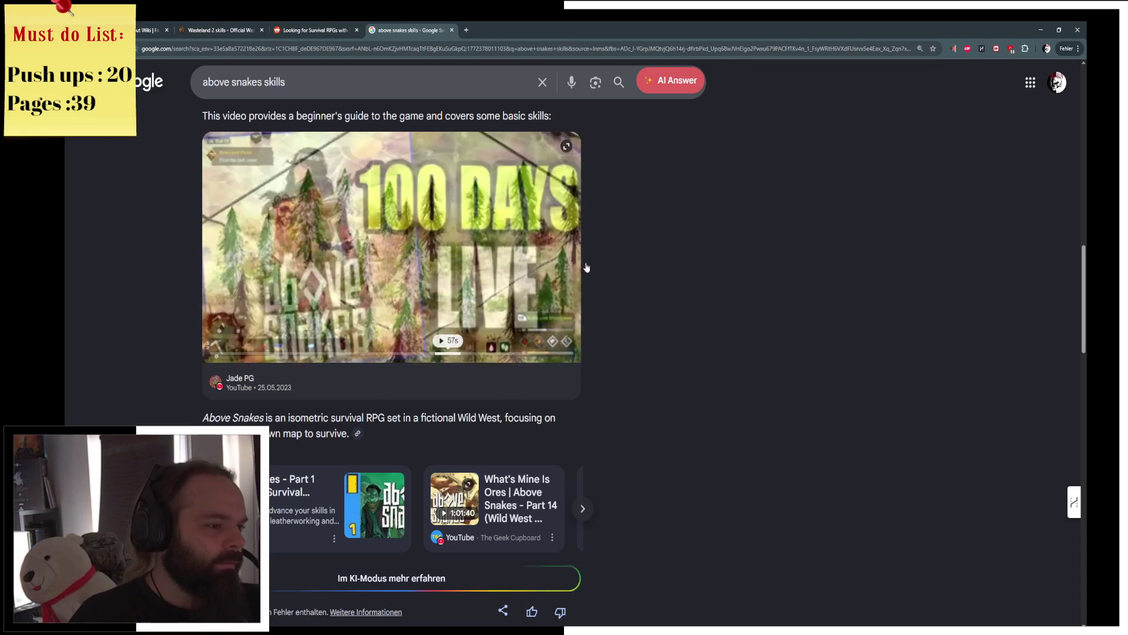
scroll(362, 250, "down", 1)
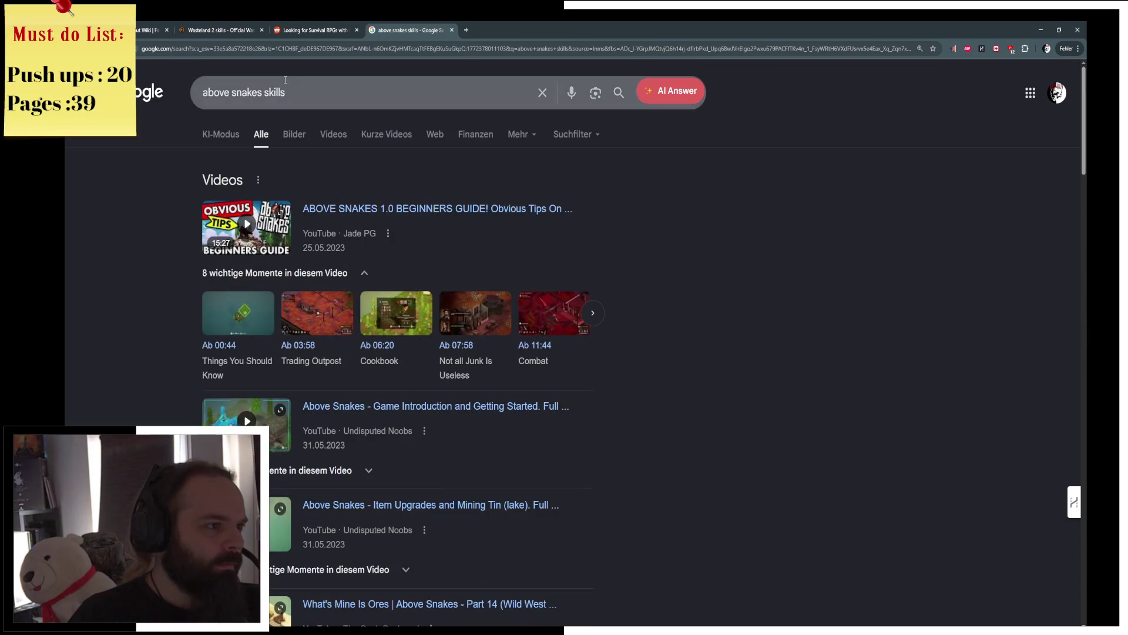
left_click(294, 134)
Step: Preview TheXboxHub, Gameindustry.com and TechRaptor images, then return to the Reddit survival RPG thread
left_click(334, 280)
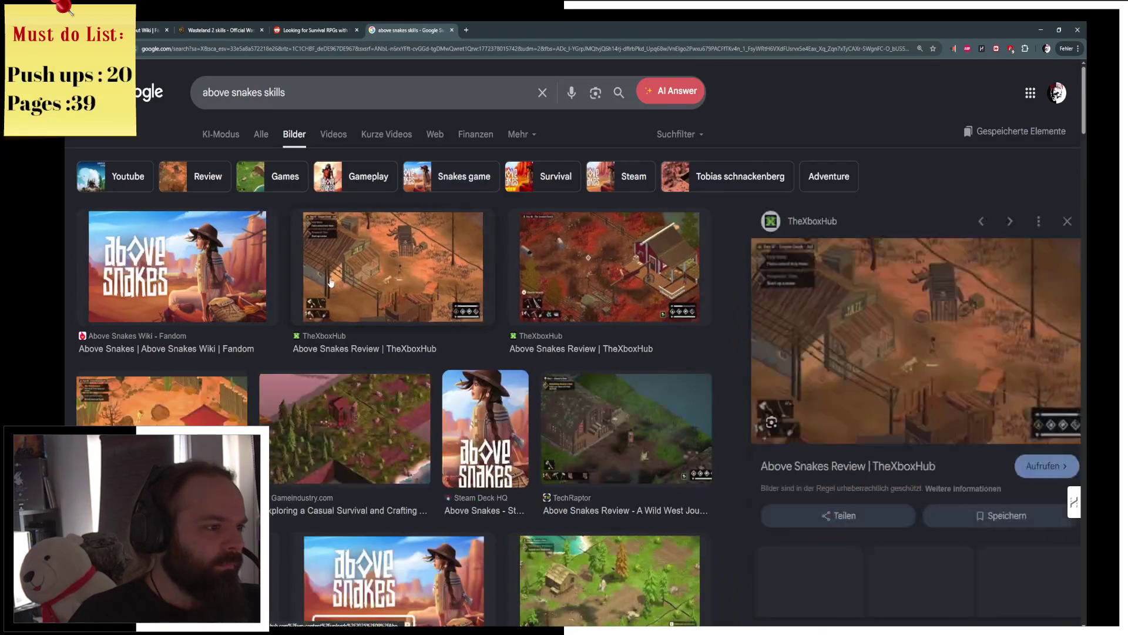
left_click(534, 281)
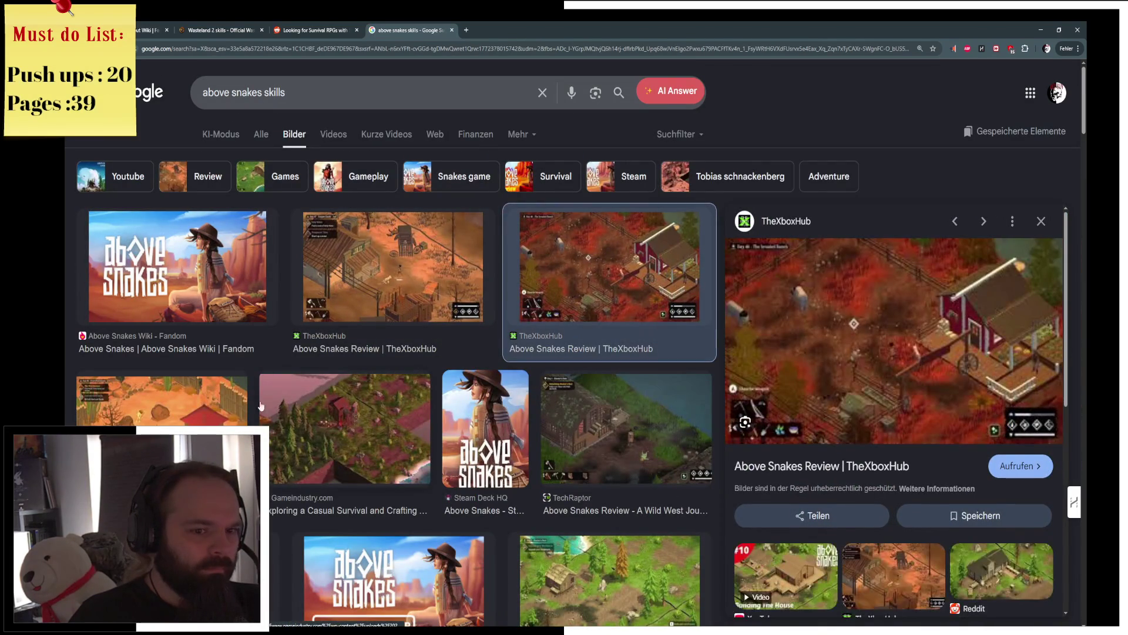
left_click(230, 422)
left_click(337, 433)
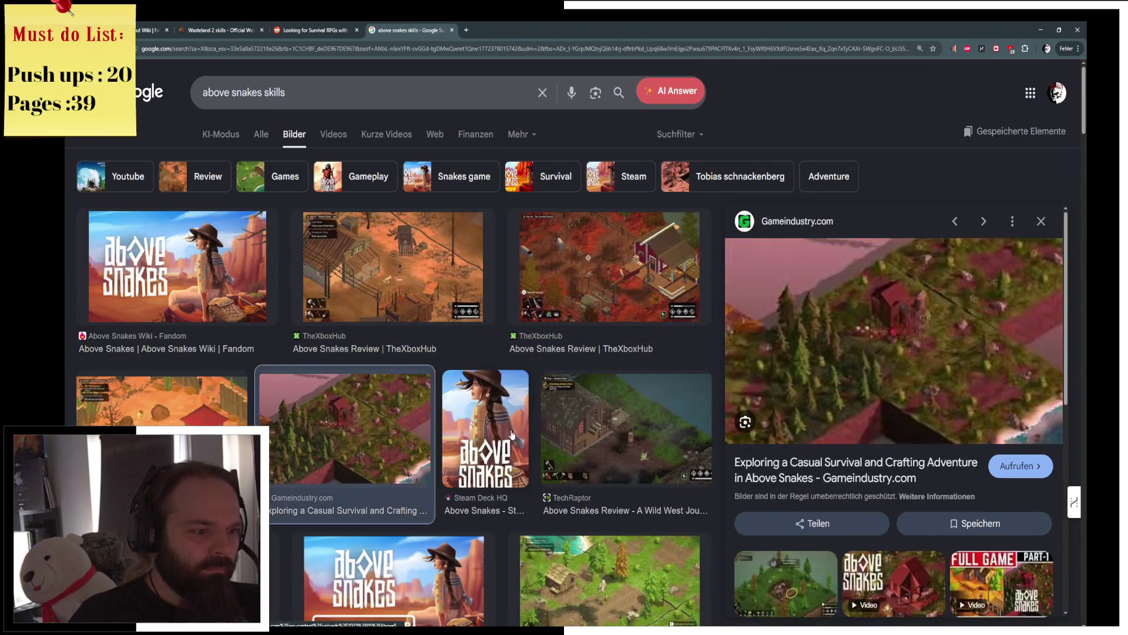
left_click(593, 434)
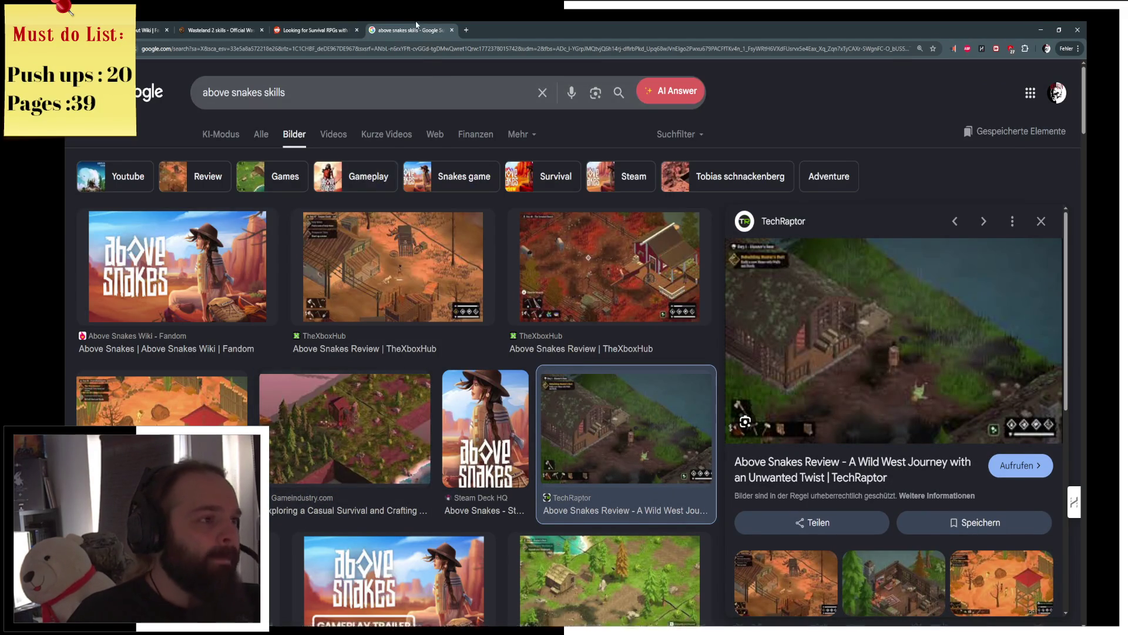
left_click(352, 29)
scroll(498, 471, "down", 1)
scroll(498, 474, "down", 1)
scroll(495, 475, "down", 1)
scroll(493, 479, "down", 1)
scroll(493, 479, "down", 1)
scroll(499, 458, "down", 1)
scroll(504, 441, "down", 1)
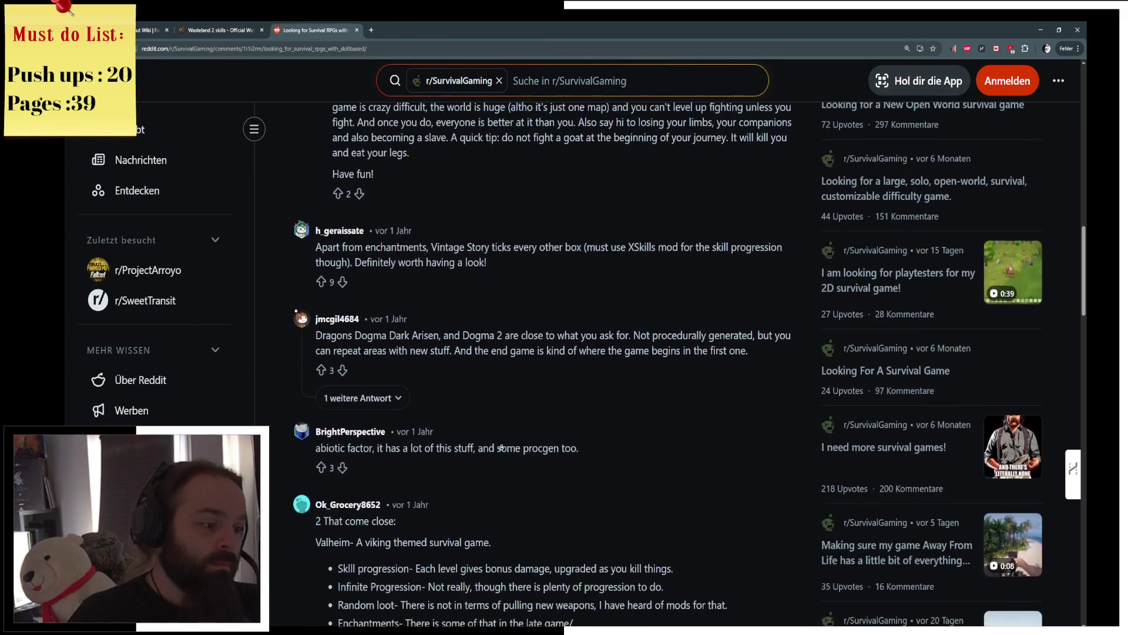
scroll(503, 438, "down", 1)
scroll(503, 436, "down", 1)
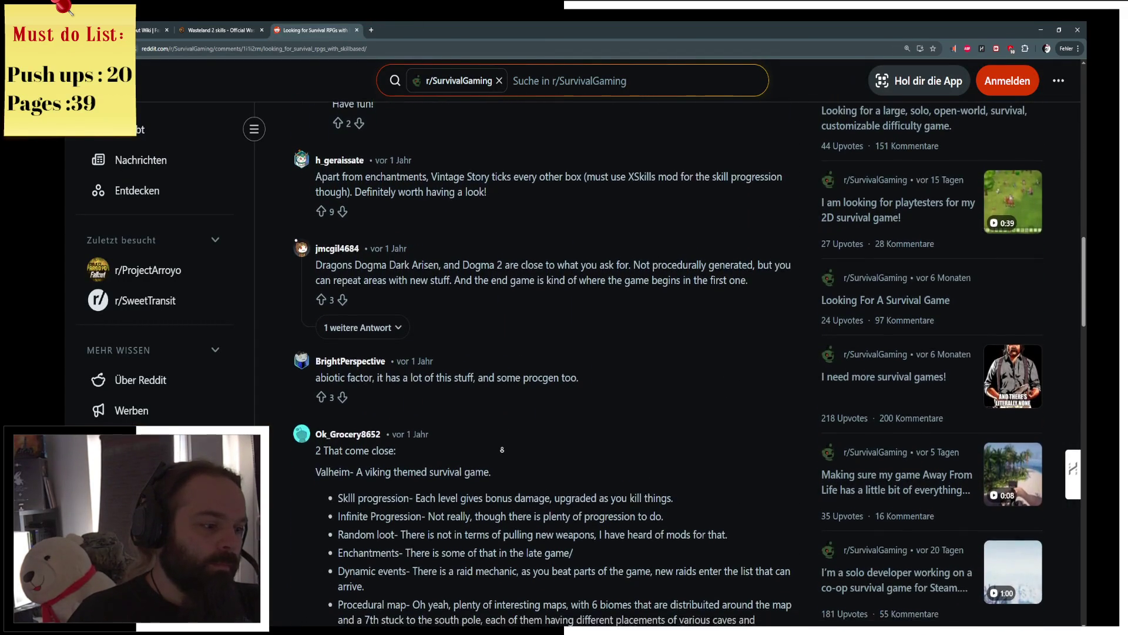
scroll(503, 441, "down", 1)
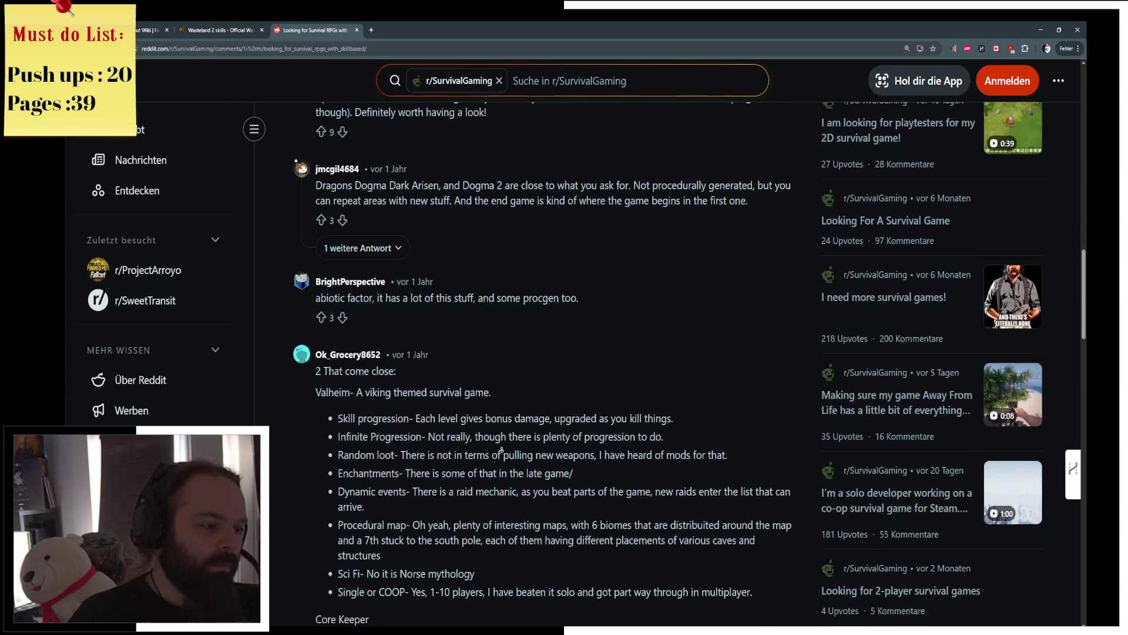
scroll(494, 452, "down", 1)
scroll(476, 452, "down", 1)
scroll(460, 453, "down", 1)
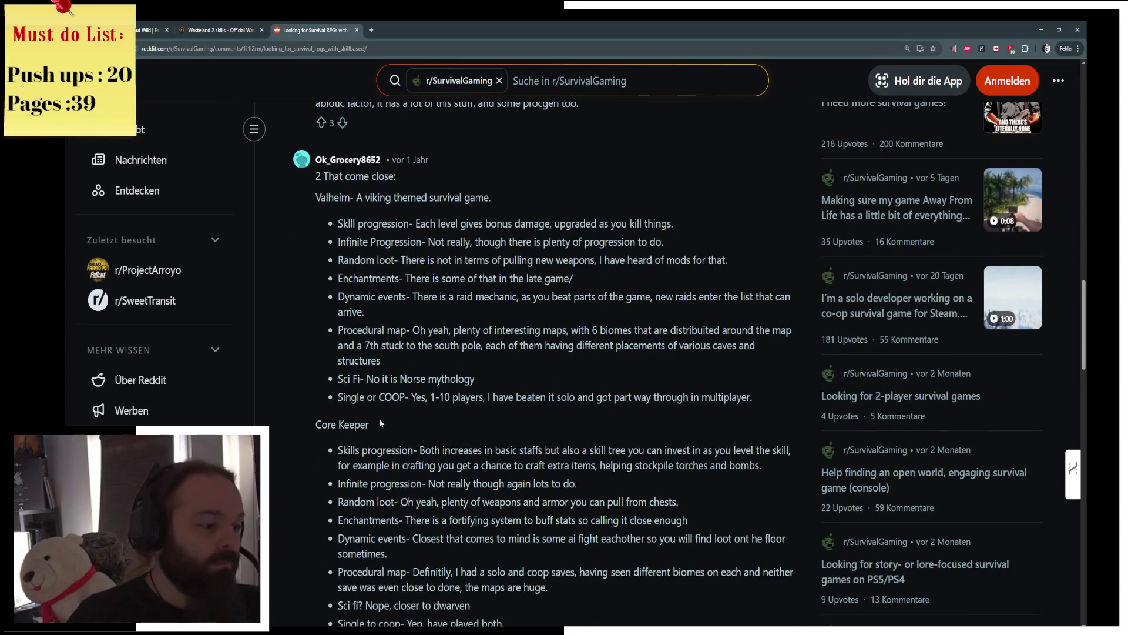
Step: Start a new browser tab after reading the Valheim and Core Keeper reply
left_click(371, 29)
type("core")
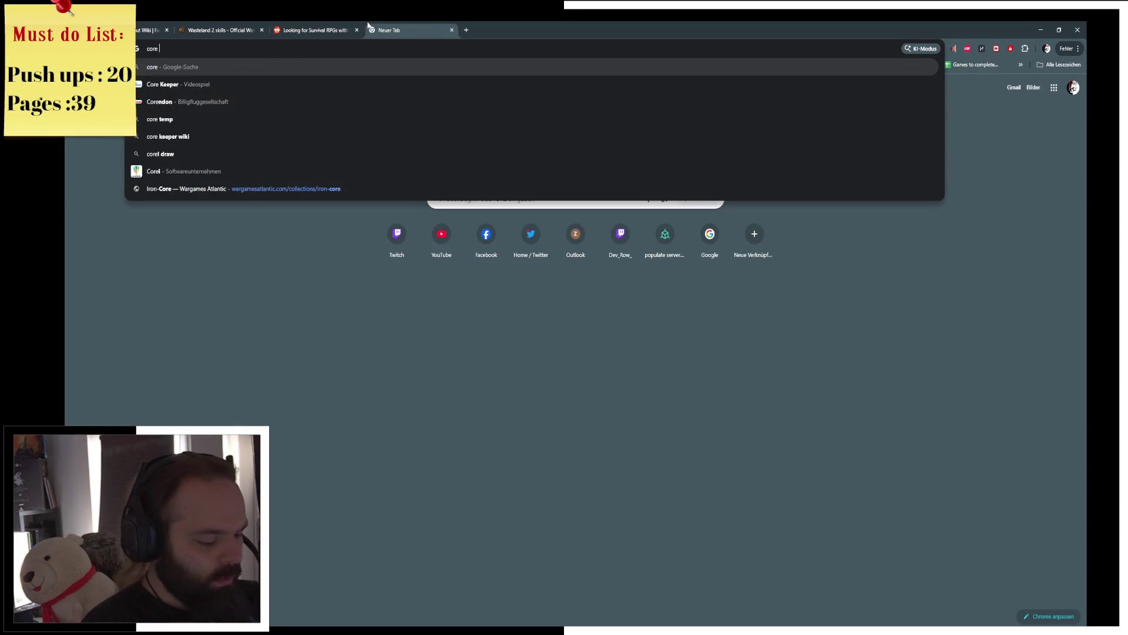
type(" keeper ")
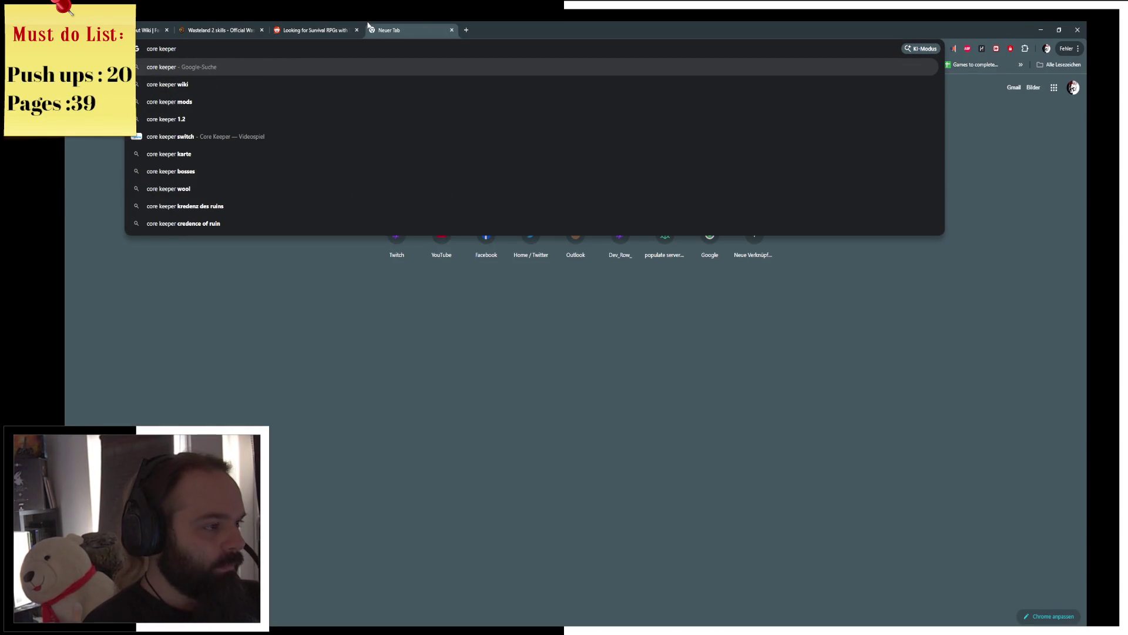
type("skills")
Step: Search 'core keeper skills', read the Fandom Skills page, then hide Chrome to show the skills enum
key("Return")
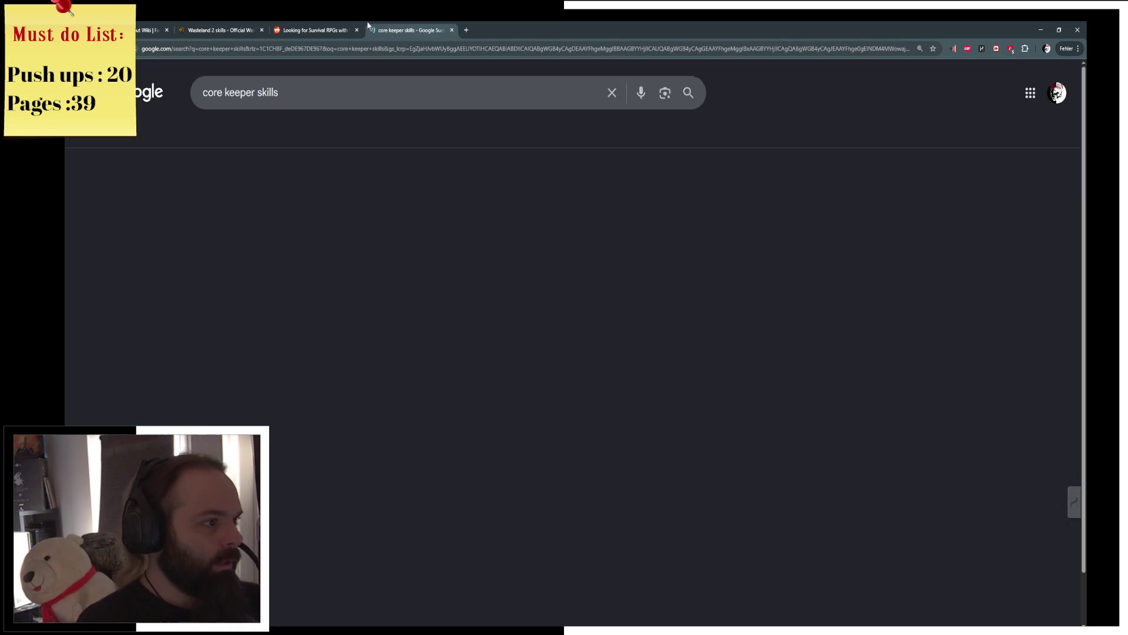
left_click(370, 205)
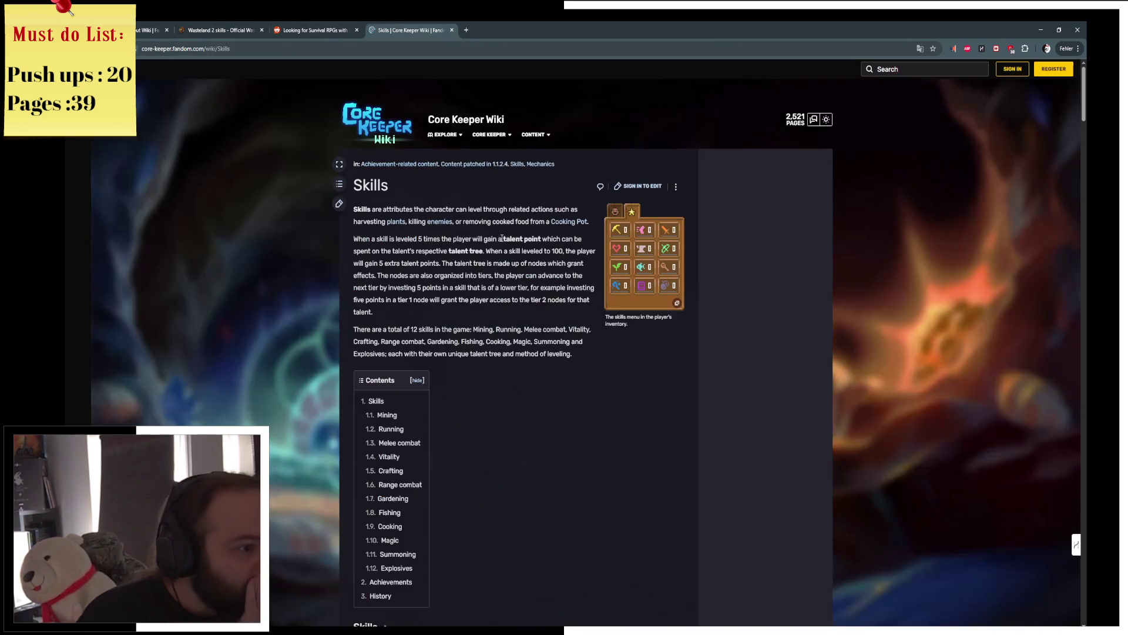
scroll(566, 254, "down", 1)
scroll(548, 328, "down", 2)
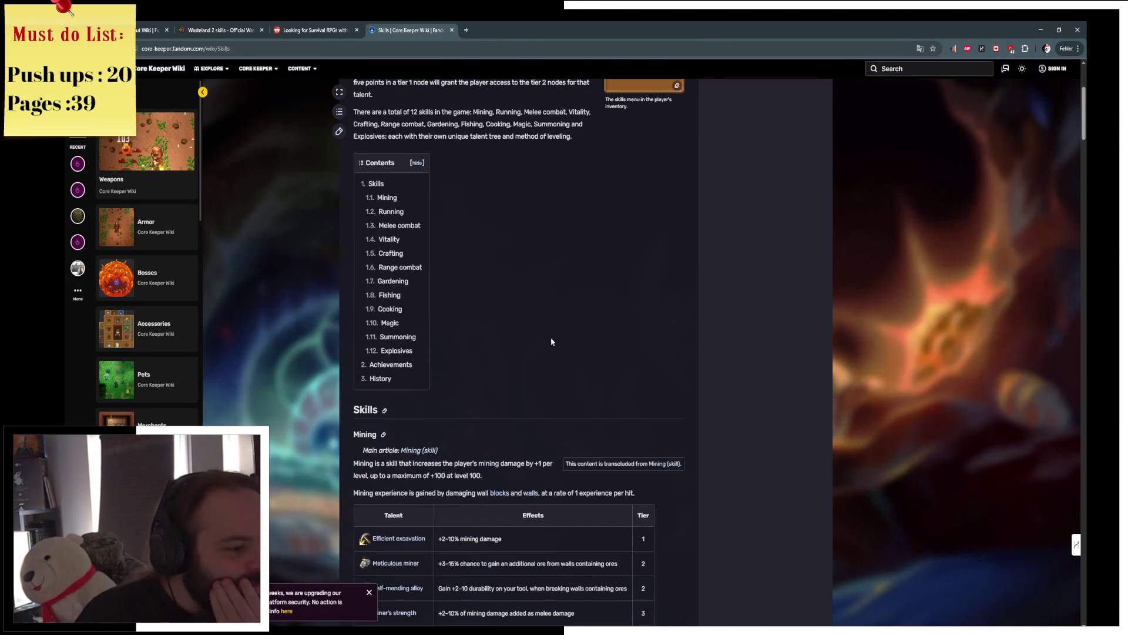
scroll(532, 450, "down", 4)
scroll(573, 375, "down", 5)
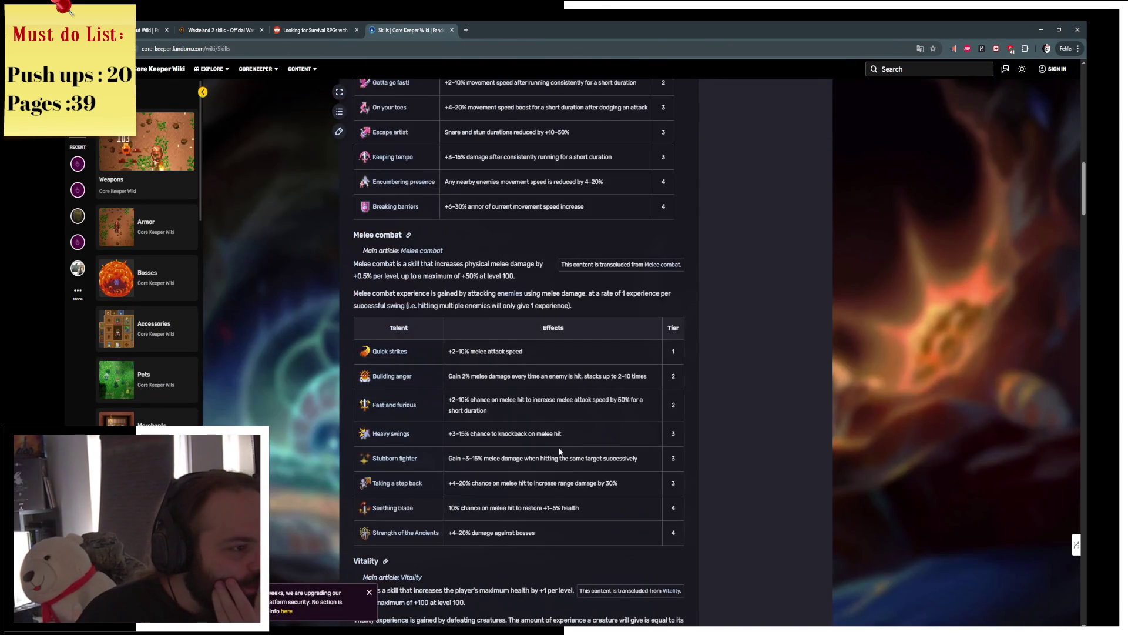
left_click(1041, 29)
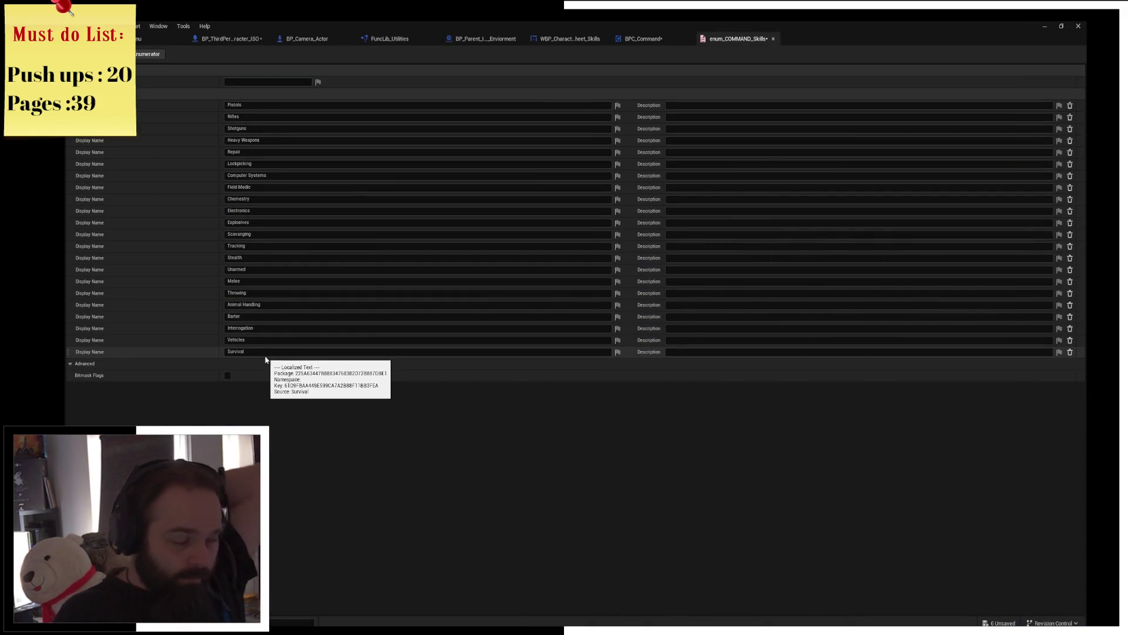
mouse_move(639, 39)
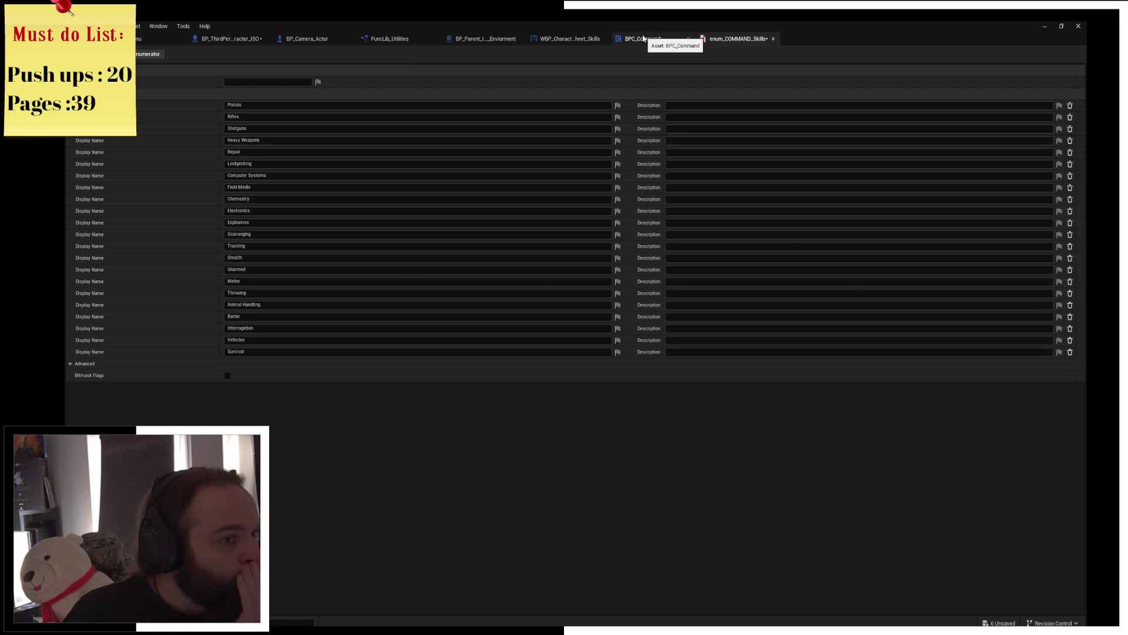
Step: Review BPC_Command, enum_COMMAND_Skills and the WBP_CharacterSheet_Skills designer with nothing selected
left_click(649, 34)
left_click(739, 38)
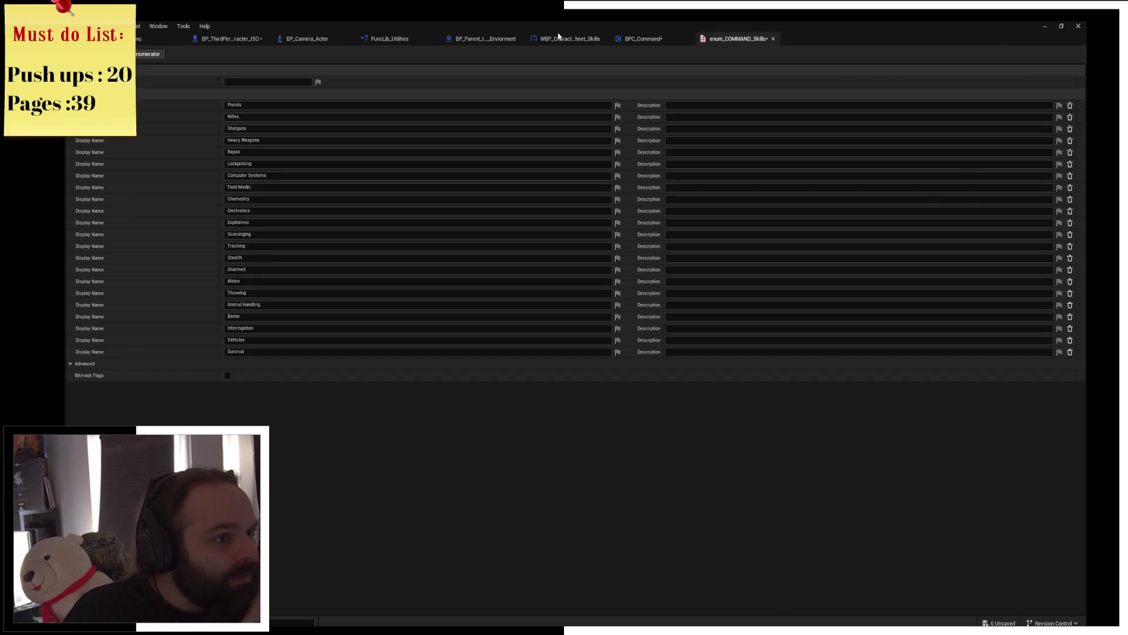
left_click(568, 38)
left_click(719, 225)
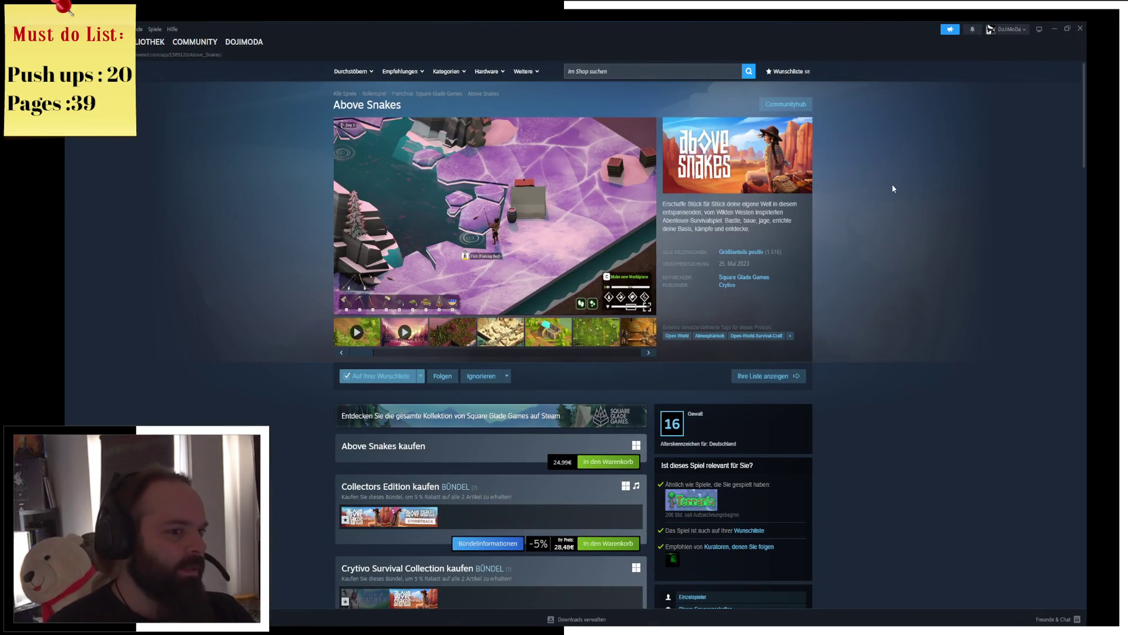
mouse_move(741, 252)
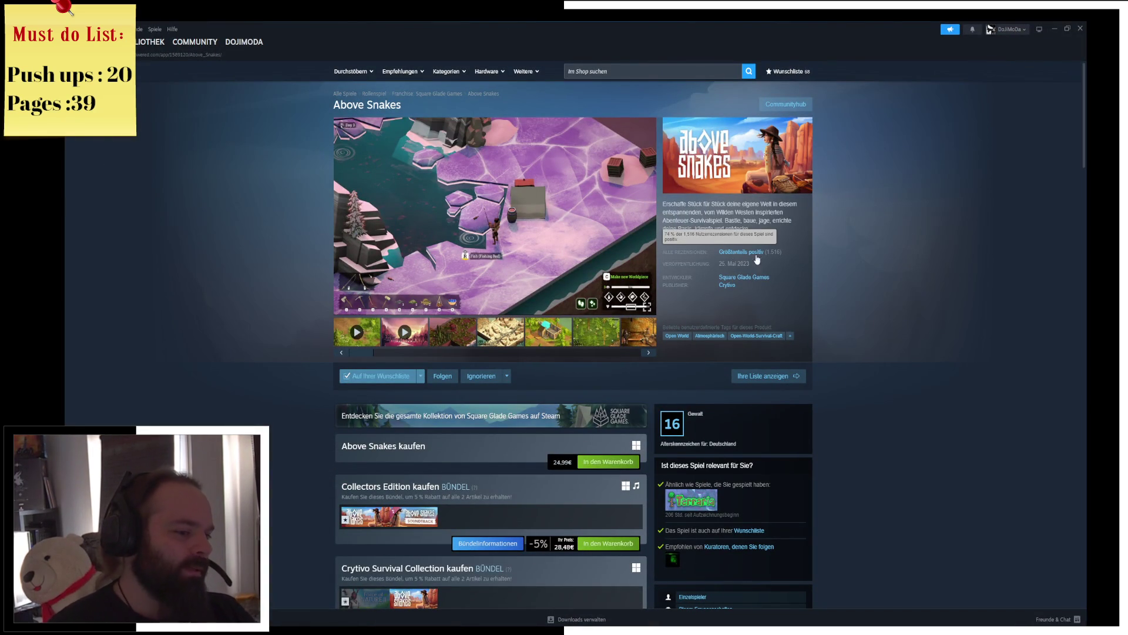
scroll(892, 295, "down", 1)
scroll(887, 335, "down", 4)
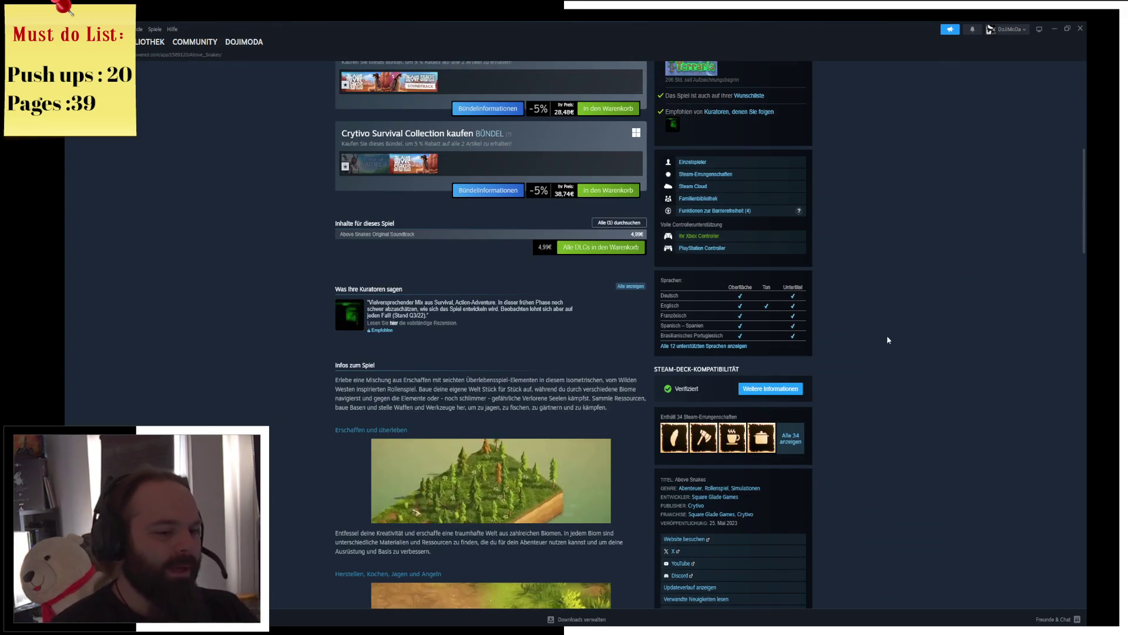
scroll(887, 335, "down", 4)
scroll(869, 366, "up", 1)
Step: View Above Snakes' global achievement statistics from its store page
left_click(798, 132)
scroll(794, 353, "down", 8)
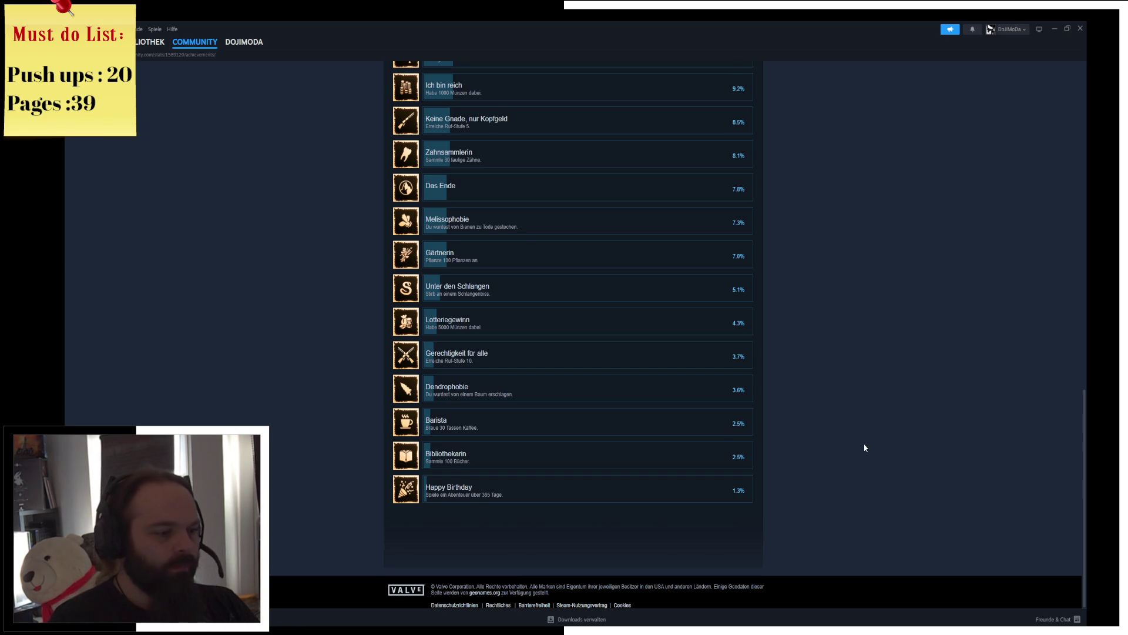
scroll(851, 192, "up", 10)
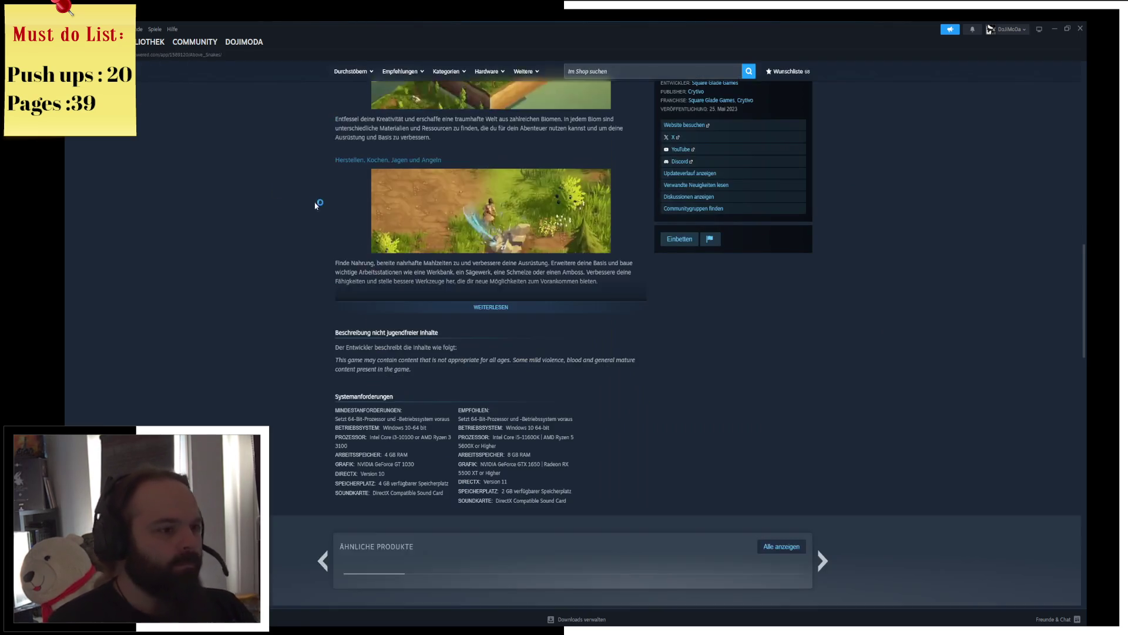
scroll(230, 363, "up", 10)
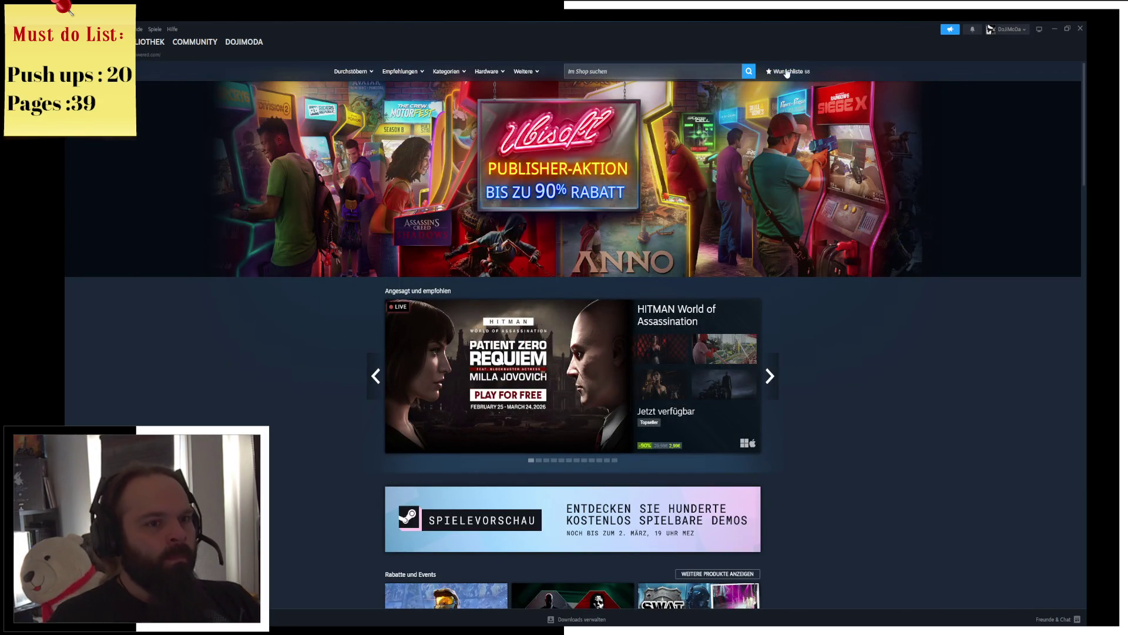
scroll(875, 244, "down", 2)
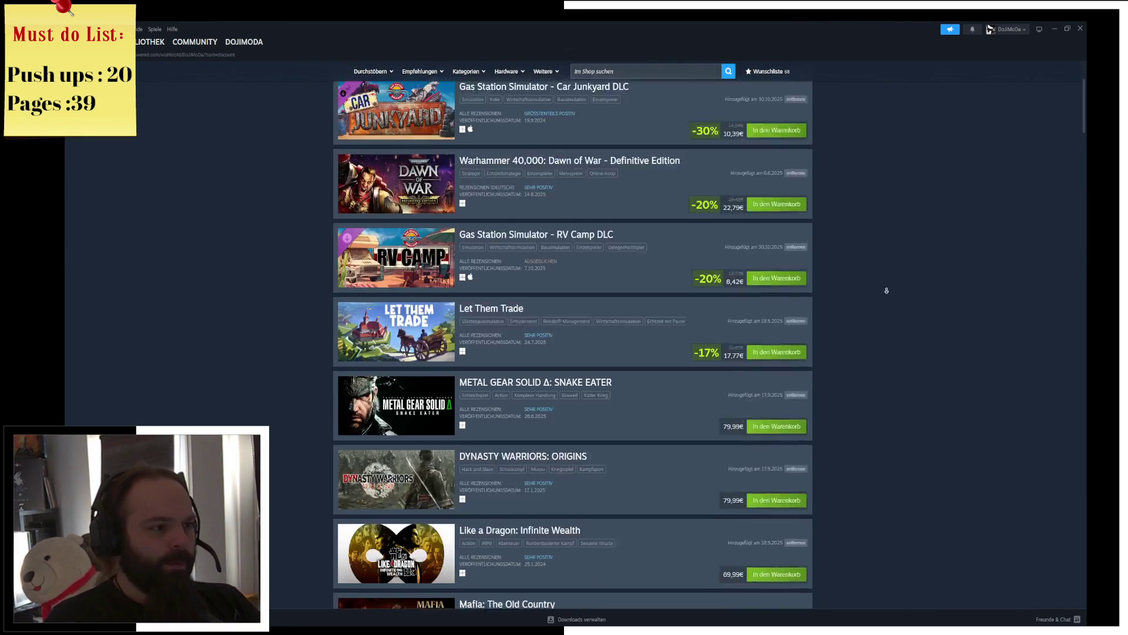
scroll(884, 261, "down", 2)
scroll(884, 261, "down", 1)
scroll(889, 259, "down", 3)
scroll(893, 257, "down", 2)
scroll(893, 257, "down", 1)
scroll(890, 282, "down", 2)
scroll(897, 282, "down", 4)
scroll(896, 283, "down", 1)
scroll(896, 283, "down", 2)
scroll(900, 294, "down", 3)
scroll(902, 267, "down", 1)
scroll(901, 273, "down", 1)
scroll(907, 270, "down", 1)
scroll(909, 285, "down", 3)
scroll(909, 285, "down", 3)
scroll(909, 291, "down", 2)
scroll(910, 291, "down", 3)
scroll(909, 391, "down", 5)
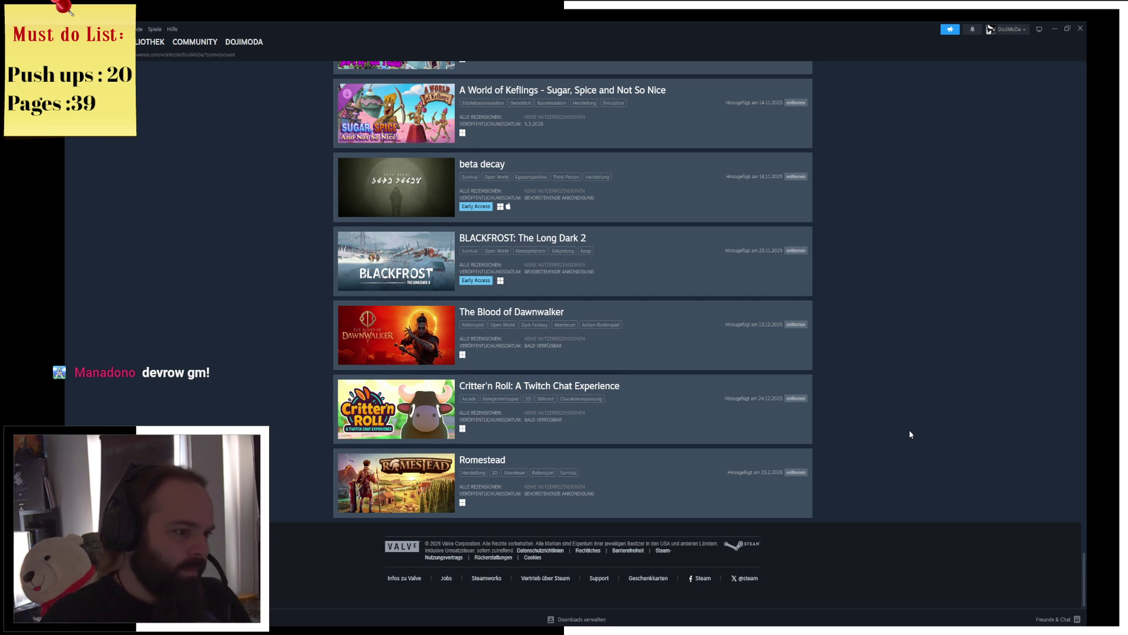
scroll(888, 340, "up", 3)
Step: Leave the wishlist for the Steam game library
left_click(152, 41)
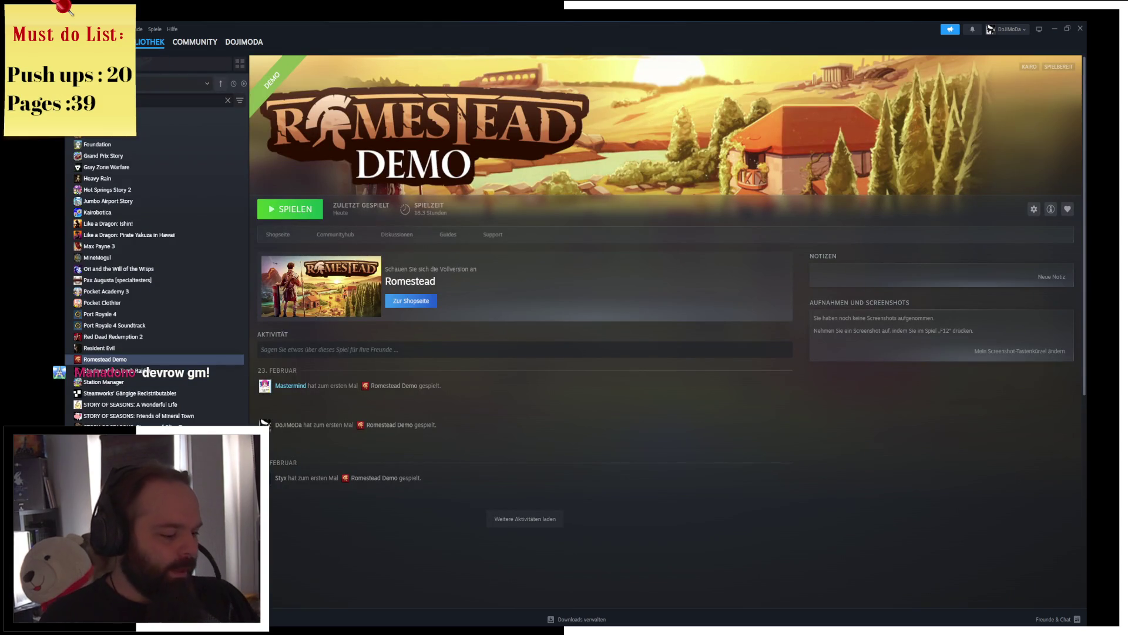
type("rom")
Step: Check Stardew Valley's library page with all 49 achievements, then return to the library home
key("BackSpace")
key("BackSpace")
key("BackSpace")
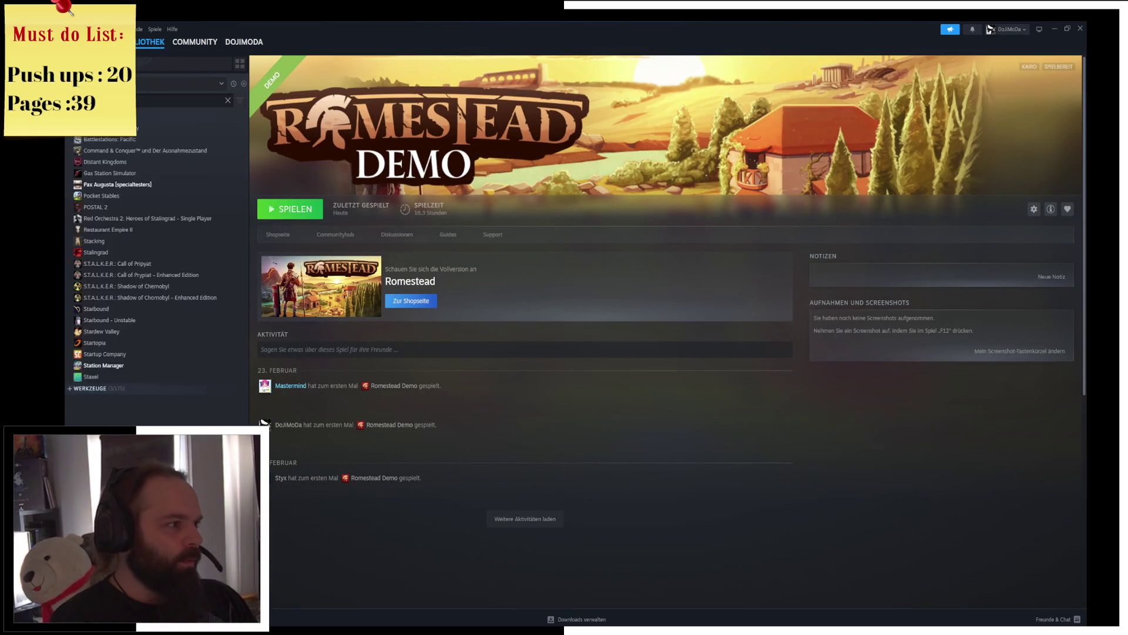
key("Return")
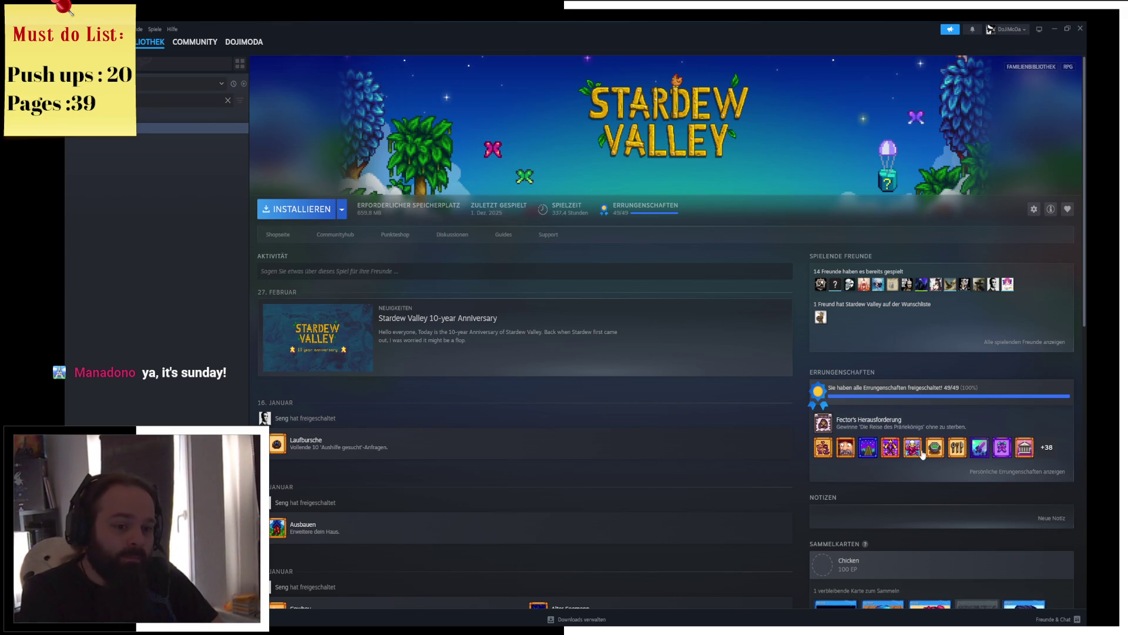
mouse_move(529, 443)
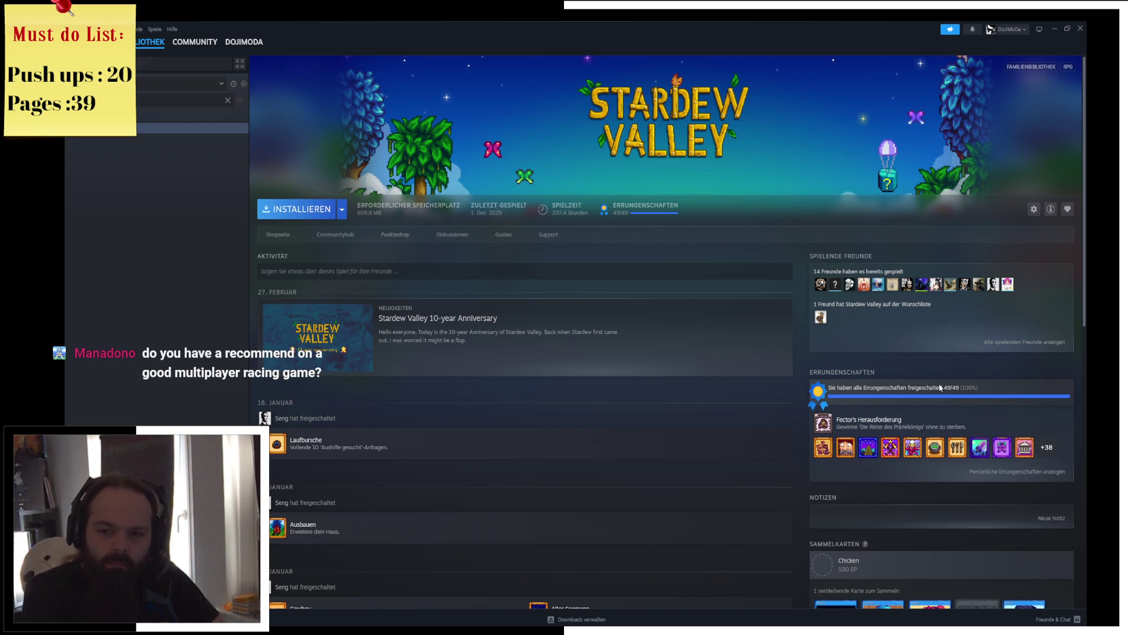
left_click(144, 48)
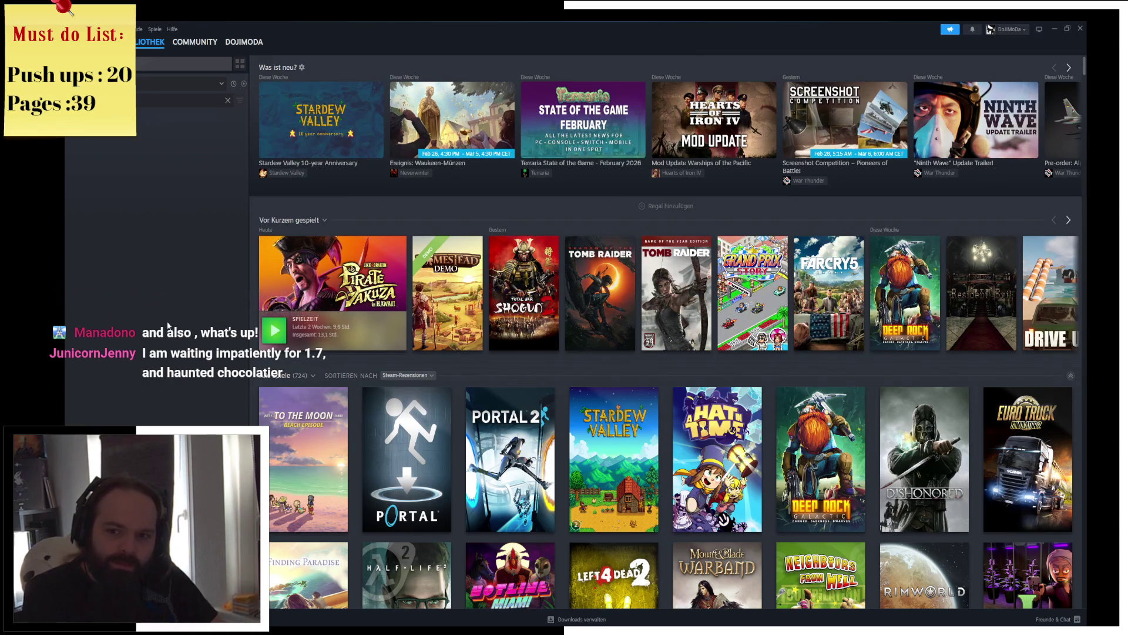
mouse_move(333, 282)
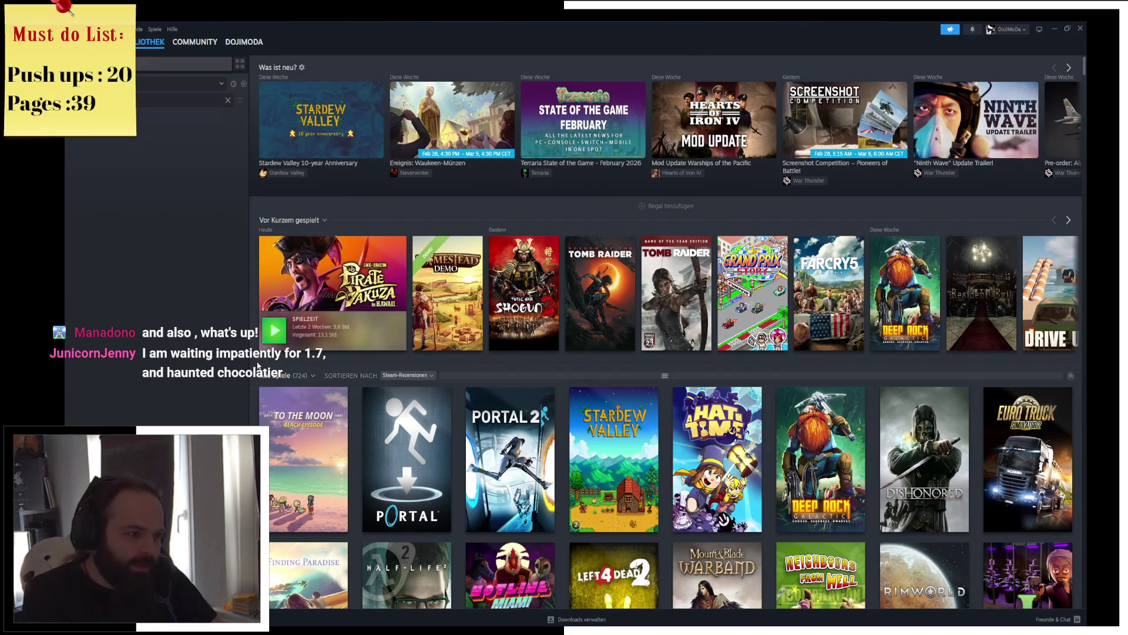
Step: Clear the library search filter so all 724 games are listed again
left_click(228, 100)
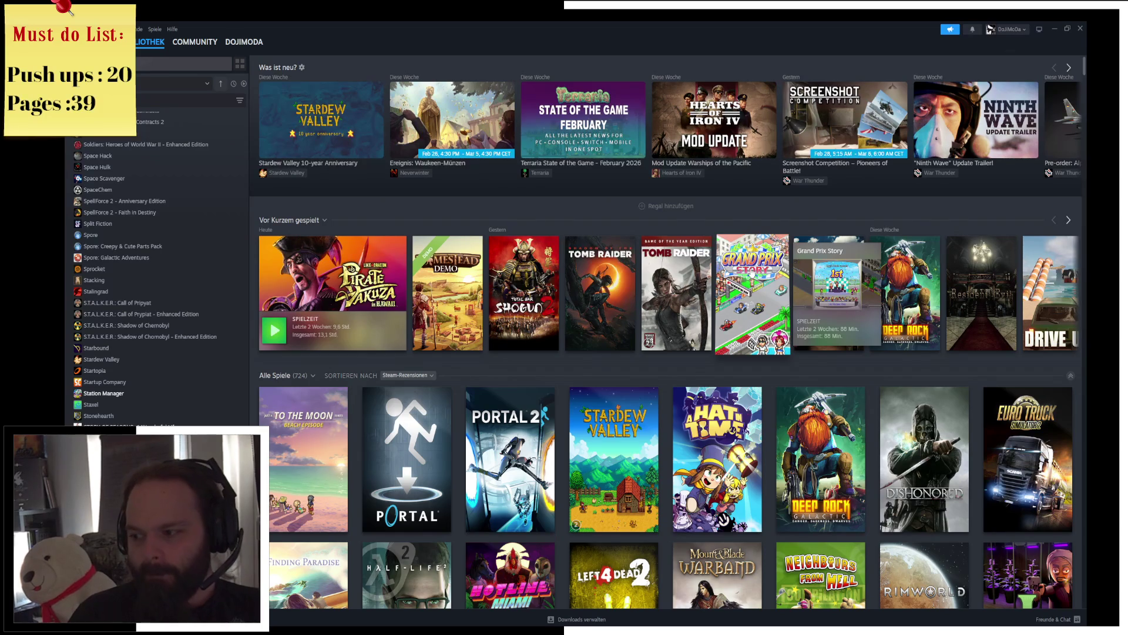
mouse_move(148, 42)
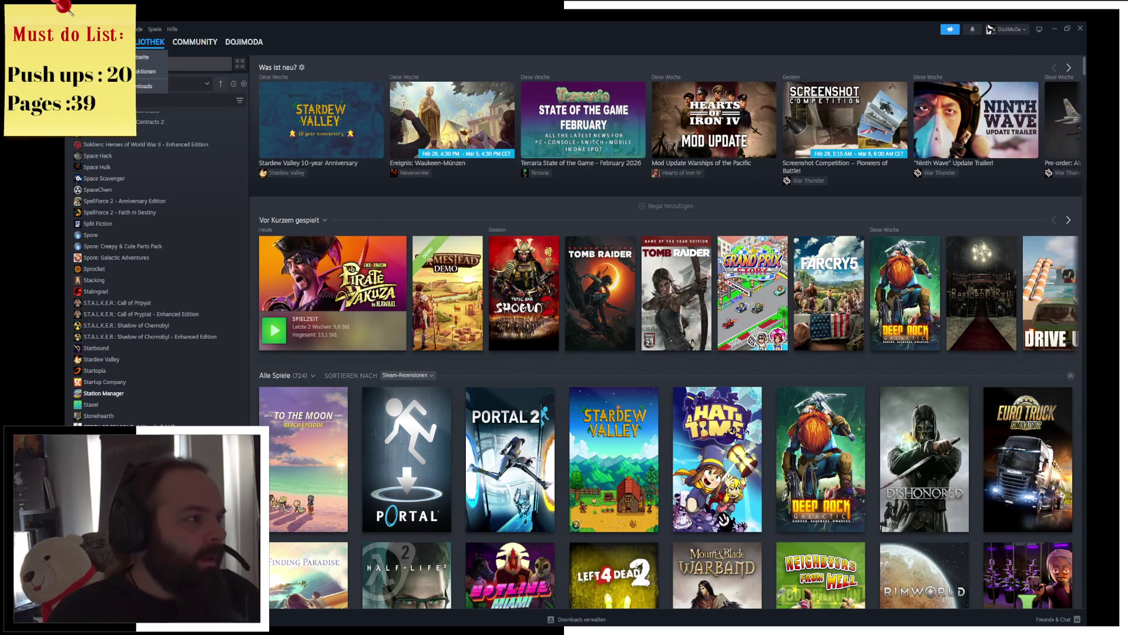
left_click(123, 70)
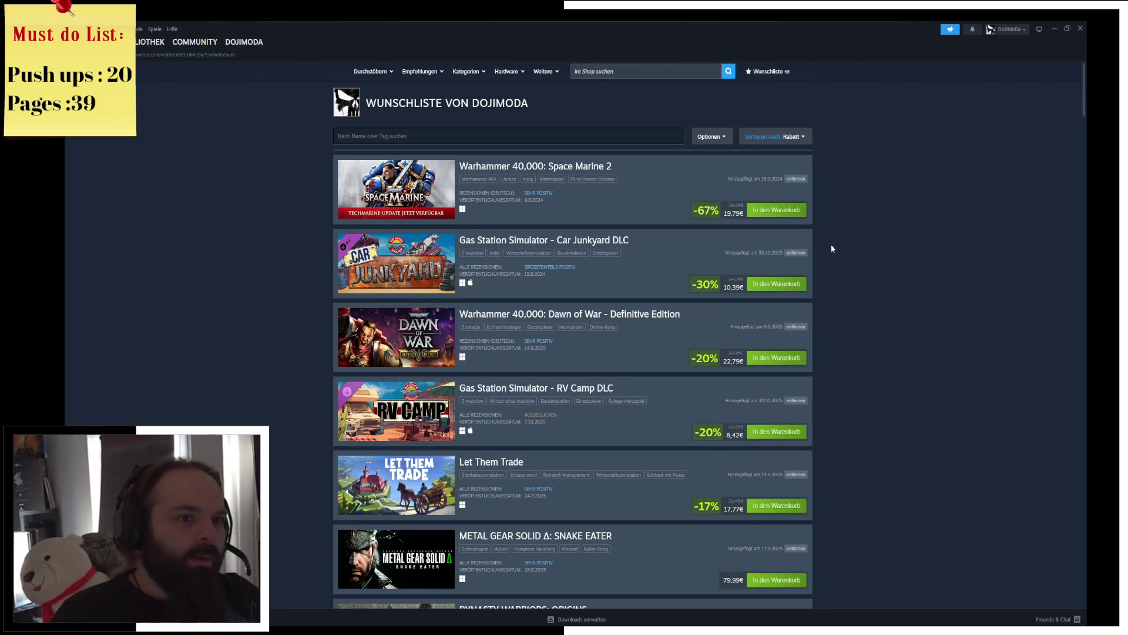
scroll(900, 264, "down", 10)
scroll(912, 319, "down", 5)
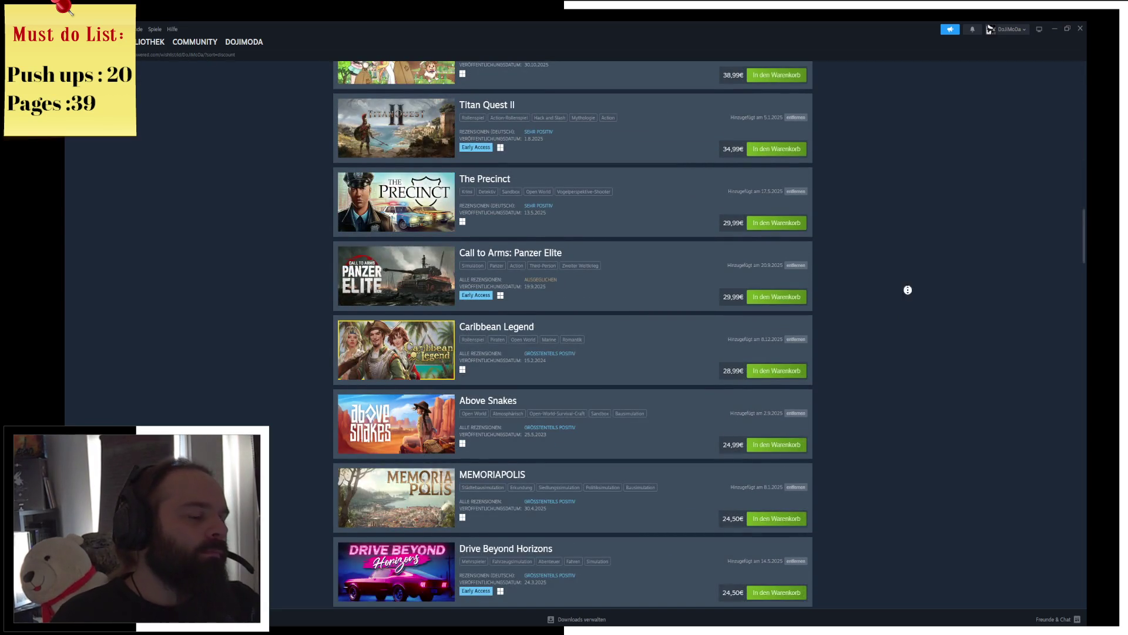
scroll(904, 353, "down", 15)
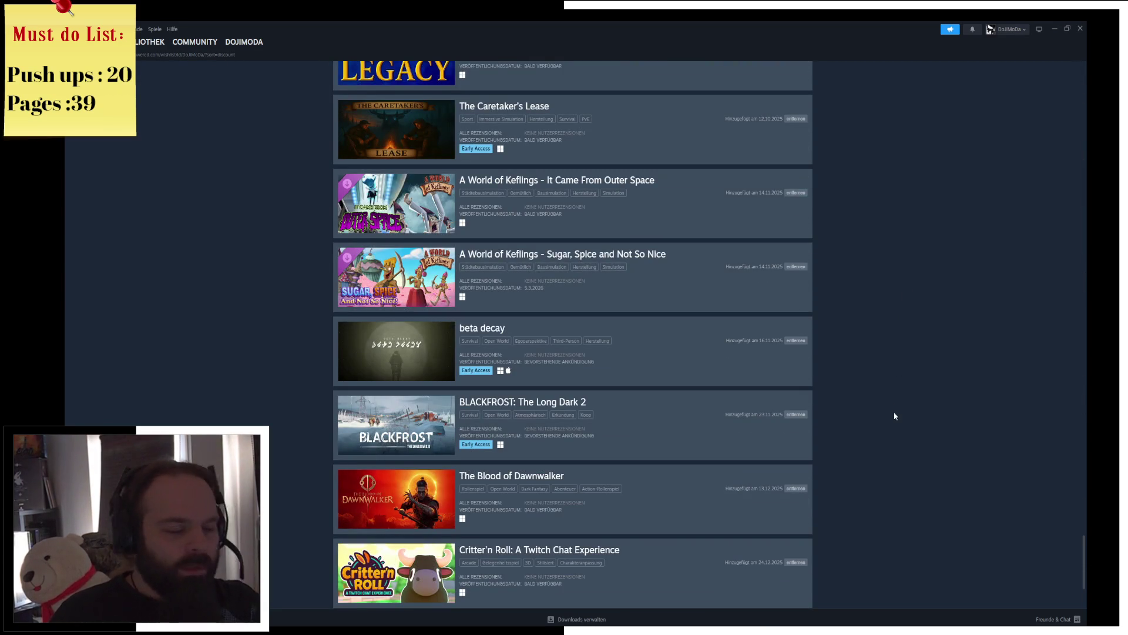
scroll(868, 381, "down", 1)
scroll(854, 467, "down", 3)
scroll(904, 461, "up", 5)
scroll(884, 308, "up", 15)
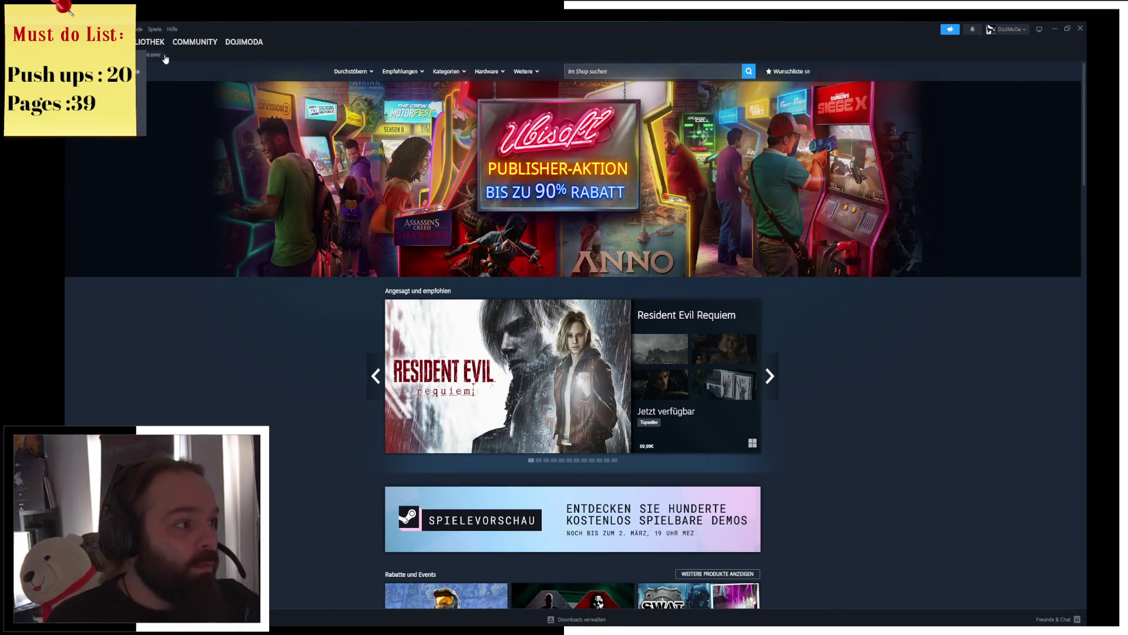
left_click(150, 41)
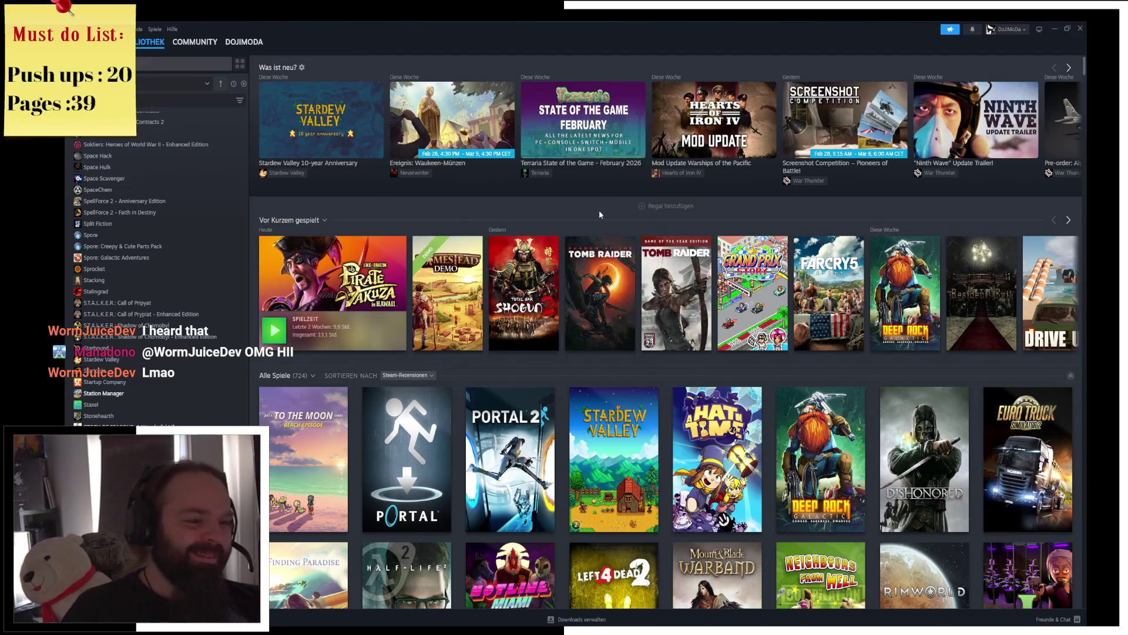
left_click(1053, 29)
scroll(653, 176, "down", 2)
scroll(665, 197, "down", 2)
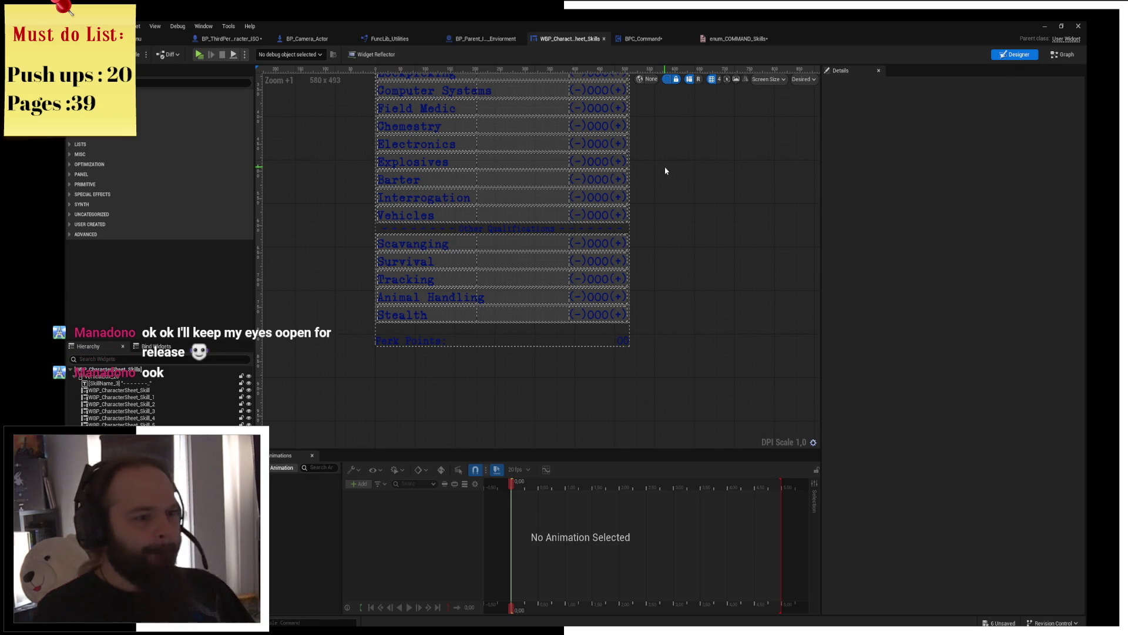
scroll(617, 247, "up", 2)
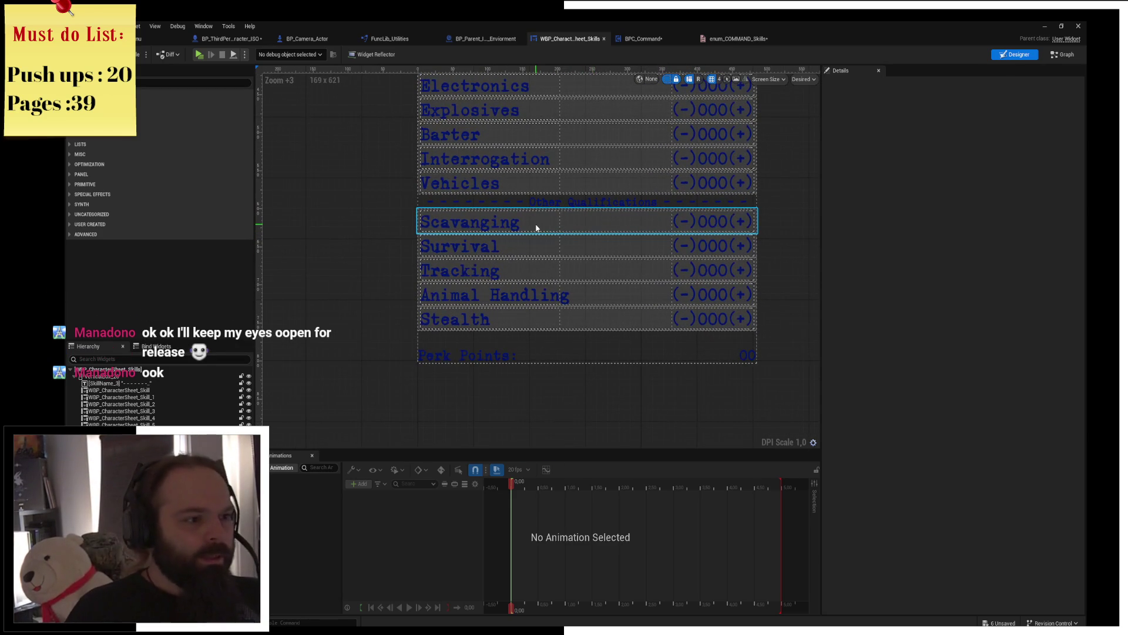
Step: Inspect Scavanging, Survival, Tracking, Animal Handling and Stealth rows, end on Survival's Details, then bring Steam forward
left_click(537, 228)
left_click(529, 246)
left_click(529, 270)
left_click(532, 298)
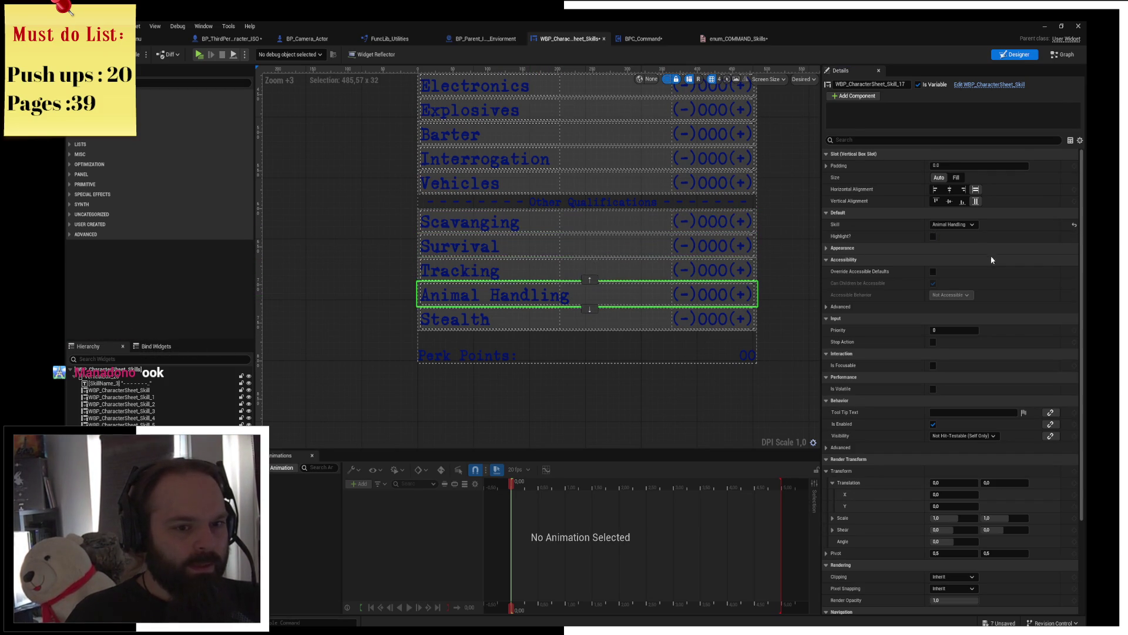
left_click(596, 320)
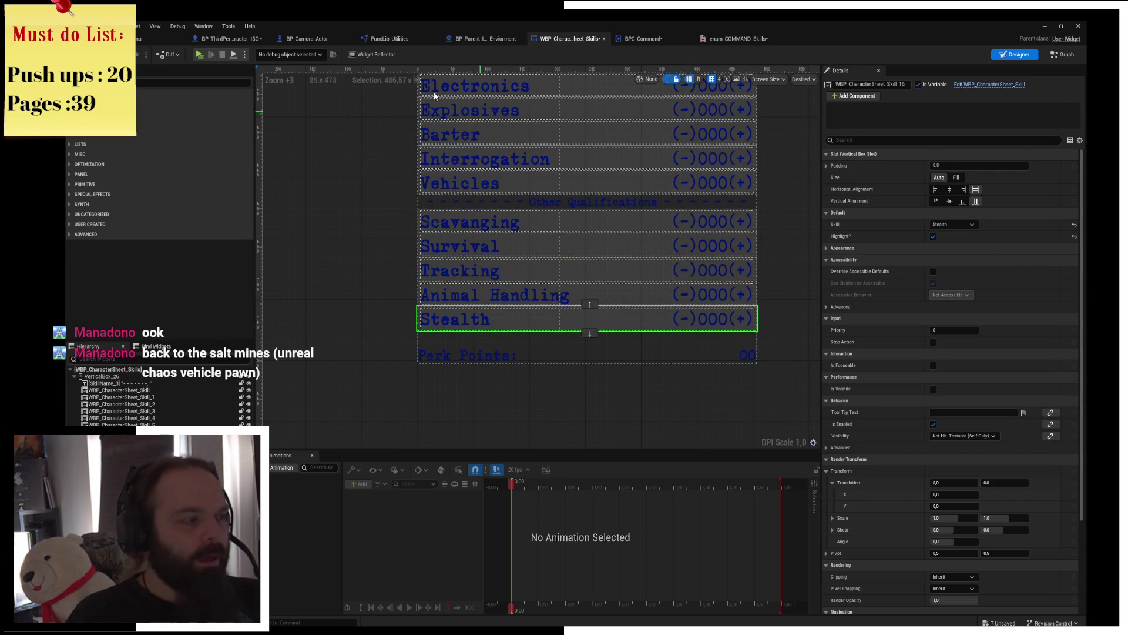
left_click_drag(491, 245, 489, 300)
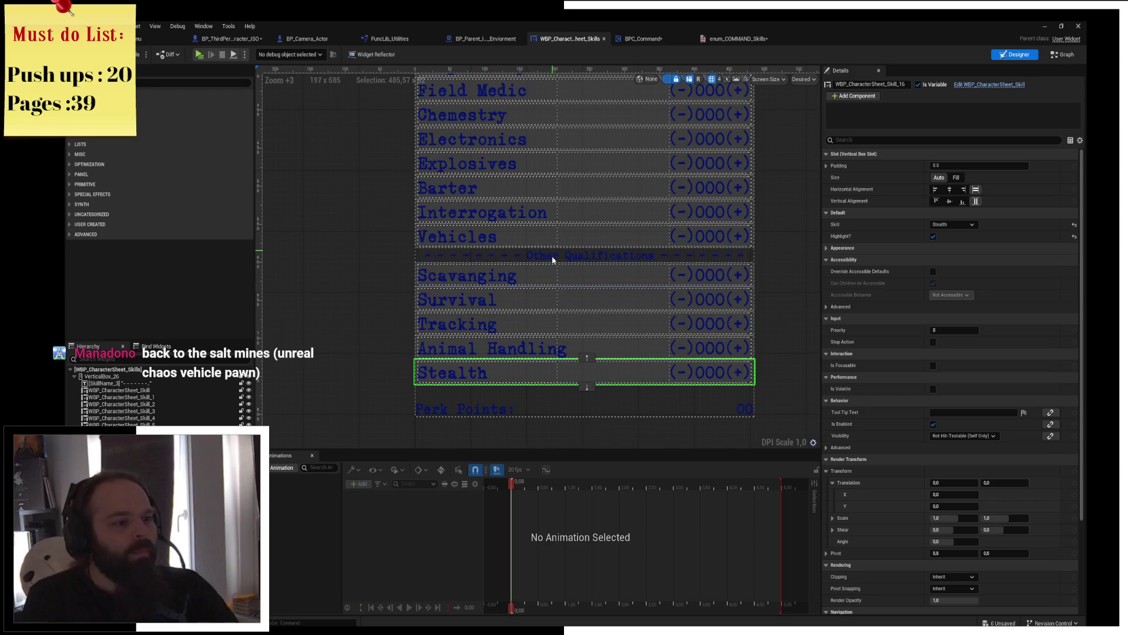
left_click(517, 295)
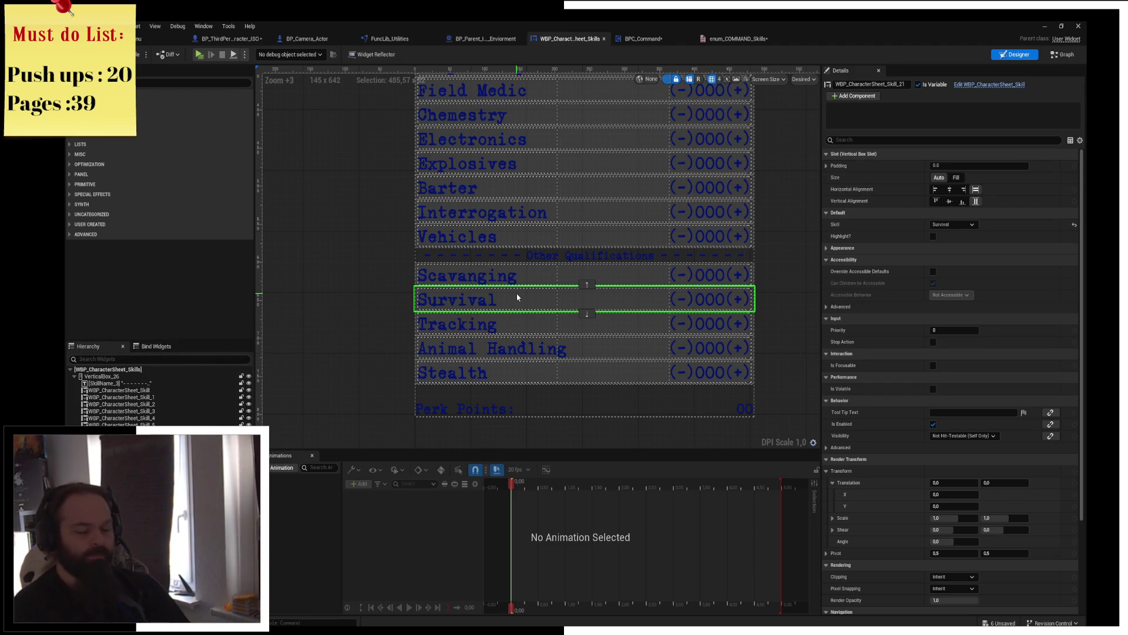
key("alt+Tab")
scroll(878, 388, "down", 3)
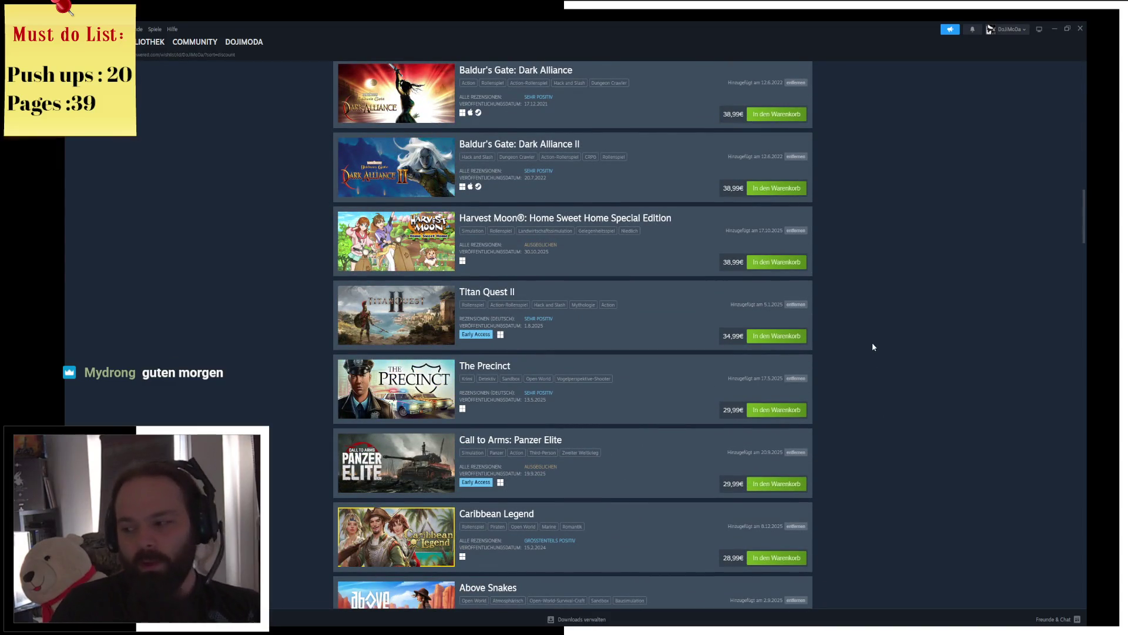
scroll(873, 299, "down", 4)
scroll(899, 344, "down", 6)
scroll(908, 467, "down", 6)
scroll(901, 591, "down", 10)
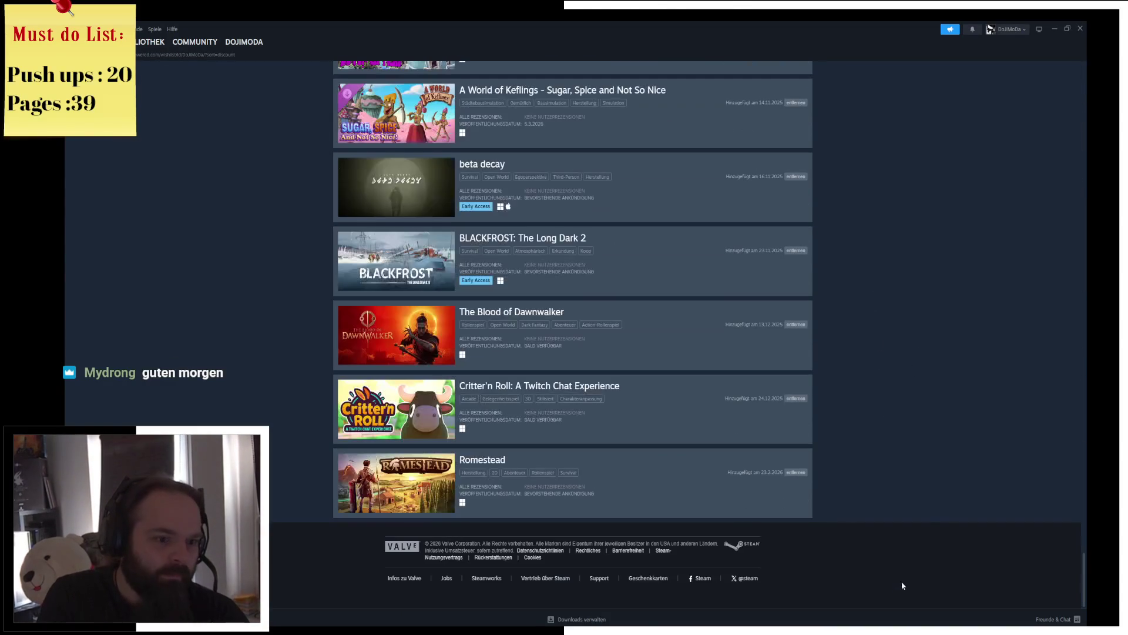
scroll(935, 459, "up", 3)
scroll(930, 438, "up", 4)
scroll(929, 438, "up", 3)
scroll(927, 438, "up", 2)
scroll(927, 439, "up", 3)
scroll(928, 441, "up", 2)
scroll(928, 443, "up", 2)
scroll(927, 447, "up", 2)
scroll(927, 448, "up", 2)
scroll(930, 444, "up", 2)
scroll(931, 443, "up", 2)
scroll(932, 439, "up", 2)
scroll(932, 440, "up", 2)
scroll(932, 438, "up", 2)
scroll(934, 437, "up", 2)
scroll(934, 435, "up", 3)
scroll(935, 436, "up", 2)
scroll(935, 440, "up", 1)
scroll(938, 442, "up", 1)
scroll(938, 444, "up", 1)
scroll(939, 440, "up", 2)
scroll(943, 445, "up", 2)
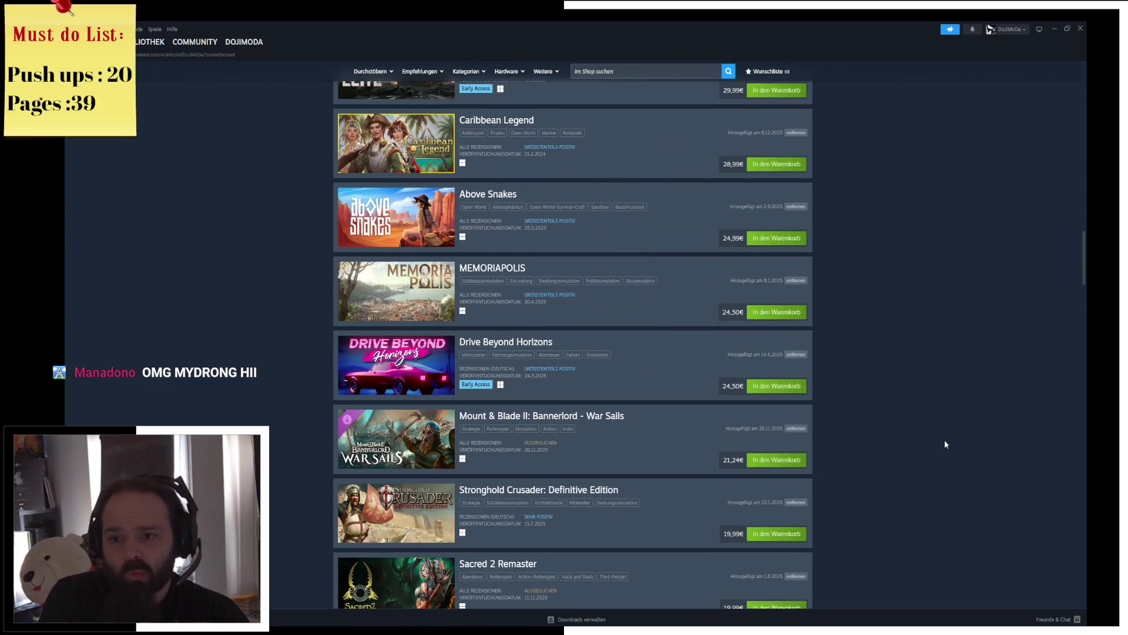
scroll(944, 440, "up", 10)
scroll(940, 255, "up", 5)
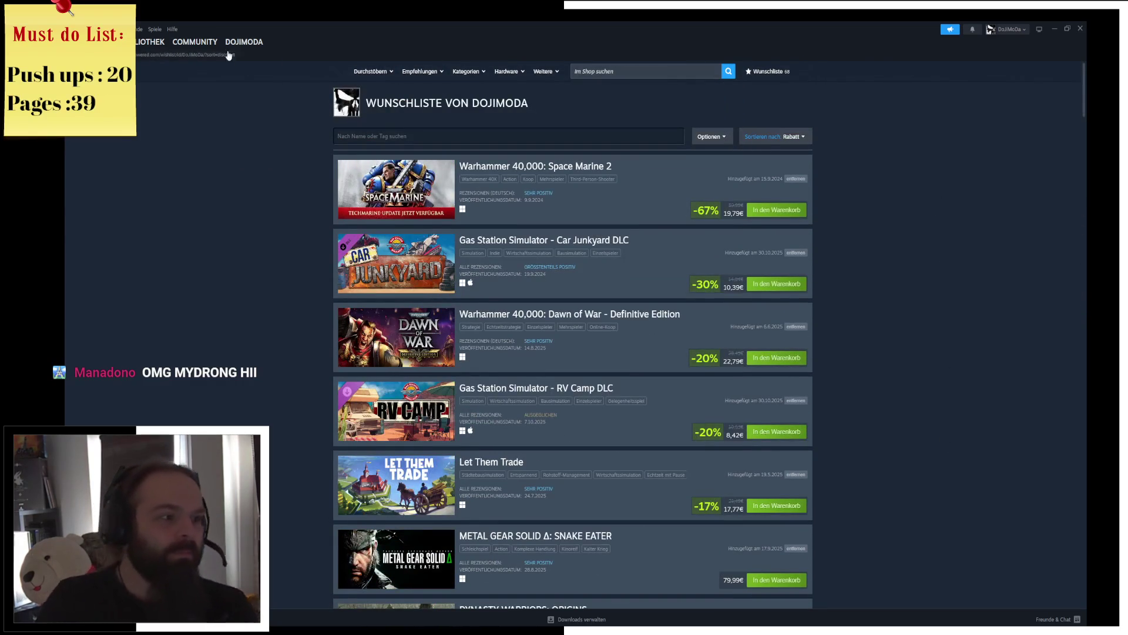
left_click(1079, 30)
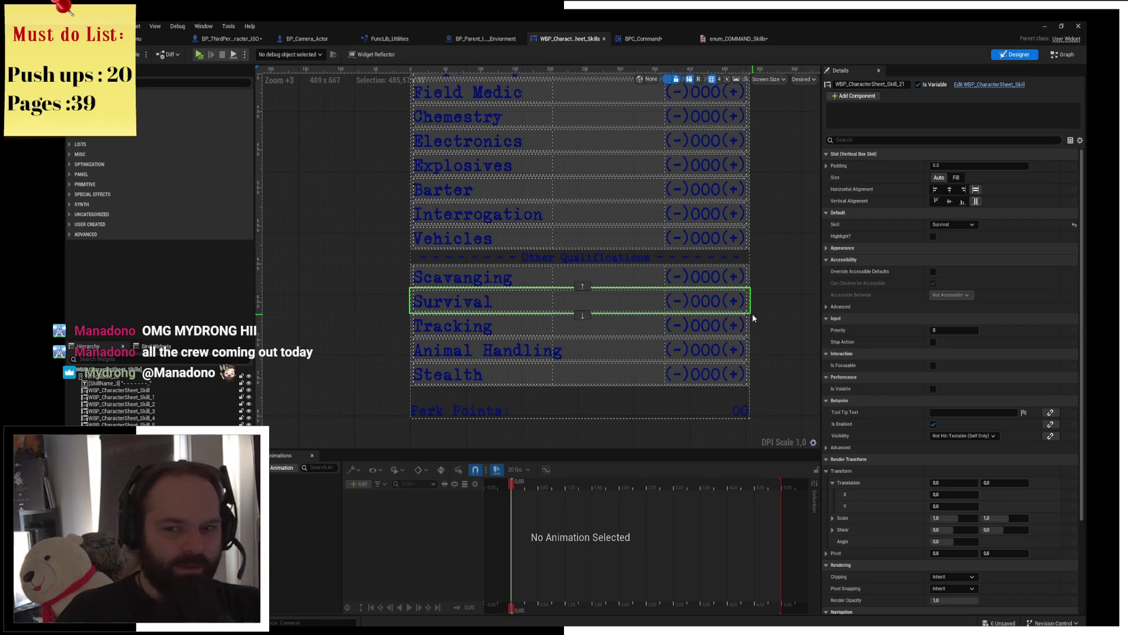
Step: Reselect Survival, compile WBP_CharacterSheet_Skills and launch the play-in-editor preview
left_click(780, 311)
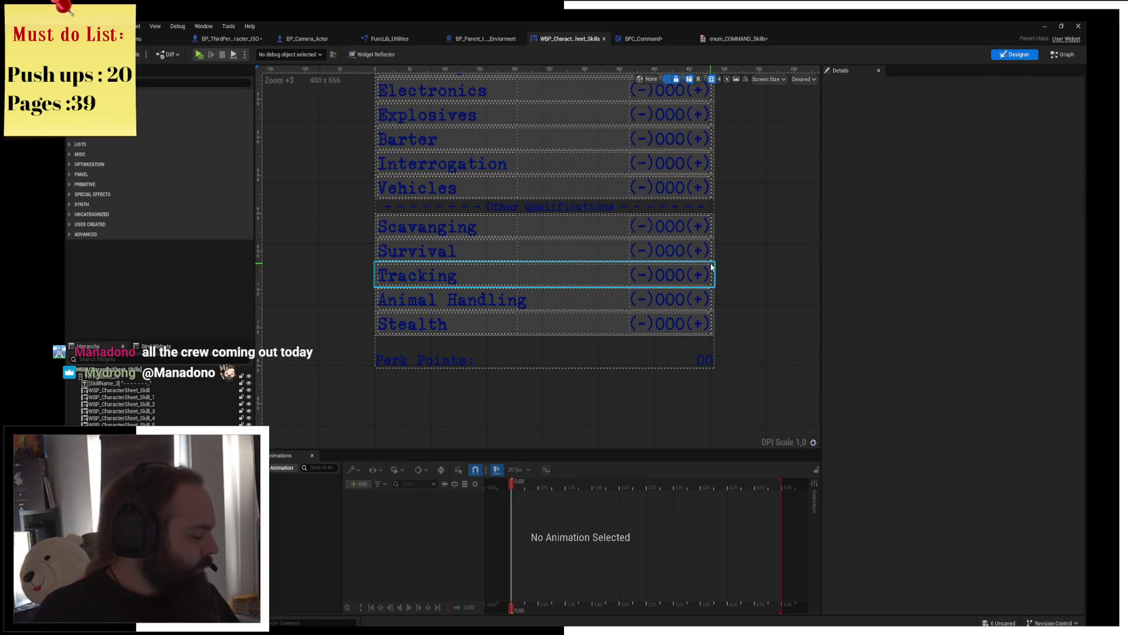
left_click(554, 252)
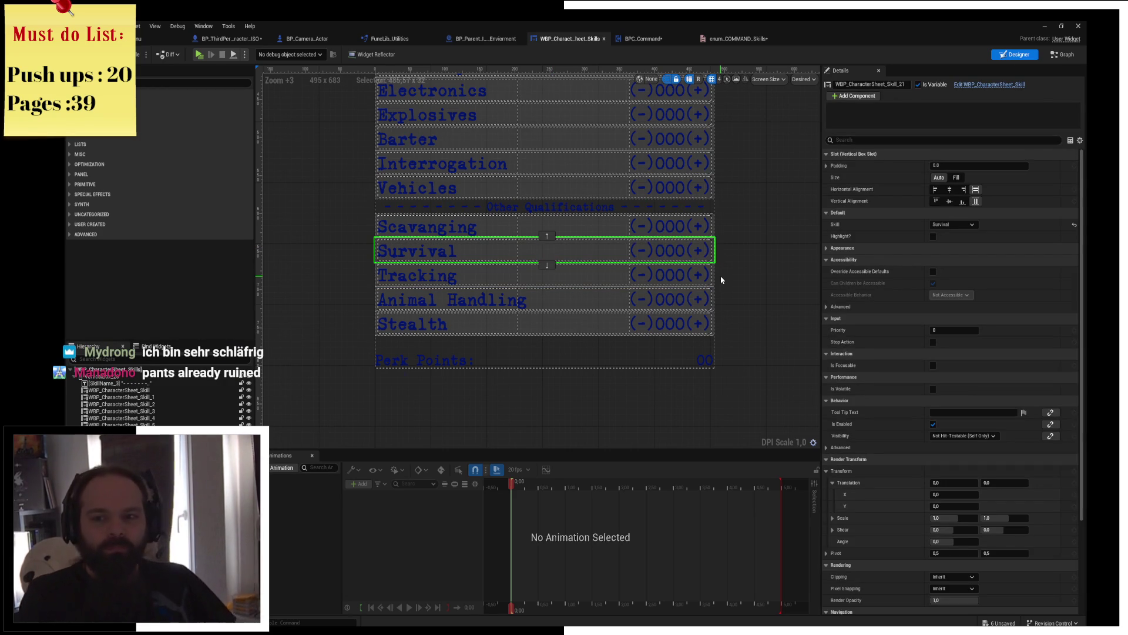
scroll(766, 295, "down", 2)
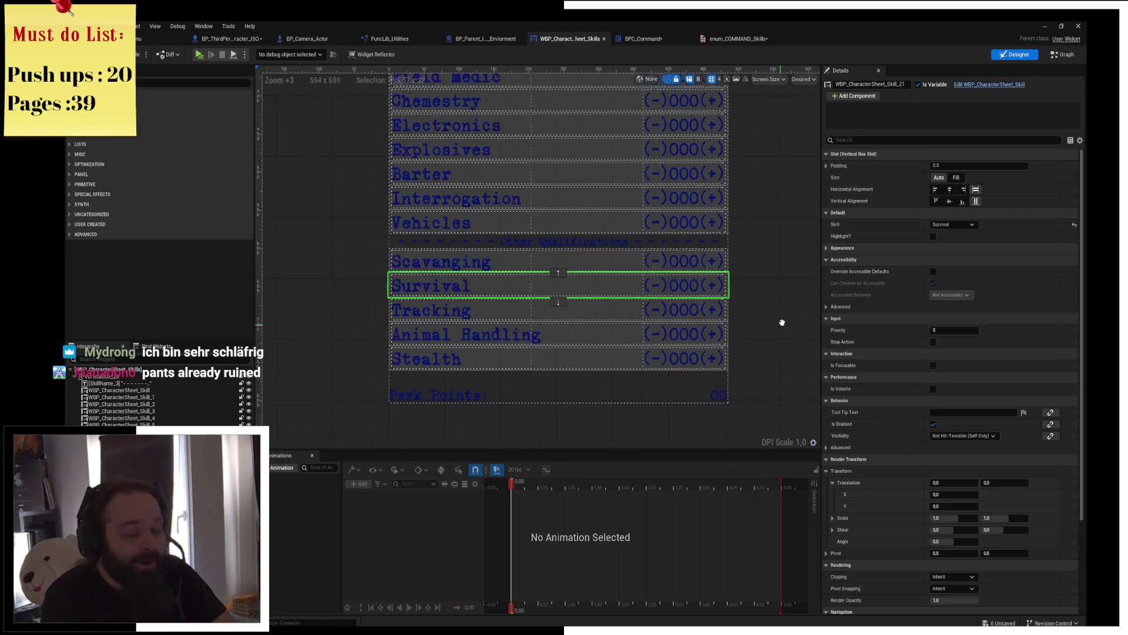
left_click(143, 54)
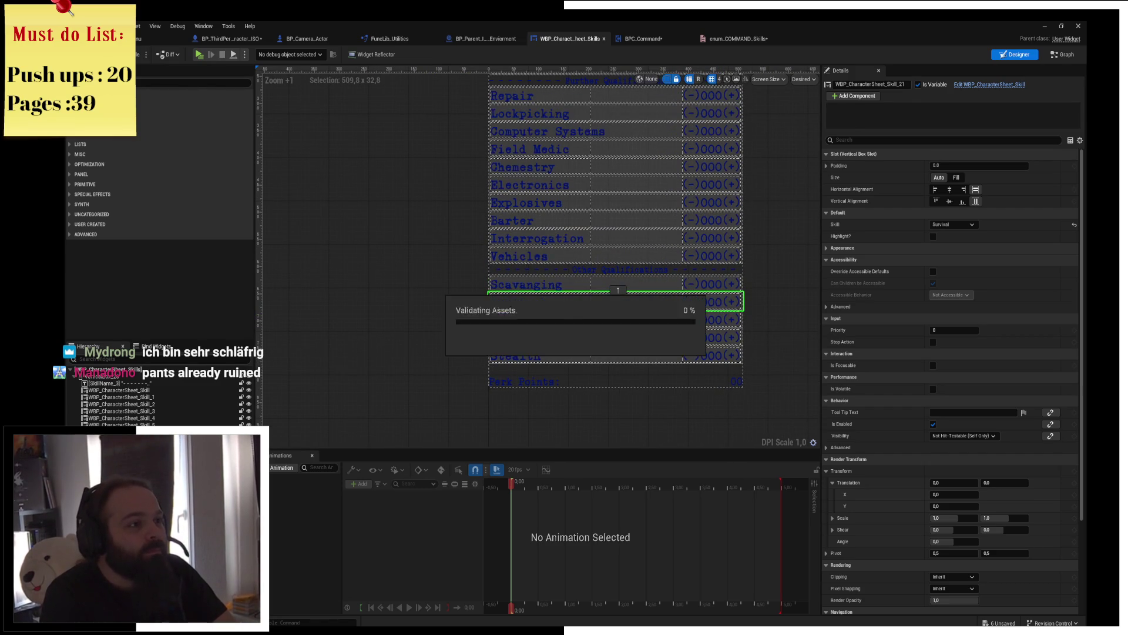
left_click(203, 58)
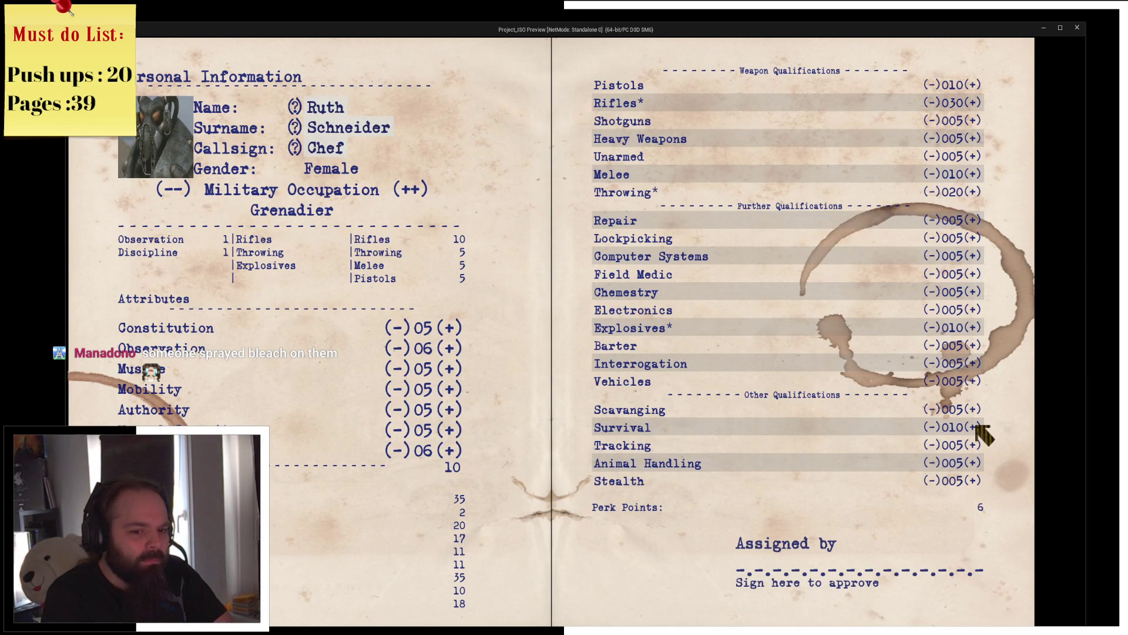
Step: Spend the last perk point on Survival and cycle occupations through Assault Infantry and Jäger to Medic
left_click(978, 427)
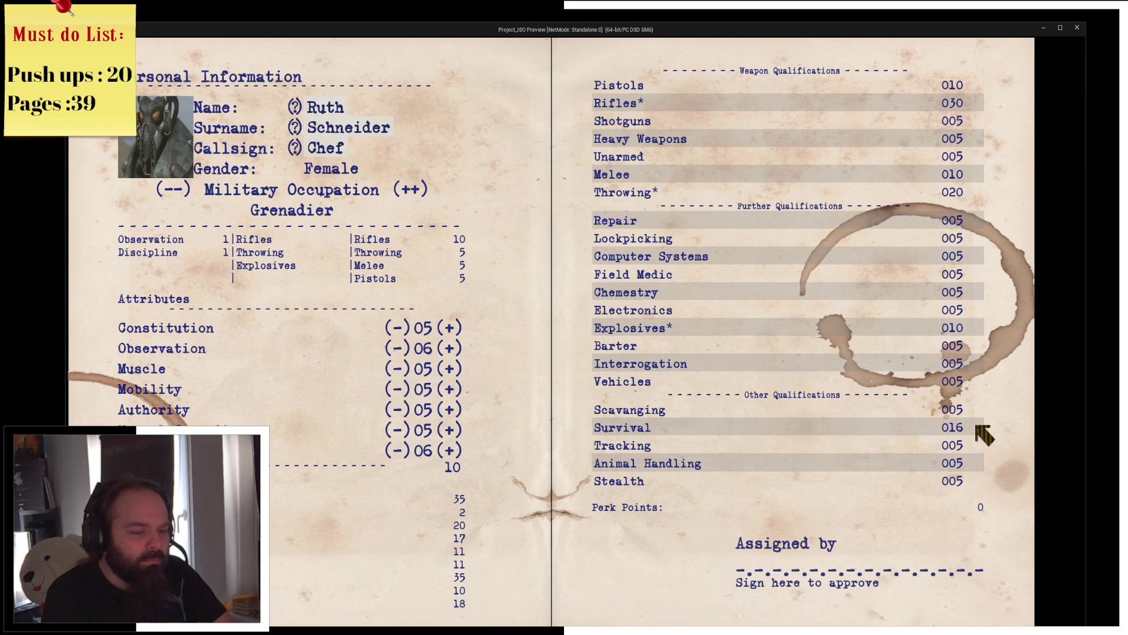
left_click(422, 192)
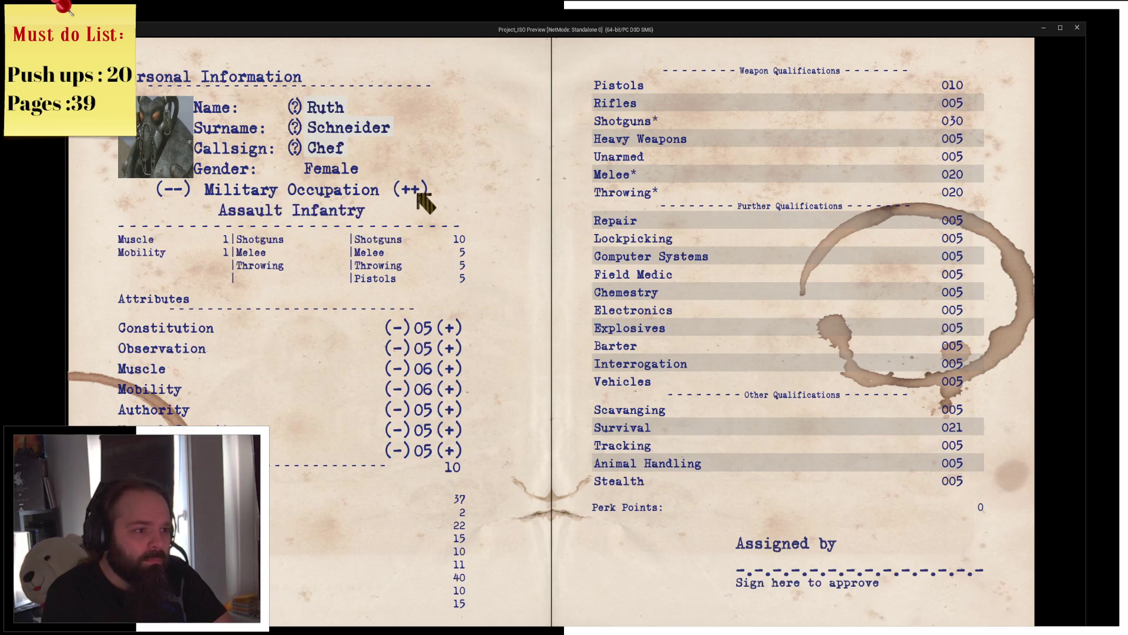
left_click(420, 192)
left_click(421, 192)
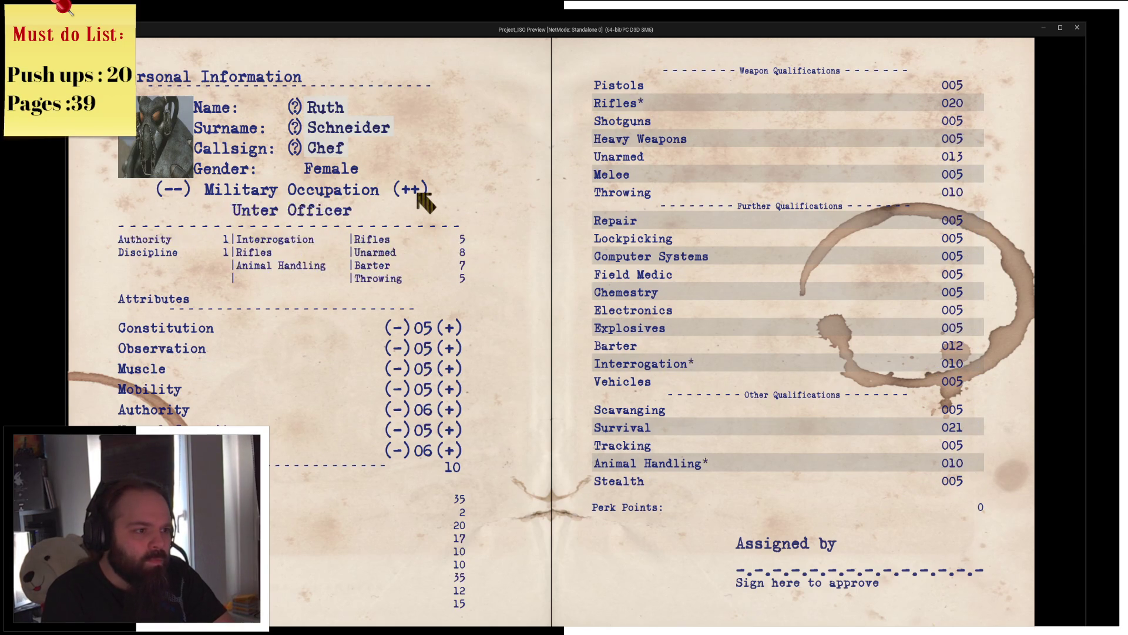
left_click(422, 193)
left_click(422, 193)
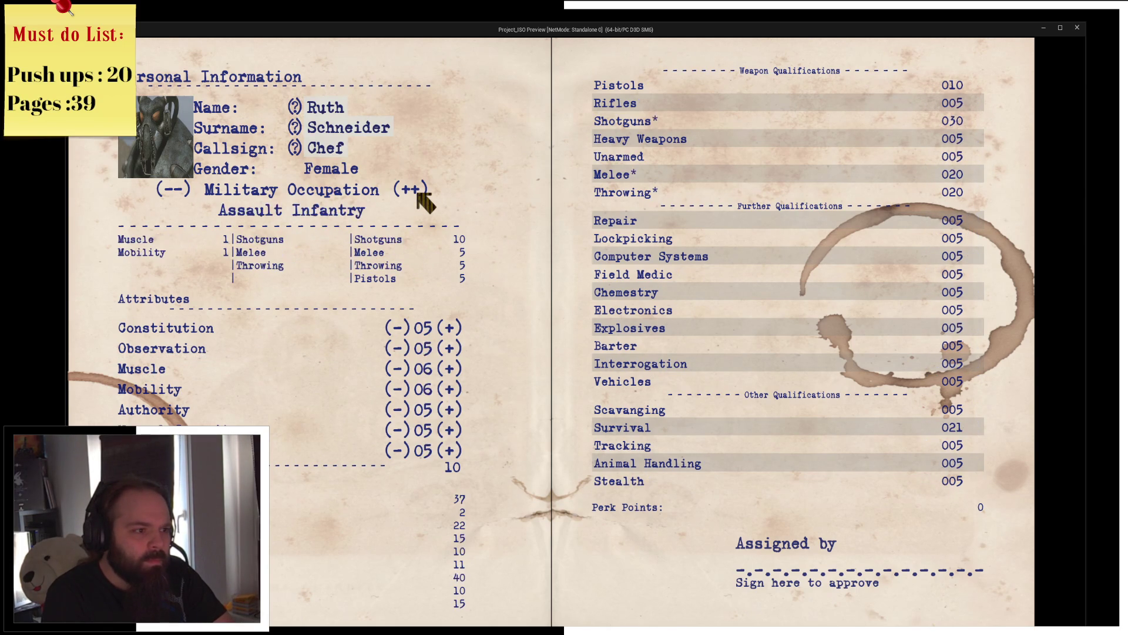
left_click(422, 192)
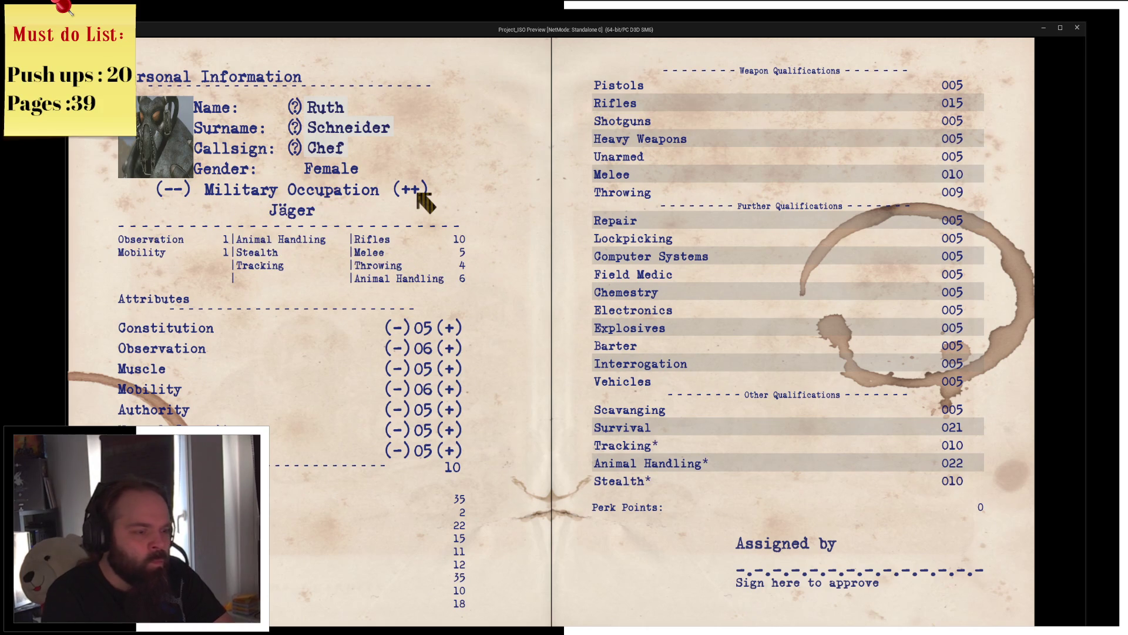
left_click(421, 193)
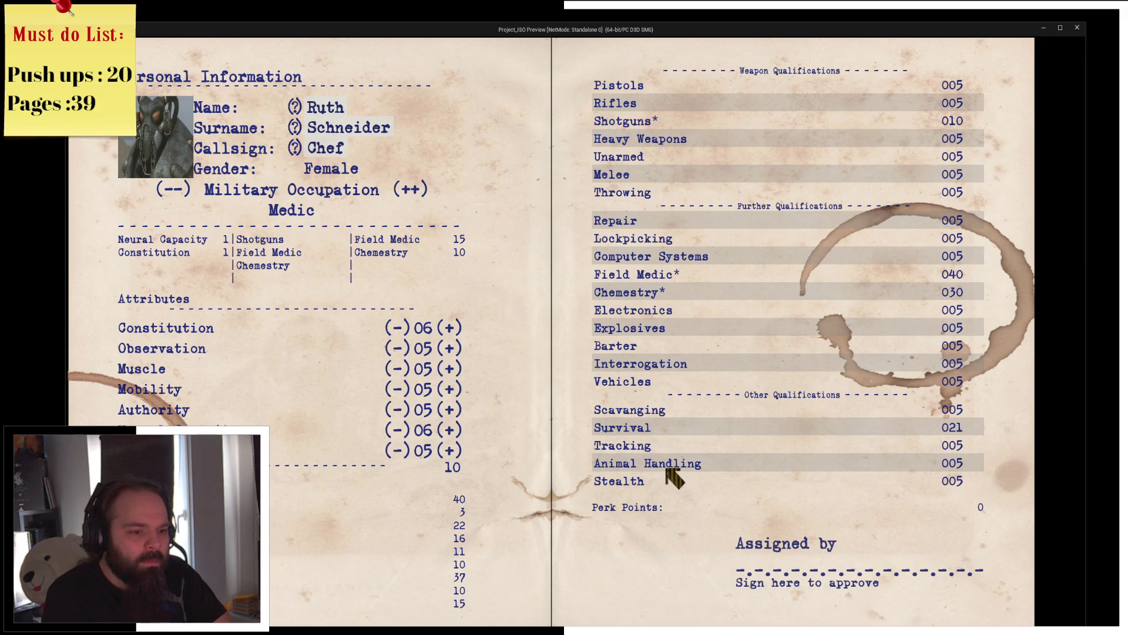
Step: Sign the dossier's assignment line, retract and re-sign it, then approve to return to the game world
left_click(957, 555)
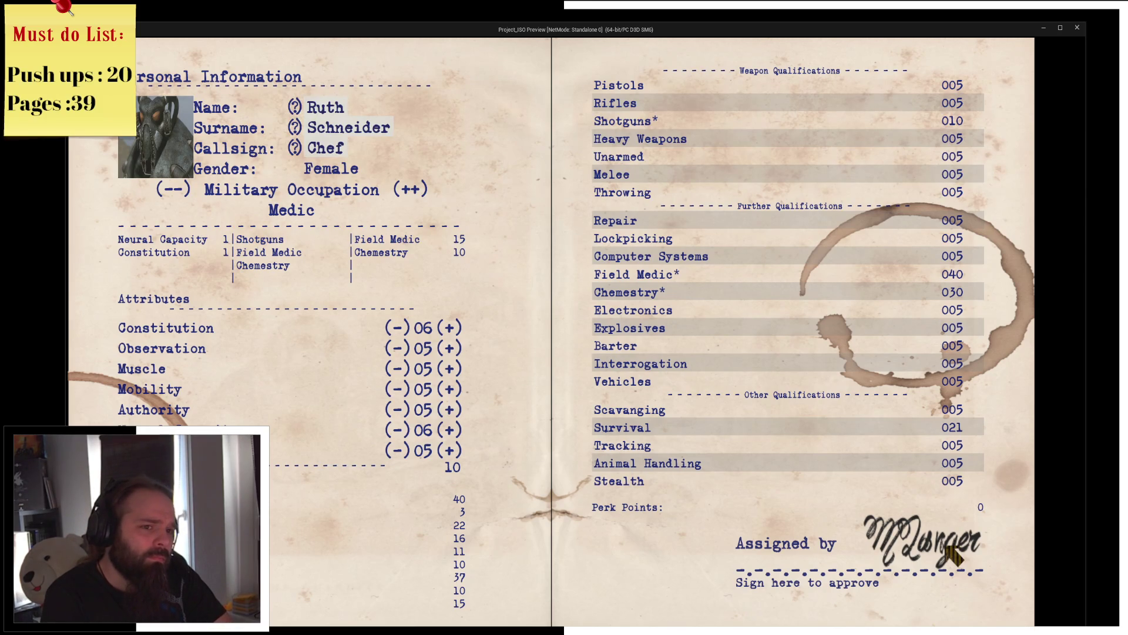
left_click(957, 553)
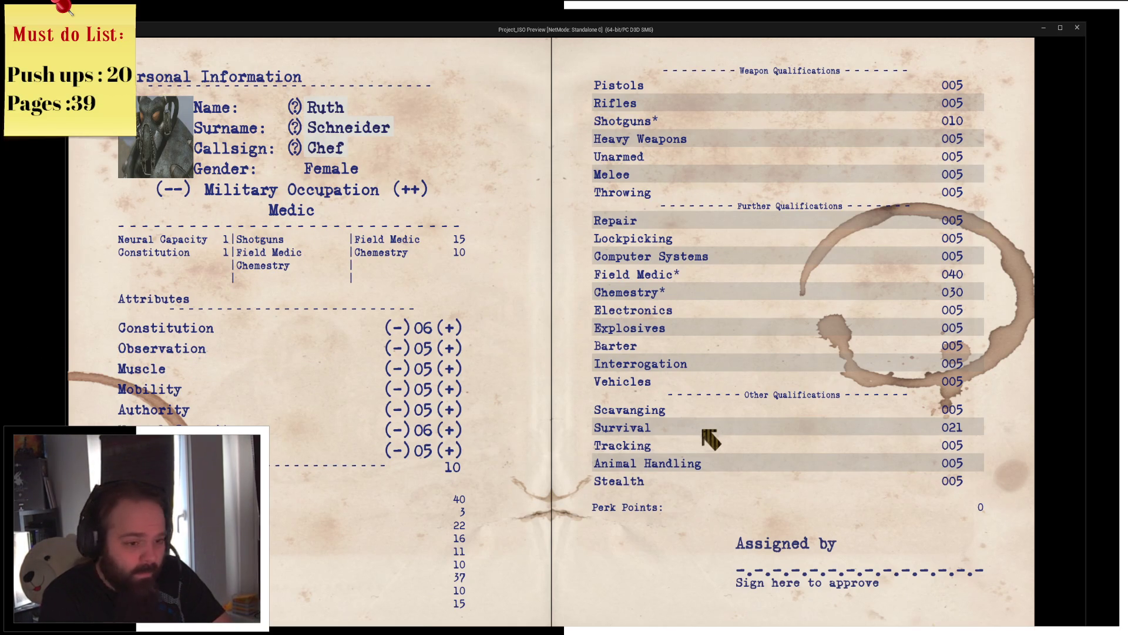
left_click(917, 571)
left_click(504, 445)
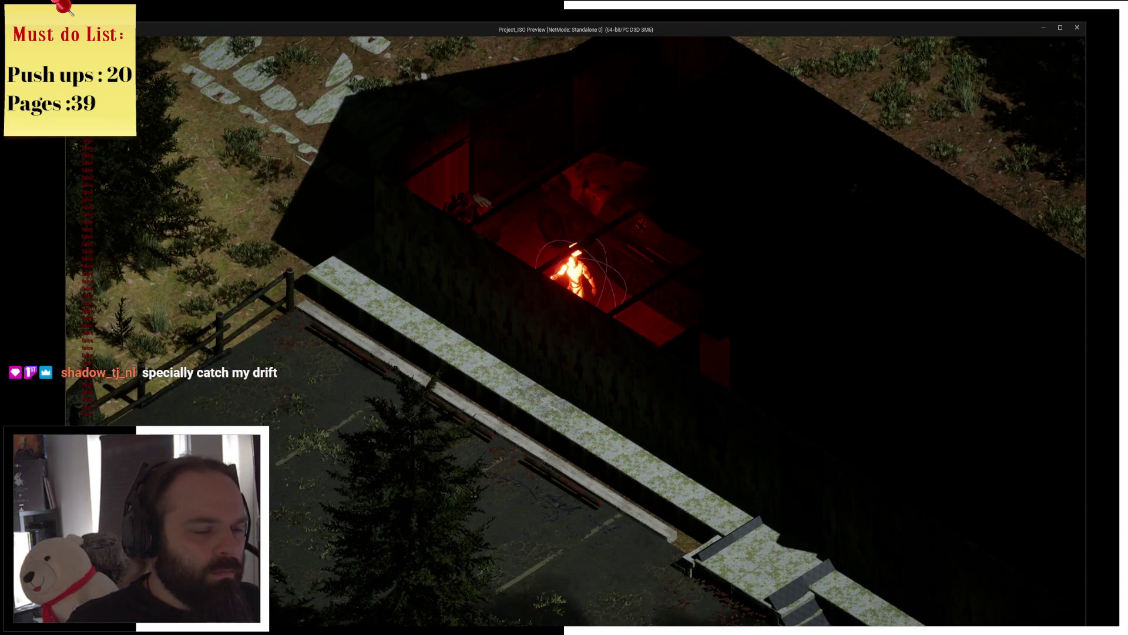
Step: End the game preview and close the surplus blueprint, widget, enum and camera editors
left_click(1077, 28)
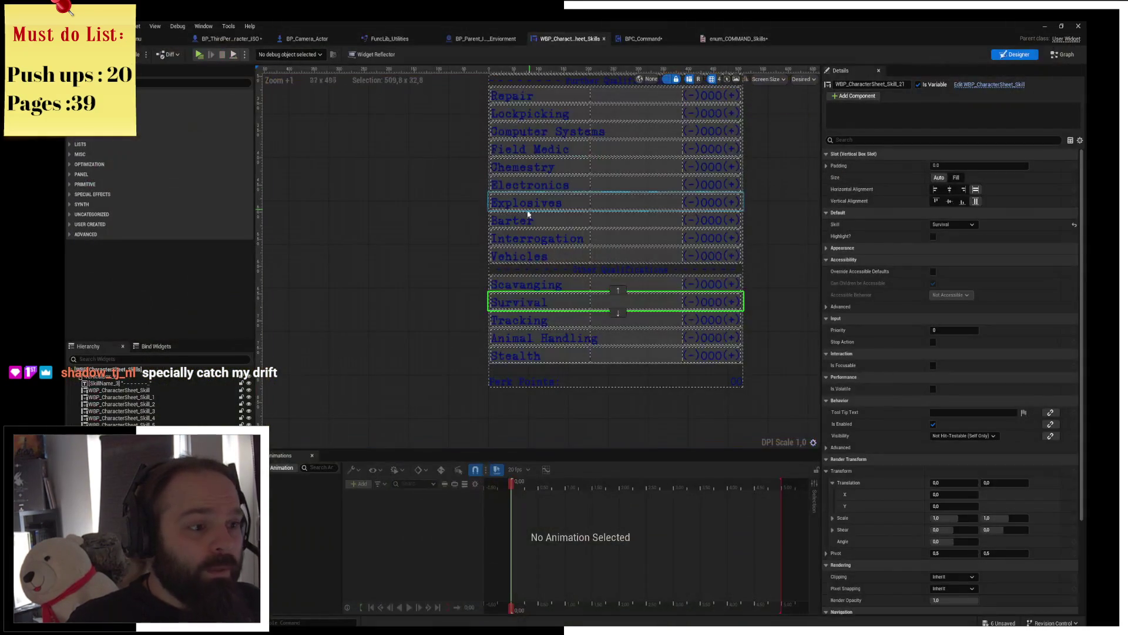
mouse_move(530, 211)
left_mouse_down()
mouse_move(402, 242)
mouse_move(280, 316)
left_mouse_up()
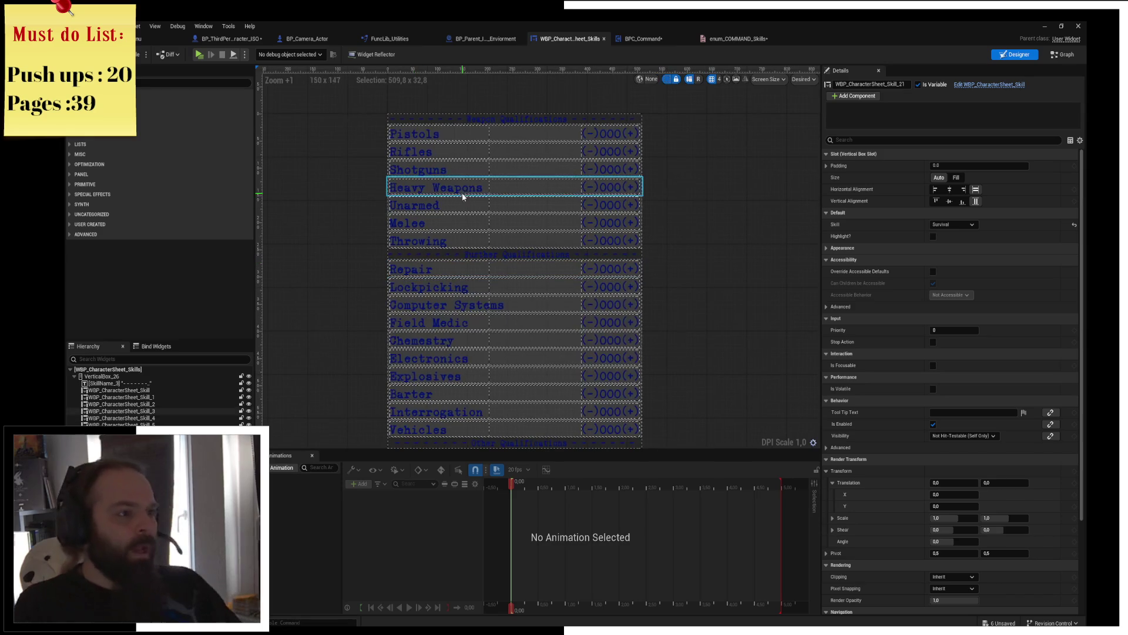
left_click(520, 39)
middle_click(472, 41)
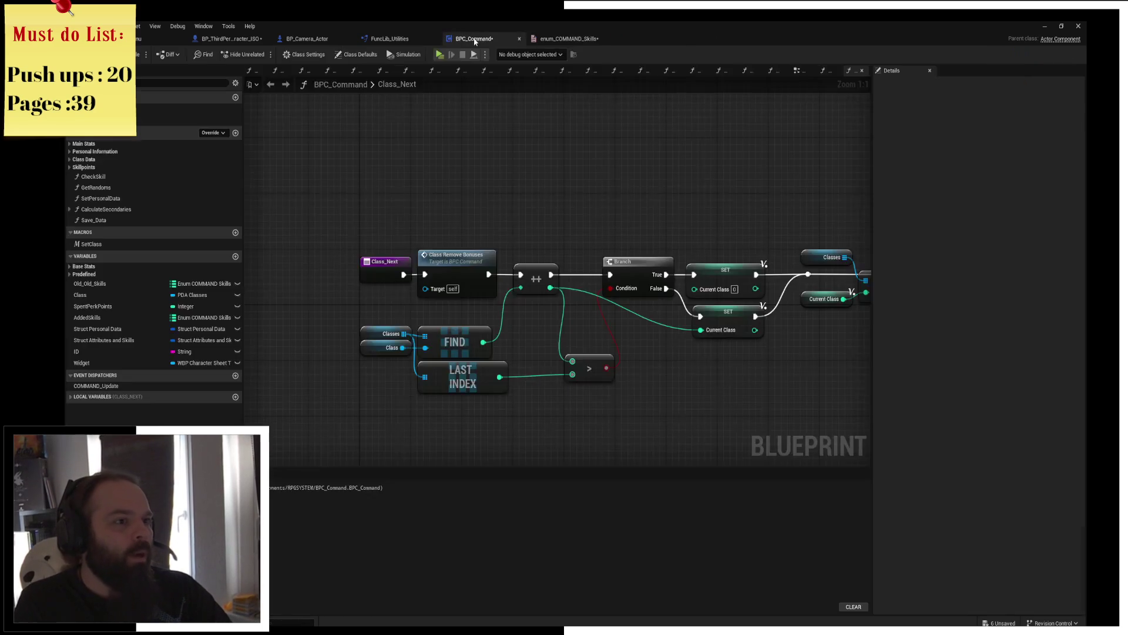
middle_click(479, 41)
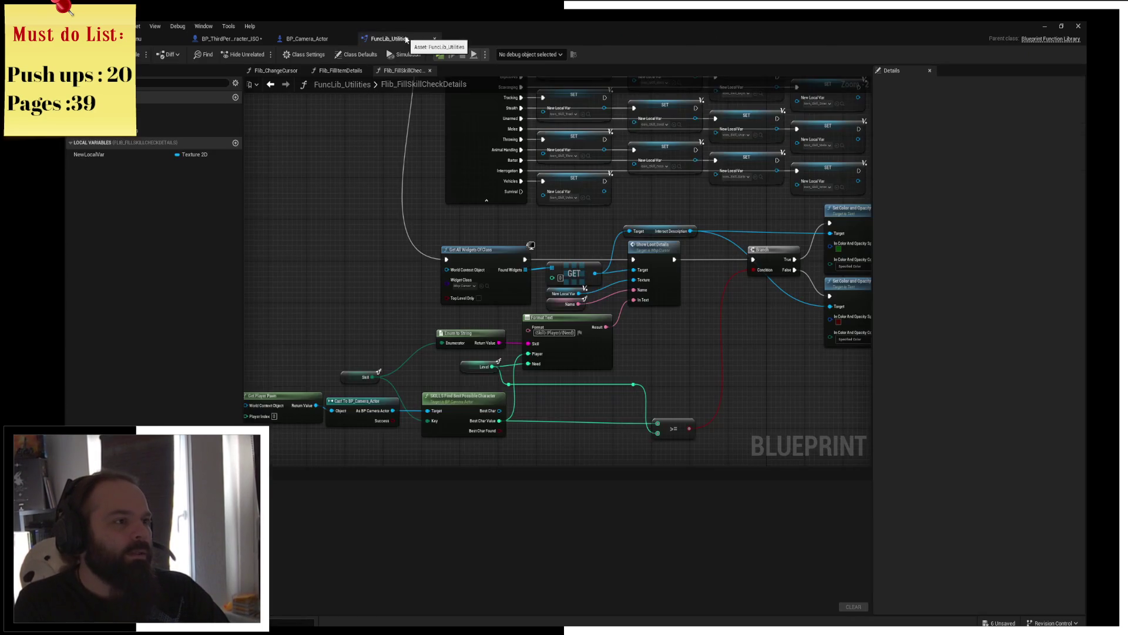
middle_click(388, 40)
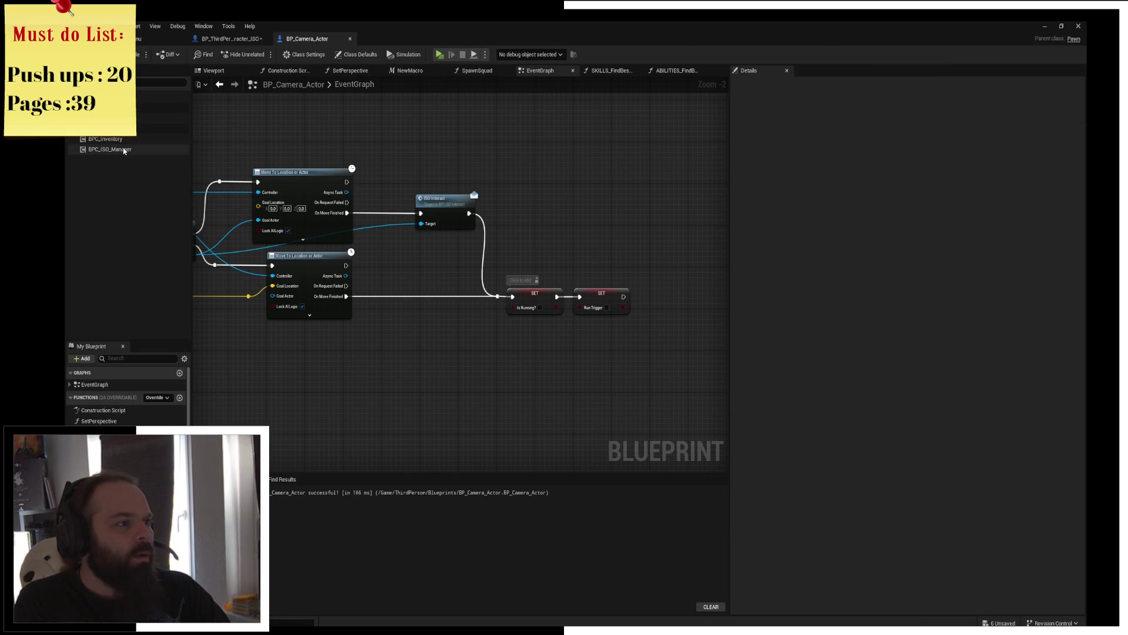
key("ctrl+w")
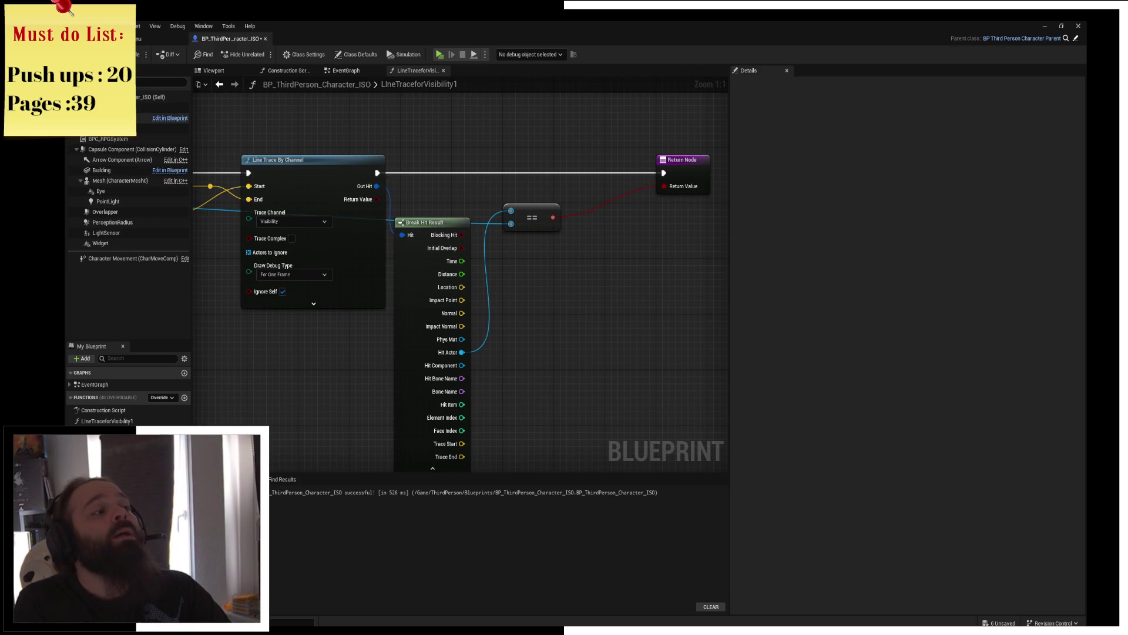
Step: From the Components list, edit BPC_Command via the BPC_RPGSystem component's actions
left_click(142, 119)
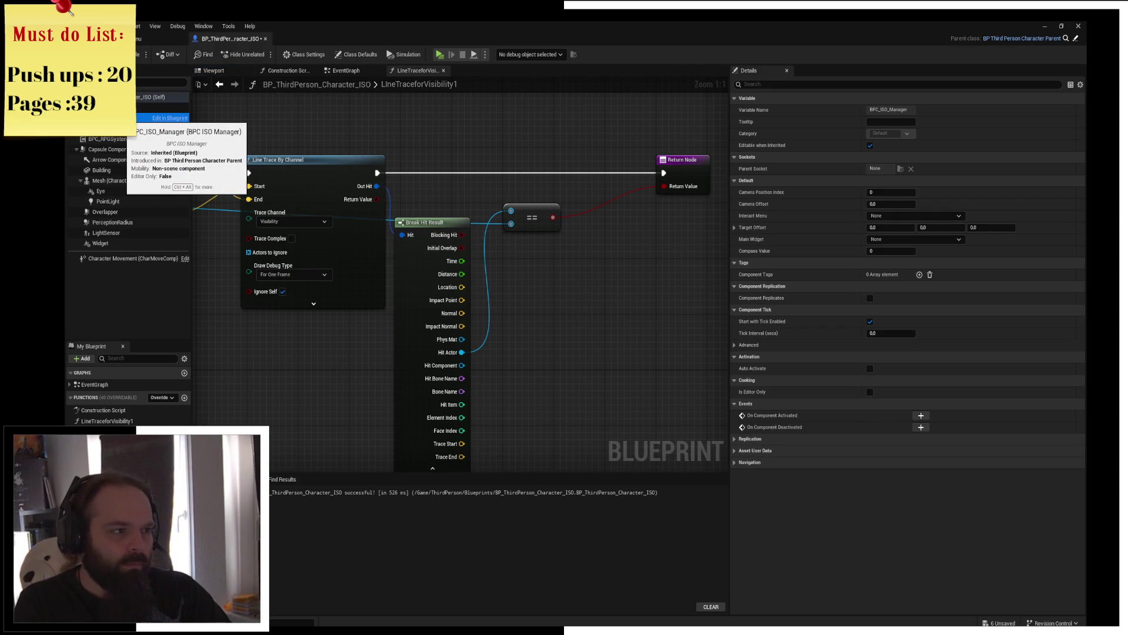
right_click(124, 120)
left_click(94, 138)
left_click(115, 139)
right_click(123, 144)
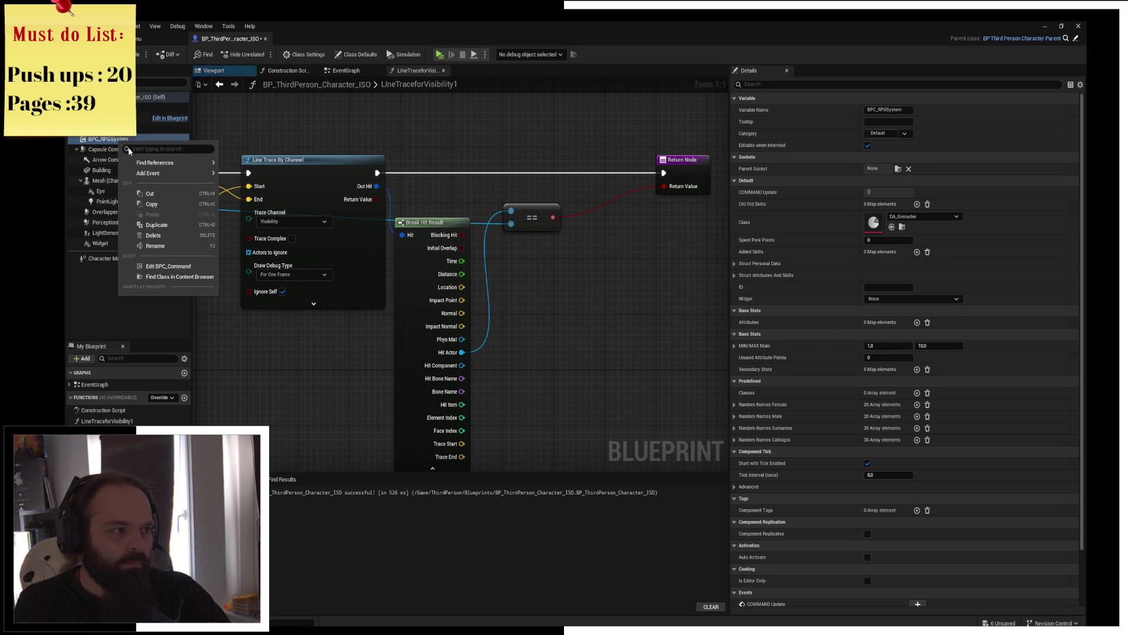
left_click(168, 266)
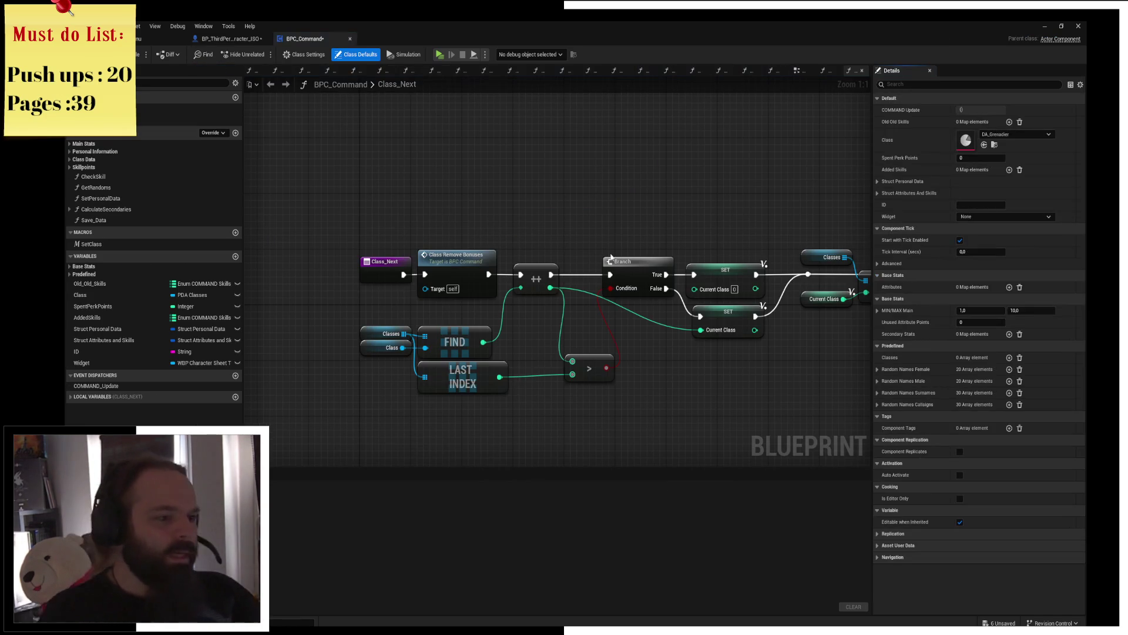
Step: Delete the Old_Old_Skills variable and collapse the Base Stats and Predefined groups
left_click(109, 284)
key("Delete")
left_click(116, 305)
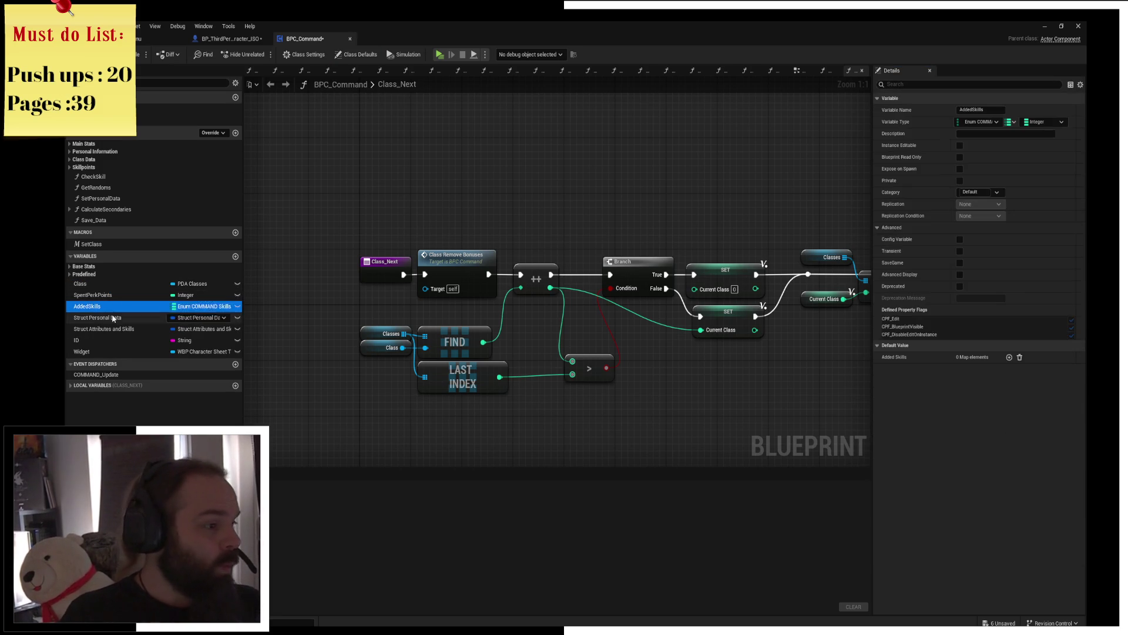
left_click(71, 267)
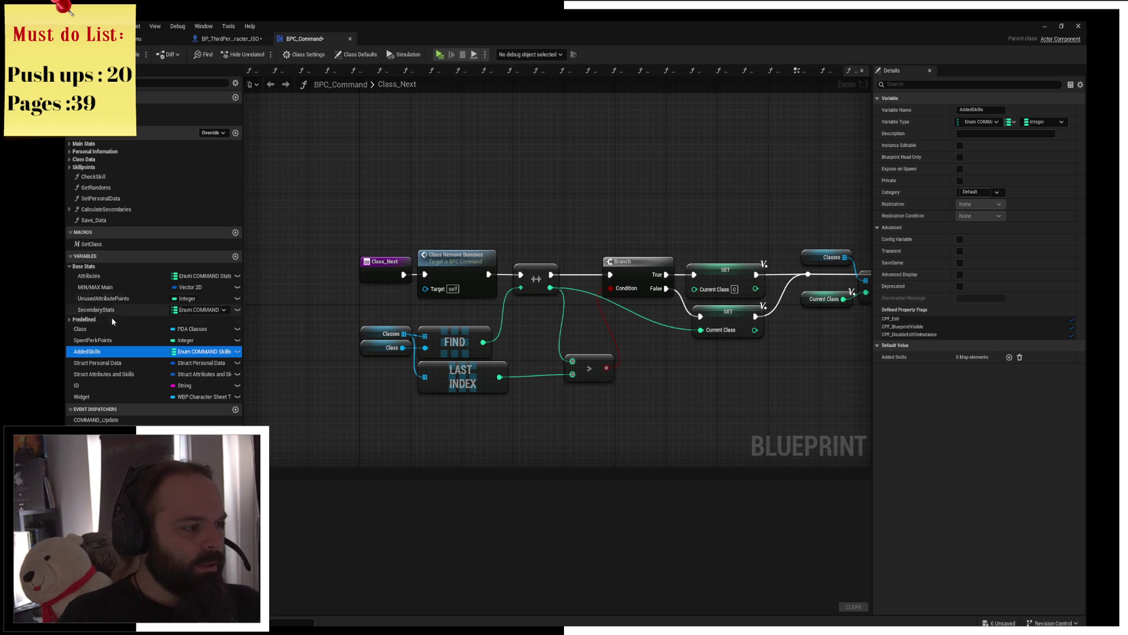
left_click(71, 266)
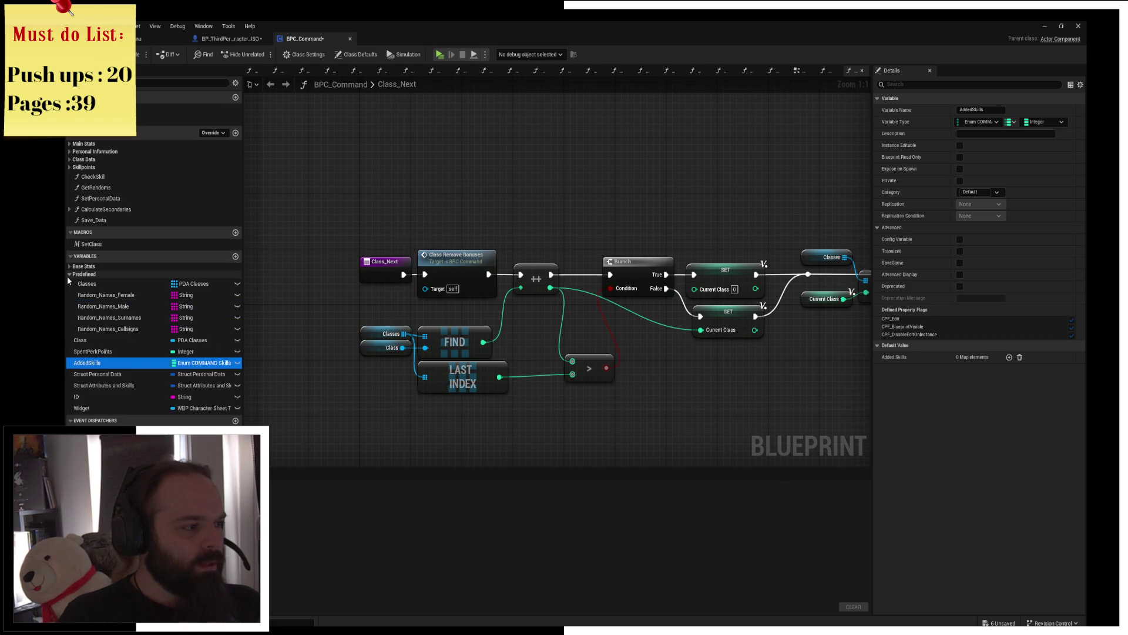
left_click(69, 274)
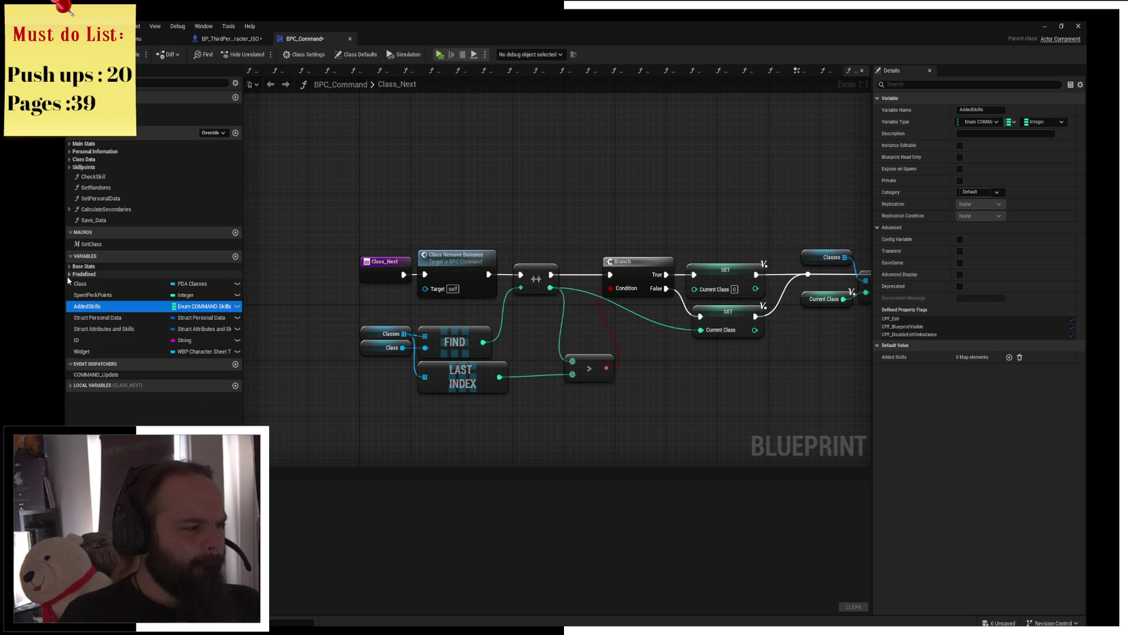
Step: Show the Struct Attributes and Skills defaults in Details with the Skills map expanded
mouse_move(571, 302)
left_mouse_down()
mouse_move(491, 294)
mouse_move(548, 322)
left_mouse_up()
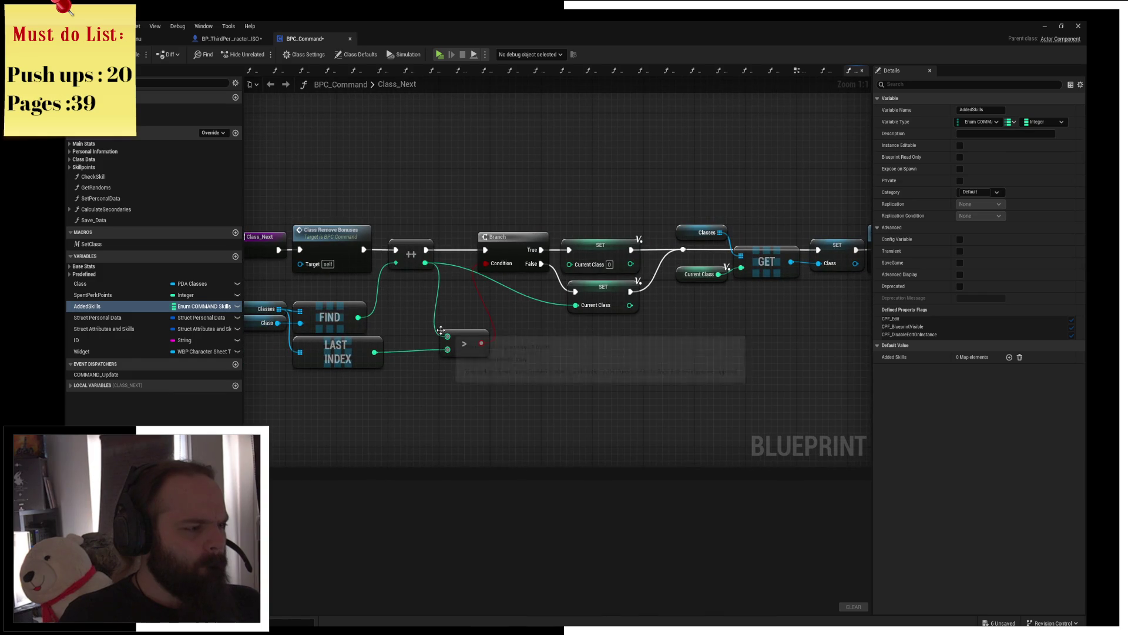
left_click(70, 385)
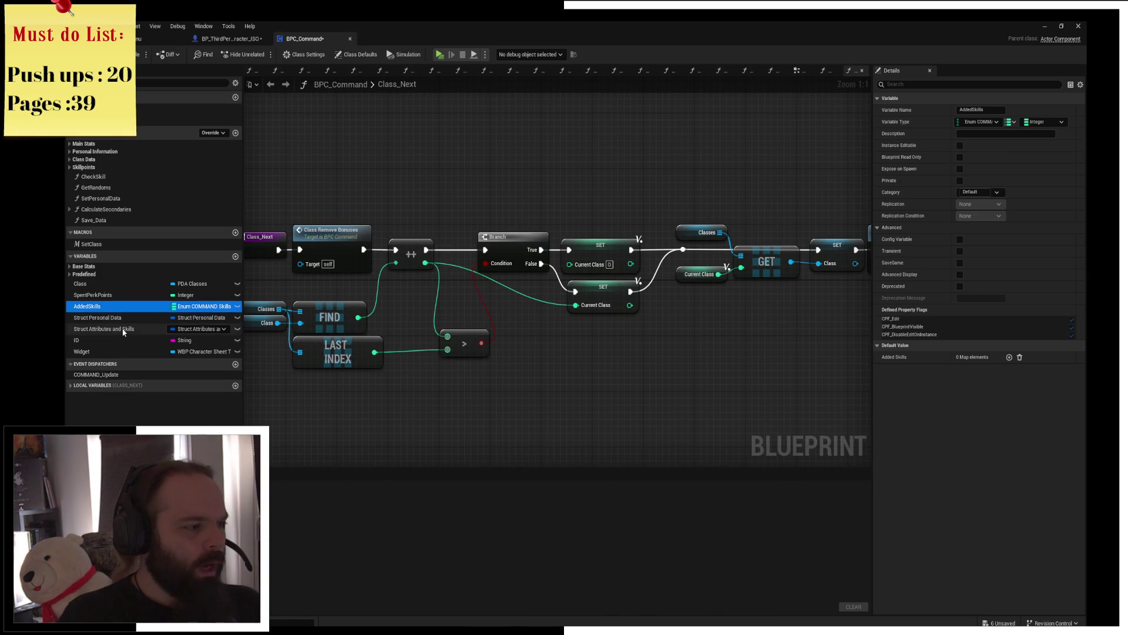
left_click(106, 328)
left_click(885, 401)
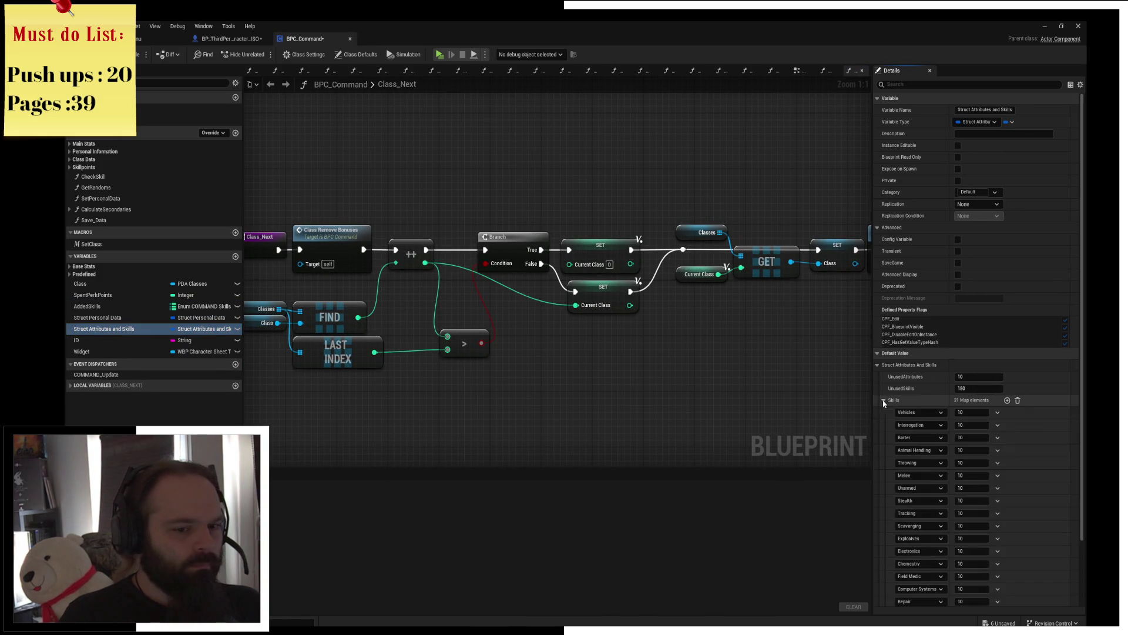
Step: Add a Survival entry worth 10 to the default Skills map, then compile and save BPC_Command
left_click(1007, 399)
scroll(978, 494, "down", 2)
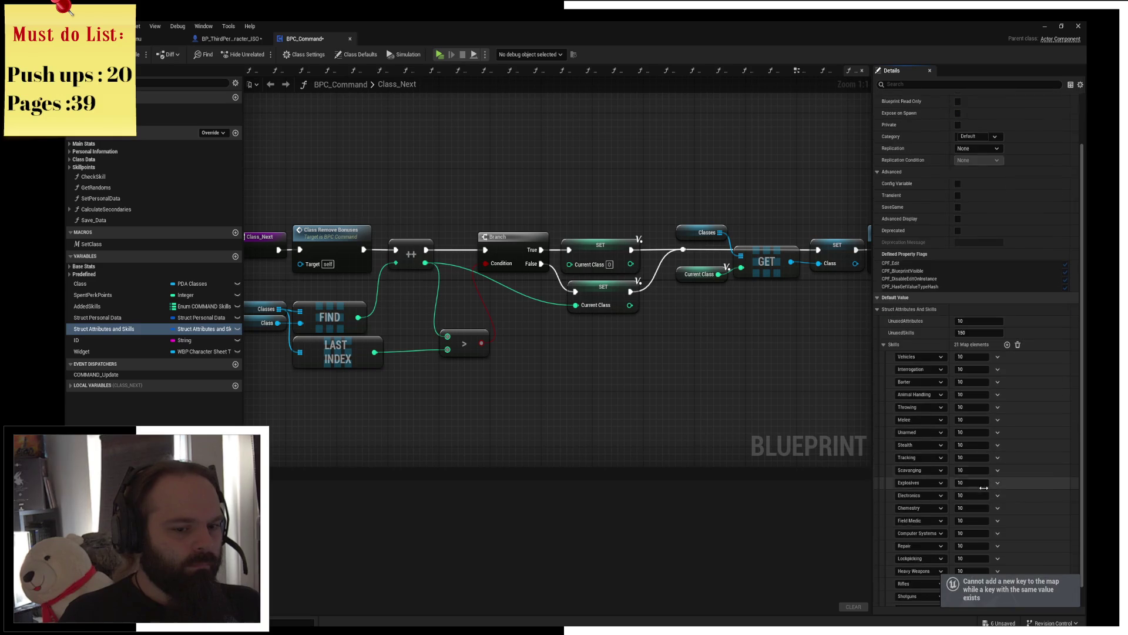
scroll(979, 512, "down", 1)
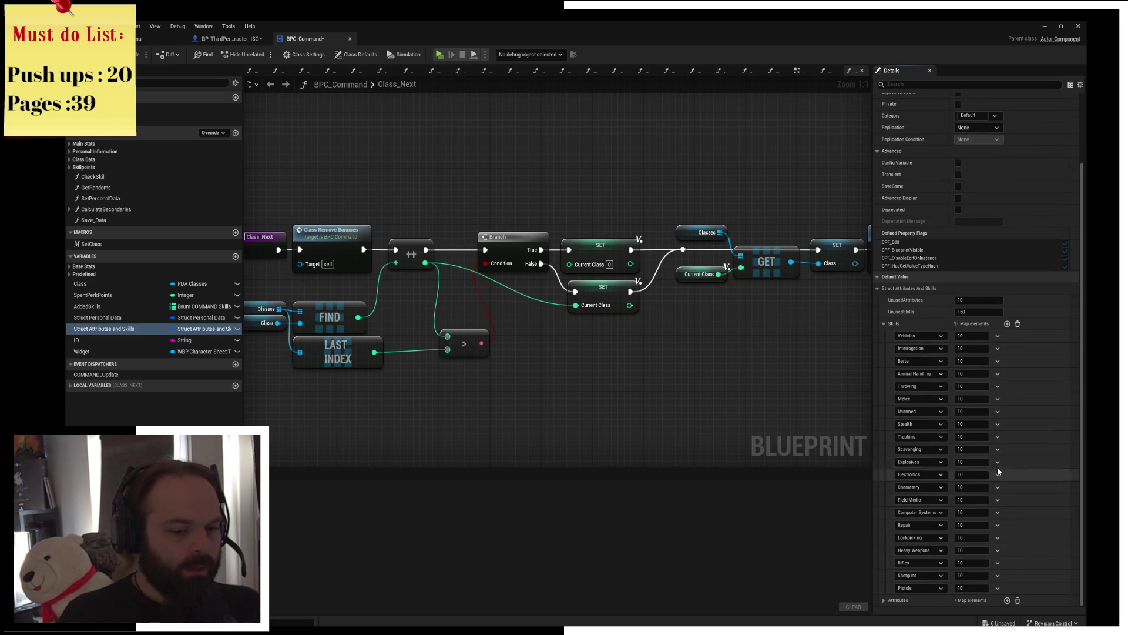
left_click(931, 588)
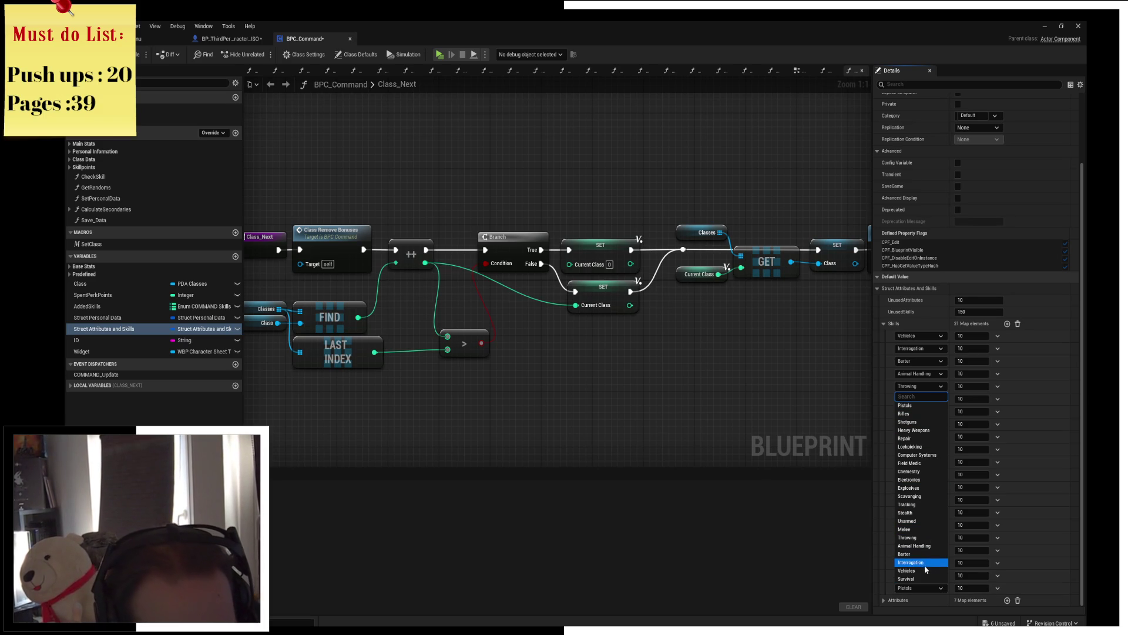
left_click(923, 579)
left_click(1008, 324)
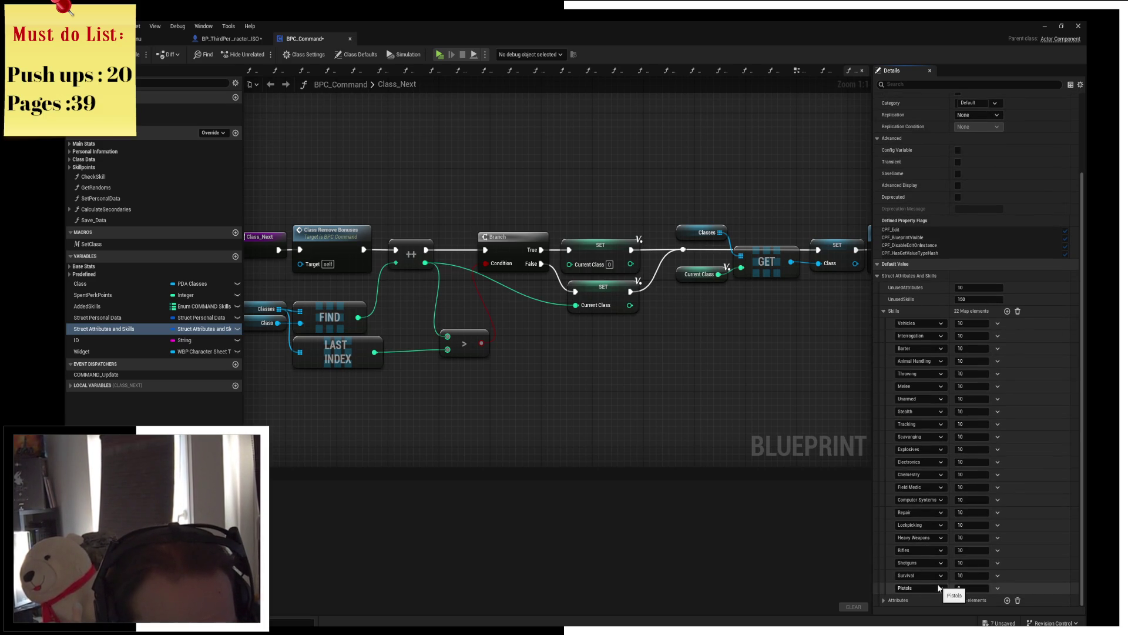
left_click(965, 588)
type("10")
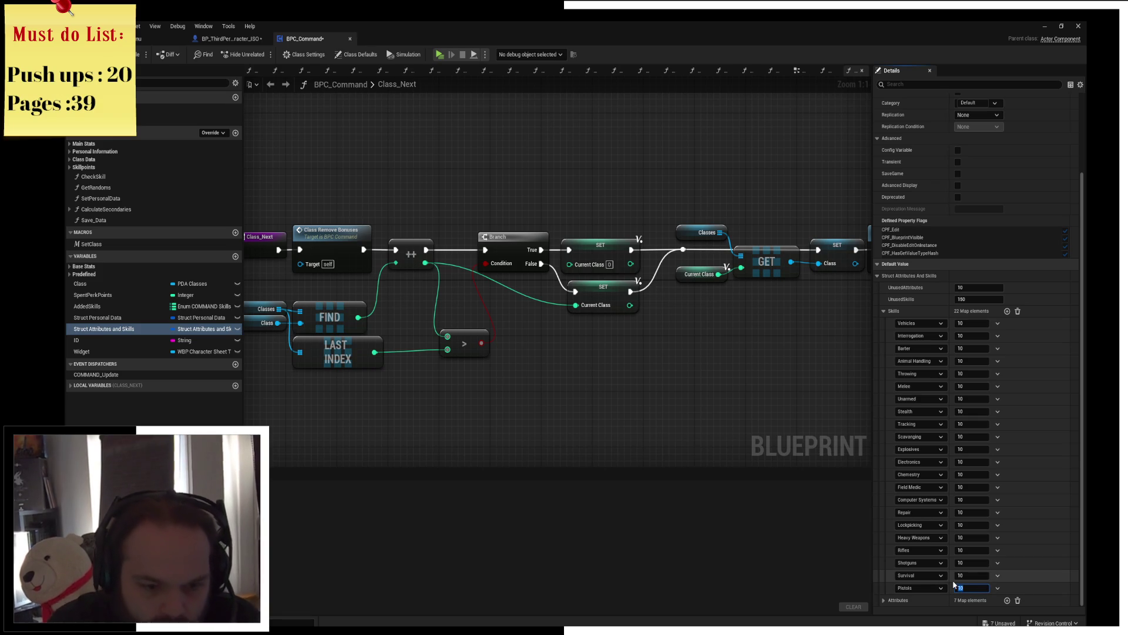
left_click(272, 84)
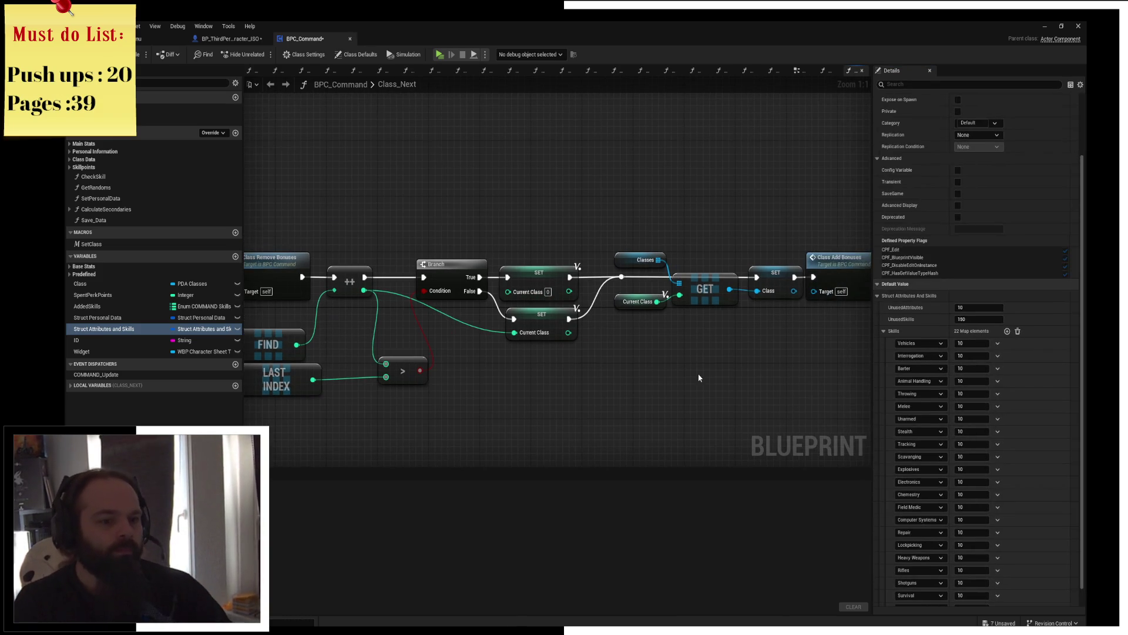
key("F7")
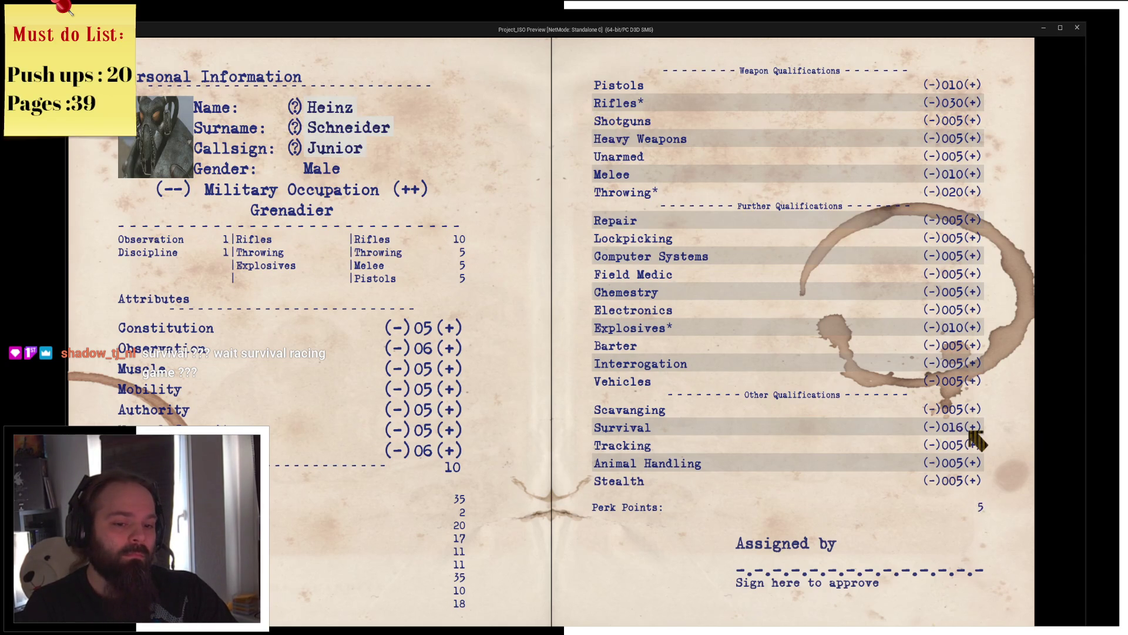
Step: Spend the Grenadier's last perk points on Survival in the preview, then end it
left_click(972, 429)
left_click(972, 429)
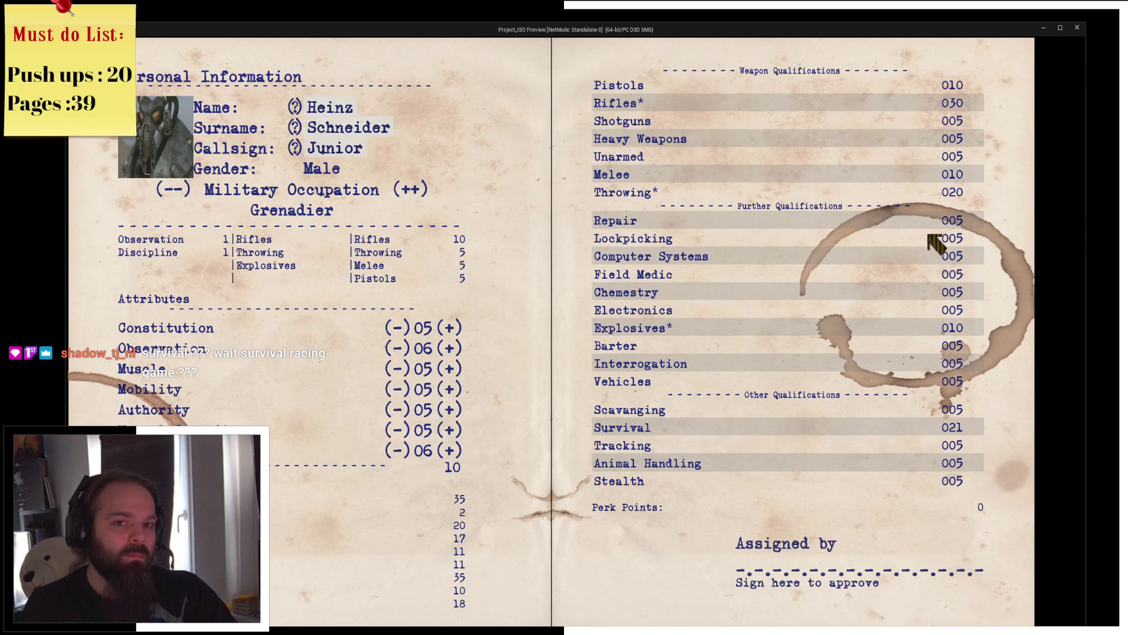
left_click(1073, 27)
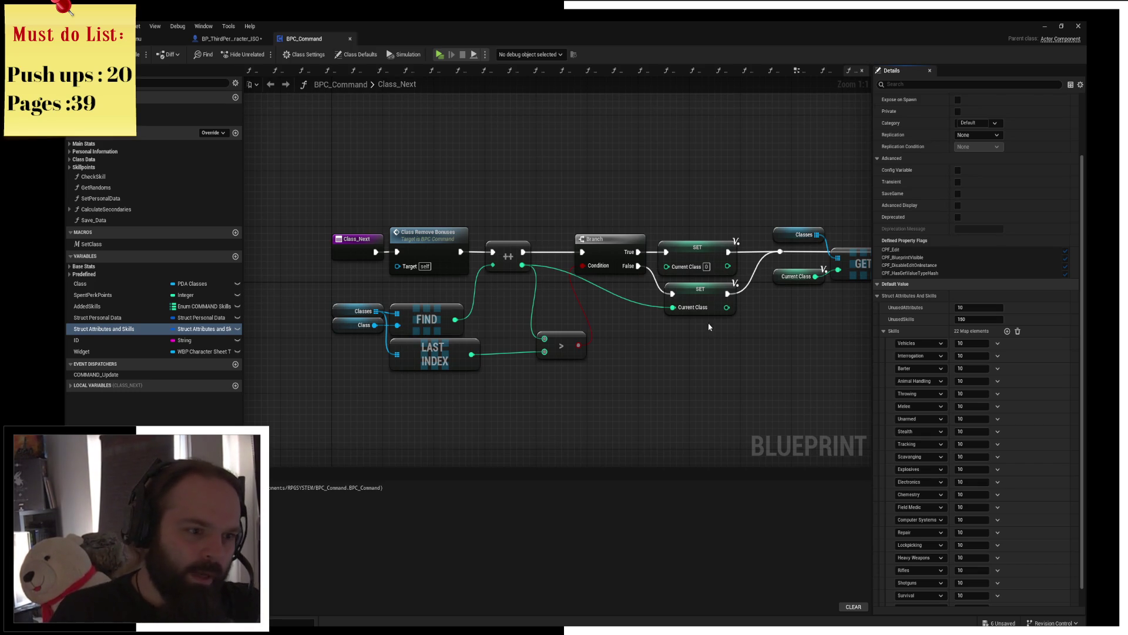
Step: Add a reroute point on the Current Class wire and place it under the Branch
left_click(703, 296)
left_click(724, 447)
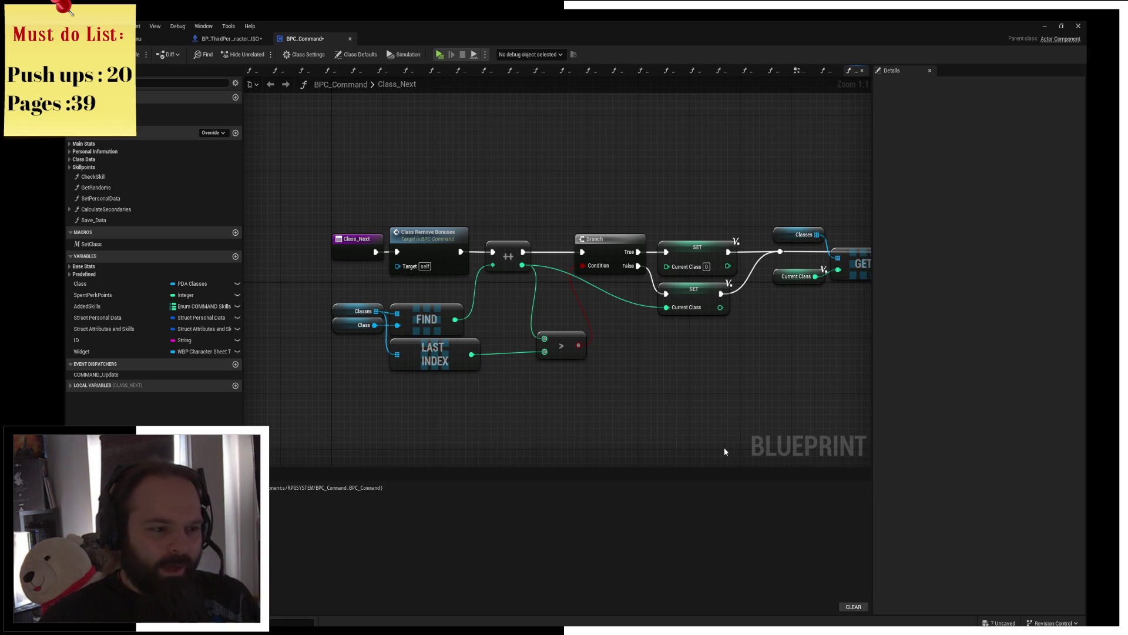
left_click_drag(783, 322, 639, 304)
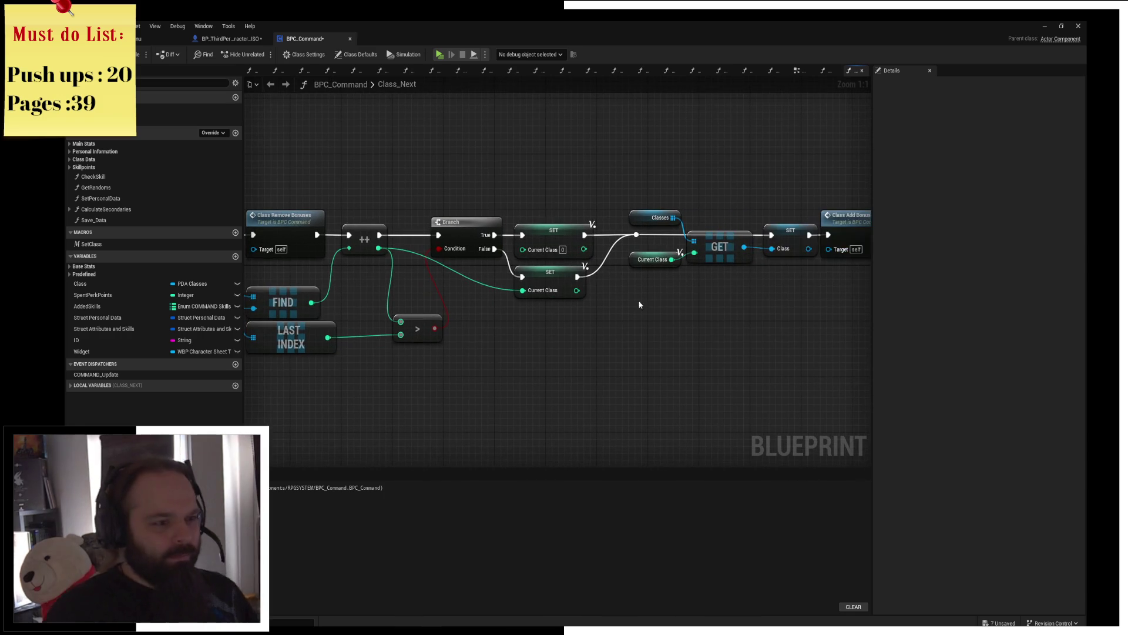
double_click(483, 280)
left_click_drag(492, 284, 489, 274)
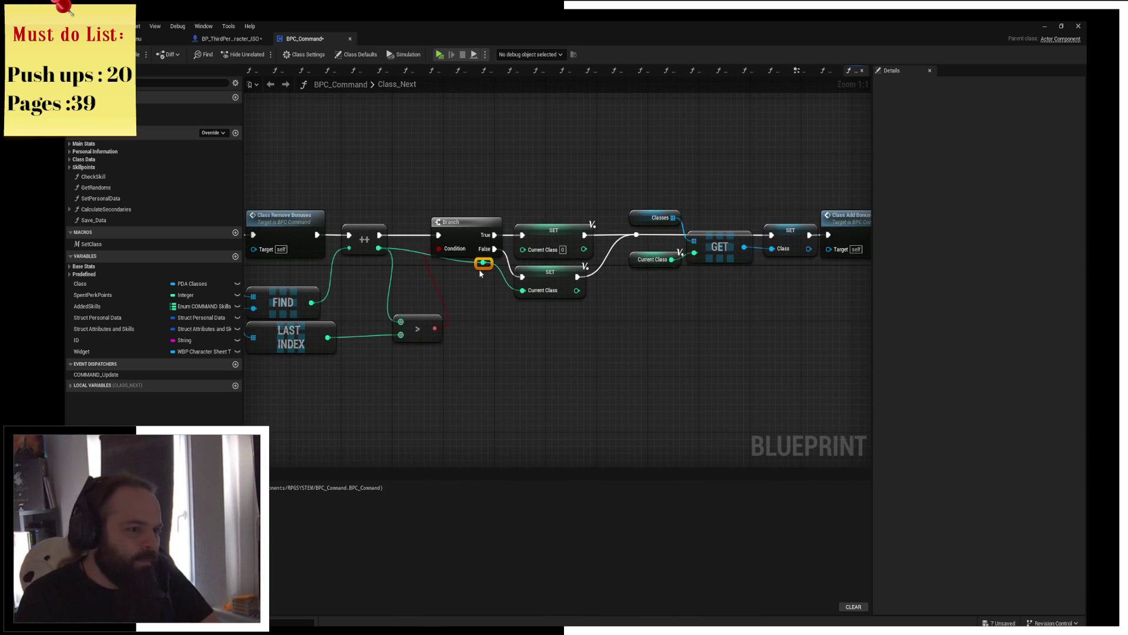
mouse_move(412, 255)
left_mouse_down()
mouse_move(426, 270)
mouse_move(490, 272)
mouse_move(481, 316)
mouse_move(369, 325)
left_mouse_up()
Step: Shift the Branch and both SET nodes to the right, then bring up the web browser
mouse_move(379, 180)
left_mouse_down()
mouse_move(579, 284)
mouse_move(797, 308)
left_mouse_up()
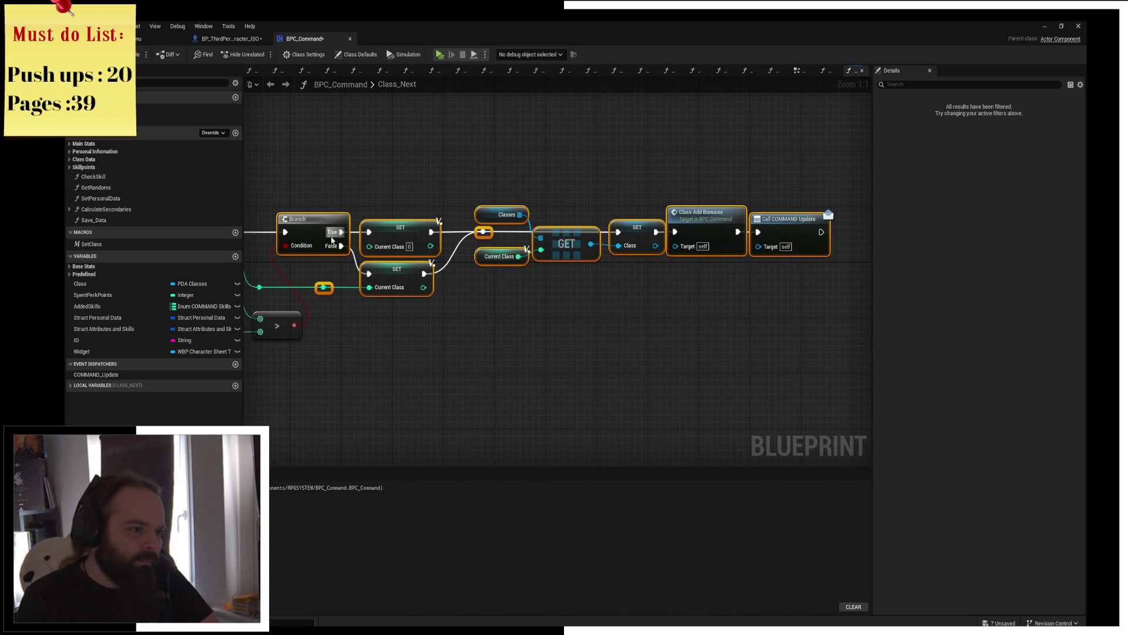
left_click_drag(331, 240, 395, 239)
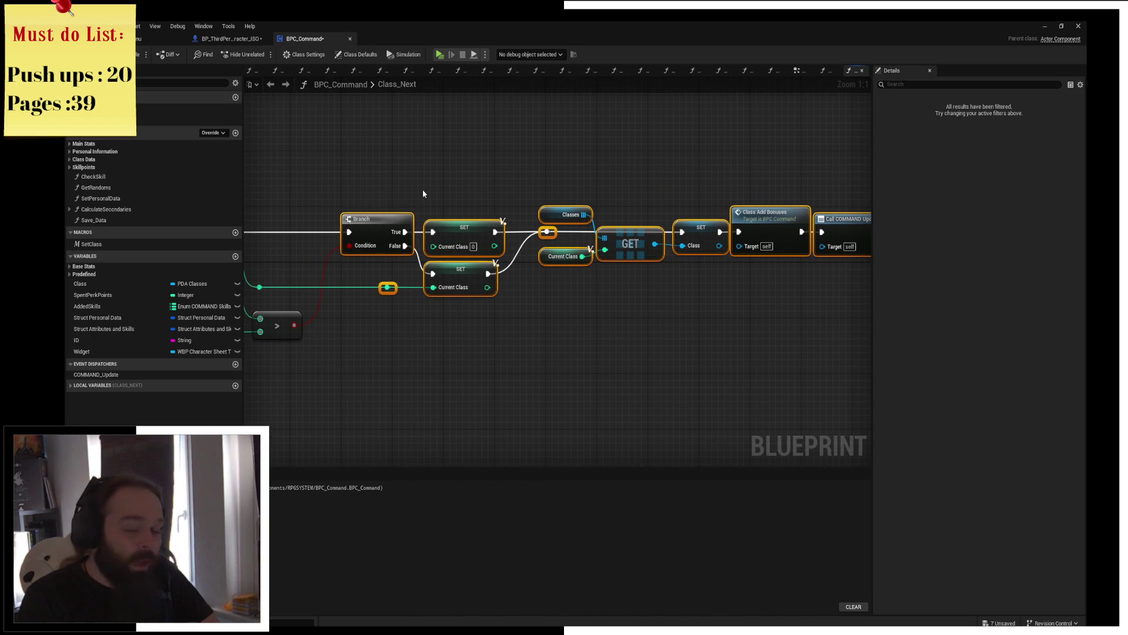
left_click(438, 191)
left_click_drag(437, 192, 681, 155)
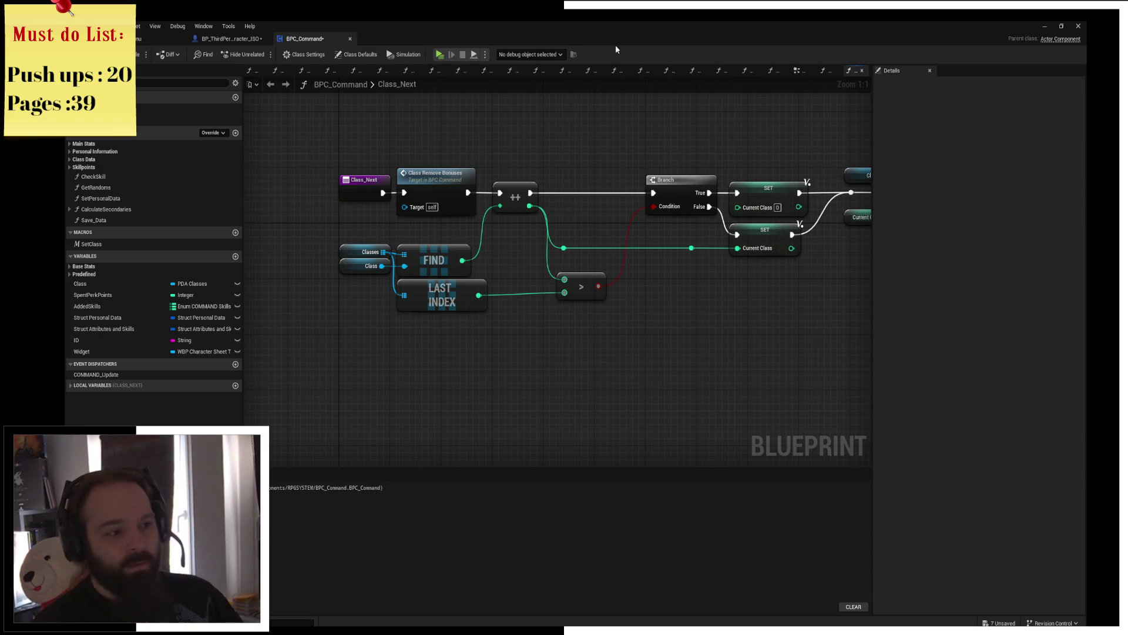
left_click_drag(650, 280, 522, 315)
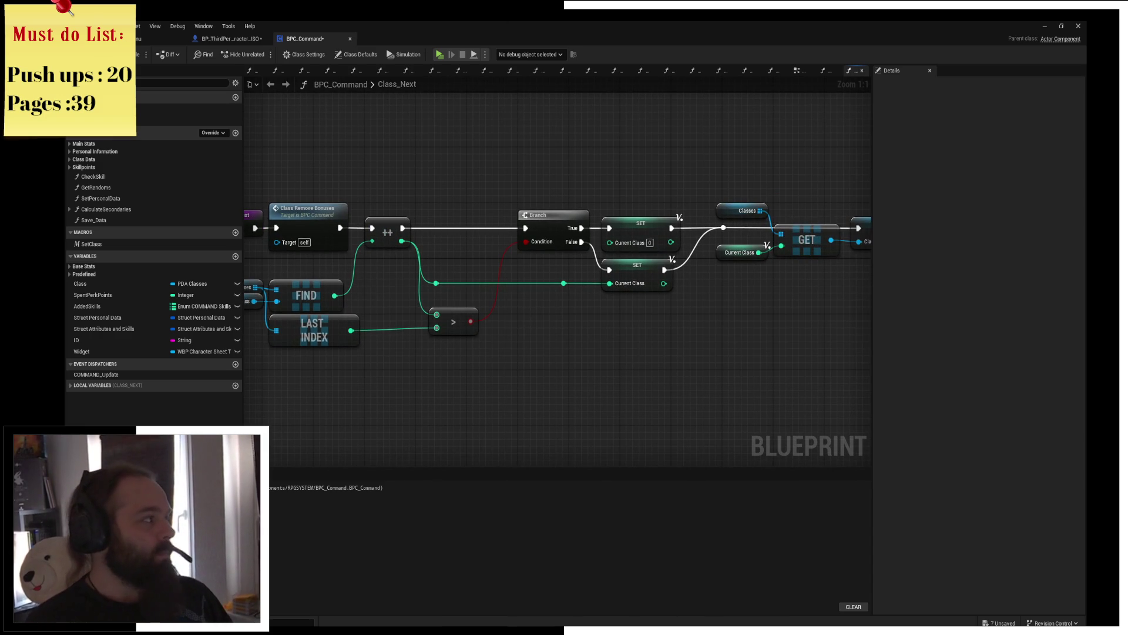
left_click_drag(460, 119, 460, 25)
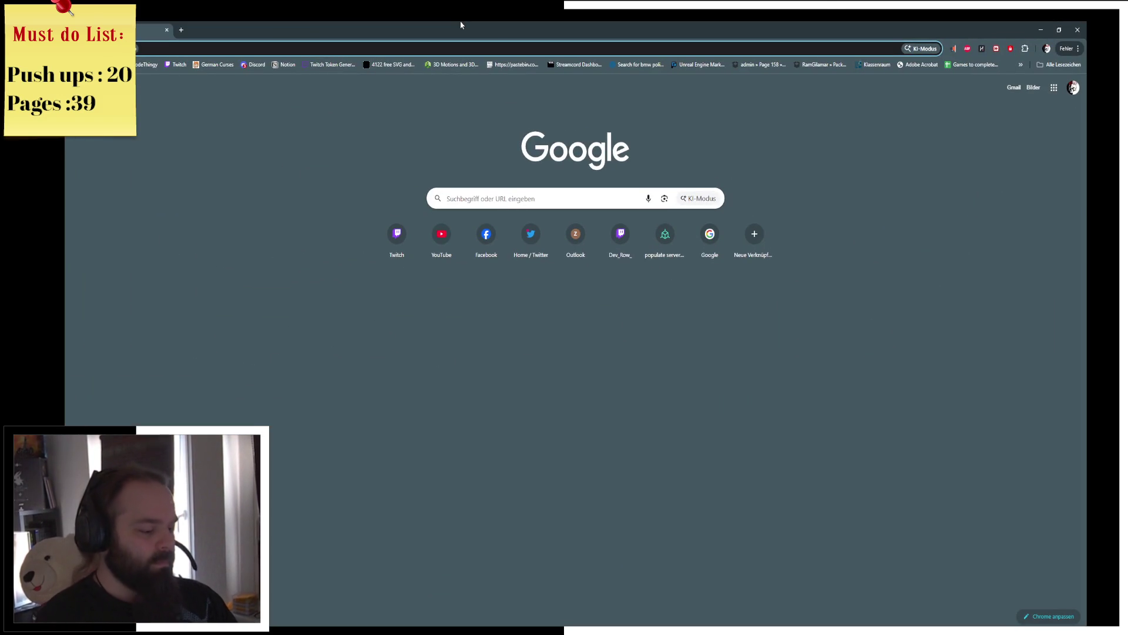
type("survival racing ")
type("ame")
Step: Search Google images for 'survival racing game' and briefly visit the Safe Space Alliance Survival Race page
key("Return")
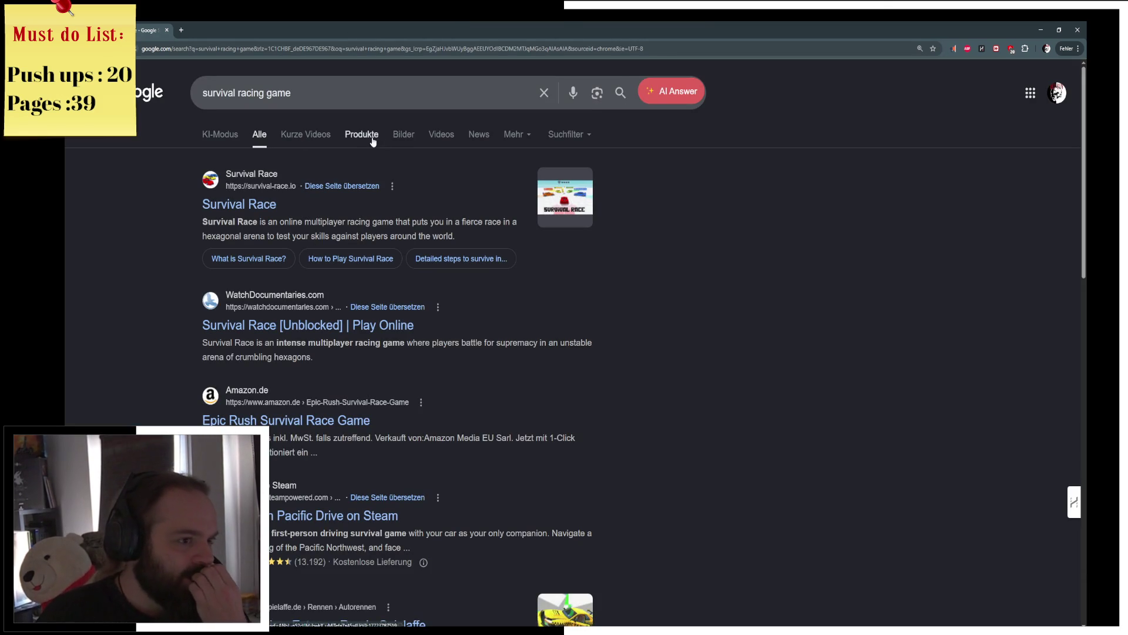
left_click(403, 134)
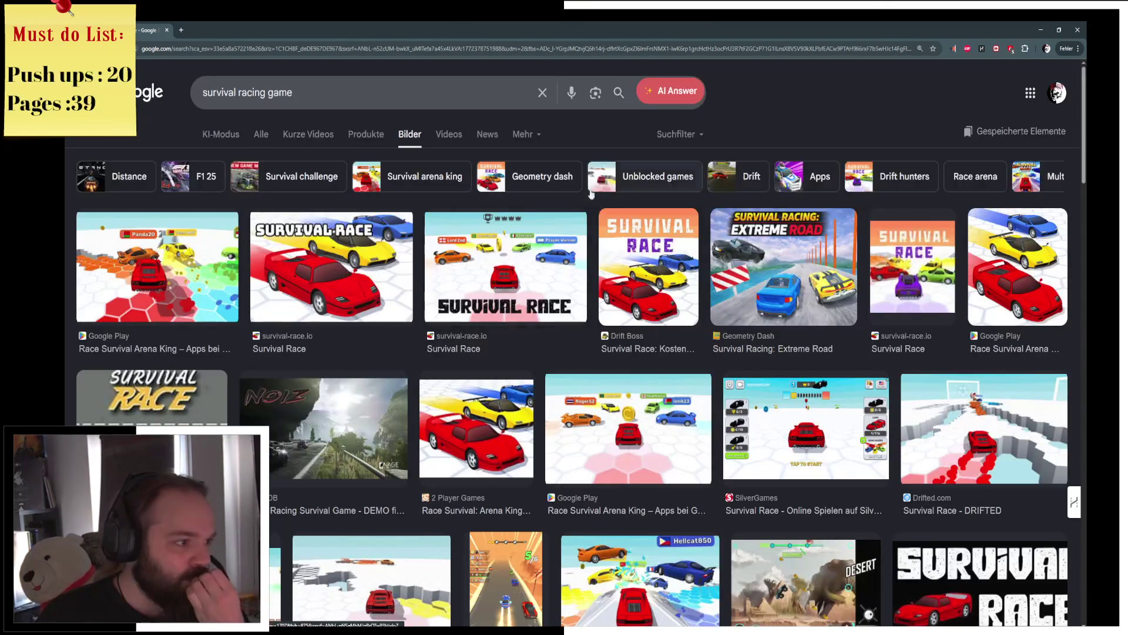
scroll(535, 454, "down", 2)
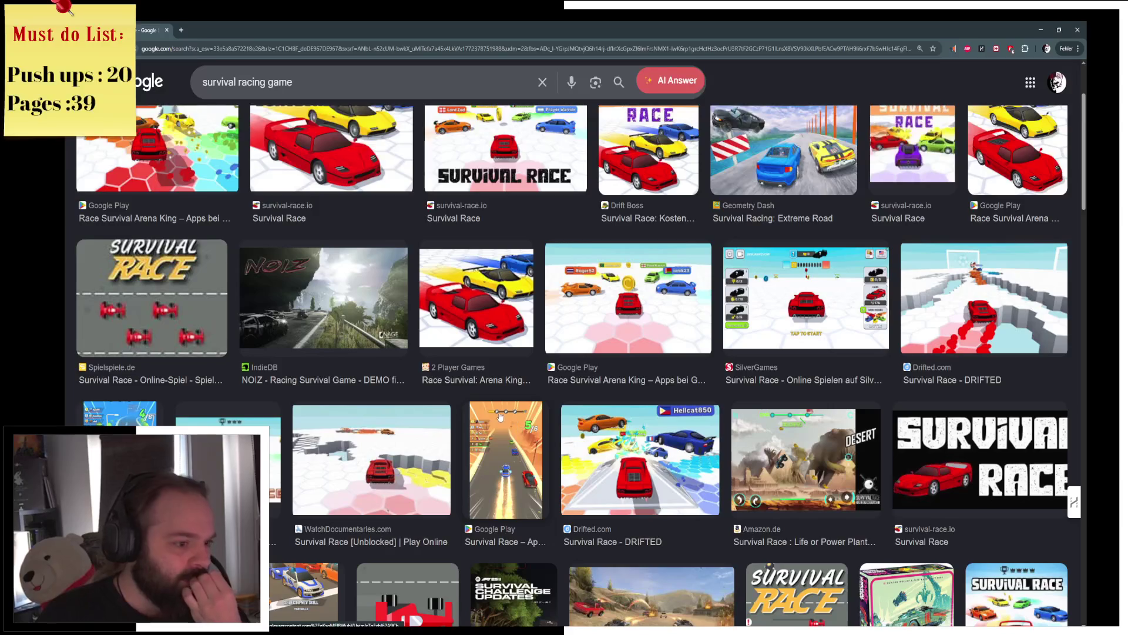
scroll(501, 417, "down", 2)
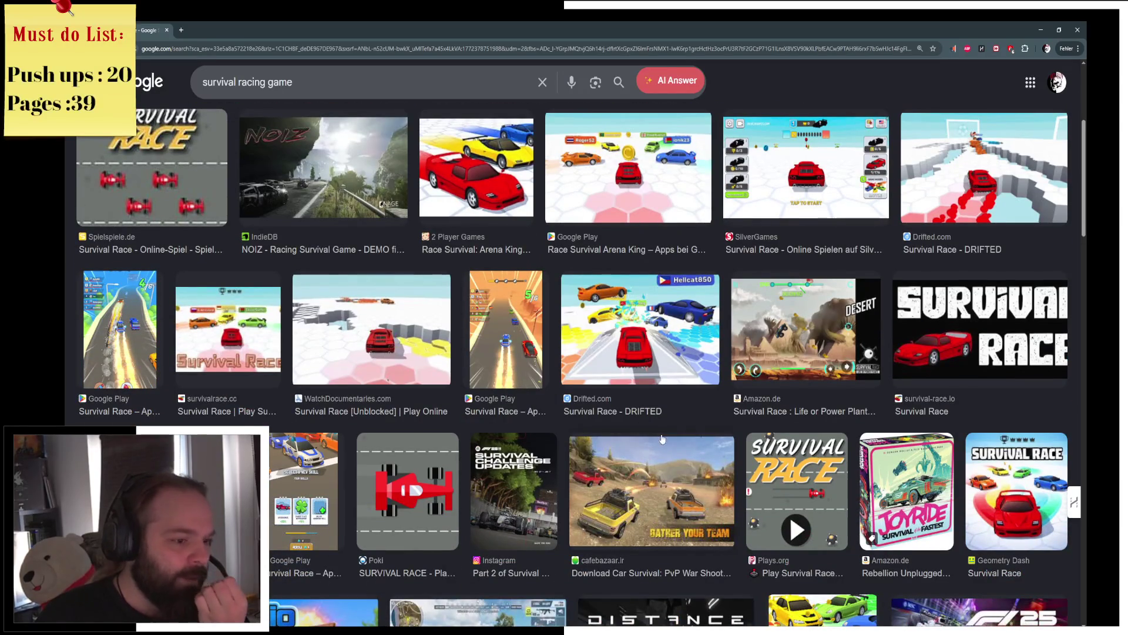
scroll(655, 433, "down", 1)
scroll(636, 463, "down", 2)
scroll(617, 485, "up", 1)
scroll(618, 486, "up", 1)
scroll(582, 498, "down", 1)
scroll(553, 510, "down", 2)
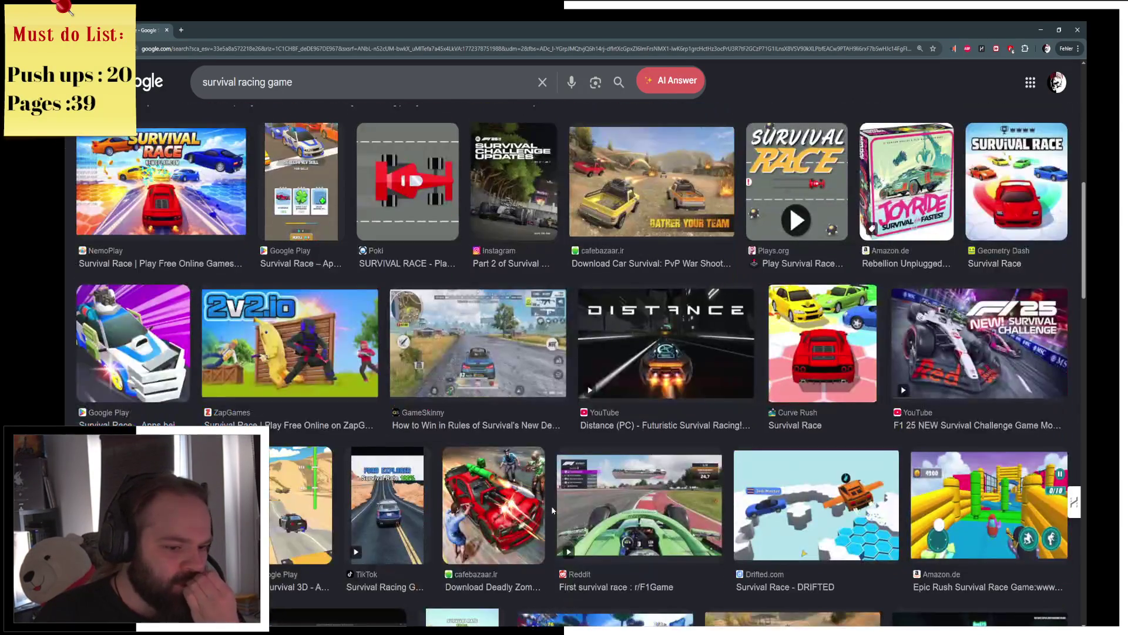
scroll(561, 515, "down", 1)
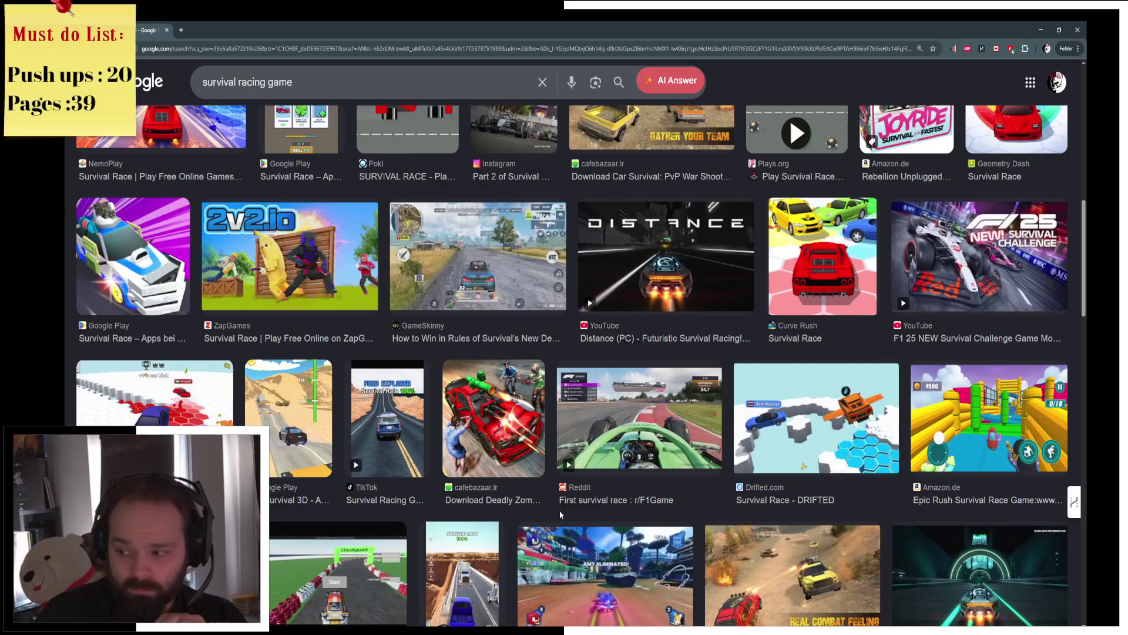
scroll(560, 510, "down", 1)
scroll(548, 510, "up", 1)
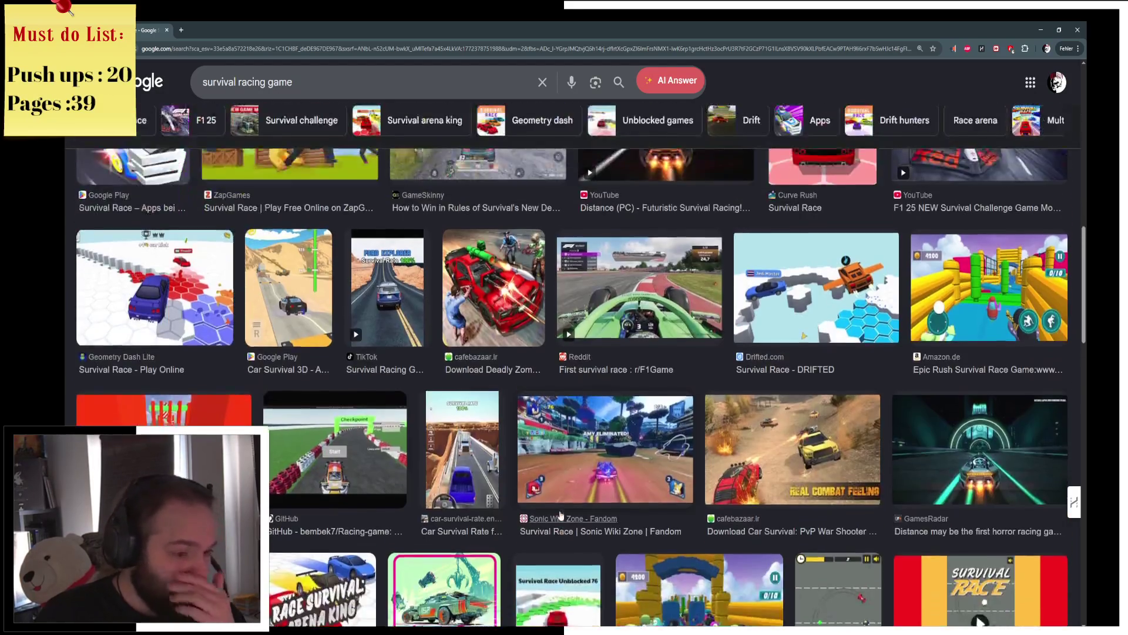
scroll(529, 510, "down", 3)
scroll(503, 511, "down", 2)
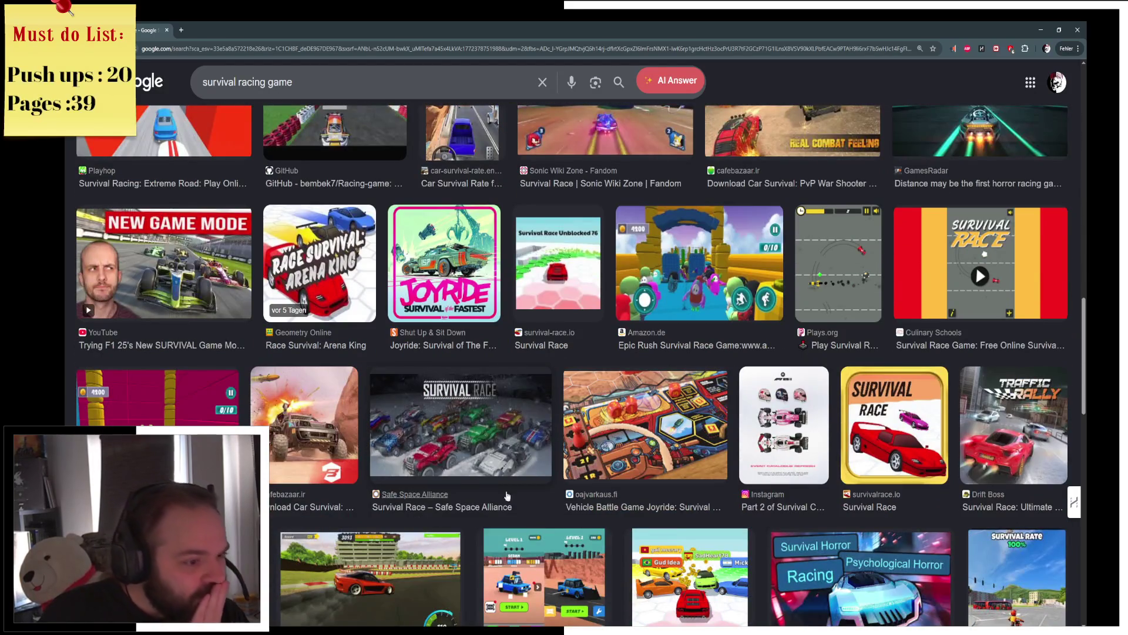
left_click(480, 421)
left_click(799, 354)
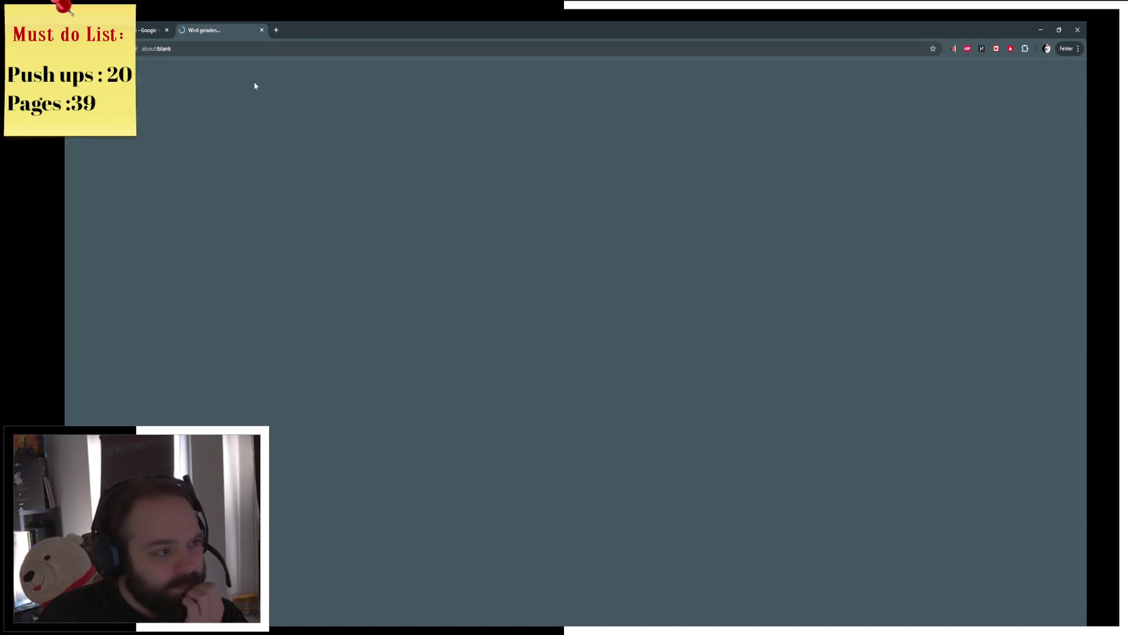
scroll(481, 230, "down", 3)
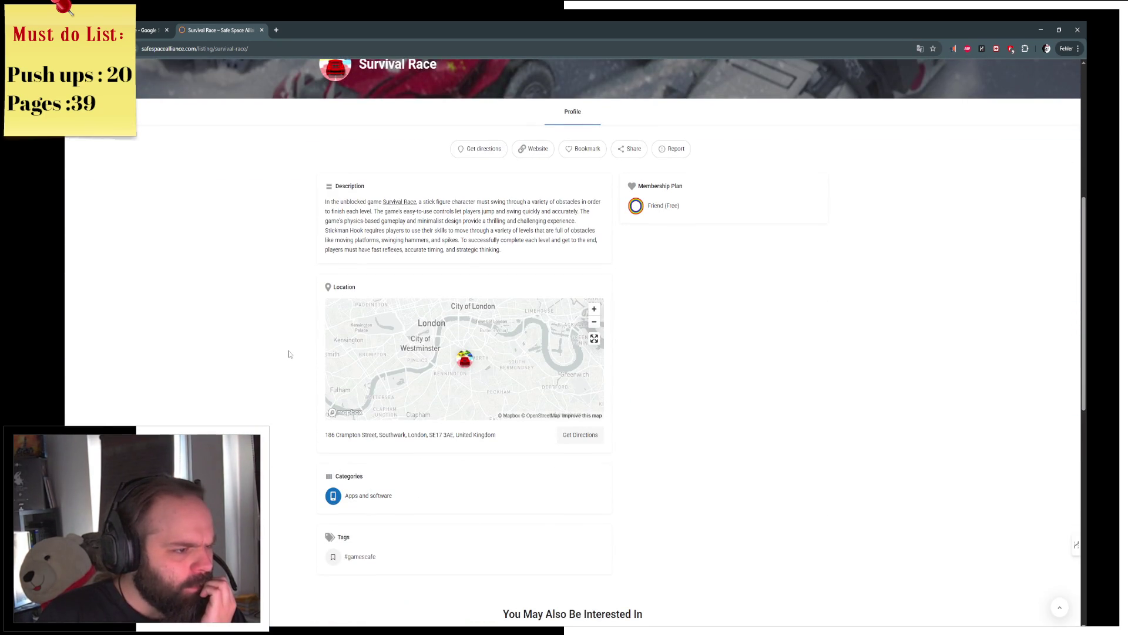
scroll(289, 353, "up", 4)
scroll(298, 328, "down", 5)
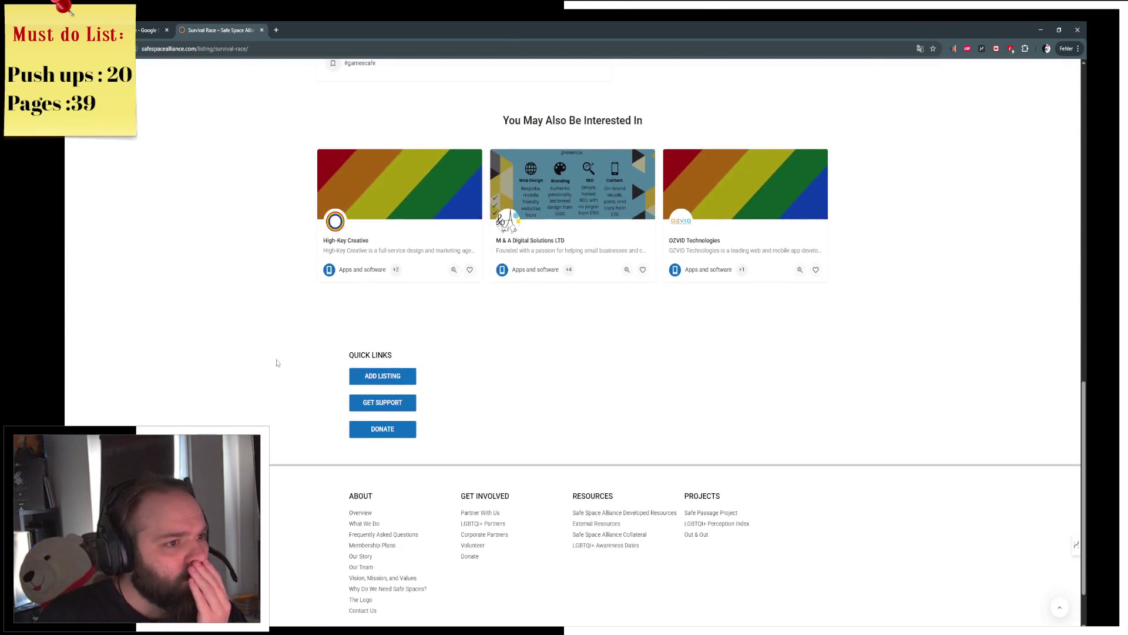
scroll(277, 355, "up", 3)
scroll(274, 342, "up", 3)
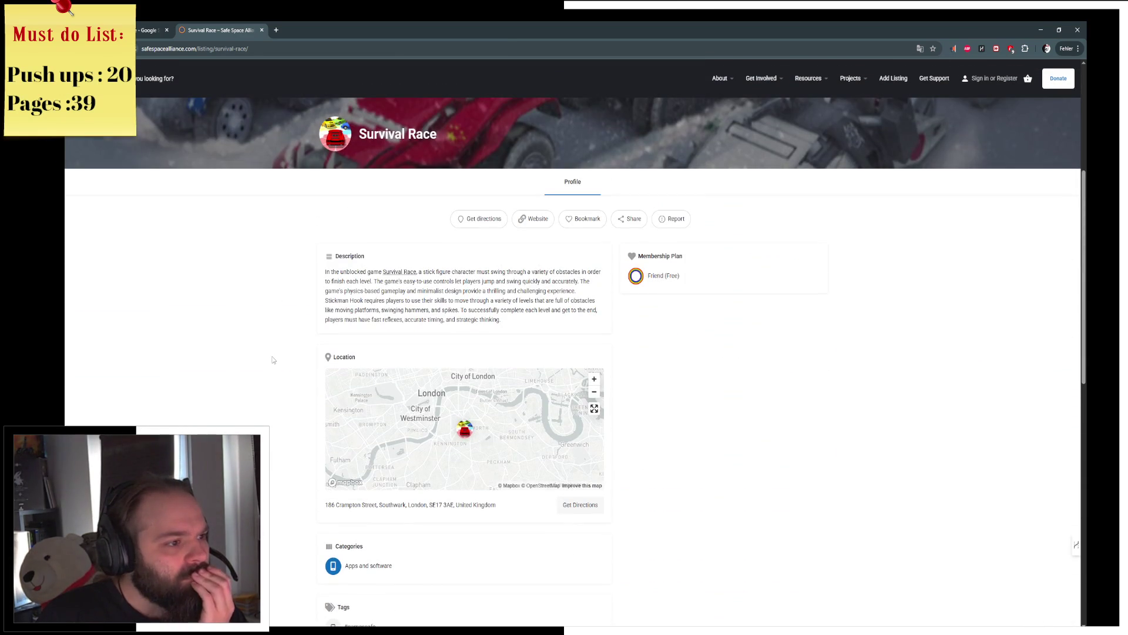
scroll(271, 361, "up", 3)
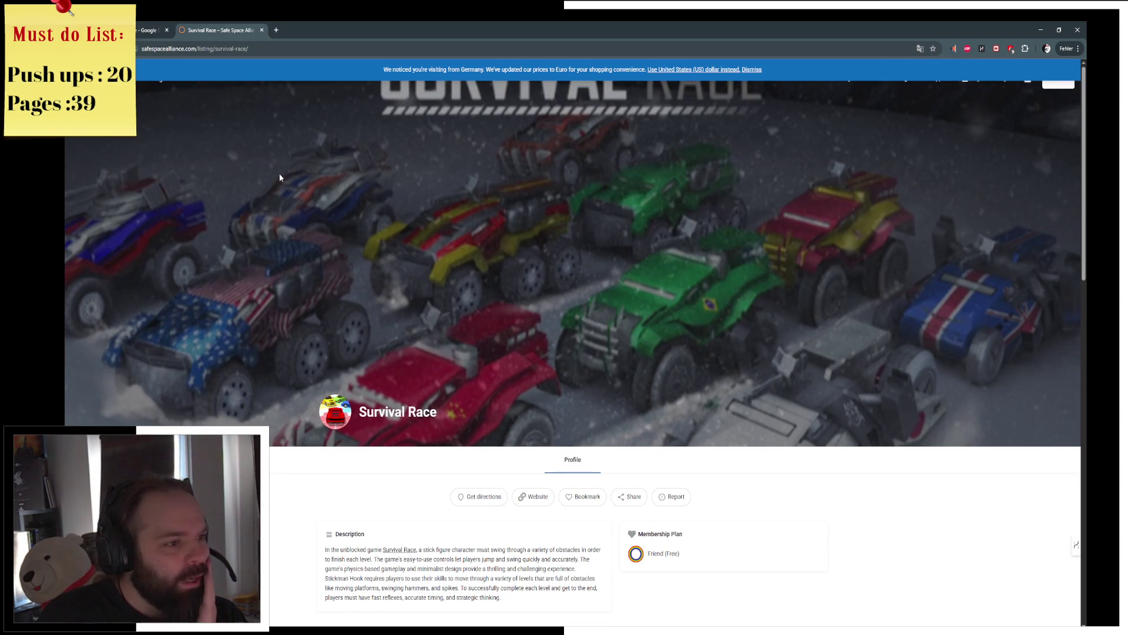
key("ctrl+w")
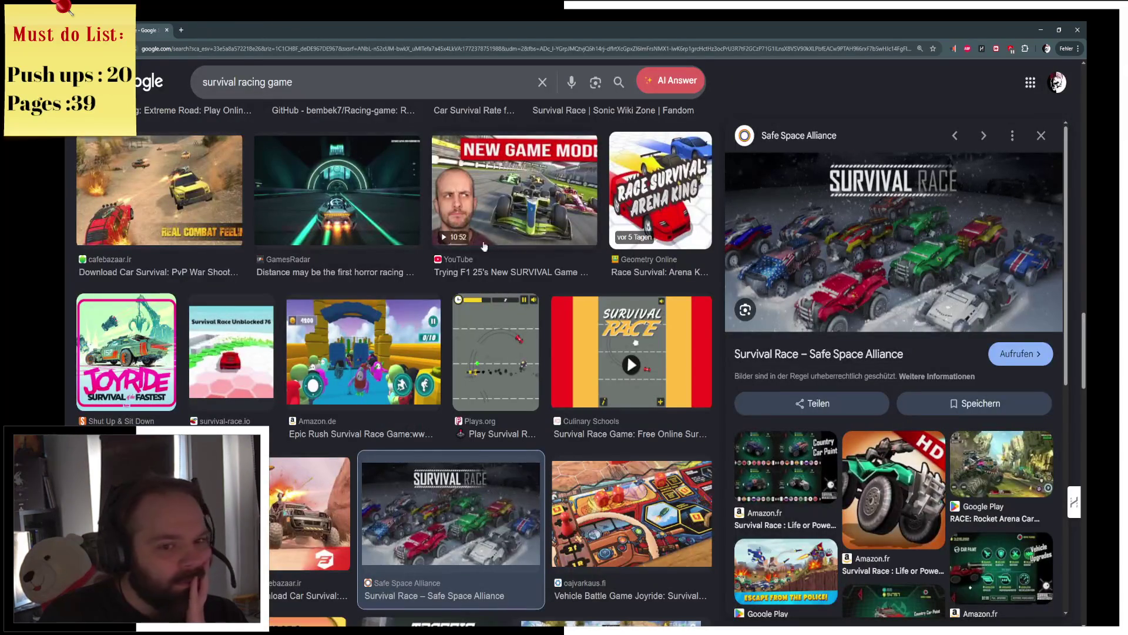
scroll(441, 265, "up", 5)
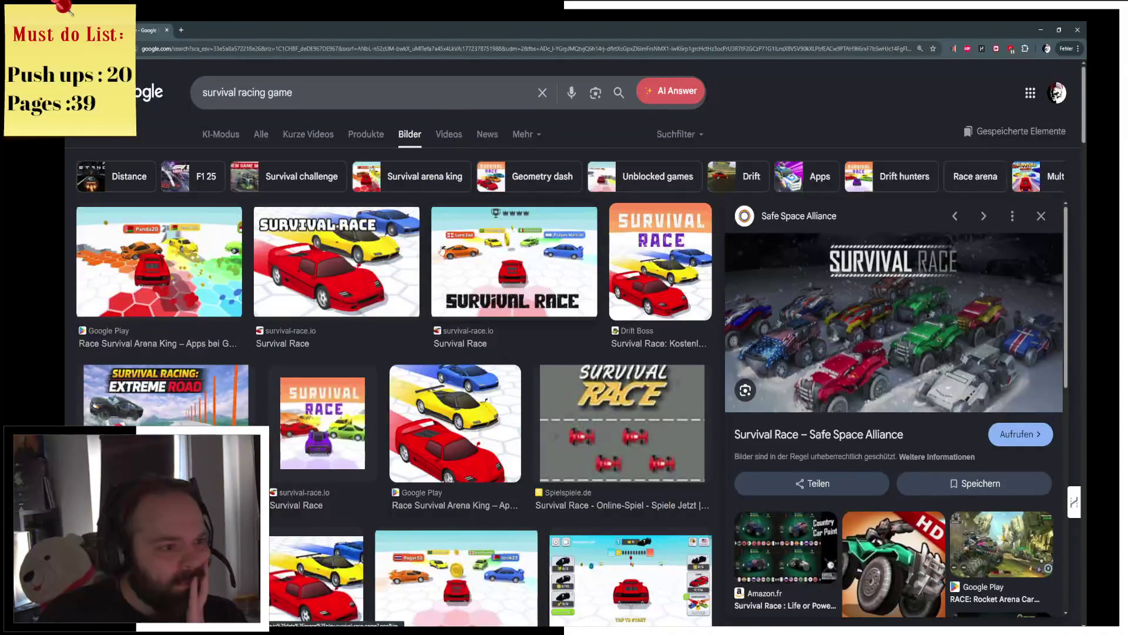
Step: Return to the Class_Next graph and pan from the SET nodes back to the FIND and LAST INDEX nodes
left_click(167, 30)
left_click_drag(508, 259, 393, 252)
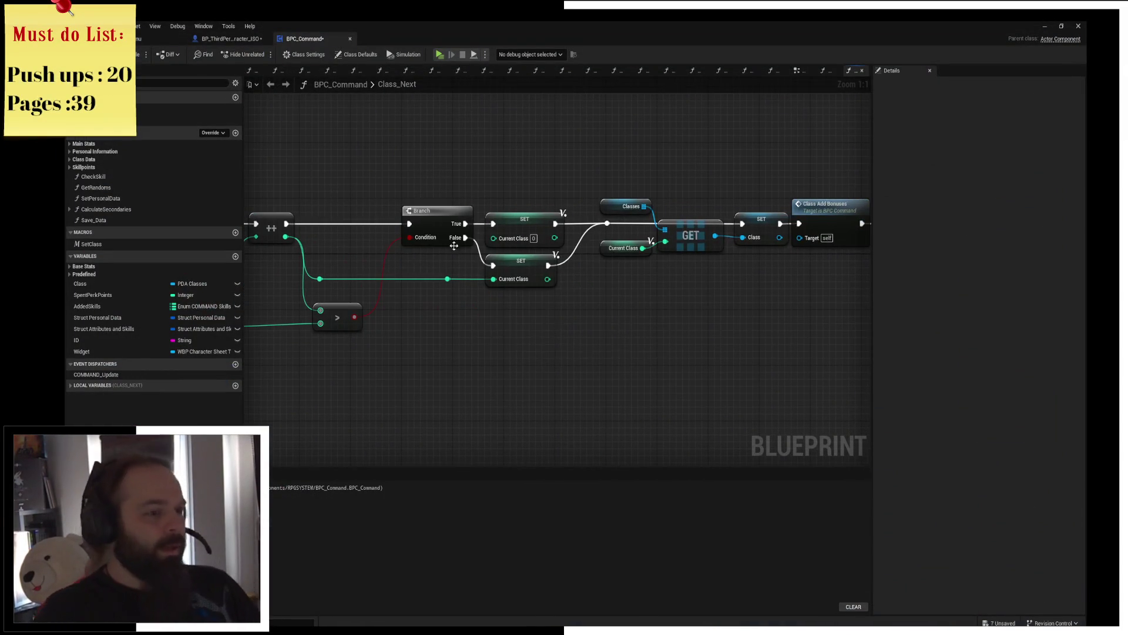
left_click_drag(650, 307, 489, 252)
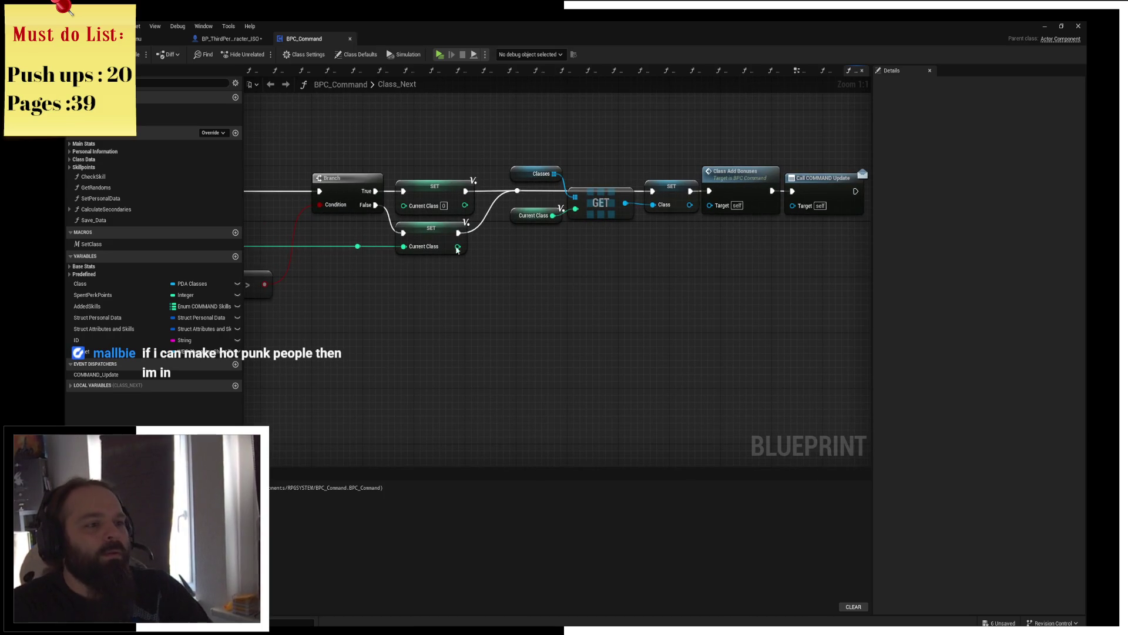
left_click(455, 243)
mouse_move(618, 309)
left_mouse_down()
mouse_move(646, 364)
mouse_move(673, 330)
left_mouse_up()
scroll(602, 322, "down", 2)
left_click_drag(602, 322, 762, 285)
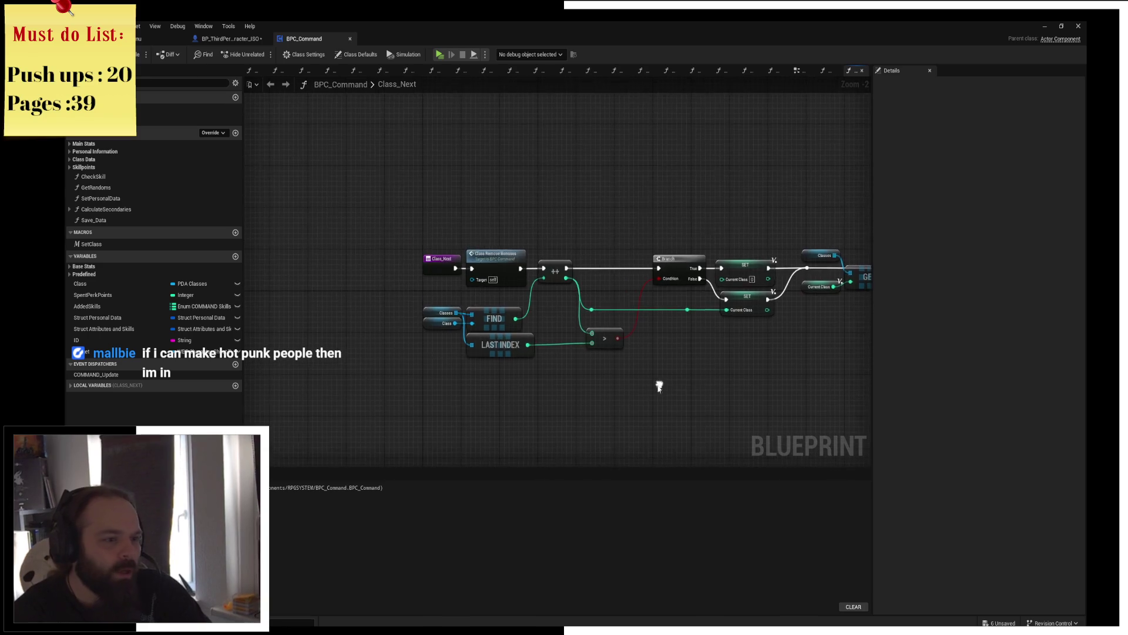
scroll(397, 247, "up", 4)
scroll(397, 247, "up", 3)
Step: Raise the Classes, FIND and Class nodes and move LAST INDEX and FIND to the right
mouse_move(393, 231)
left_mouse_down()
mouse_move(525, 270)
mouse_move(524, 232)
left_mouse_up()
left_click_drag(385, 305, 385, 280)
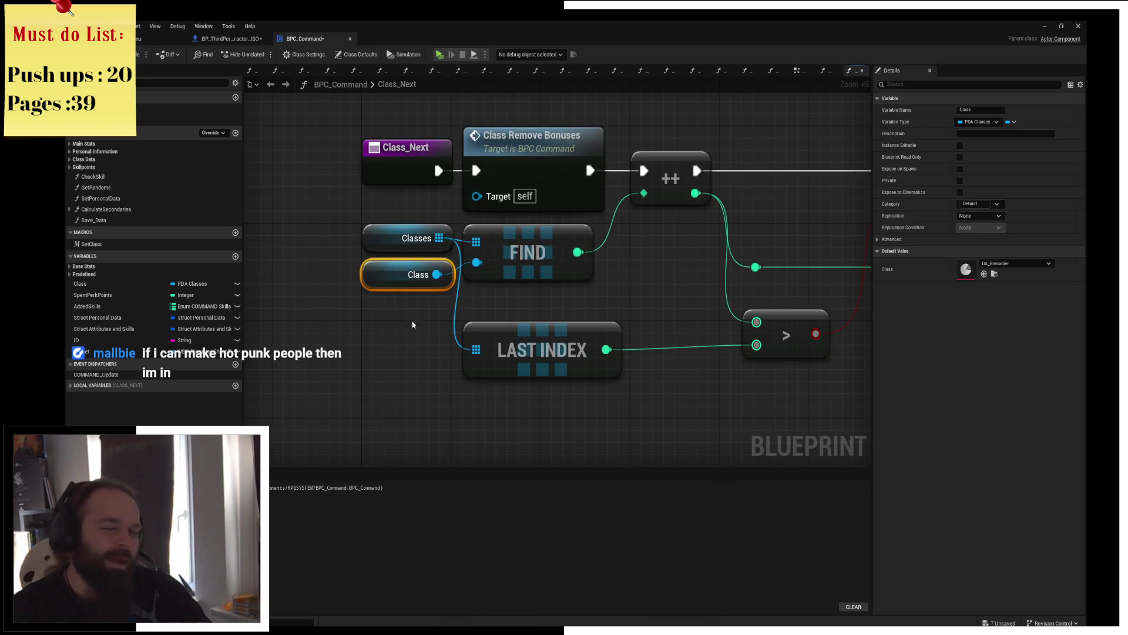
left_click(443, 349)
mouse_move(444, 350)
left_mouse_down()
mouse_move(359, 353)
mouse_move(487, 343)
left_mouse_up()
left_click(510, 321)
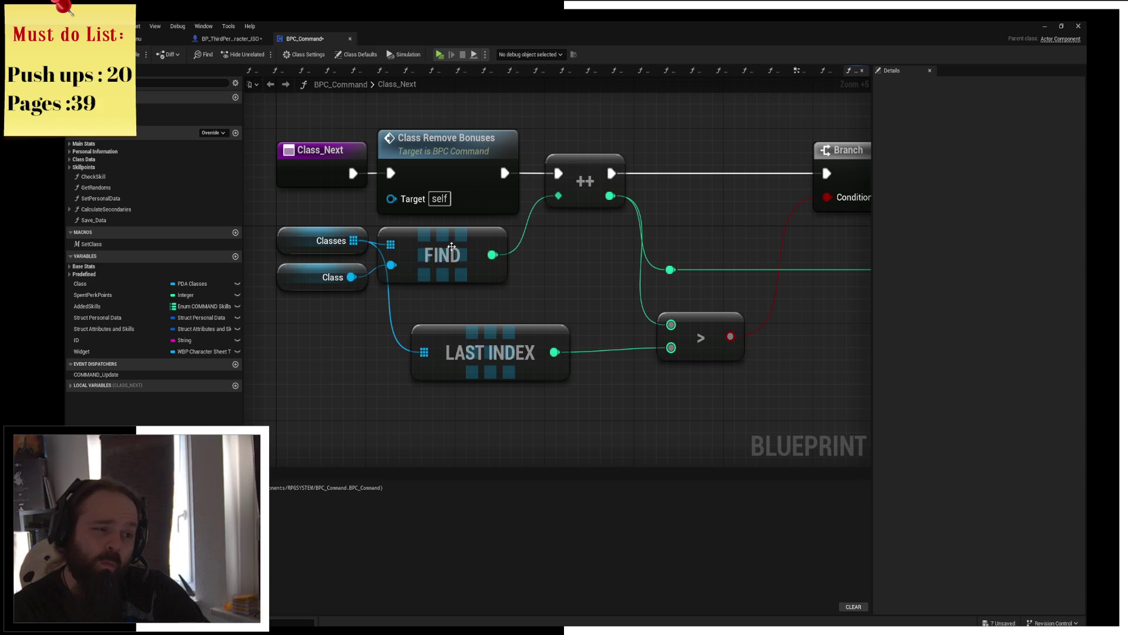
left_click_drag(468, 264, 500, 265)
left_click(584, 280)
left_click_drag(585, 280, 469, 301)
Step: Move the ++ node, the reroute point and the > comparison node further right
left_click_drag(481, 212, 523, 212)
right_click(488, 217)
left_click(504, 209)
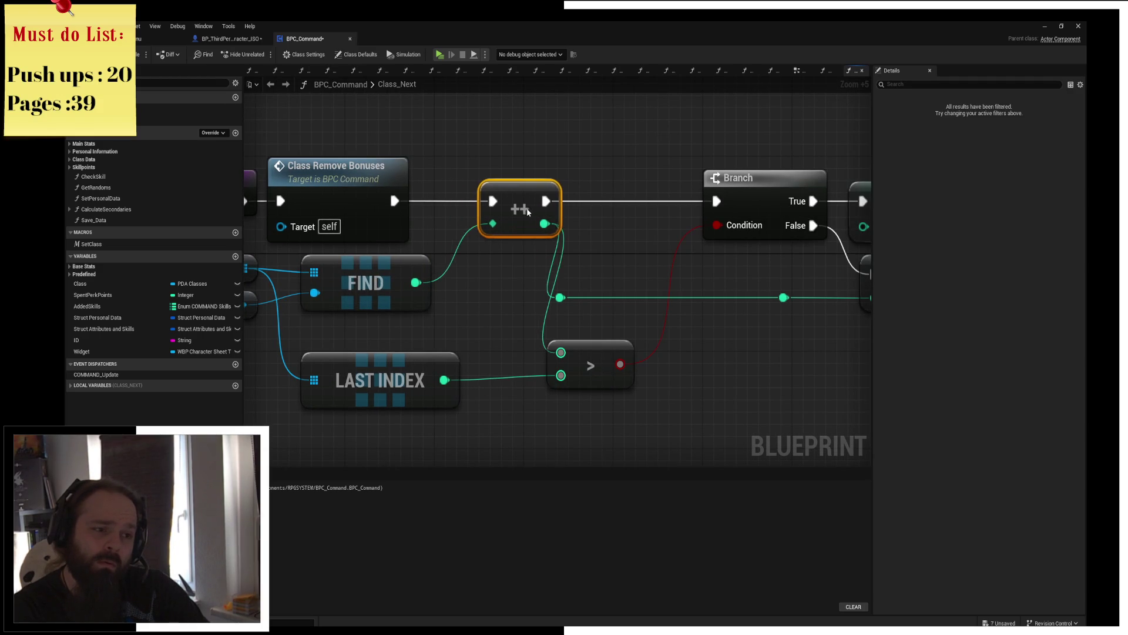
left_click(492, 265)
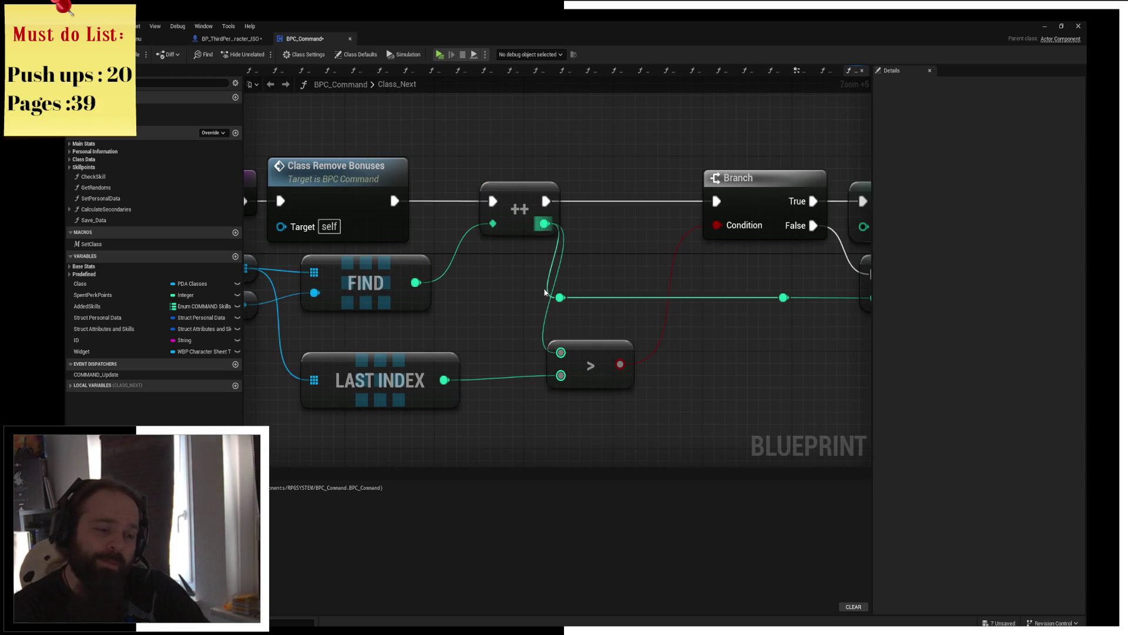
left_click_drag(492, 263, 637, 397)
left_click_drag(591, 363, 635, 364)
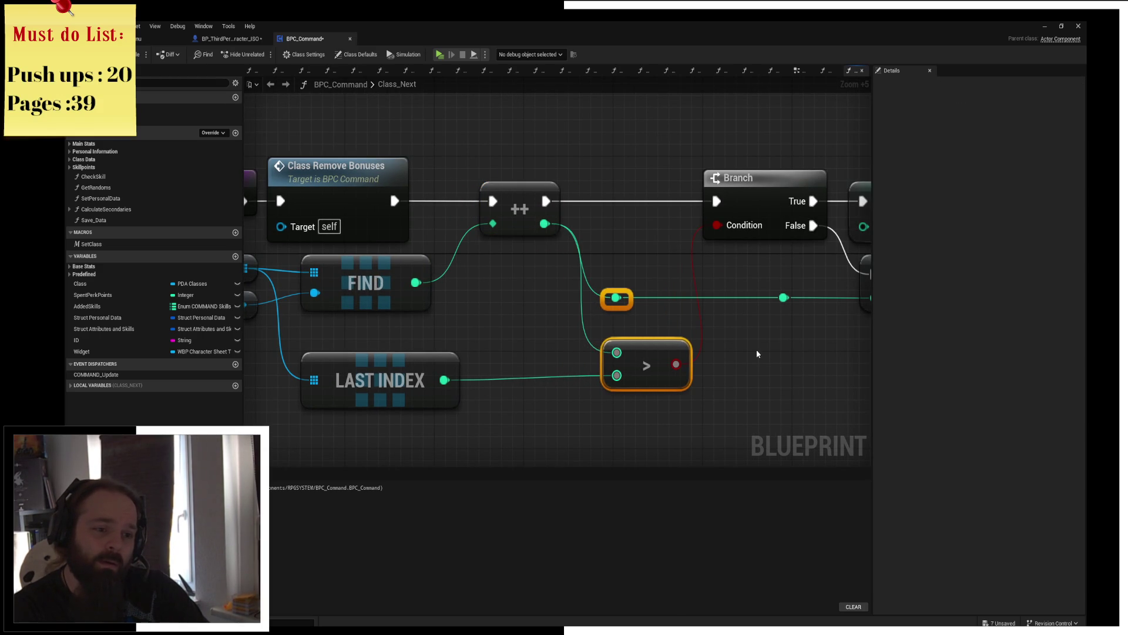
left_click(618, 415)
scroll(529, 353, "down", 3)
scroll(643, 340, "up", 1)
Step: Save the blueprint and review the function chain through to Call COMMAND Update
key("ctrl+s")
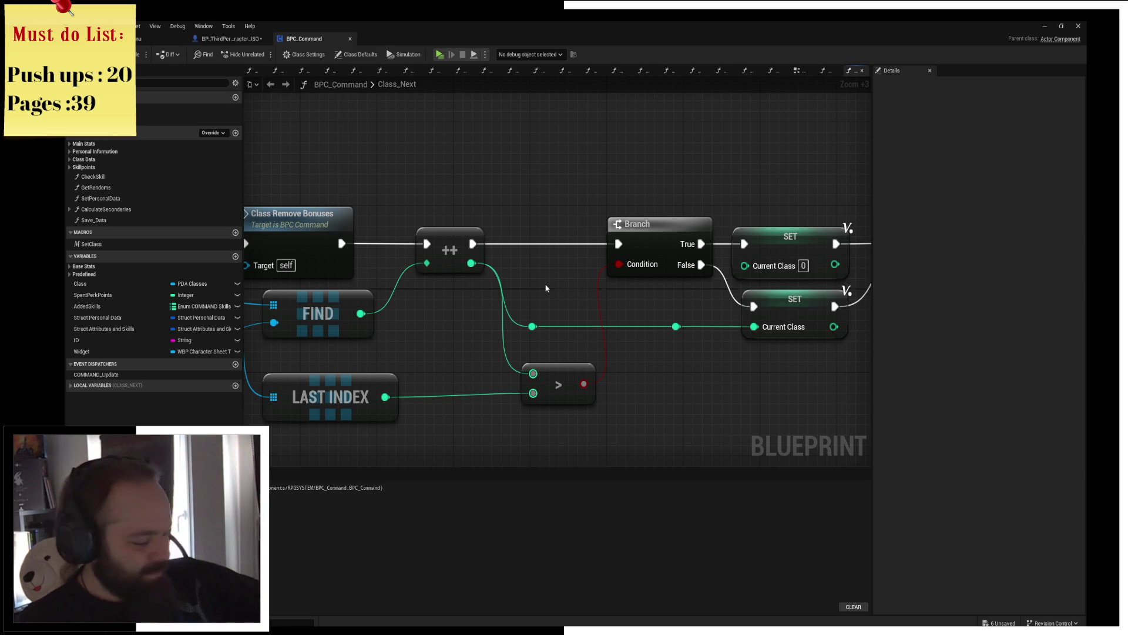
left_click_drag(642, 309, 419, 289)
scroll(653, 396, "down", 3)
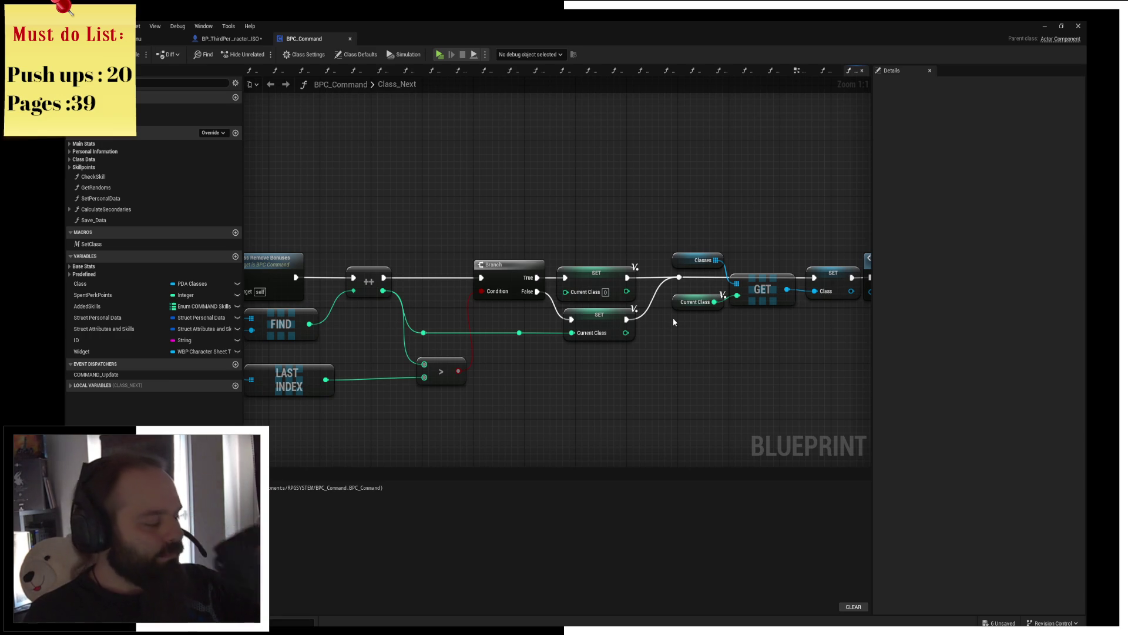
left_click_drag(674, 322, 570, 287)
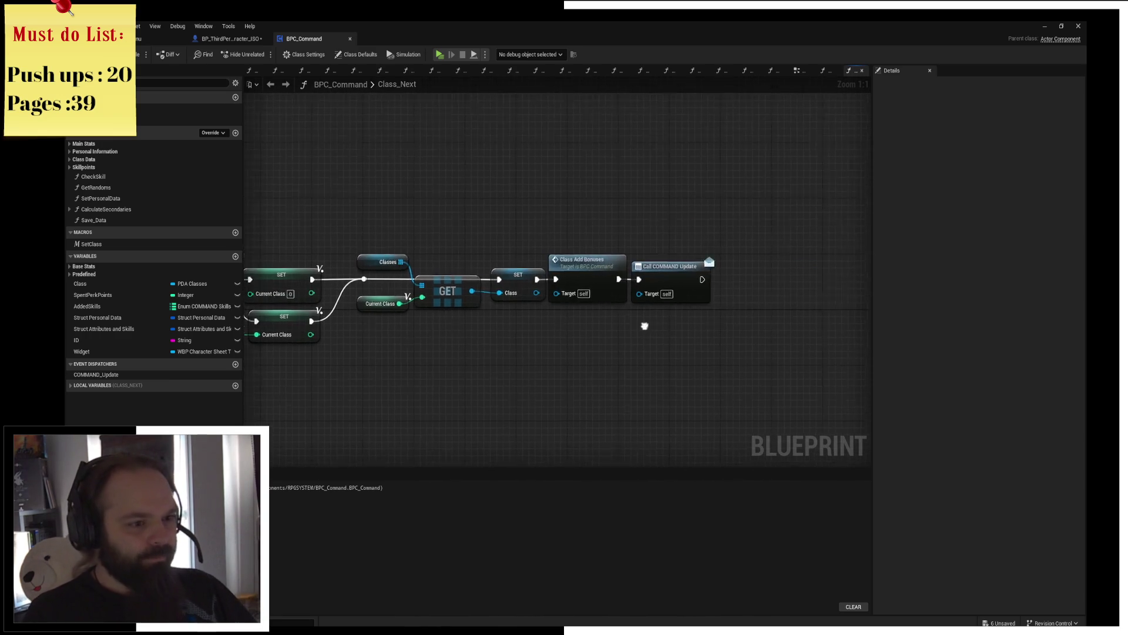
key("ctrl+s")
scroll(589, 299, "down", 1)
left_click_drag(295, 198, 785, 304)
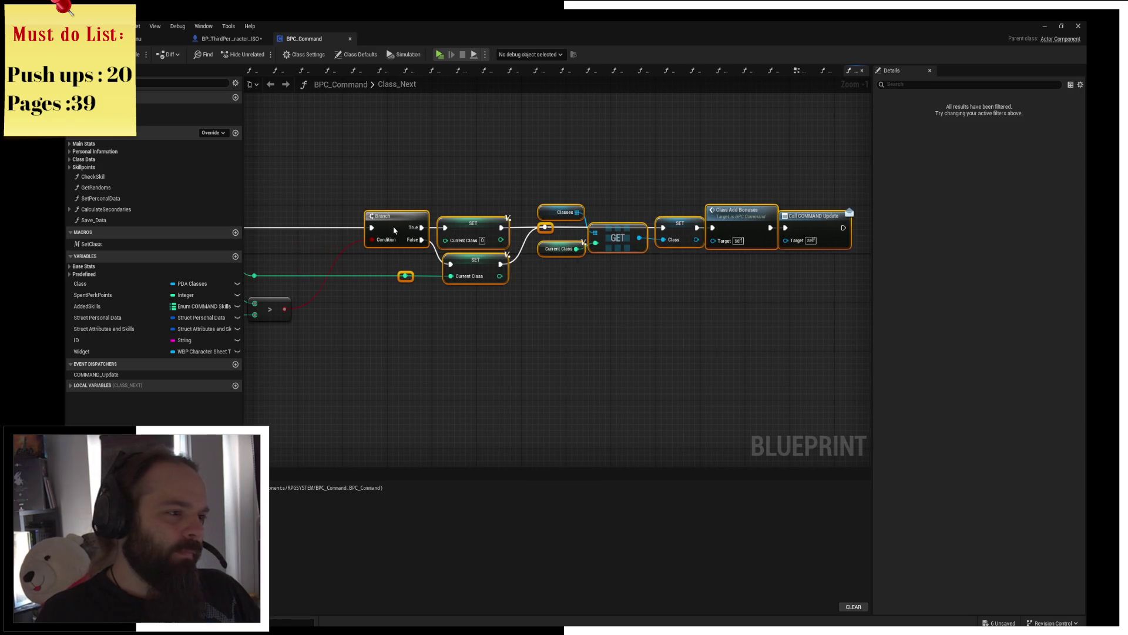
left_click_drag(326, 227, 429, 361)
left_click(480, 362)
scroll(480, 362, "up", 1)
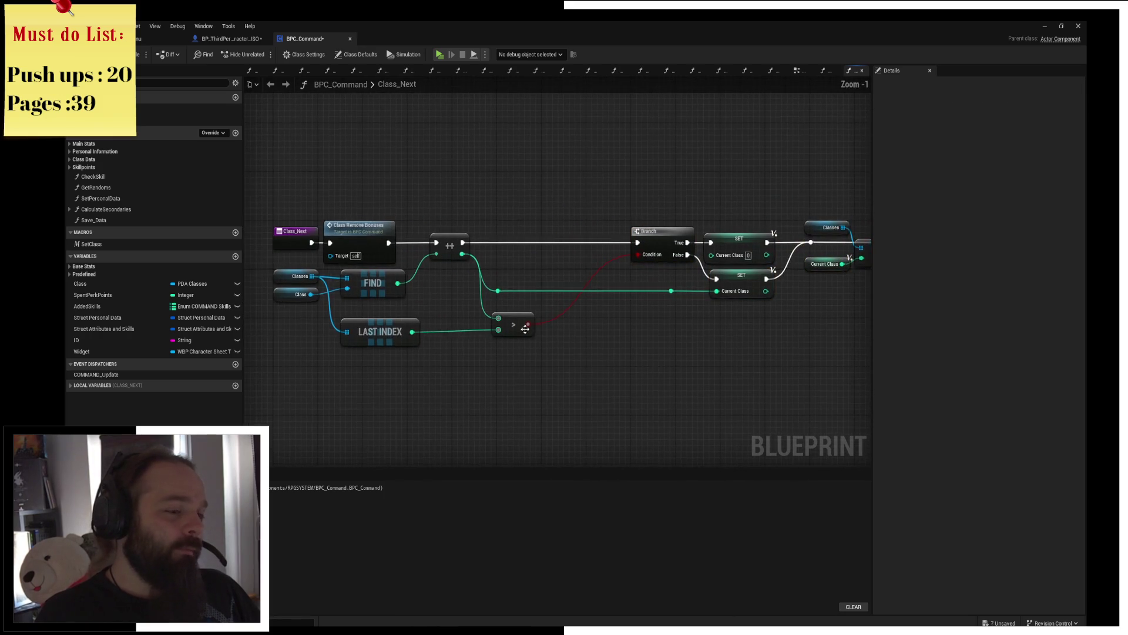
scroll(563, 353, "down", 1)
scroll(475, 345, "up", 1)
Step: Move LAST INDEX and the comparison up, wire the ++ output into the lower SET's Current Class, and save
mouse_move(440, 401)
left_mouse_down()
mouse_move(644, 307)
mouse_move(511, 280)
left_mouse_up()
left_click(616, 266)
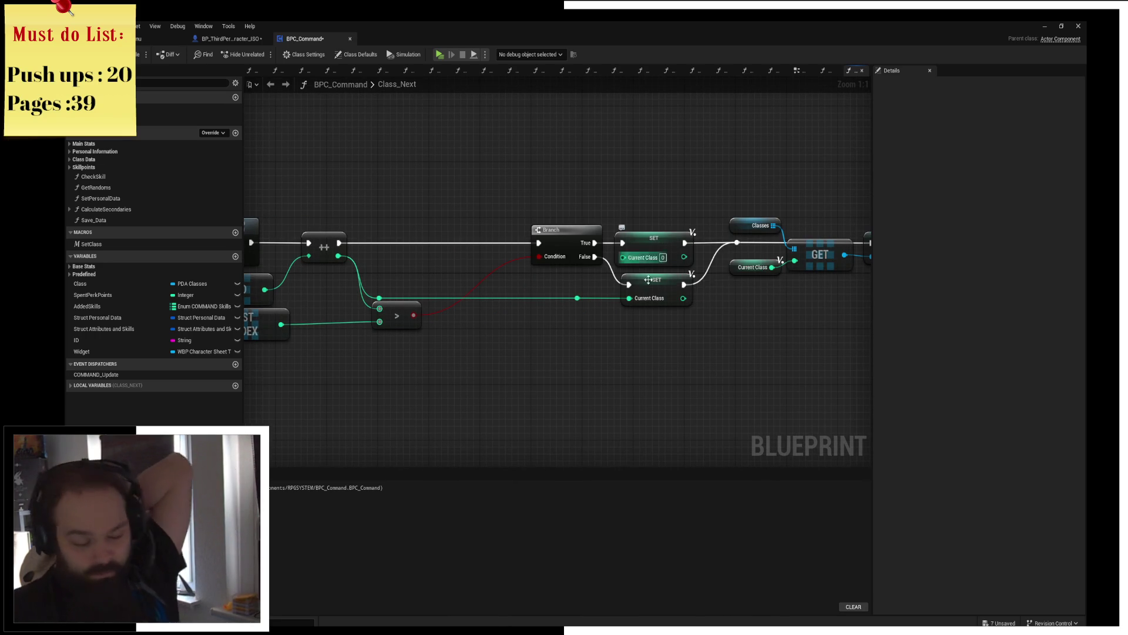
left_click_drag(554, 411, 657, 358)
left_click_drag(459, 249, 460, 248)
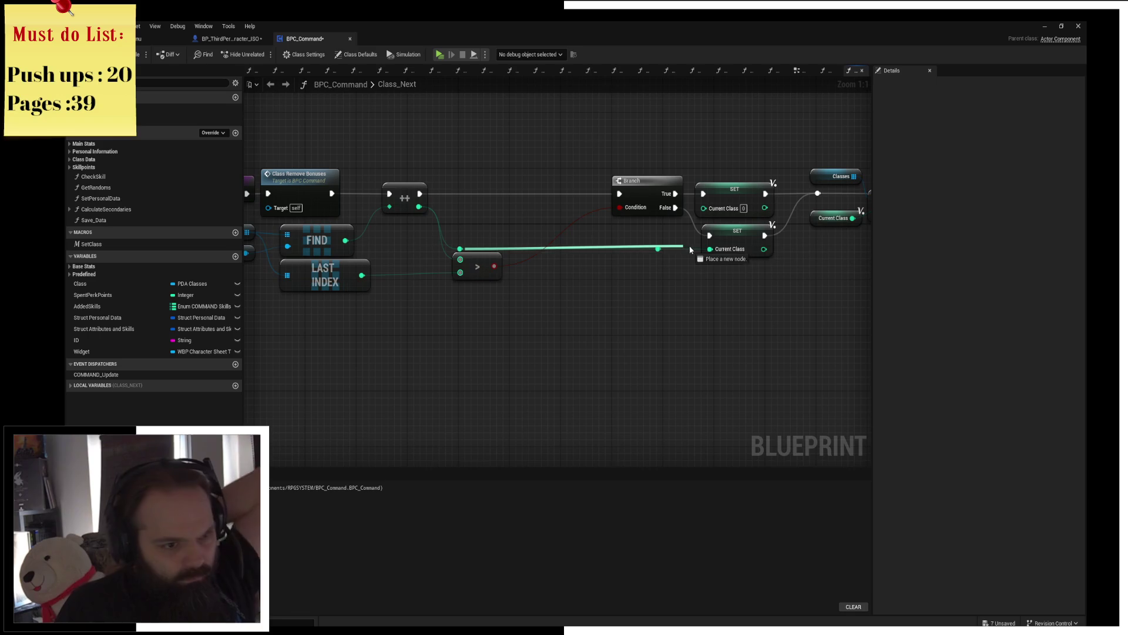
left_click_drag(689, 275, 493, 281)
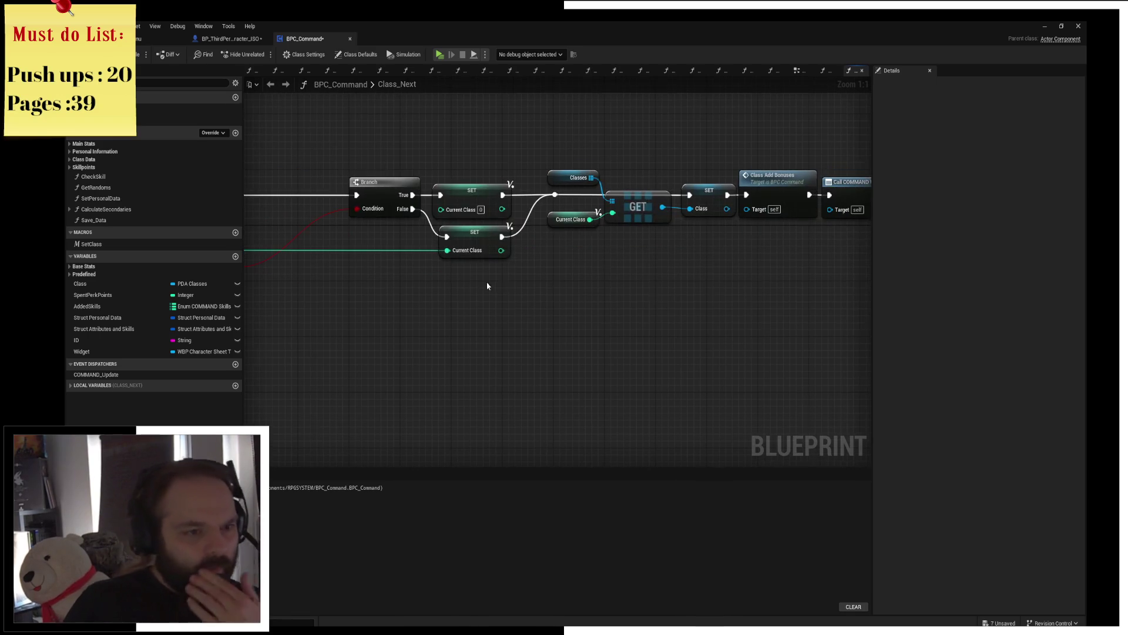
left_click_drag(755, 333, 689, 321)
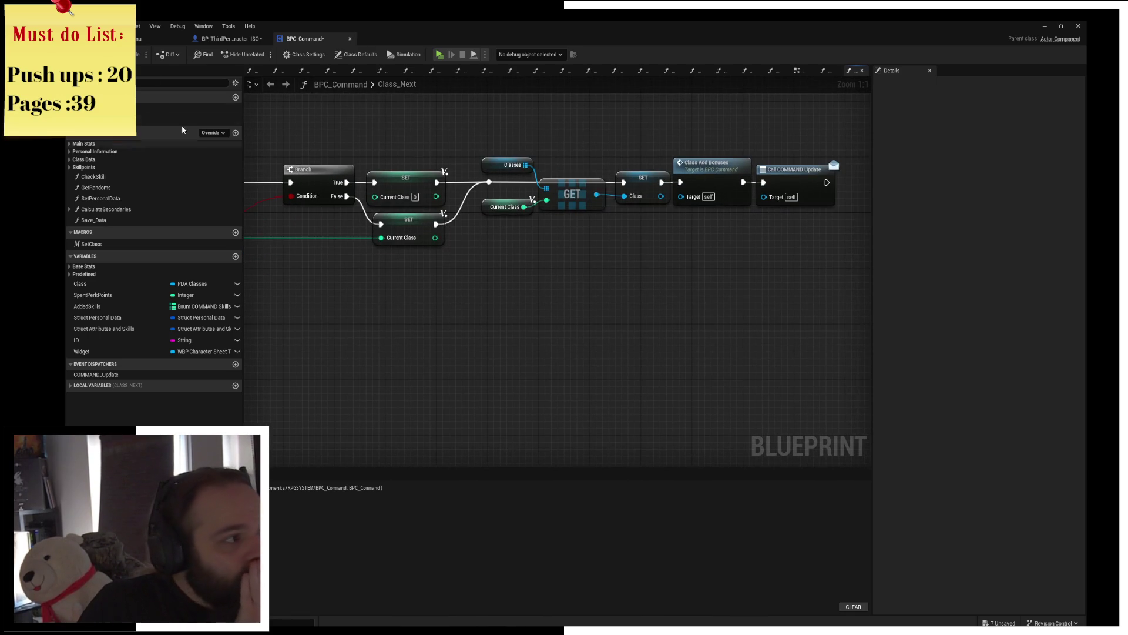
key("ctrl+s")
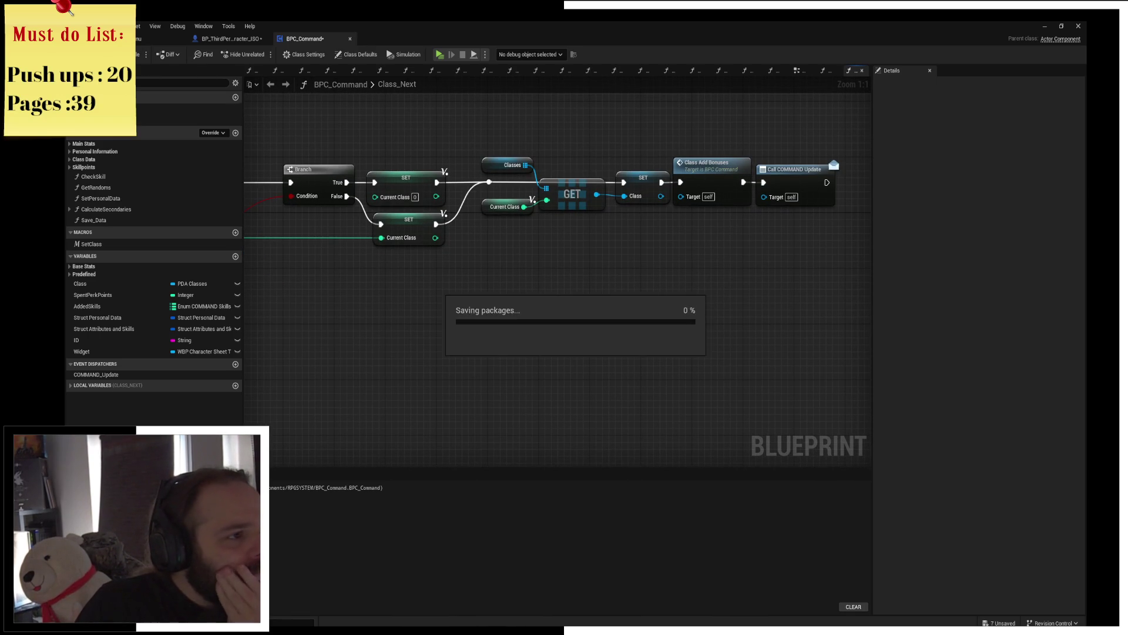
Step: Glance at the BP_ThirdPerson_Character_ISO line trace graph and close that editor
left_click_drag(376, 119, 572, 114)
left_click(228, 37)
mouse_move(582, 241)
left_mouse_down()
mouse_move(471, 256)
mouse_move(594, 183)
left_mouse_up()
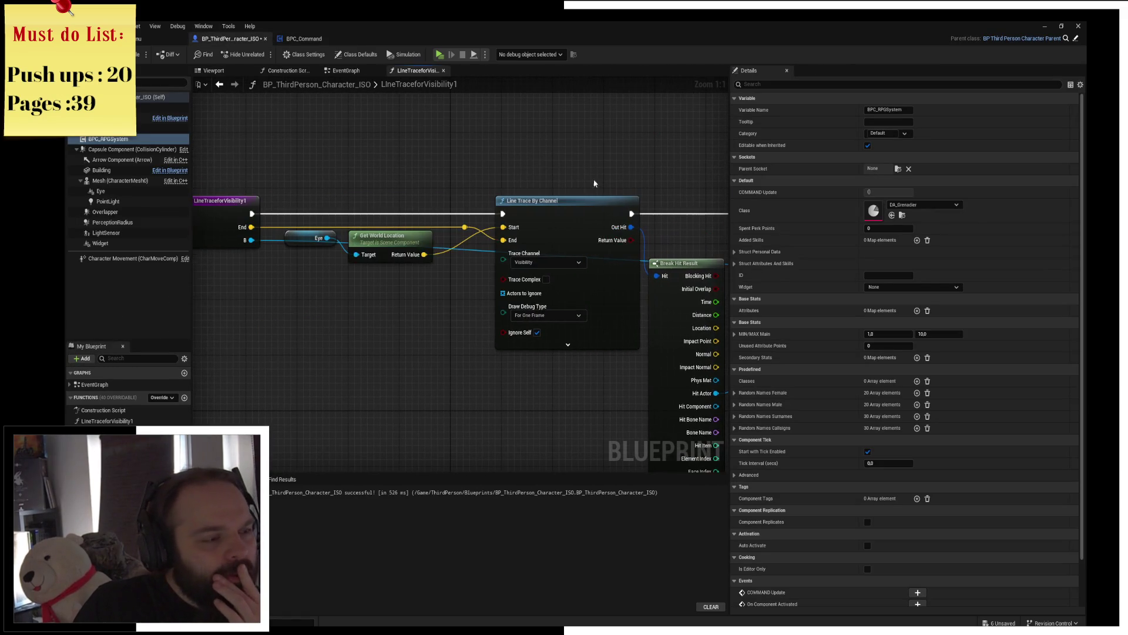
middle_click(248, 39)
mouse_move(375, 165)
left_mouse_down()
mouse_move(491, 165)
mouse_move(436, 160)
left_mouse_up()
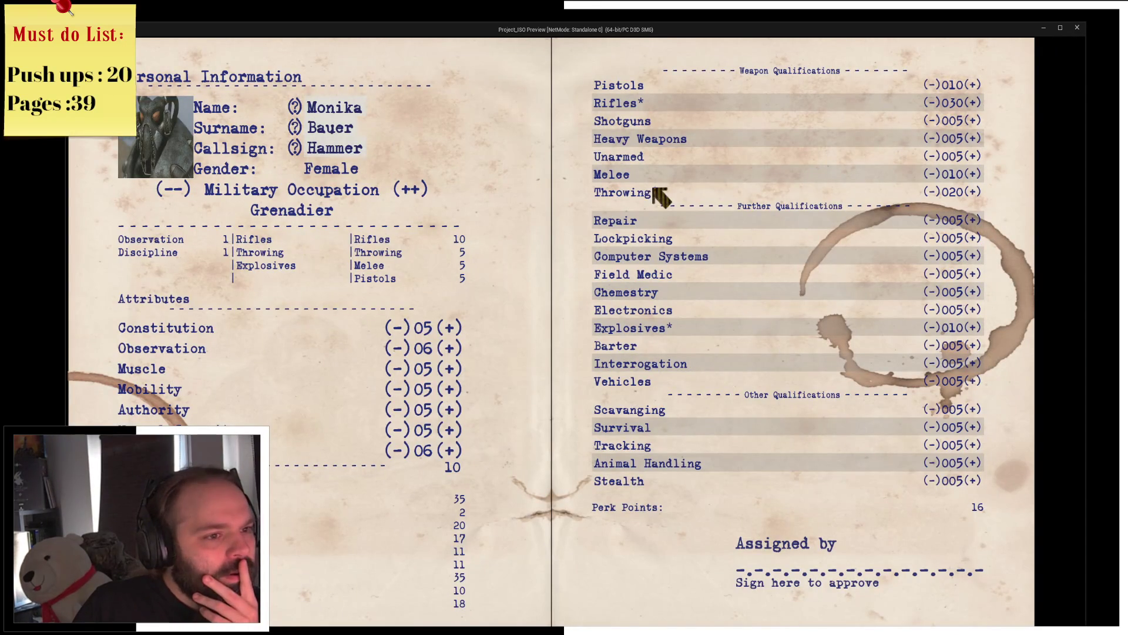
Step: Cycle the occupation through Assault Infantry, Jäger and Medic, sign the sheet and stop the preview
left_click(404, 196)
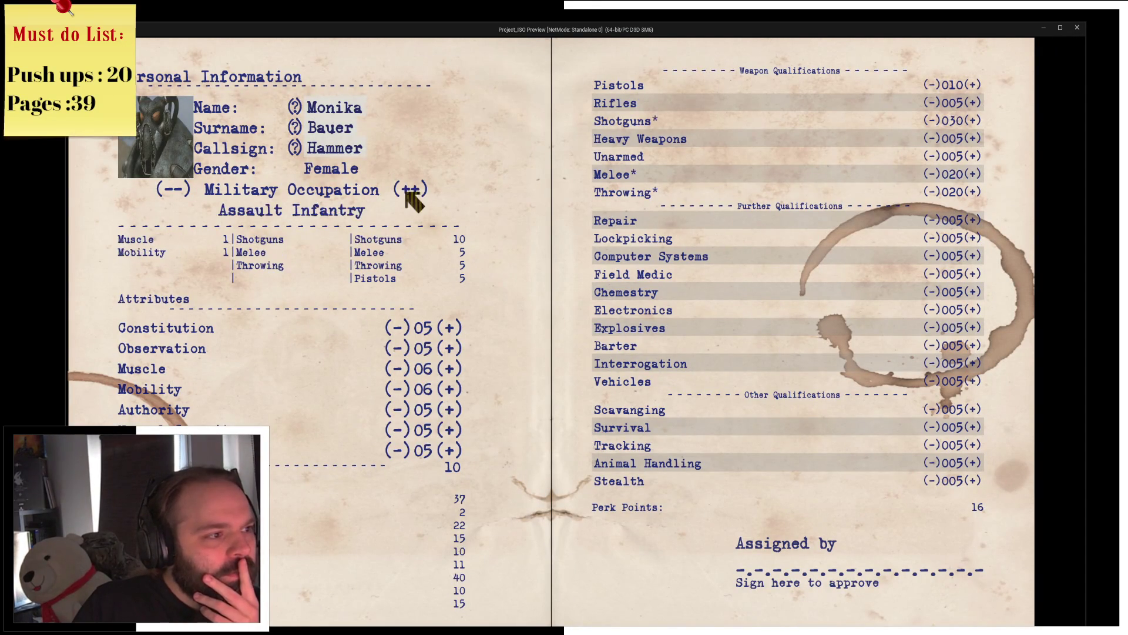
left_click(410, 193)
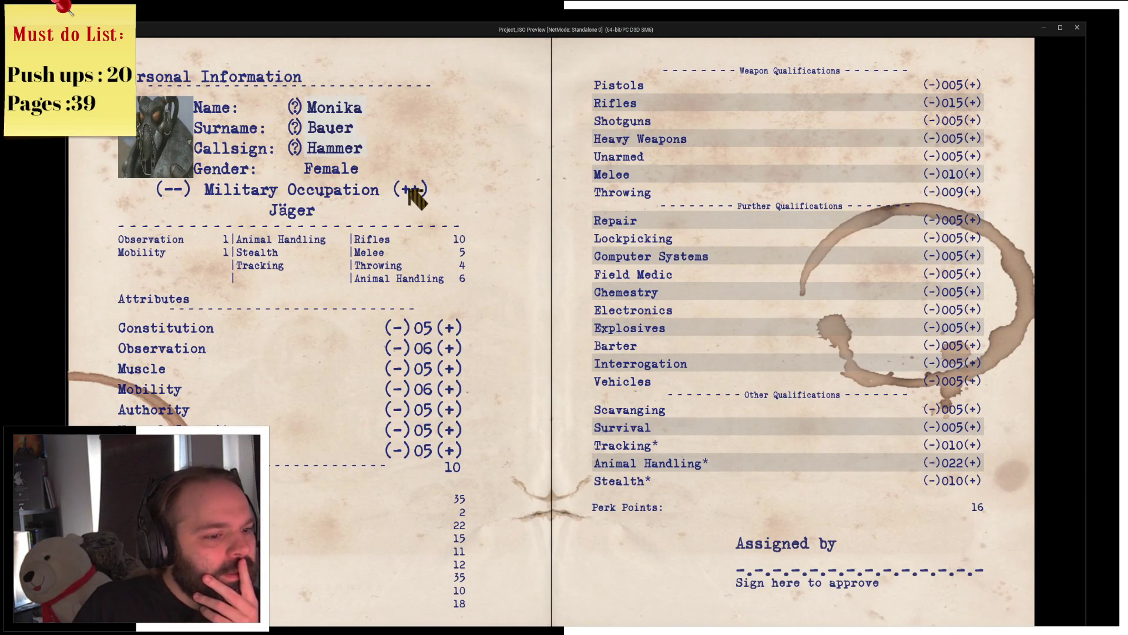
left_click(411, 191)
left_click(961, 564)
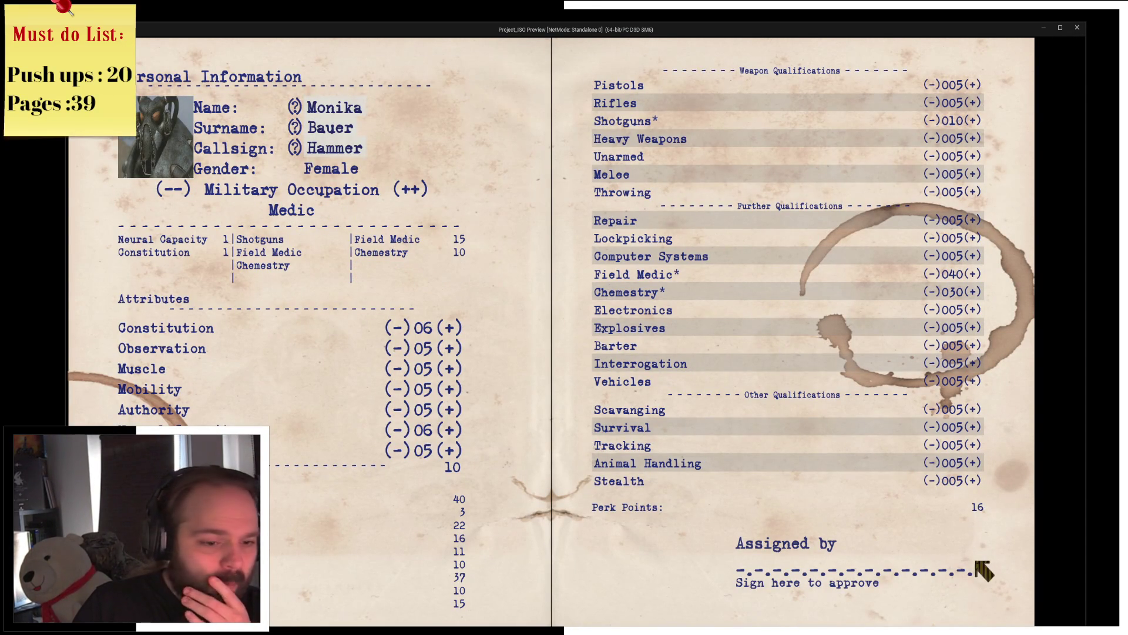
key("Escape")
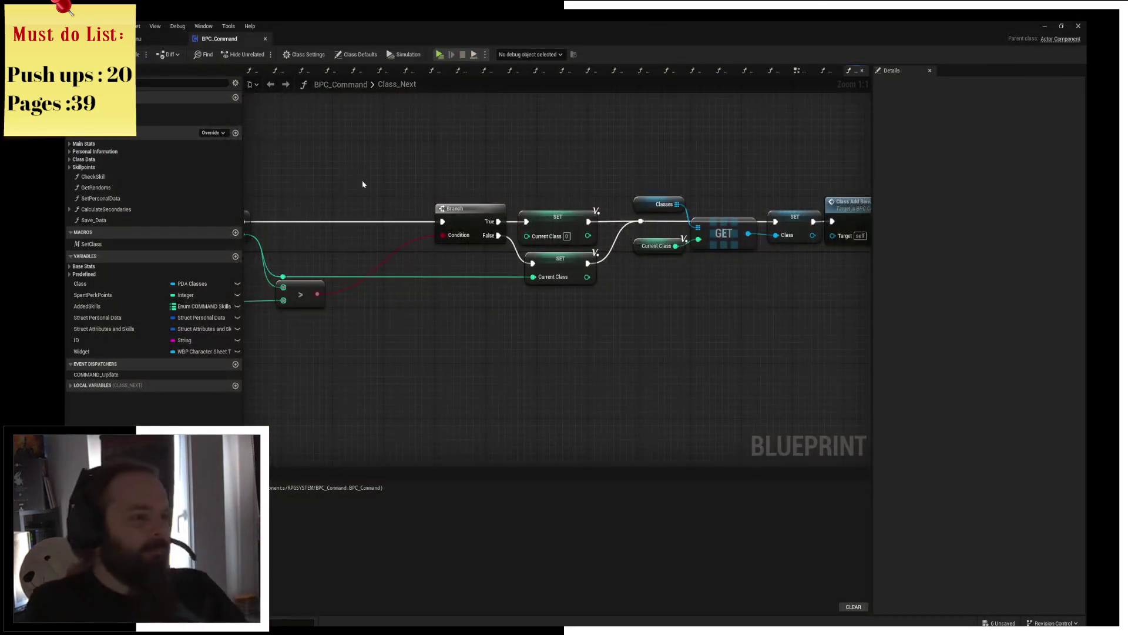
Step: Return to the level editor and browse to the Classes folder with the search cleared
left_click(138, 40)
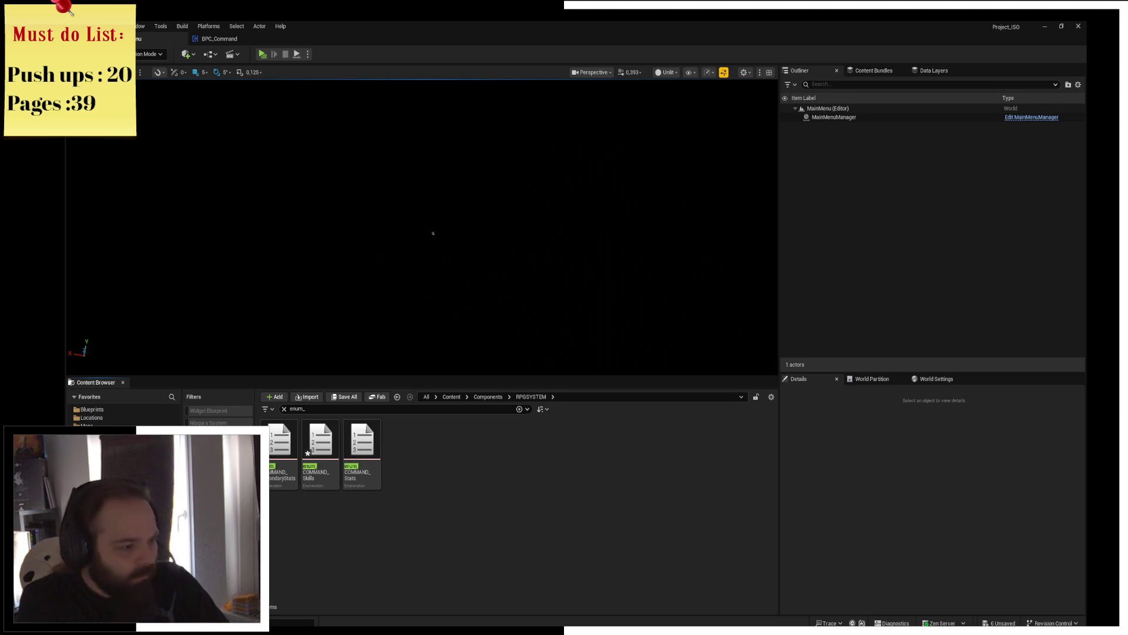
left_click(284, 409)
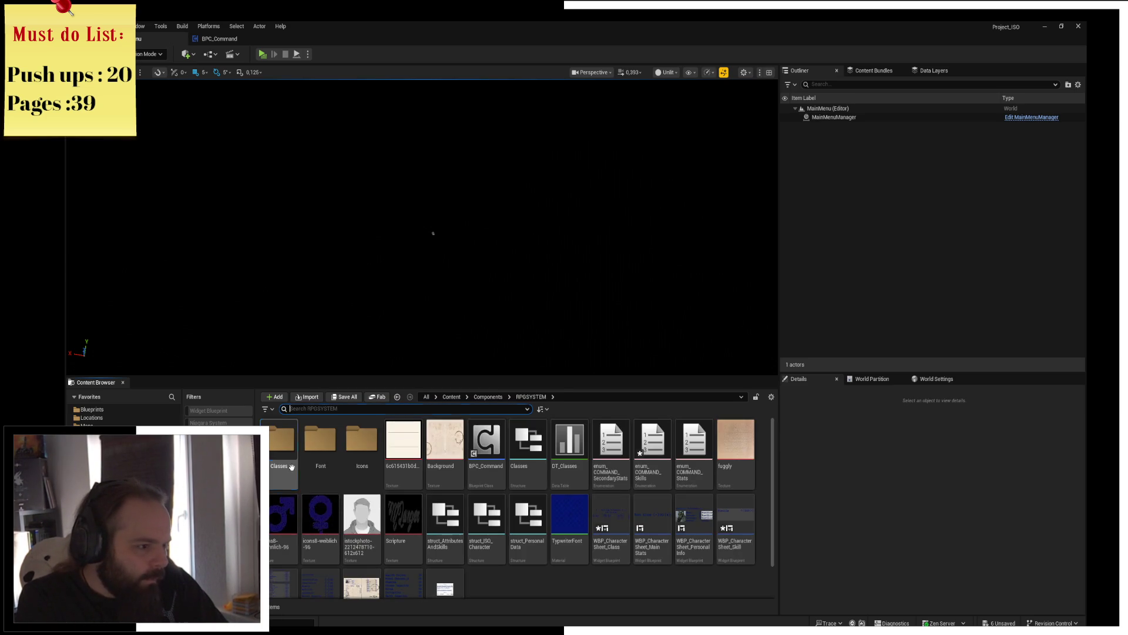
double_click(348, 522)
Step: Duplicate the DA_Grenadier data asset and confirm its new name
right_click(326, 446)
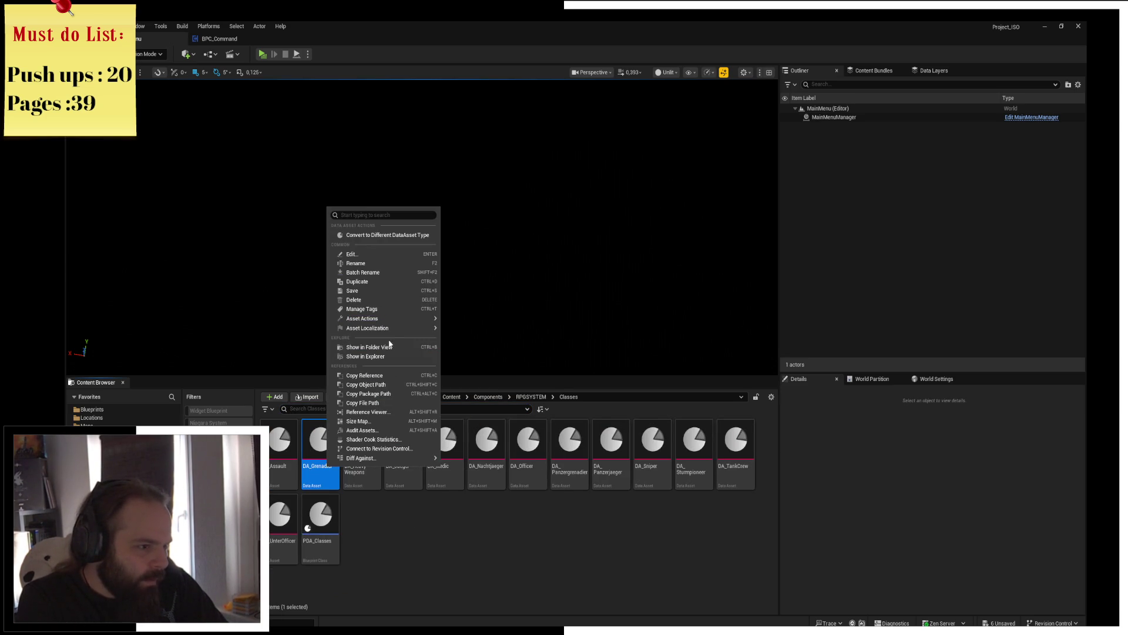
left_click(402, 283)
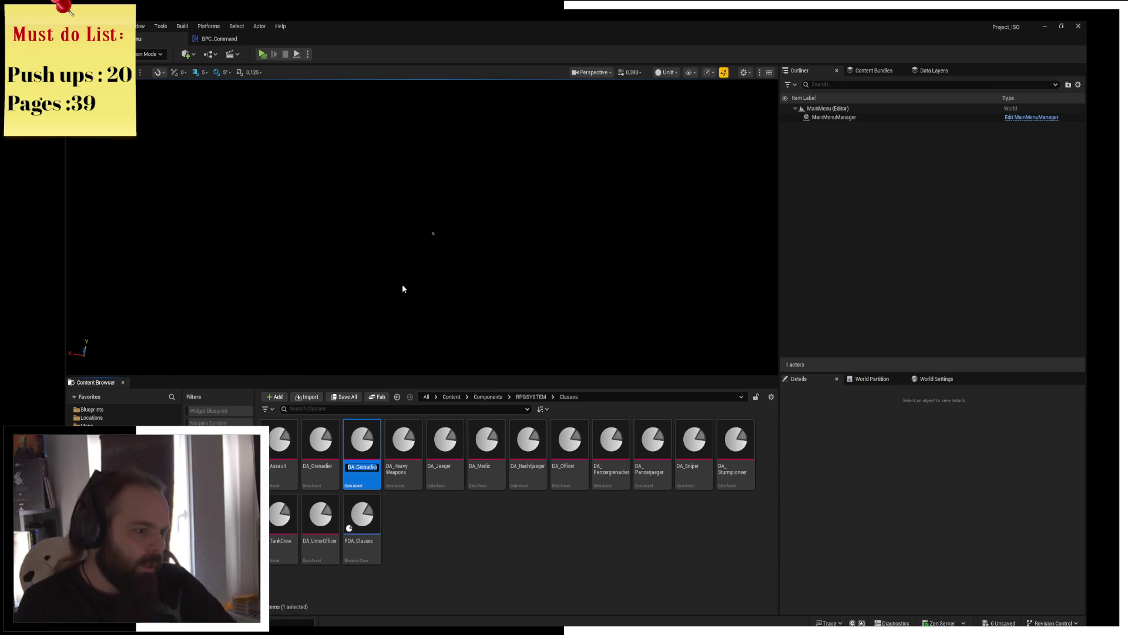
key("BackSpace")
key("BackSpace")
key("BackSpace")
key("BackSpace")
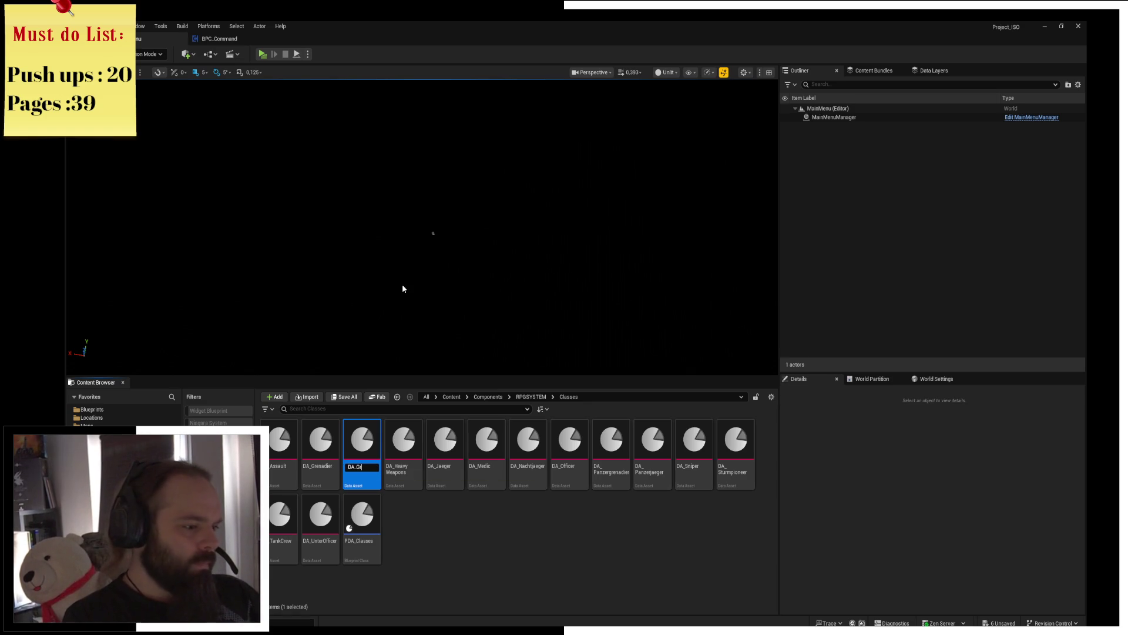
type("Farmer")
key("Return")
key("Return")
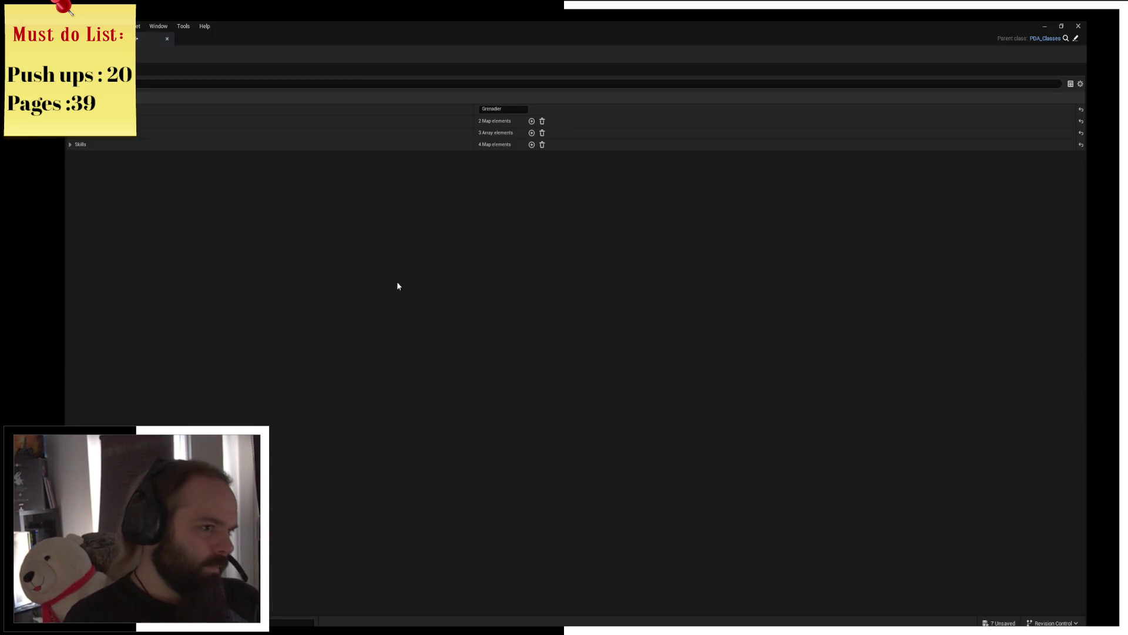
Step: Change the Discipline bonus attribute to Constitution, leaving the first attribute unchanged
left_click(459, 122)
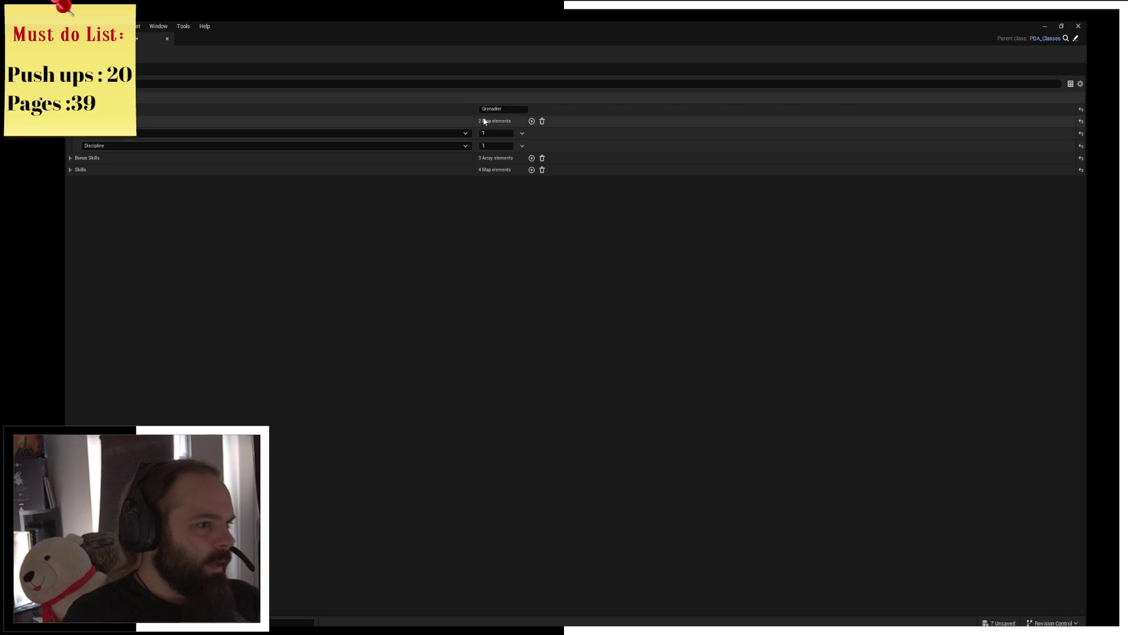
left_click(458, 132)
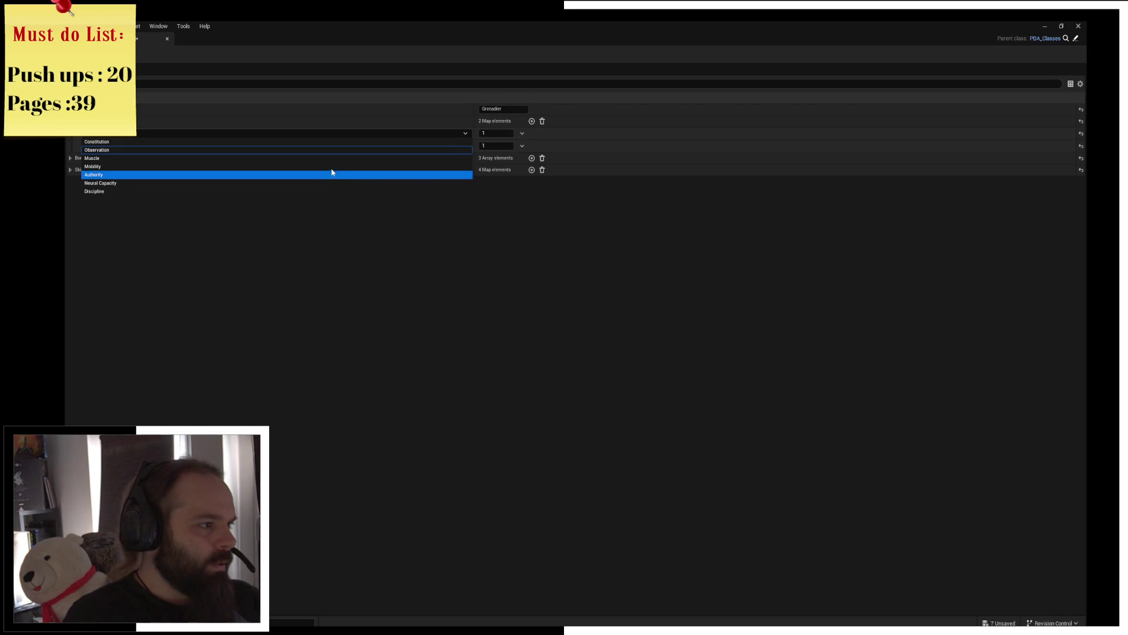
left_click(325, 156)
left_click(465, 146)
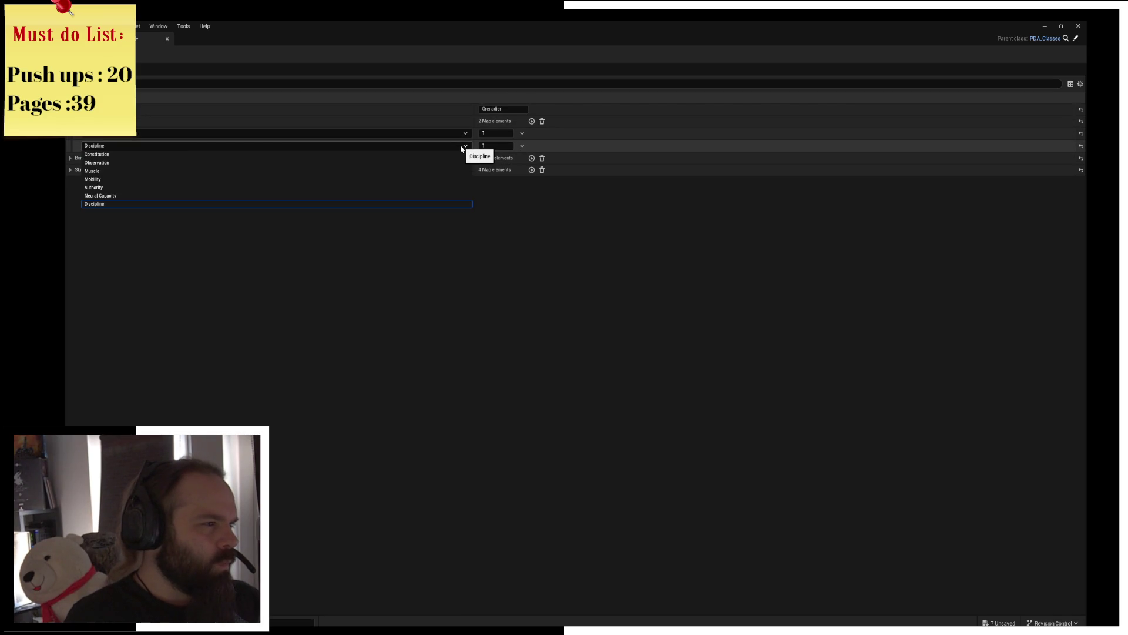
left_click(429, 154)
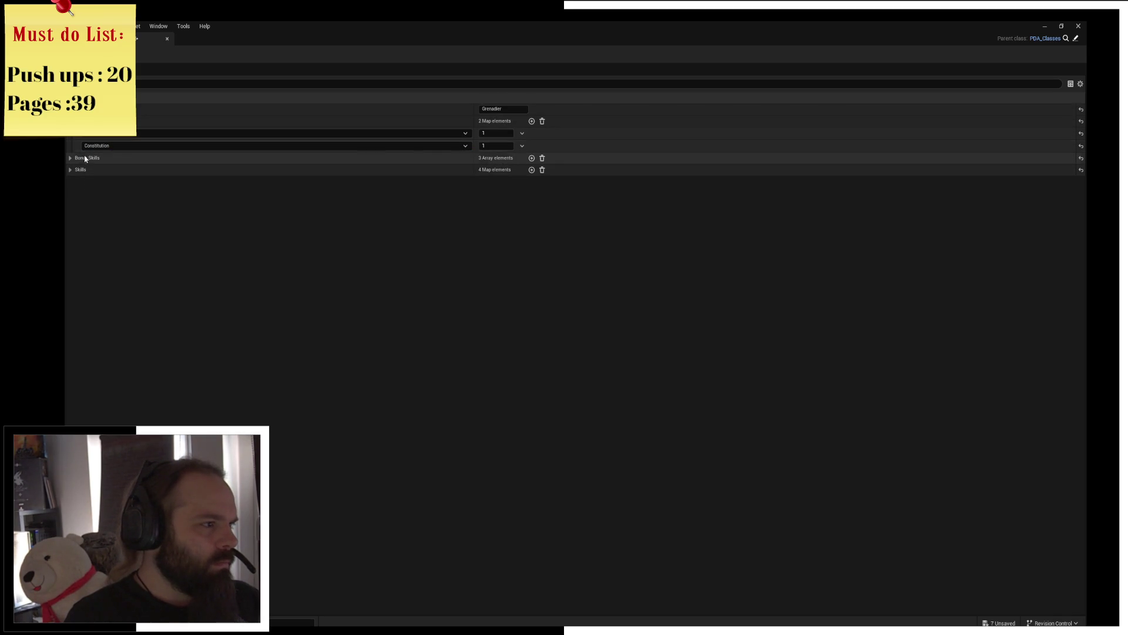
Step: Set bonus skills Index[0] to Survival and Index[1] to Animal Handling
left_click(71, 159)
left_click(498, 170)
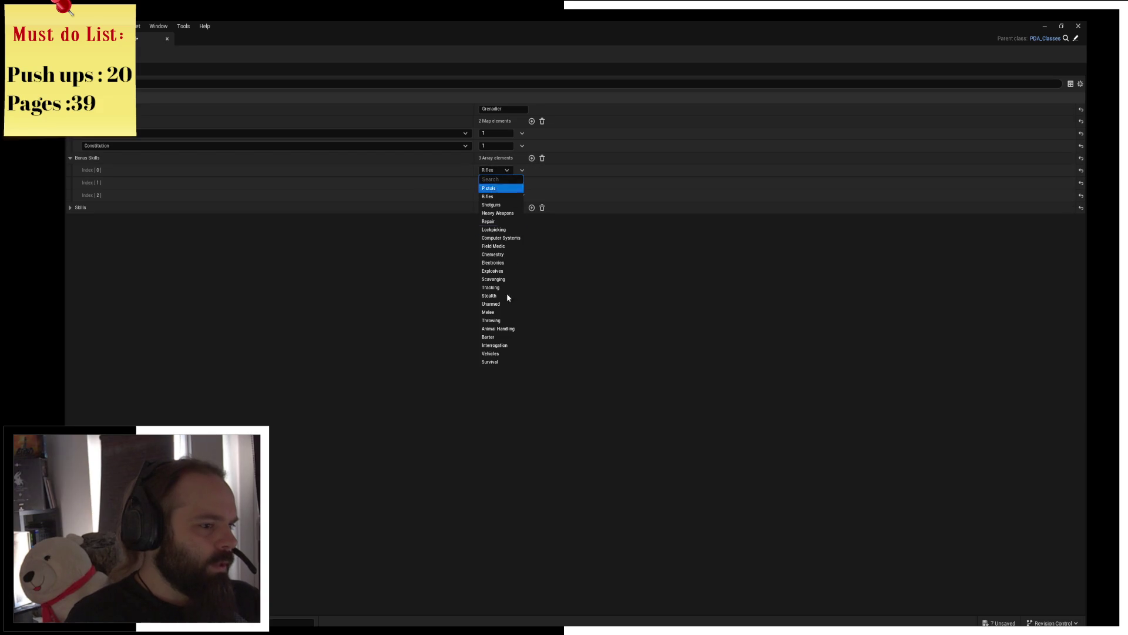
left_click(500, 363)
left_click(496, 183)
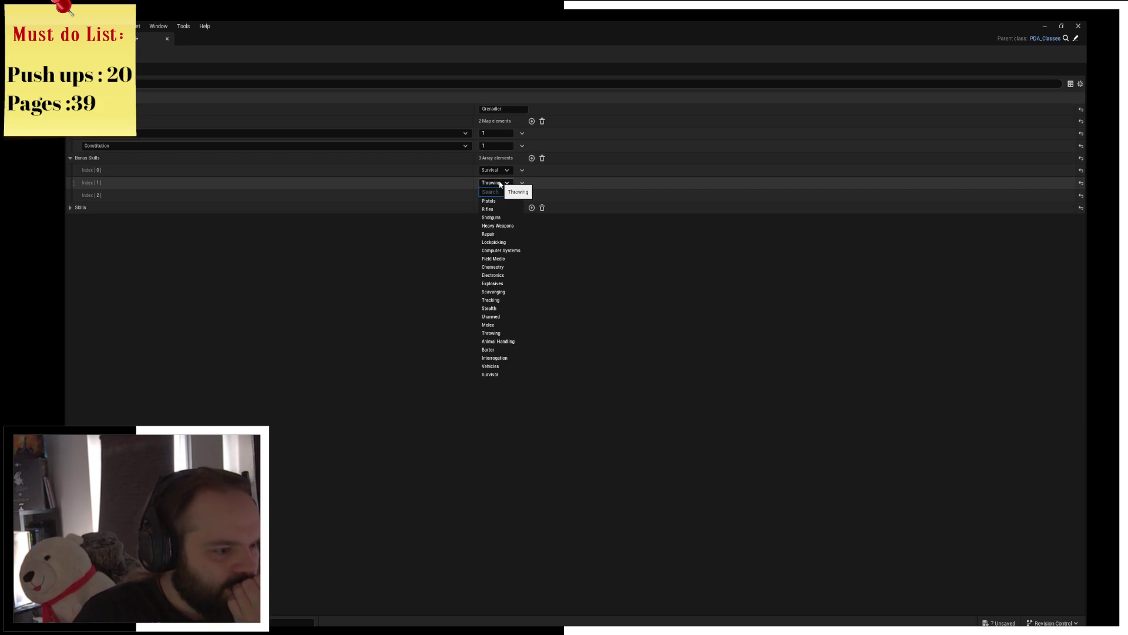
left_click(499, 342)
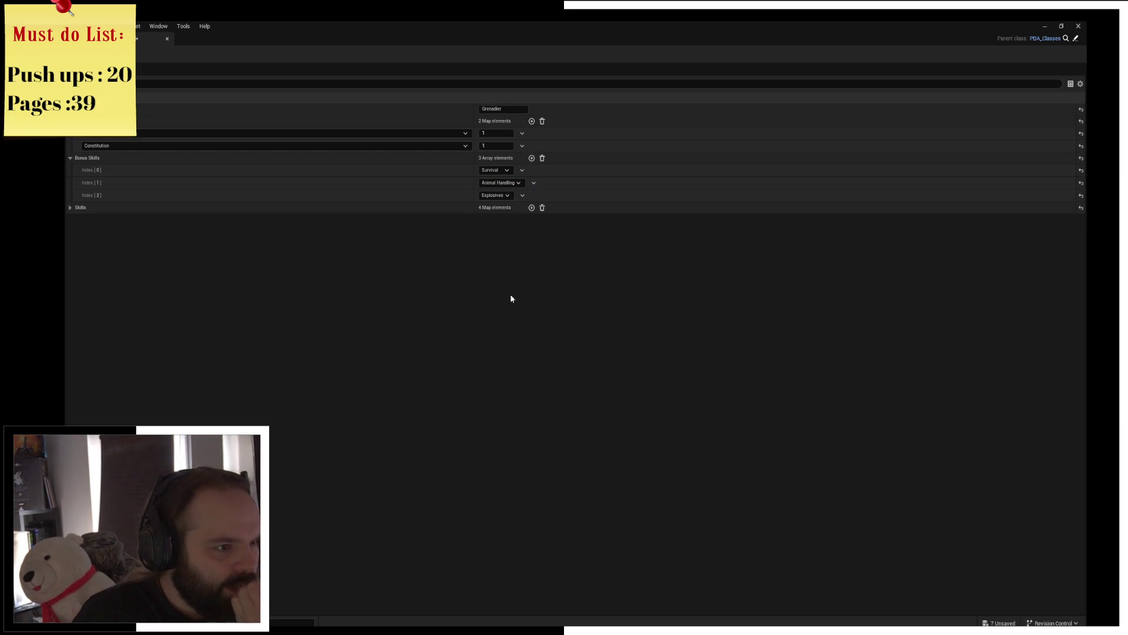
left_click(494, 195)
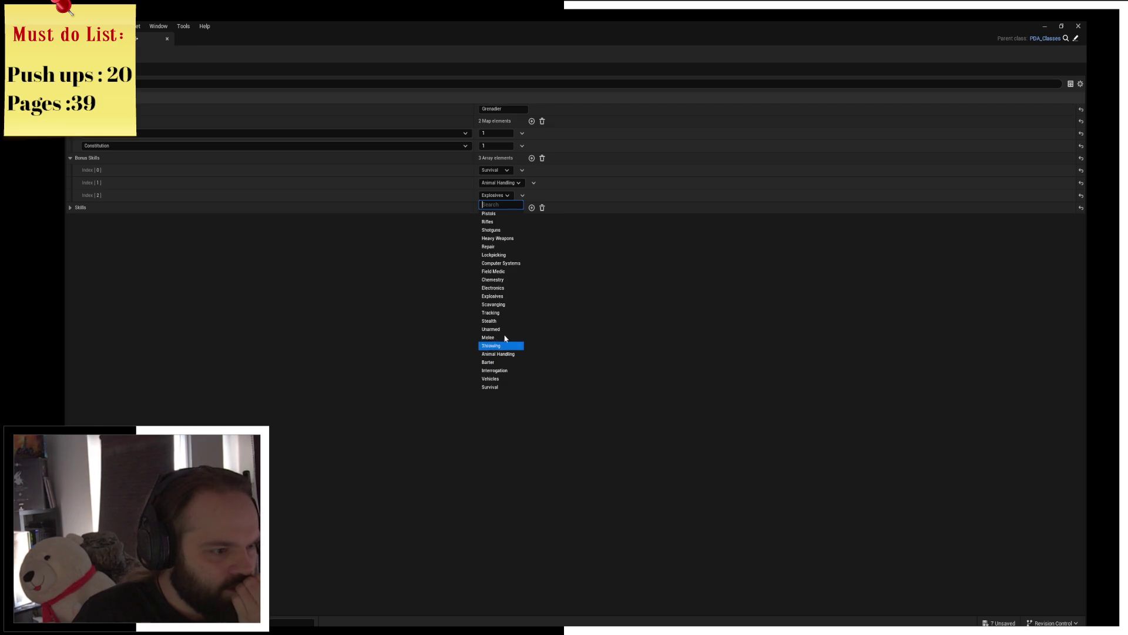
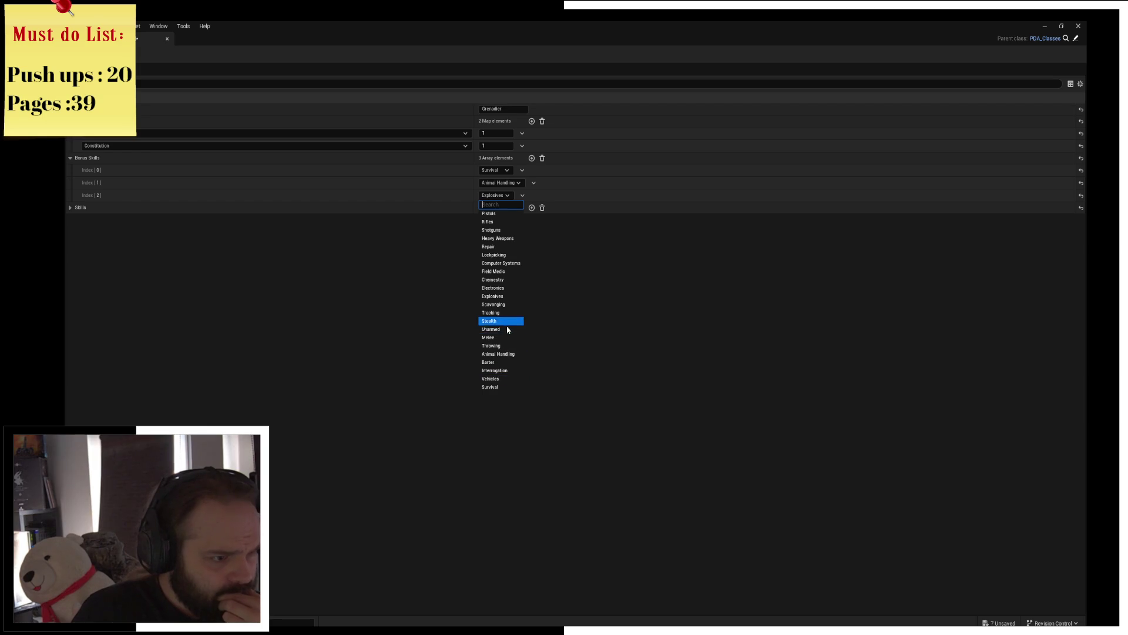
Step: Set the third bonus skill to Vehicles and change the first two Skills keys to Tracking and Repair
left_click(505, 380)
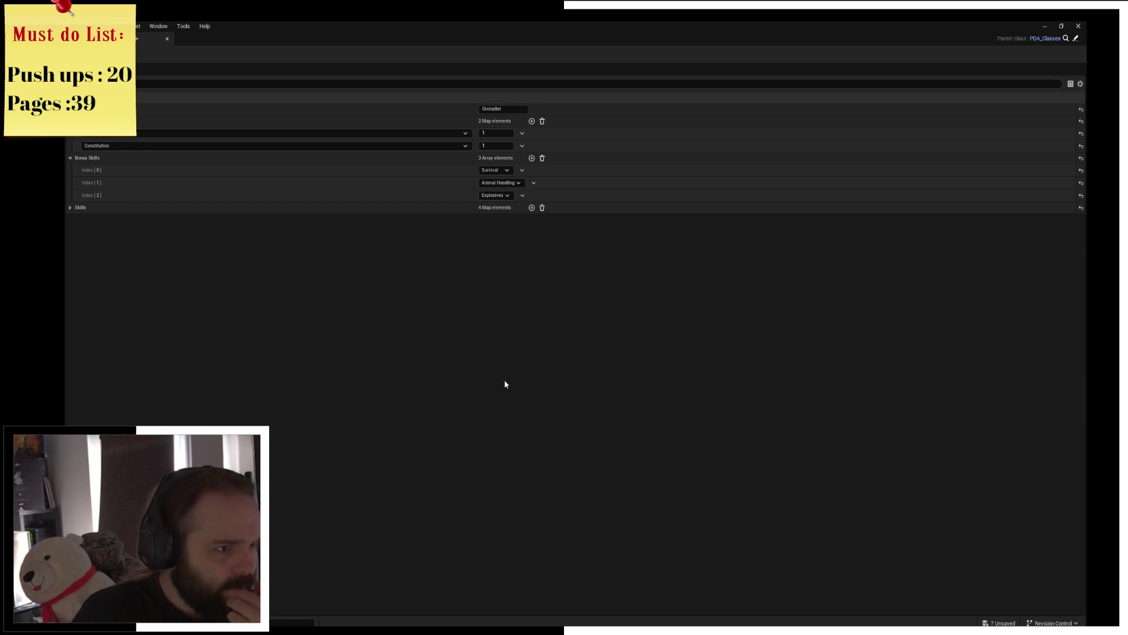
left_click(71, 208)
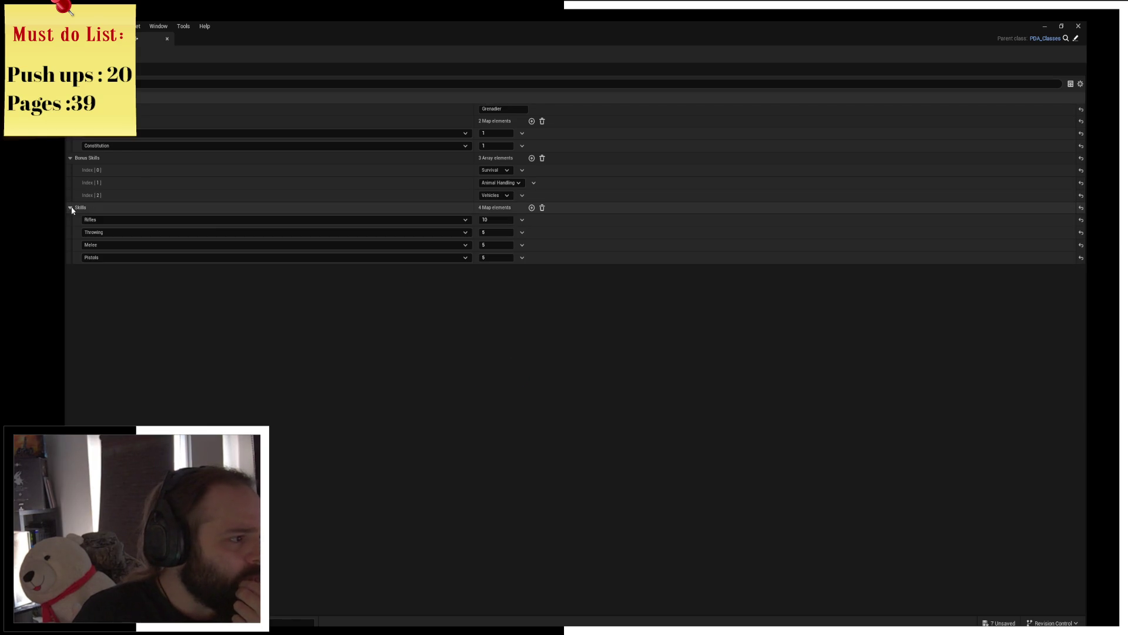
left_click(465, 221)
left_click(464, 221)
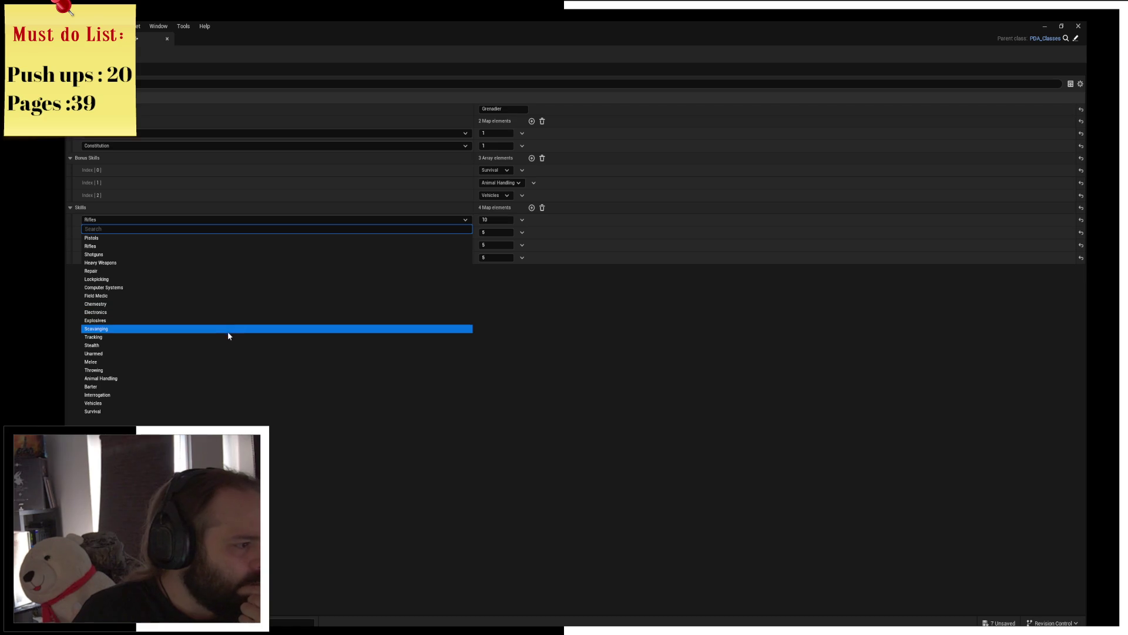
left_click(226, 337)
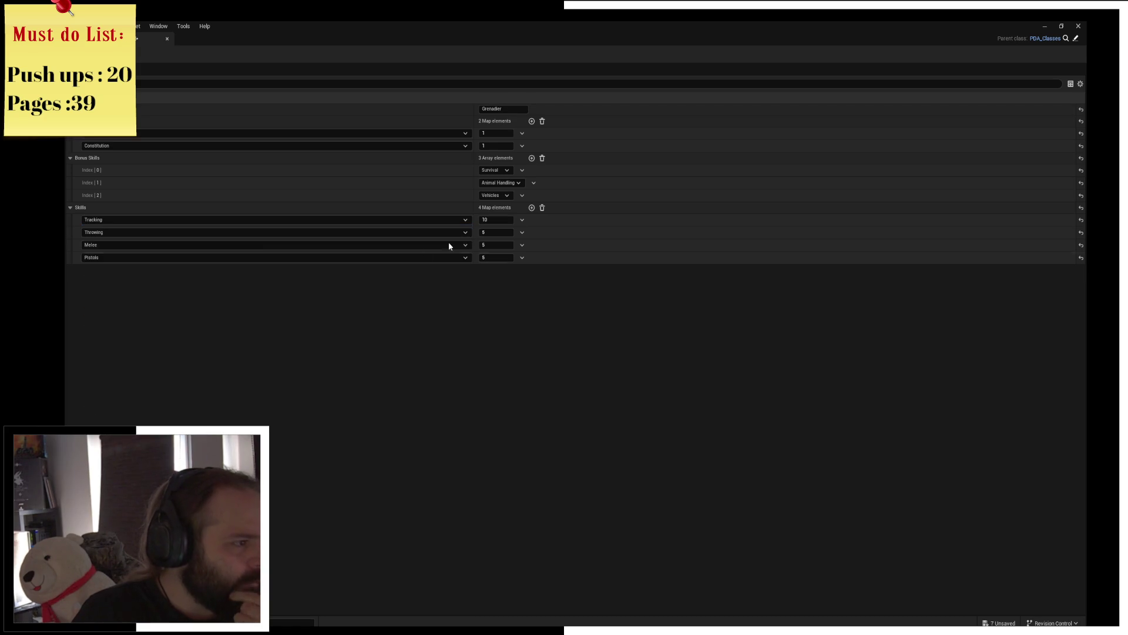
left_click(308, 233)
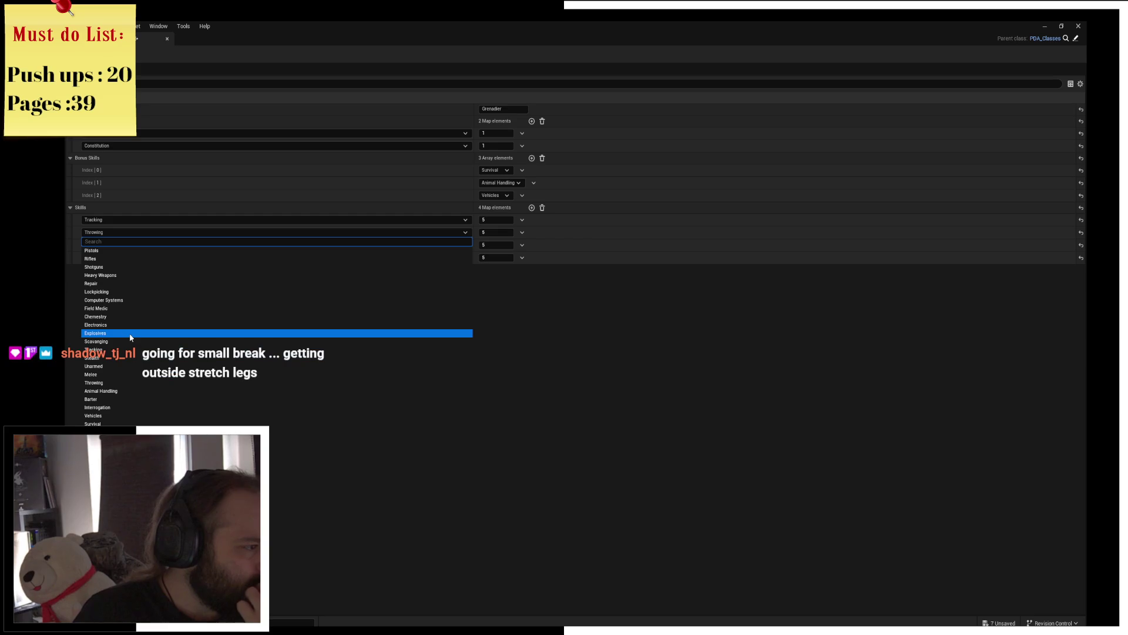
left_click(138, 283)
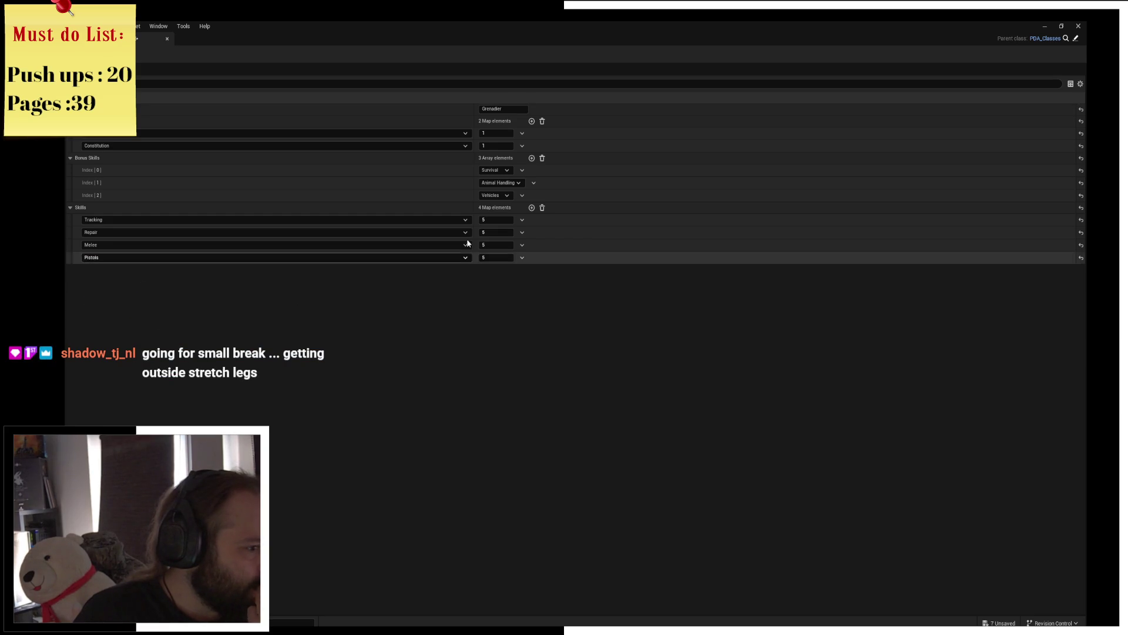
Step: Change the remaining Skills keys to Animal Handling and Survival, then save the class data asset
left_click(440, 242)
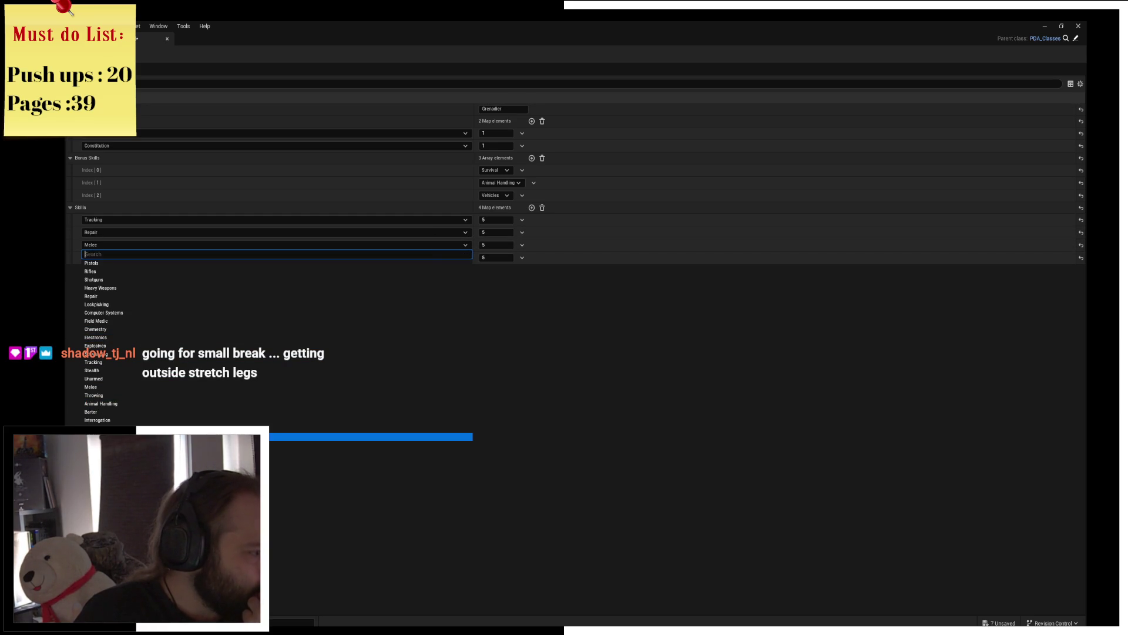
left_click(252, 402)
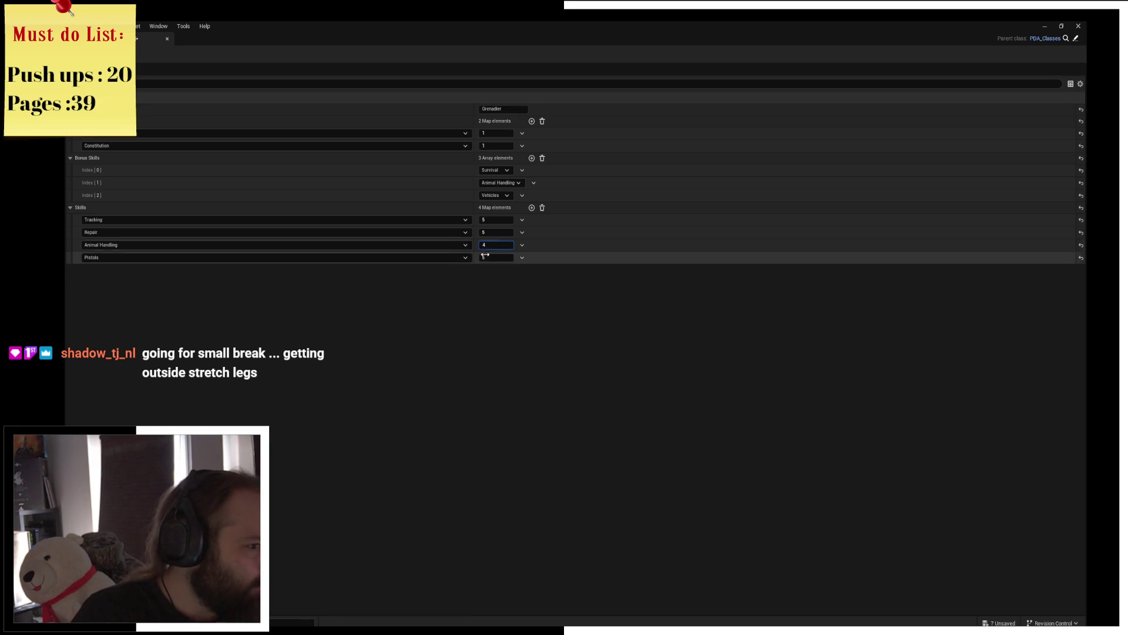
left_click(454, 258)
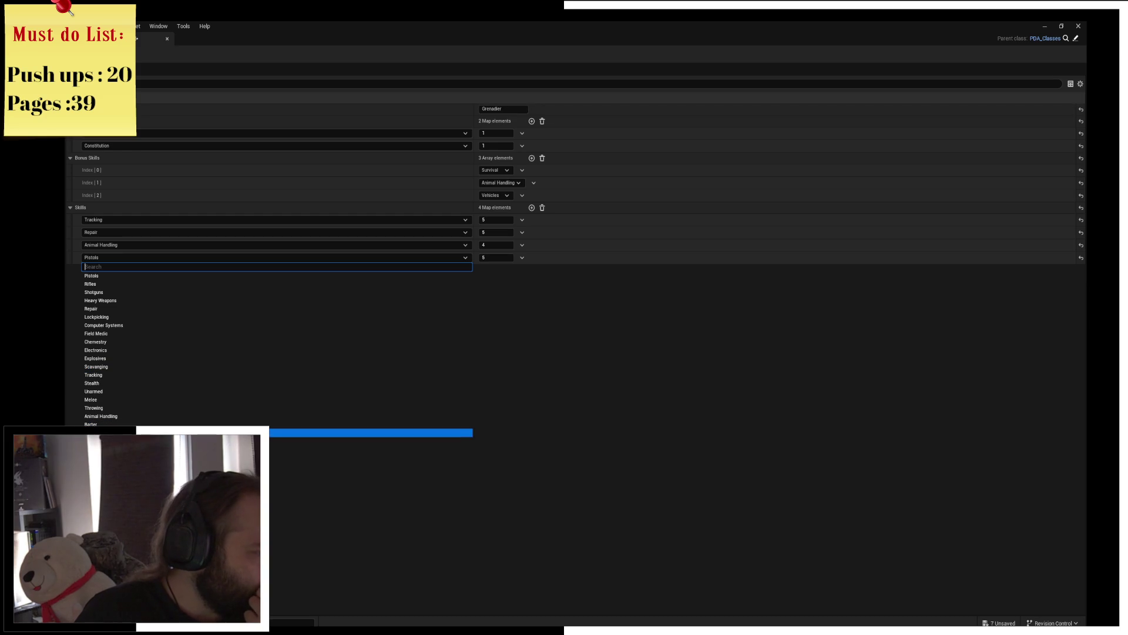
left_click(176, 441)
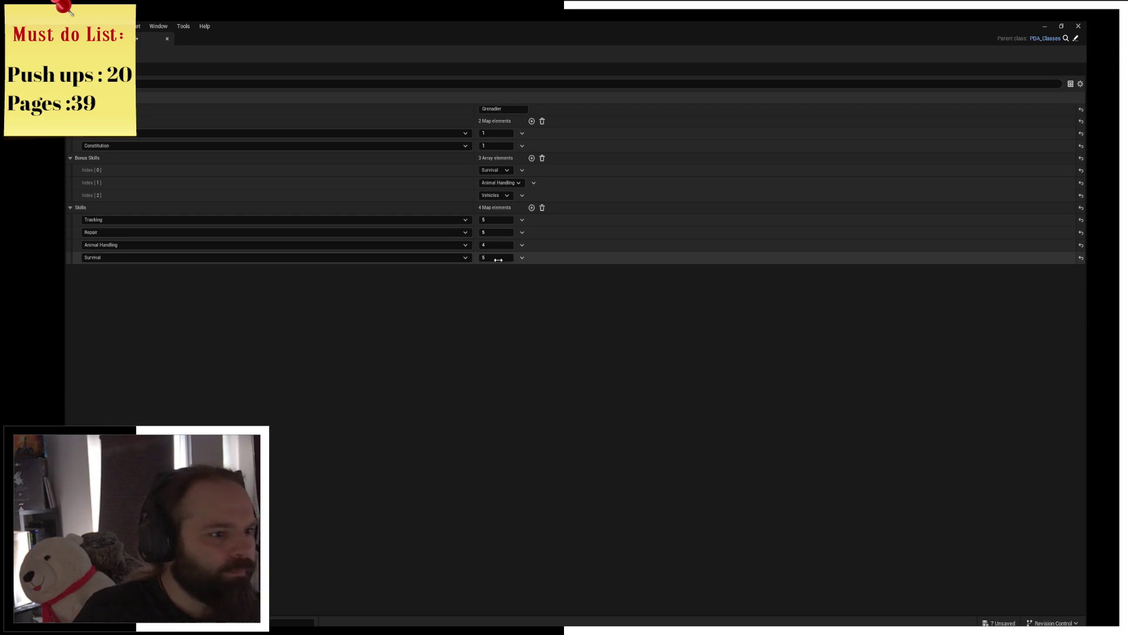
key("ctrl+s")
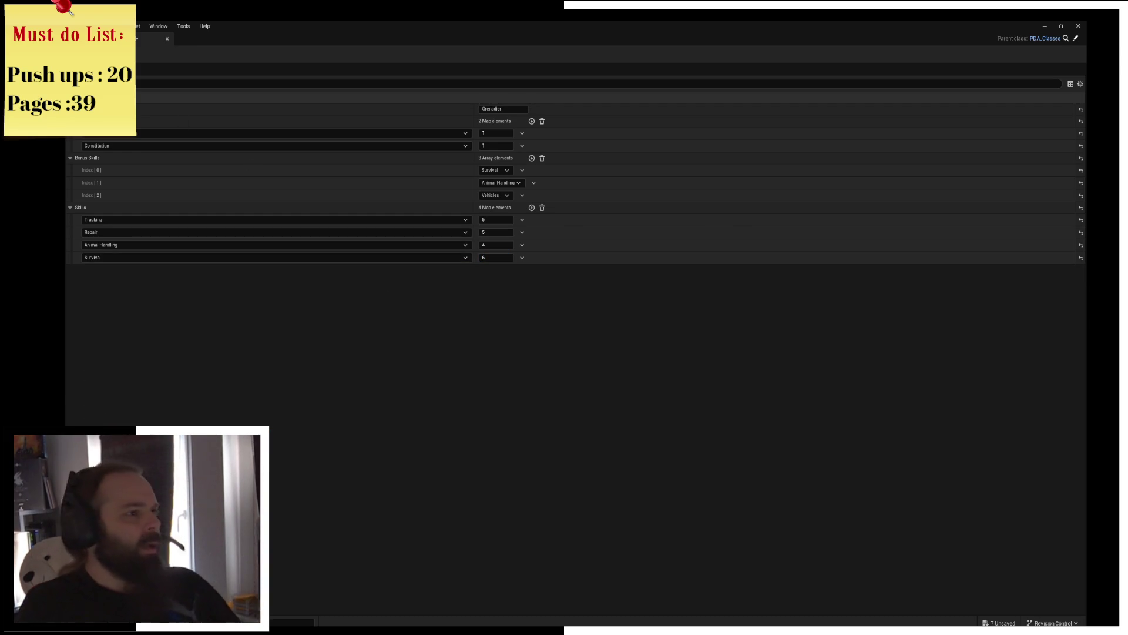
left_click(136, 42)
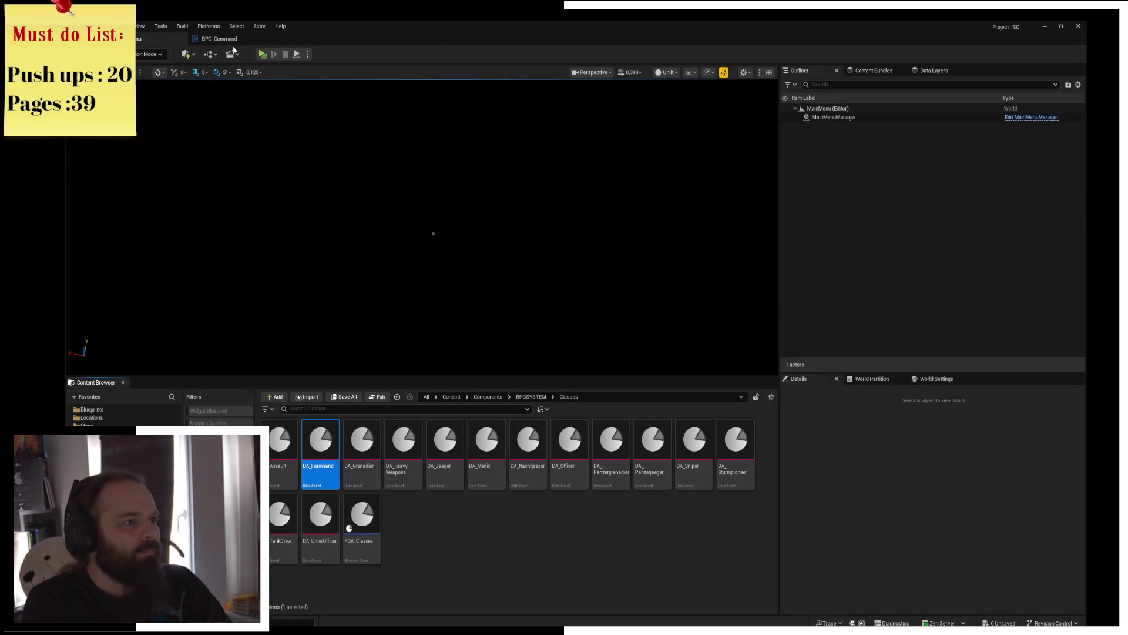
Step: Inspect the Classes variable in BPC_Command's Class_Next graph and launch the game preview
left_click(220, 38)
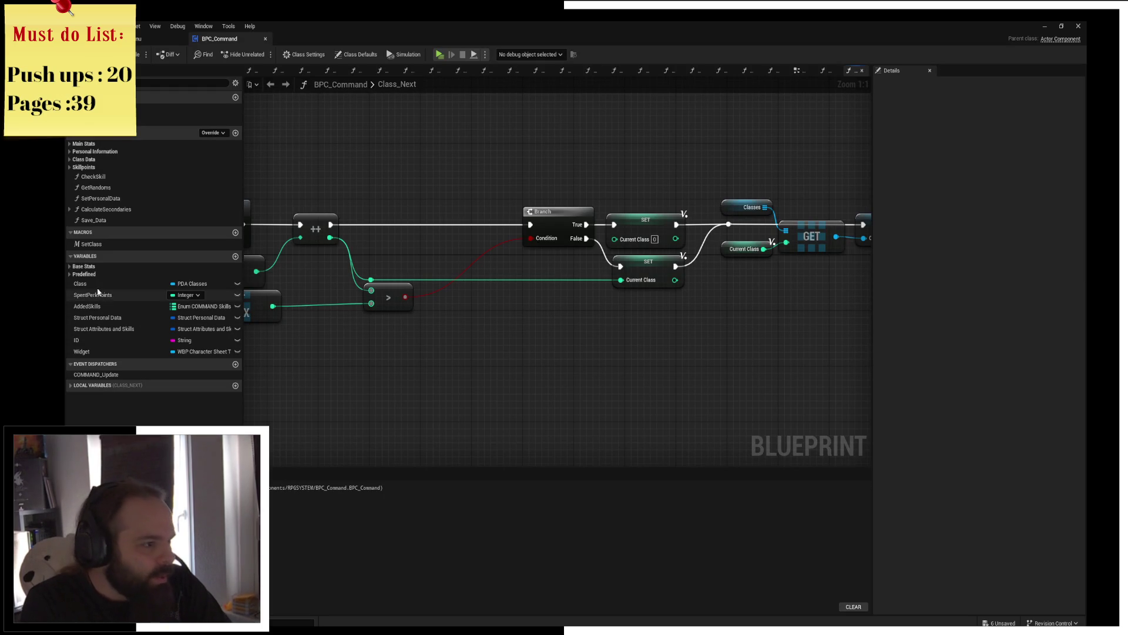
left_click(72, 273)
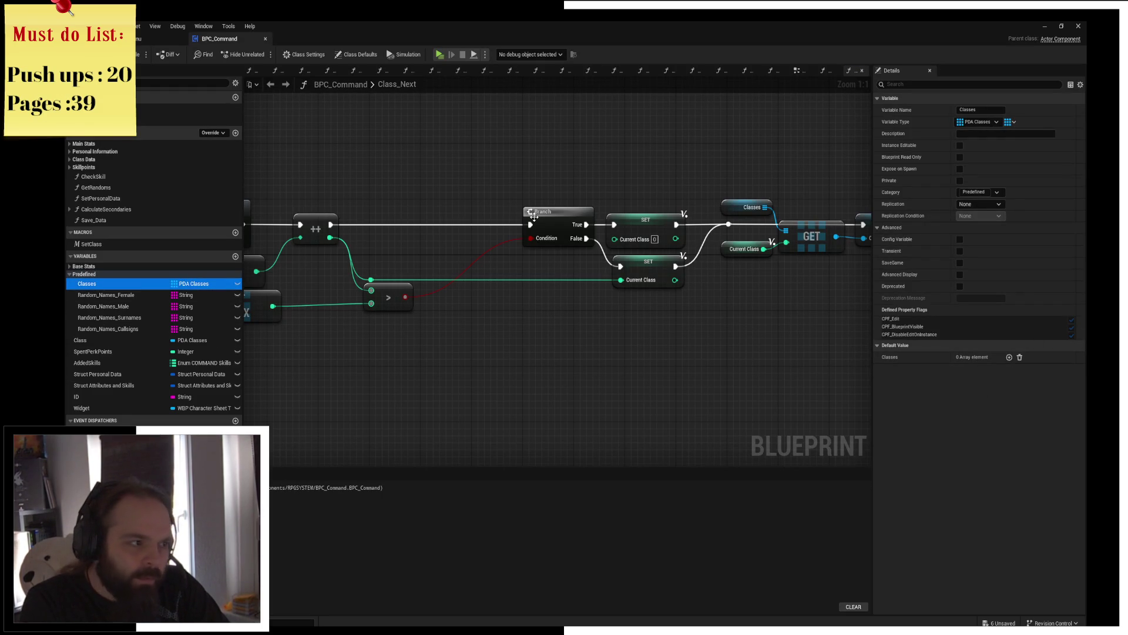
left_click_drag(483, 204, 638, 223)
left_click_drag(409, 173, 524, 214)
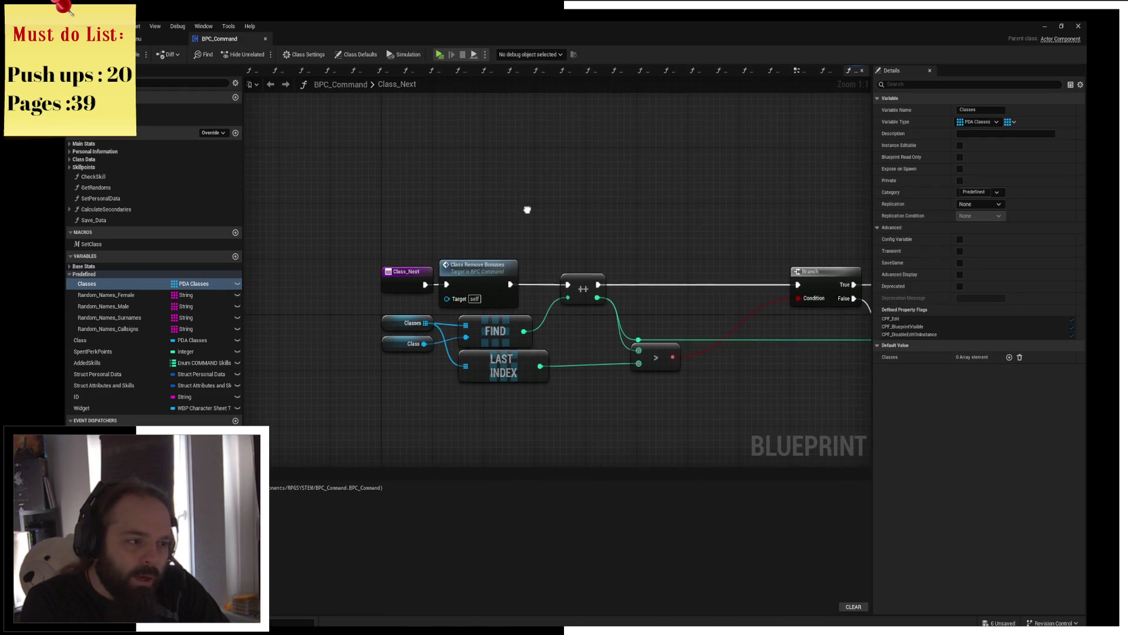
mouse_move(496, 332)
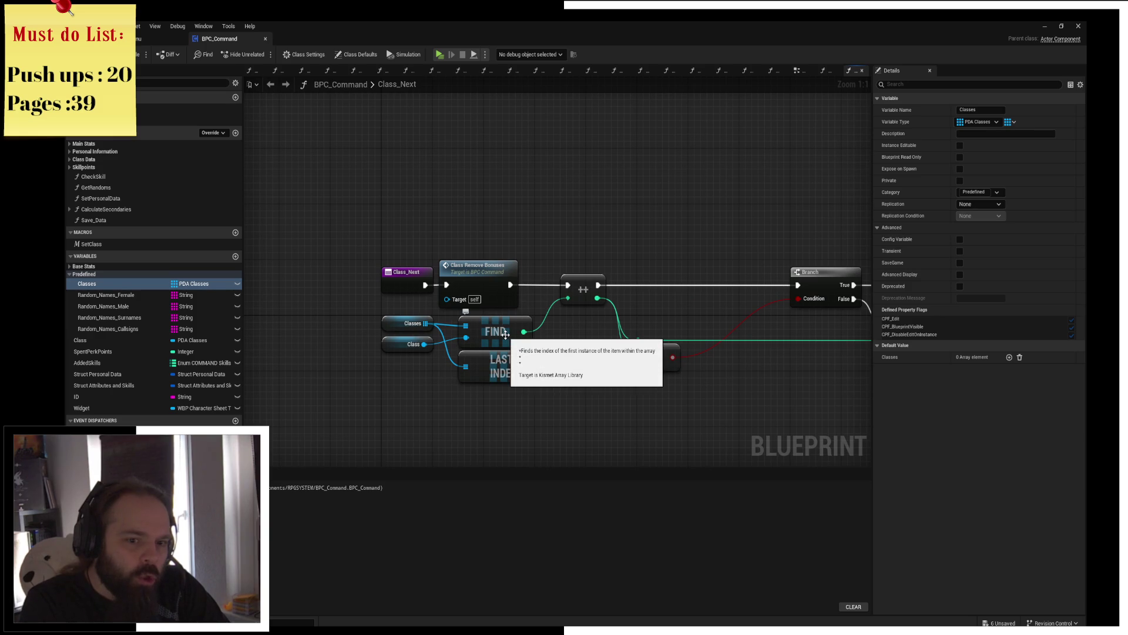
left_click(440, 55)
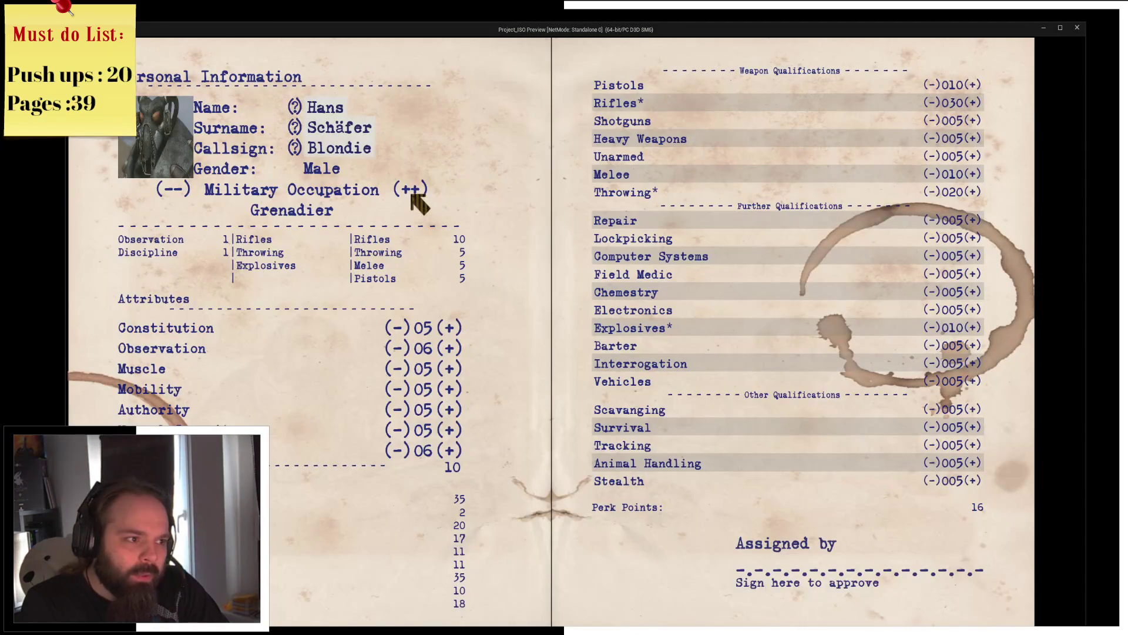
Step: Cycle the military occupation through Grenadier, Sniper and Heavy Weapons, then close the preview
left_click(411, 195)
left_click(411, 194)
left_click(412, 193)
left_click(411, 192)
left_click(412, 193)
left_click(413, 192)
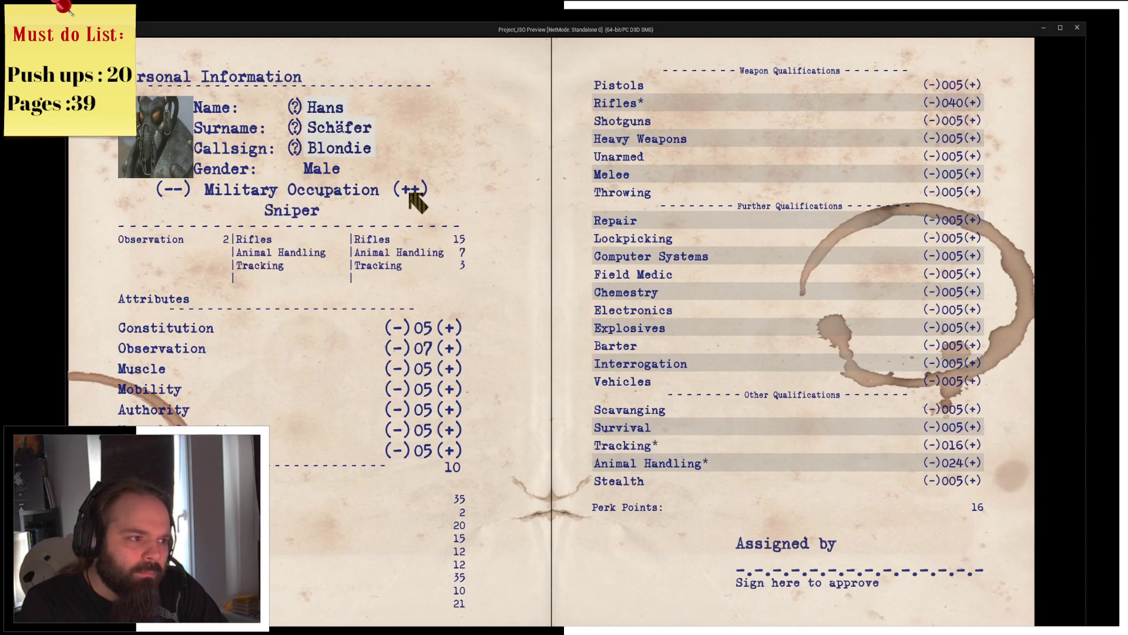
left_click(412, 192)
left_click(1077, 27)
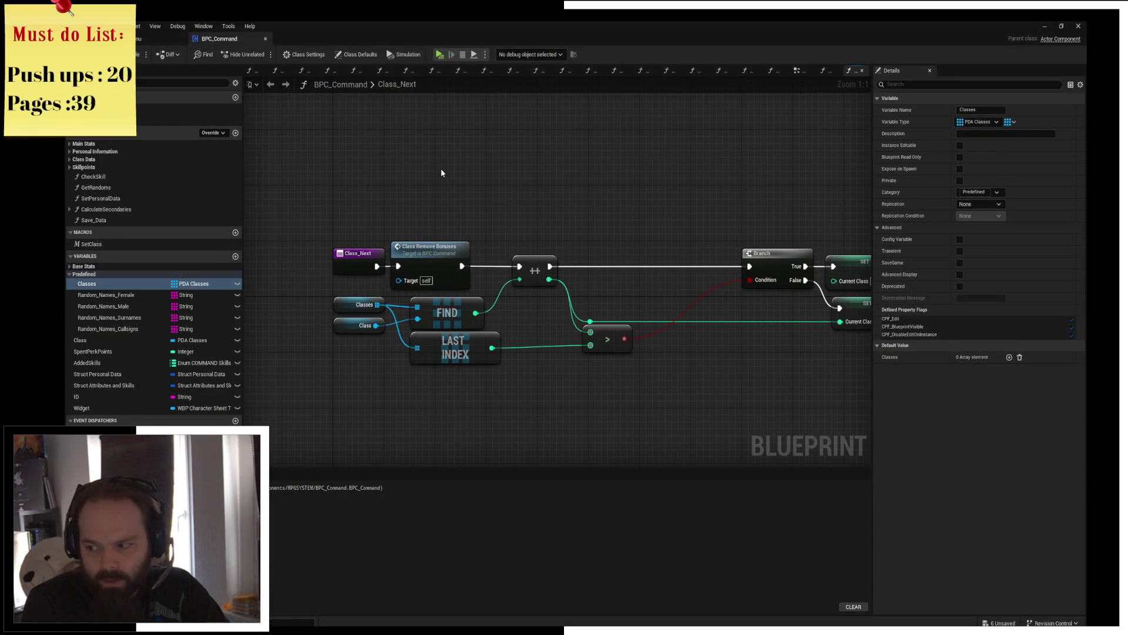
Step: Find references to the Classes variable and jump to its uses in Class_Next and Class_Previous
left_click_drag(441, 172, 529, 176)
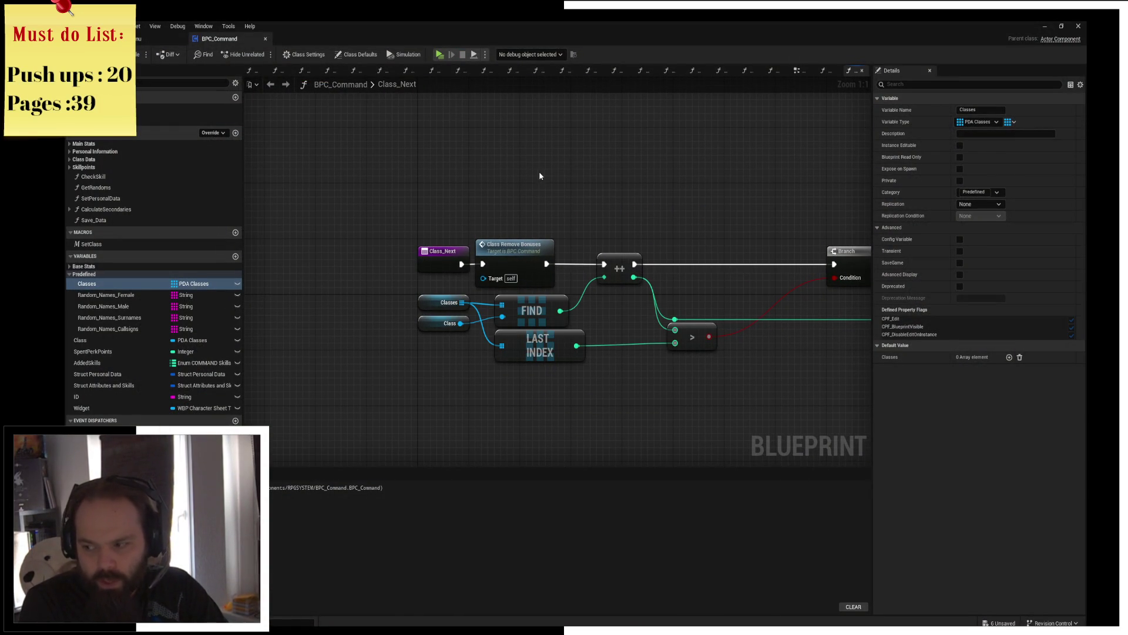
left_click_drag(541, 201, 503, 216)
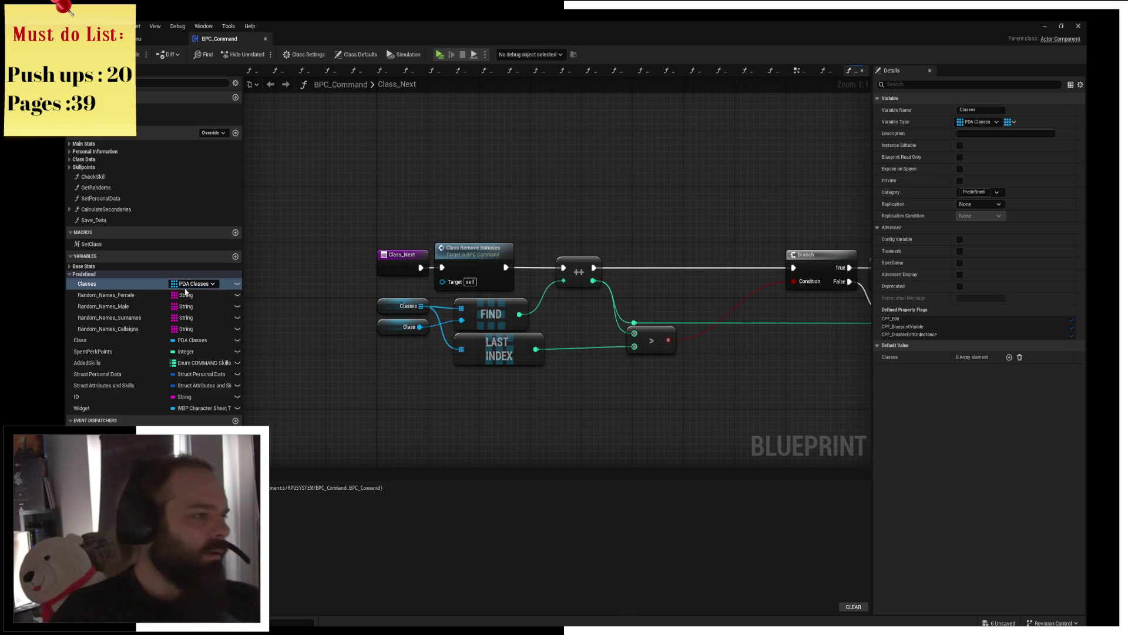
right_click(132, 284)
mouse_move(172, 311)
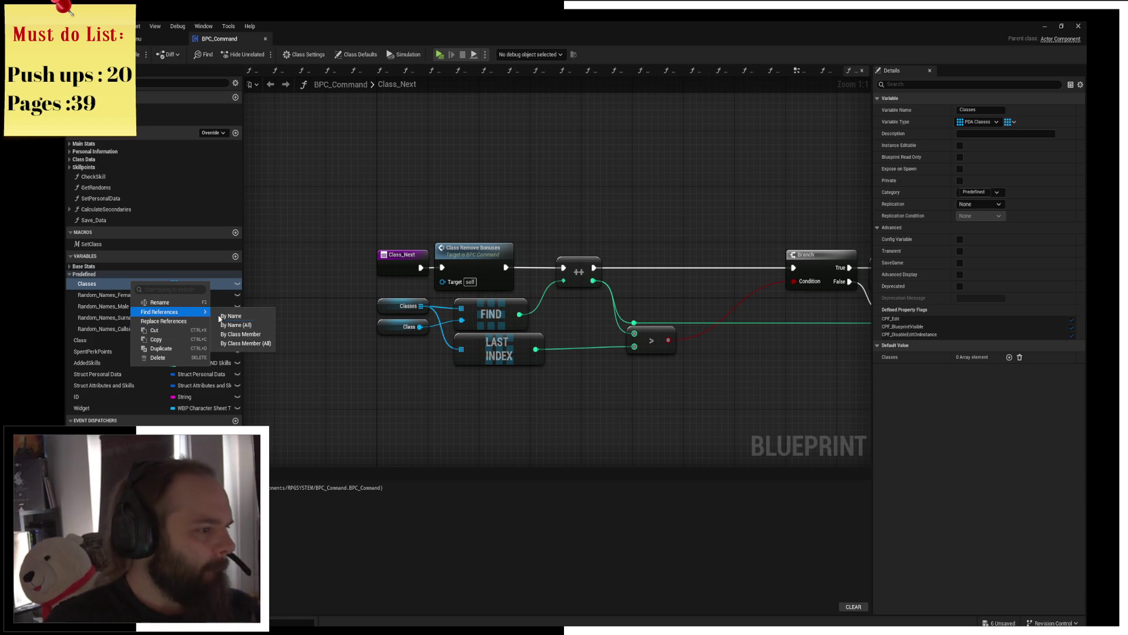
left_click(241, 328)
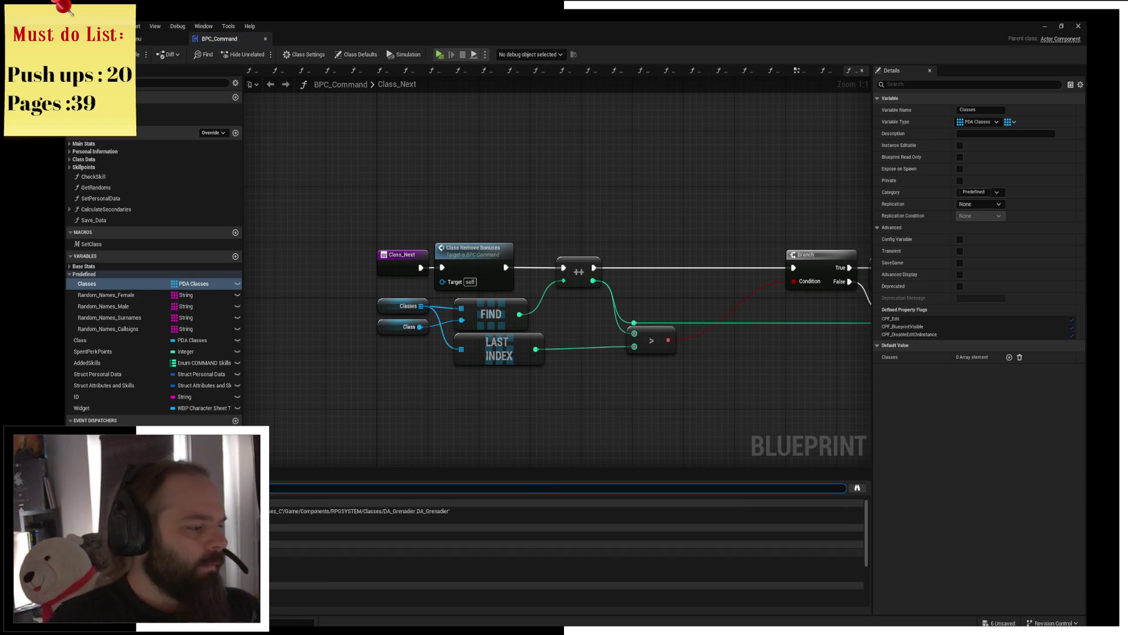
left_click(529, 552)
left_click(530, 566)
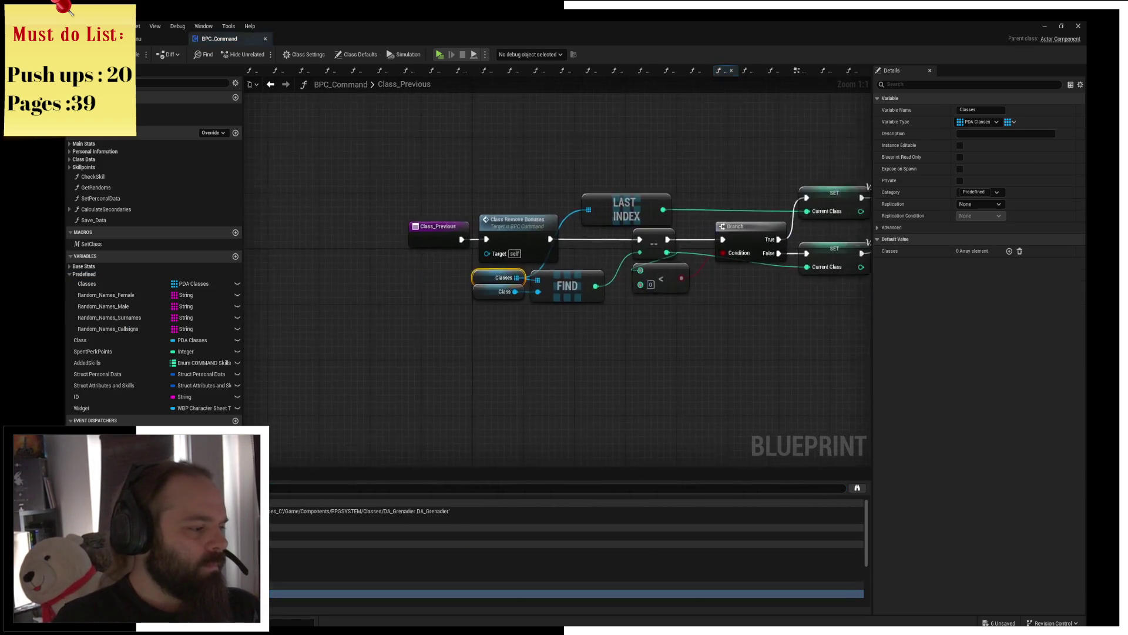
scroll(564, 546, "down", 2)
scroll(564, 546, "down", 2)
scroll(564, 546, "up", 2)
scroll(565, 546, "up", 2)
Step: Follow the GetClassesRef reference into its collapsed graph and inspect the Classes node, then return to the level editor
left_click(529, 523)
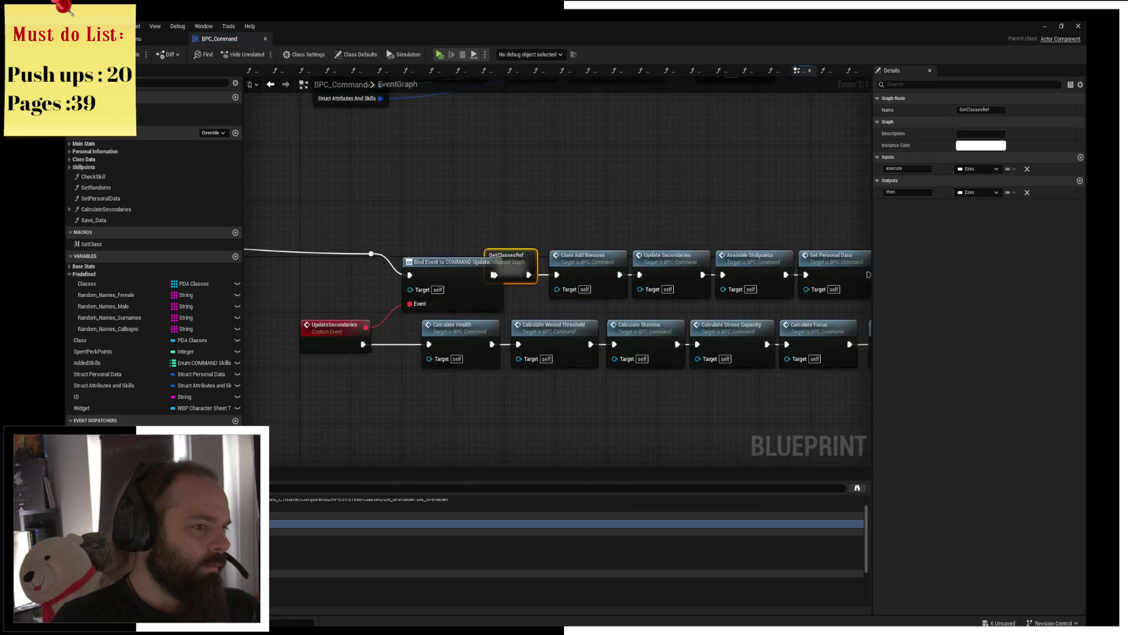
double_click(562, 265)
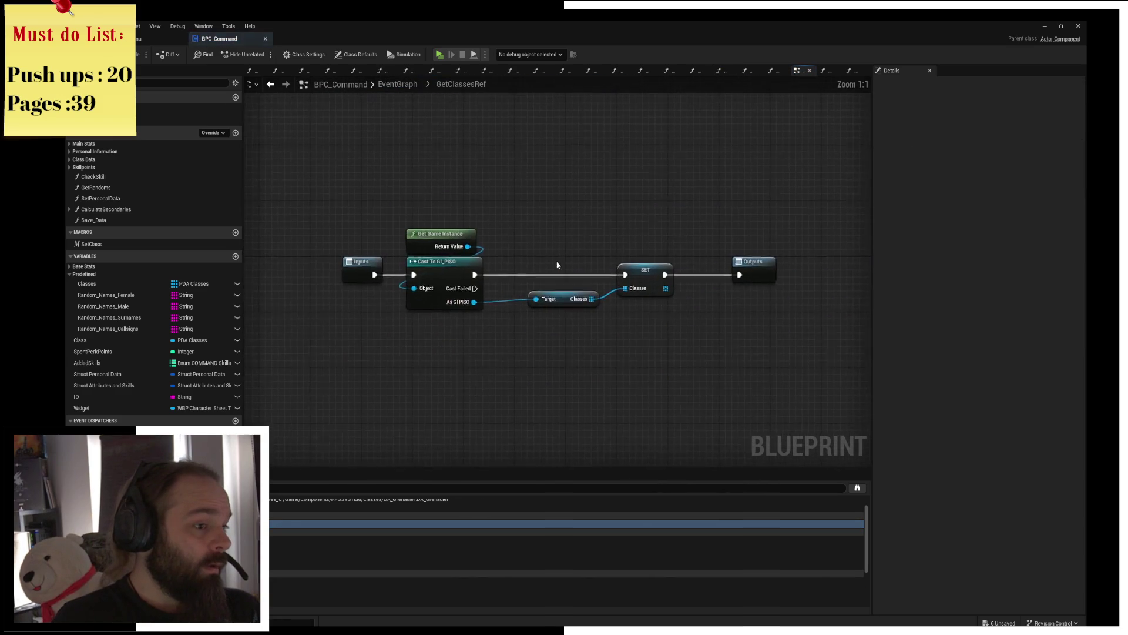
left_click(557, 304)
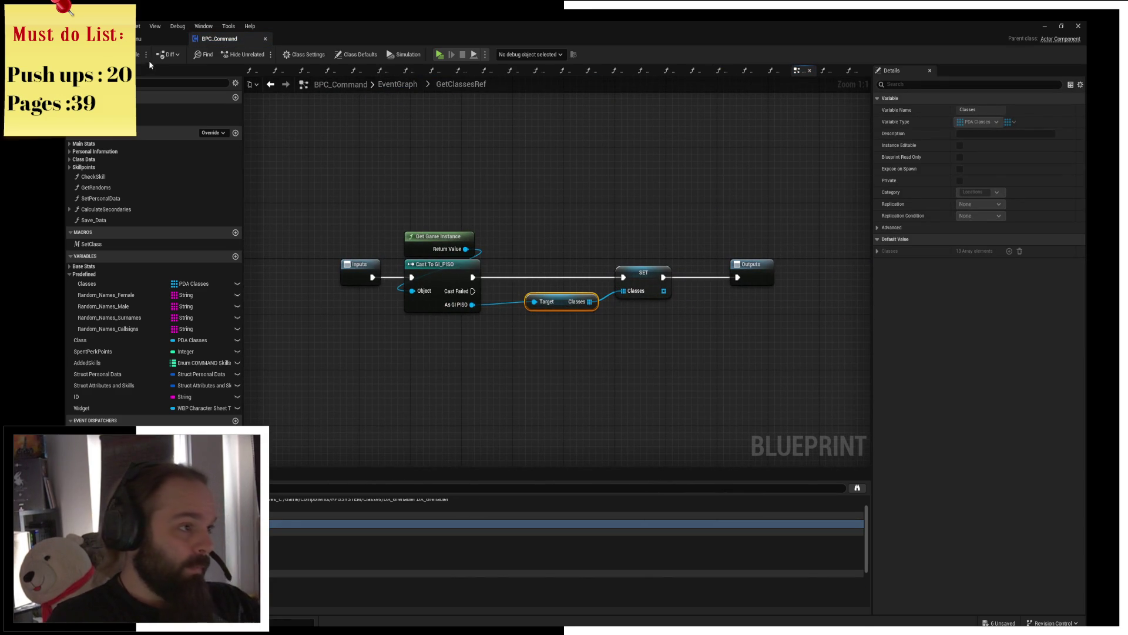
left_click(151, 36)
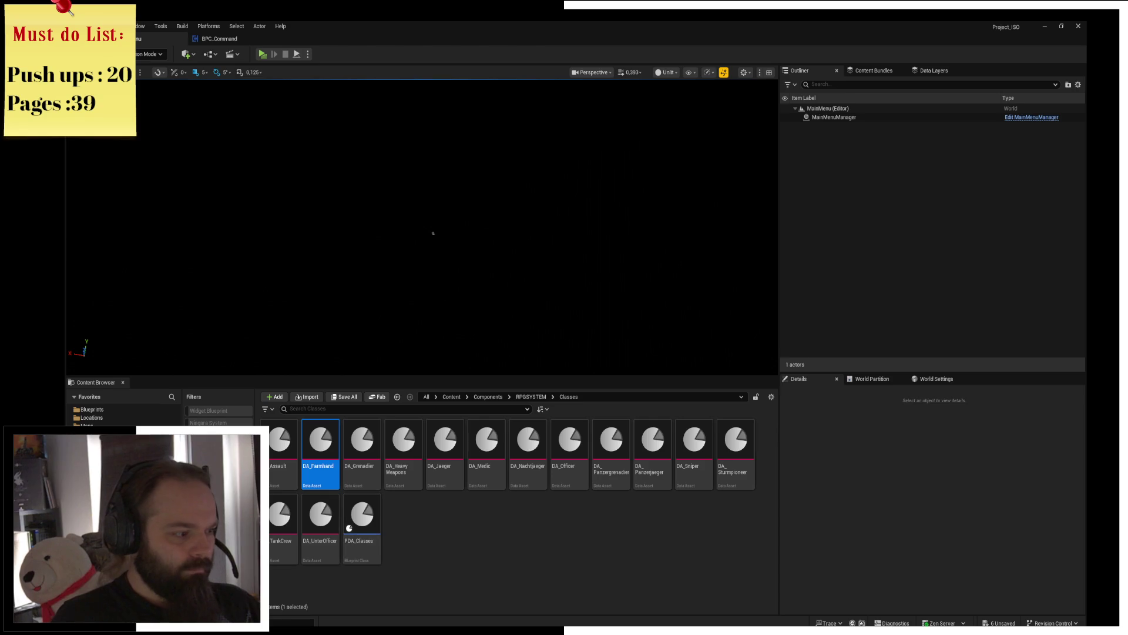
Step: Open GI_PISO and show the Classes variable's default values under Locations
left_click(451, 396)
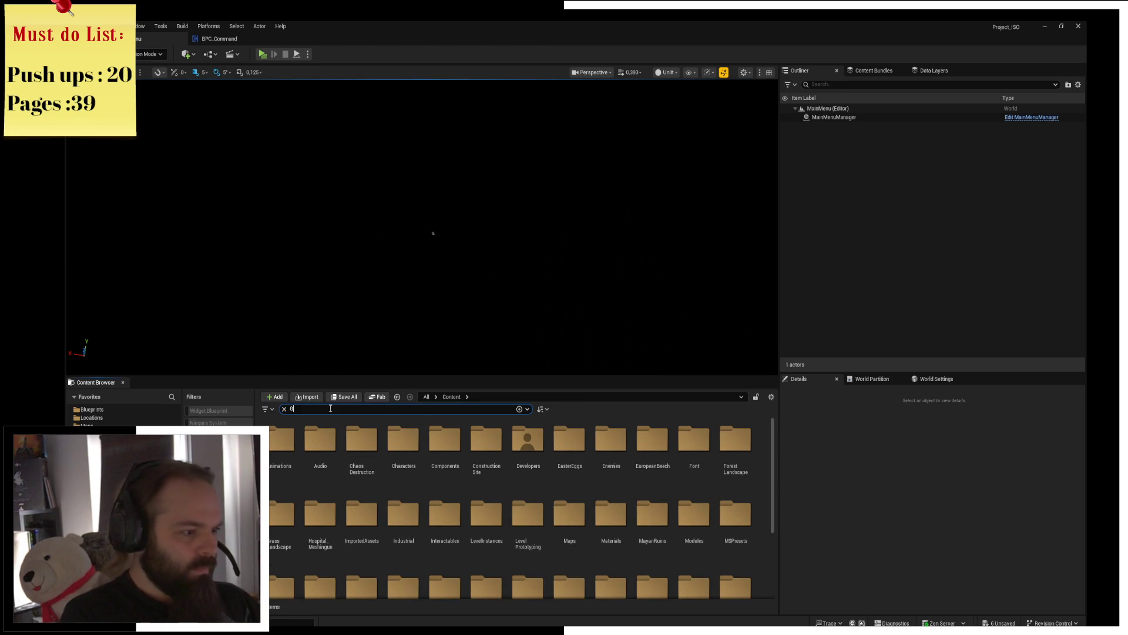
type("I_Pis")
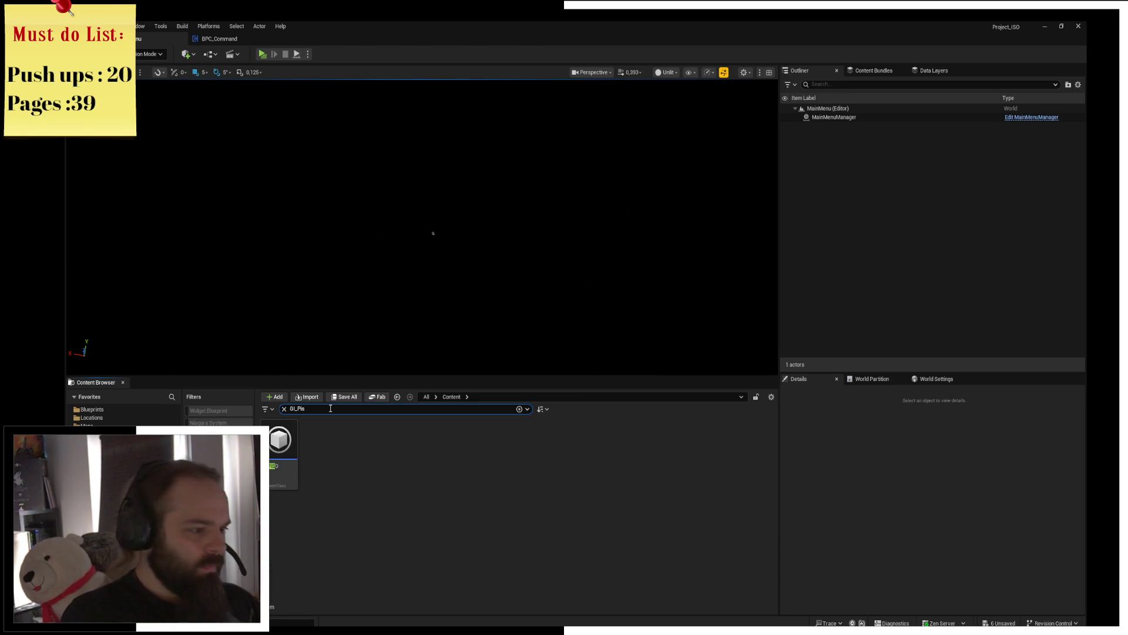
double_click(280, 445)
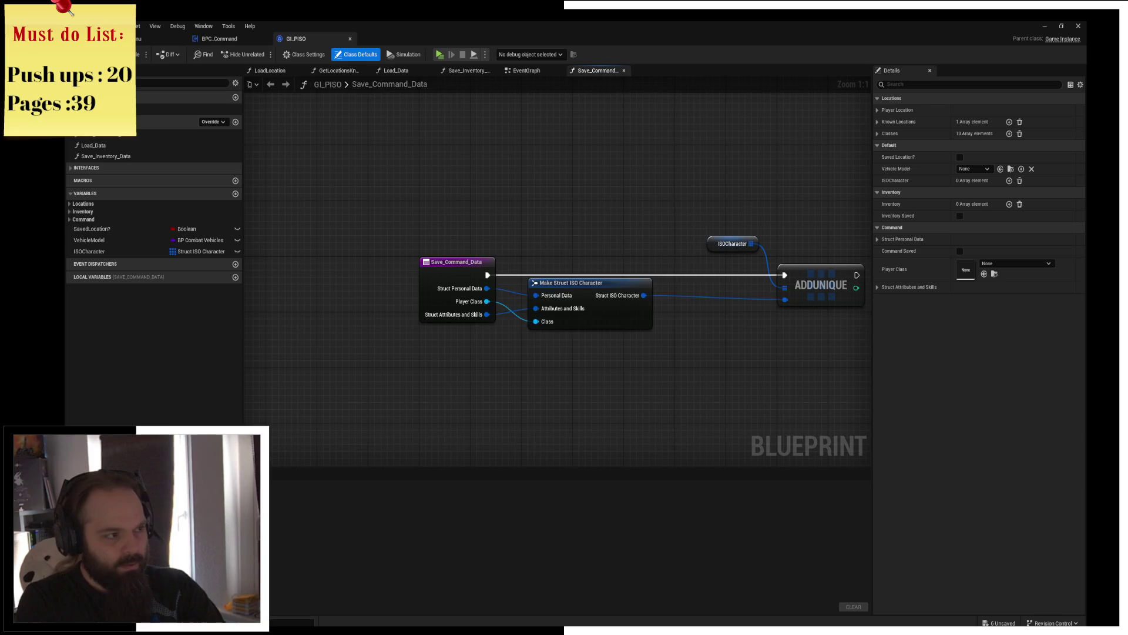
left_click(69, 219)
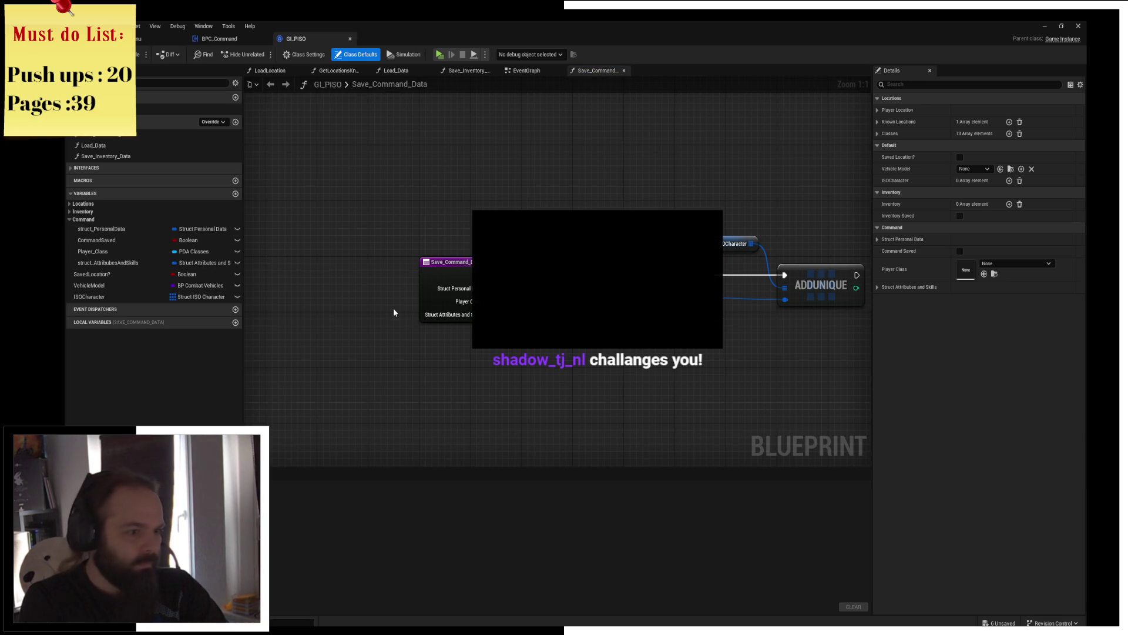
left_click(72, 205)
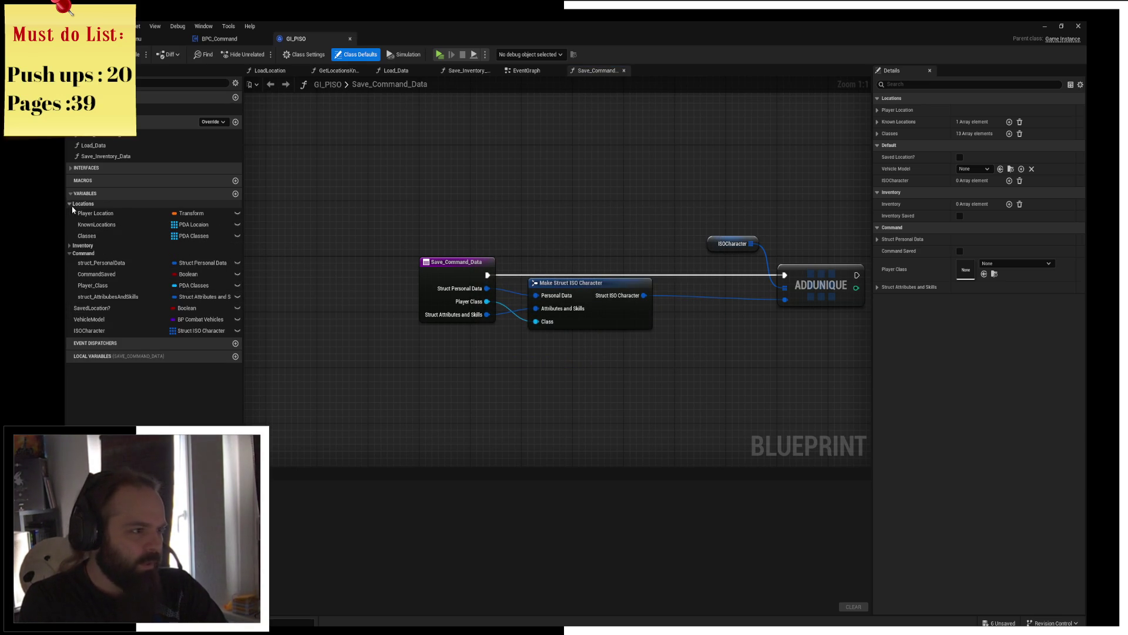
left_click(110, 236)
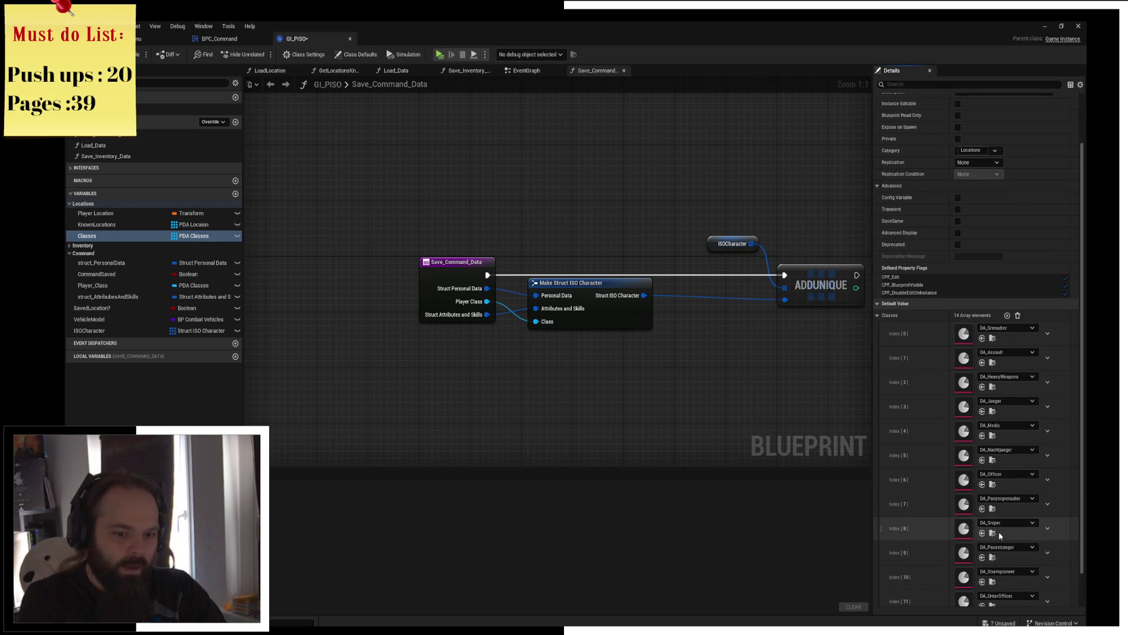
scroll(999, 428, "down", 3)
Step: Assign DA_Farmhand to entry 13 of the Classes default and return to the level editor
left_click(988, 589)
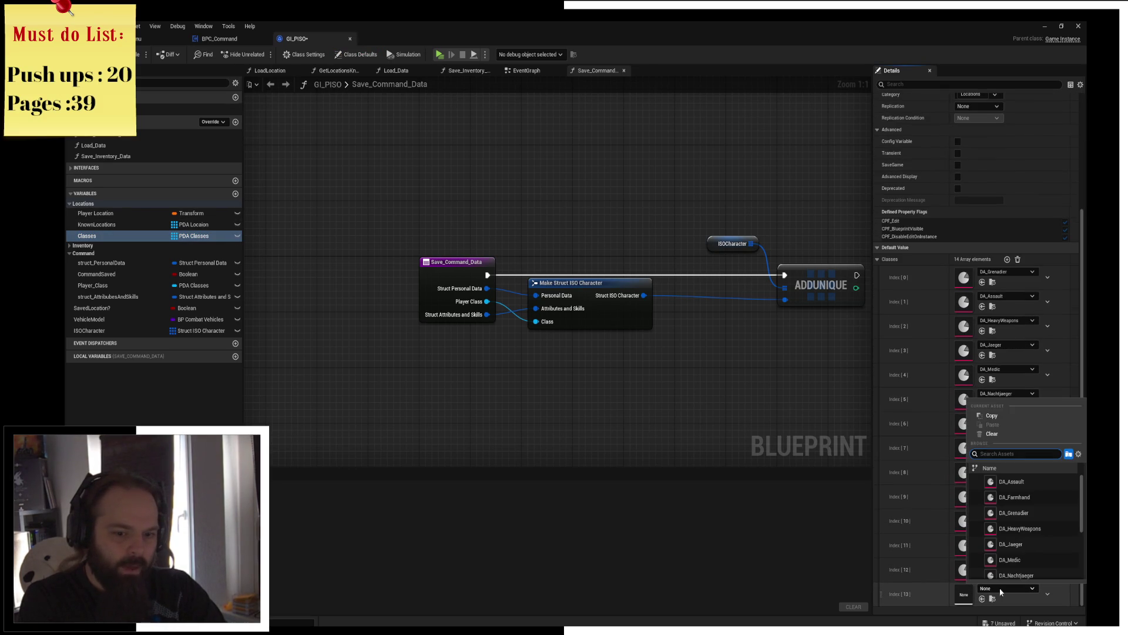
left_click(1022, 499)
left_click_drag(513, 301, 422, 230)
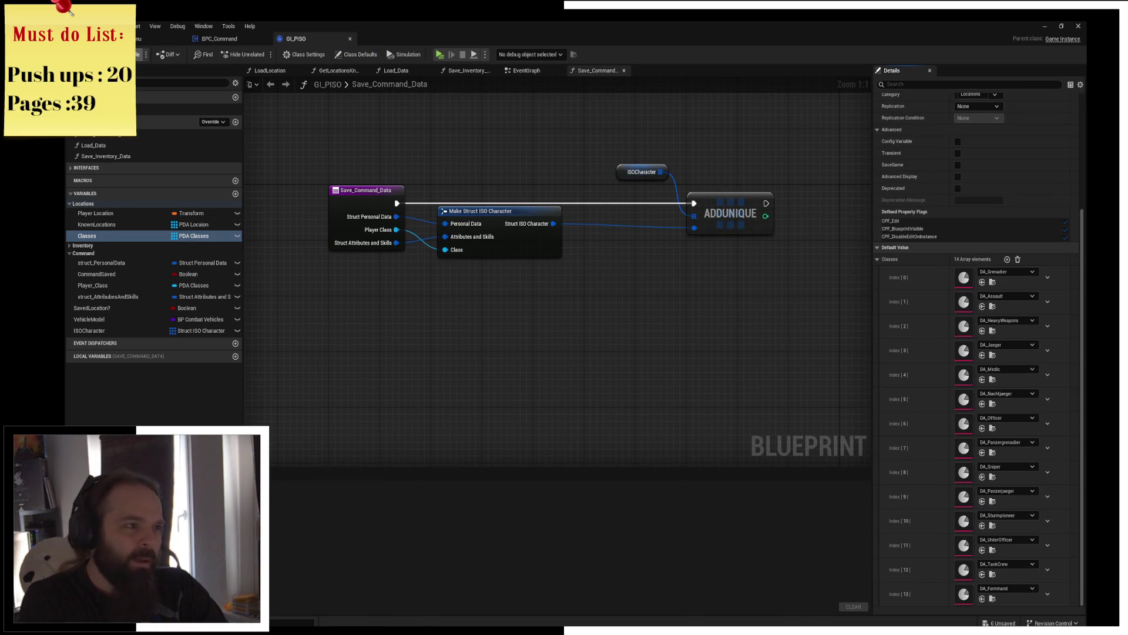
left_click(221, 38)
left_click(160, 39)
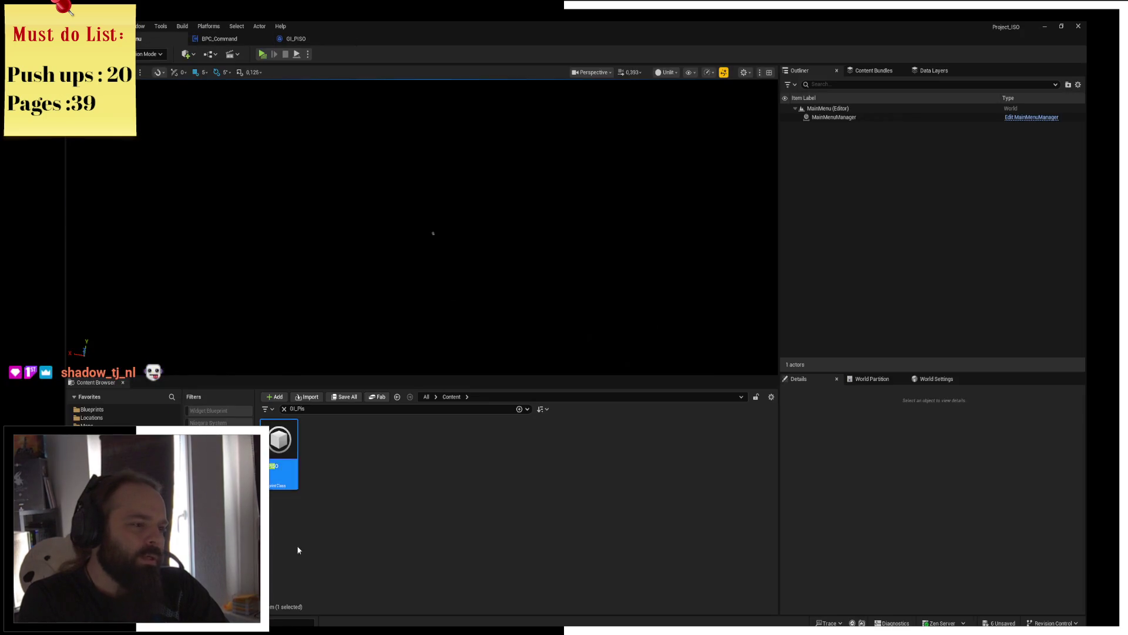
Step: Clear the GI_Pis search filter and open the Components folder
left_click(286, 409)
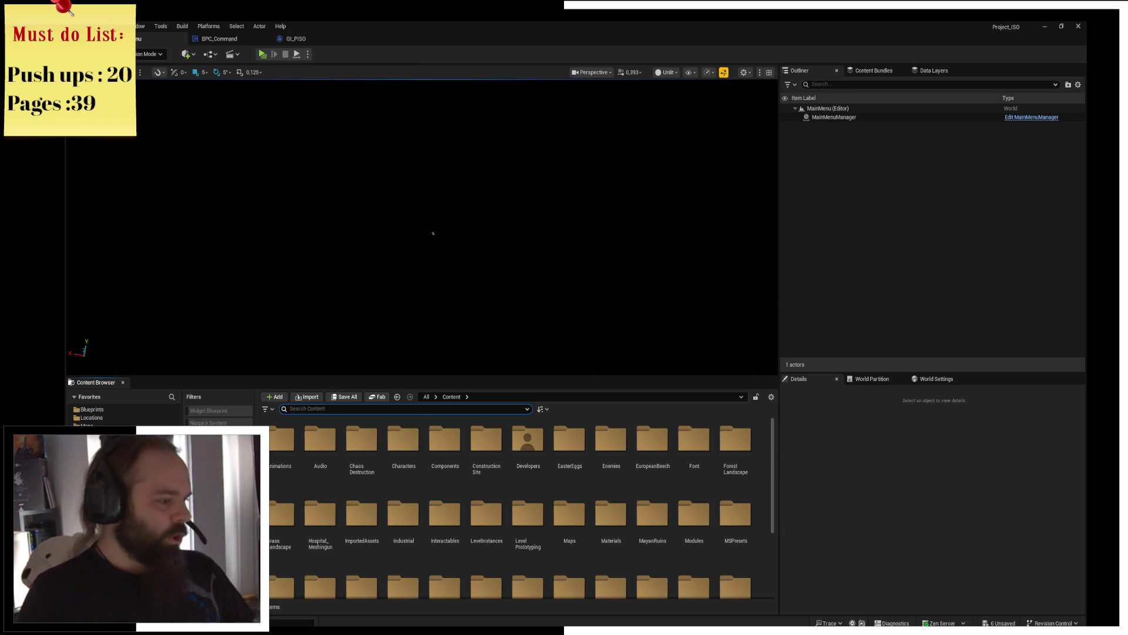
double_click(445, 438)
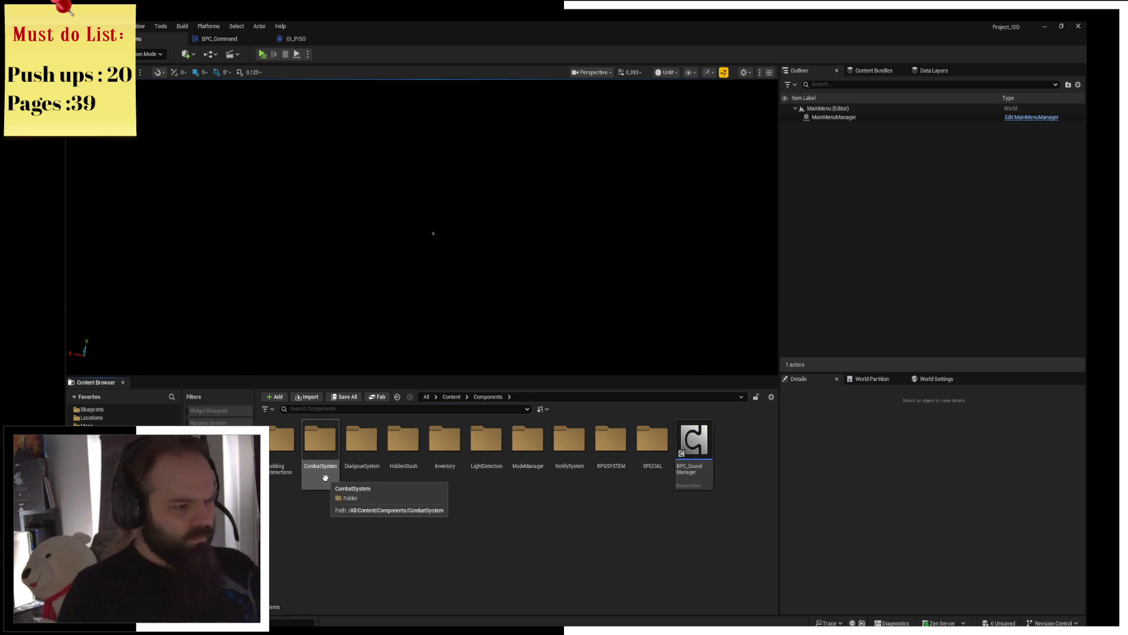
Step: Rename DA_Farmhand in RPGSYSTEM's Classes folder to DA_Logistics Officer and open it
double_click(599, 467)
left_click(275, 455)
double_click(274, 455)
left_click(320, 451)
right_click(332, 450)
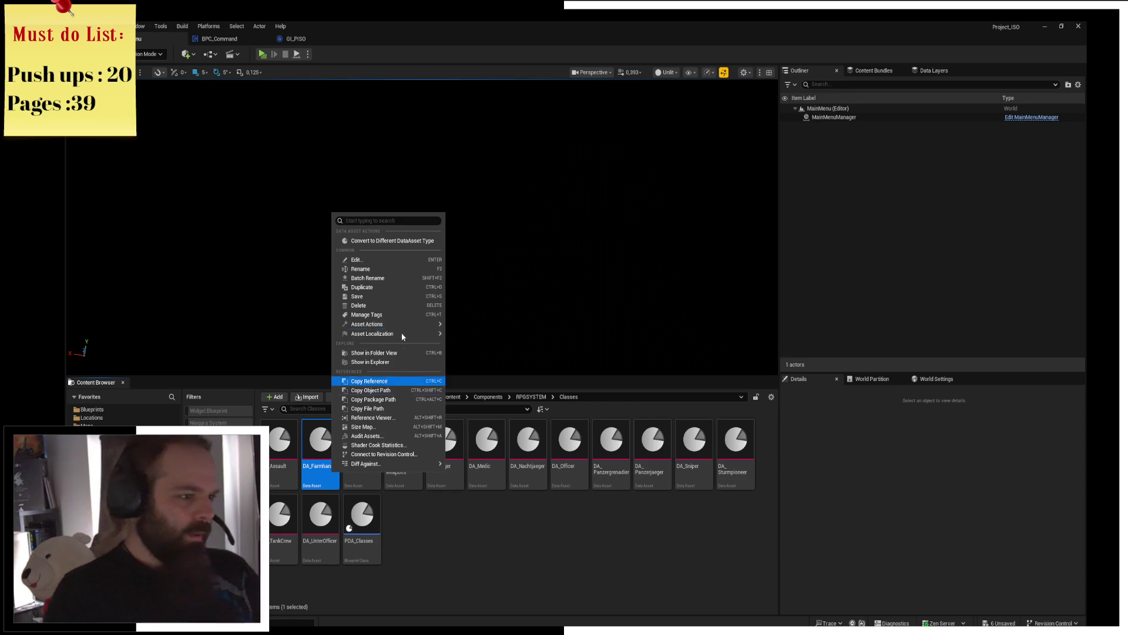
left_click(408, 269)
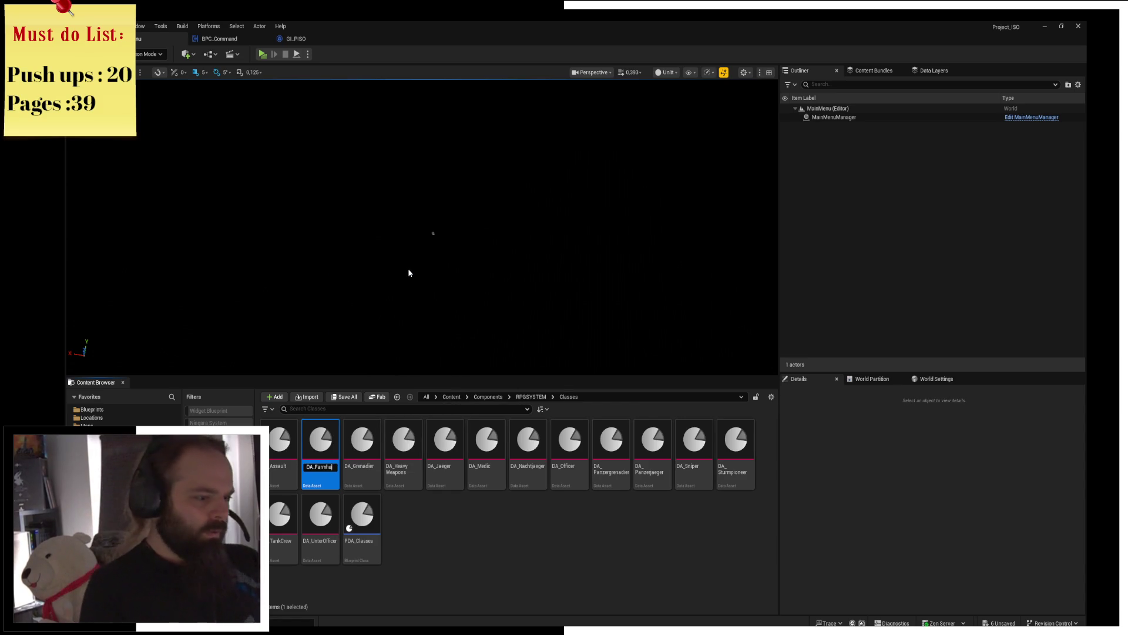
key("BackSpace")
type("Log")
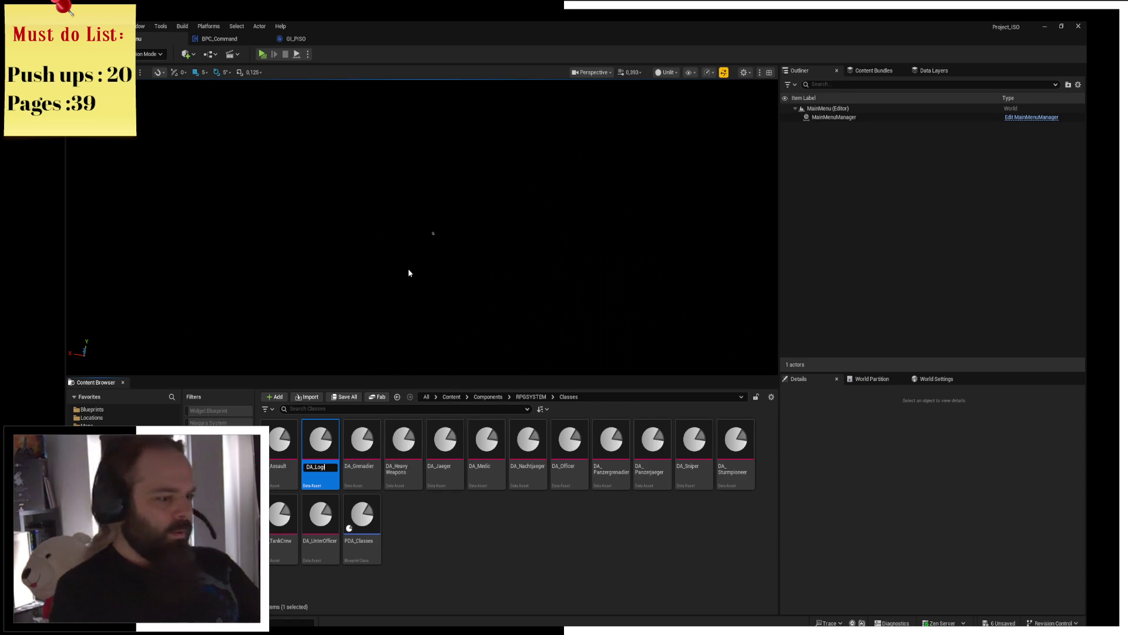
type(" Of")
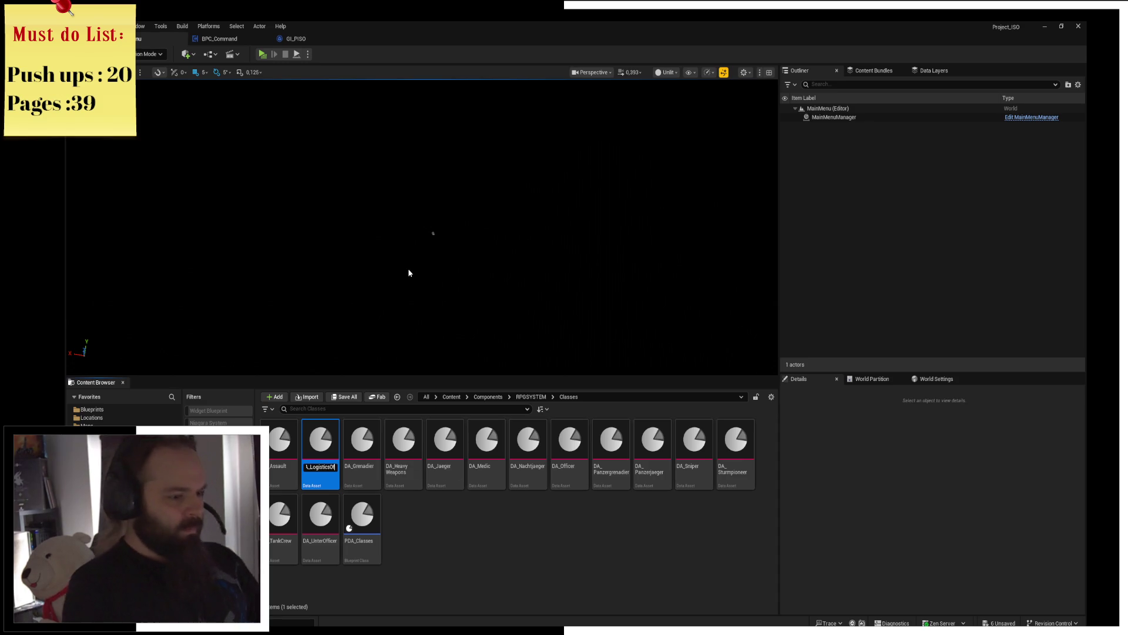
type("ffficer")
key("Return")
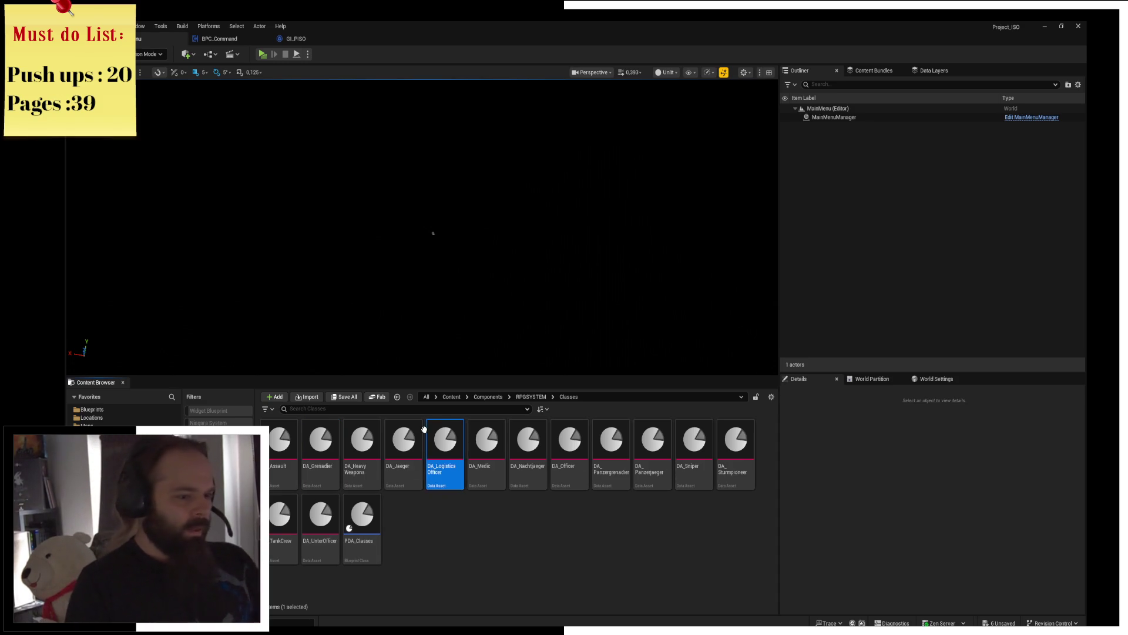
double_click(441, 437)
Step: Replace the Grenadier class name with Logistics Officer, save, and close the asset editor
left_click(503, 108)
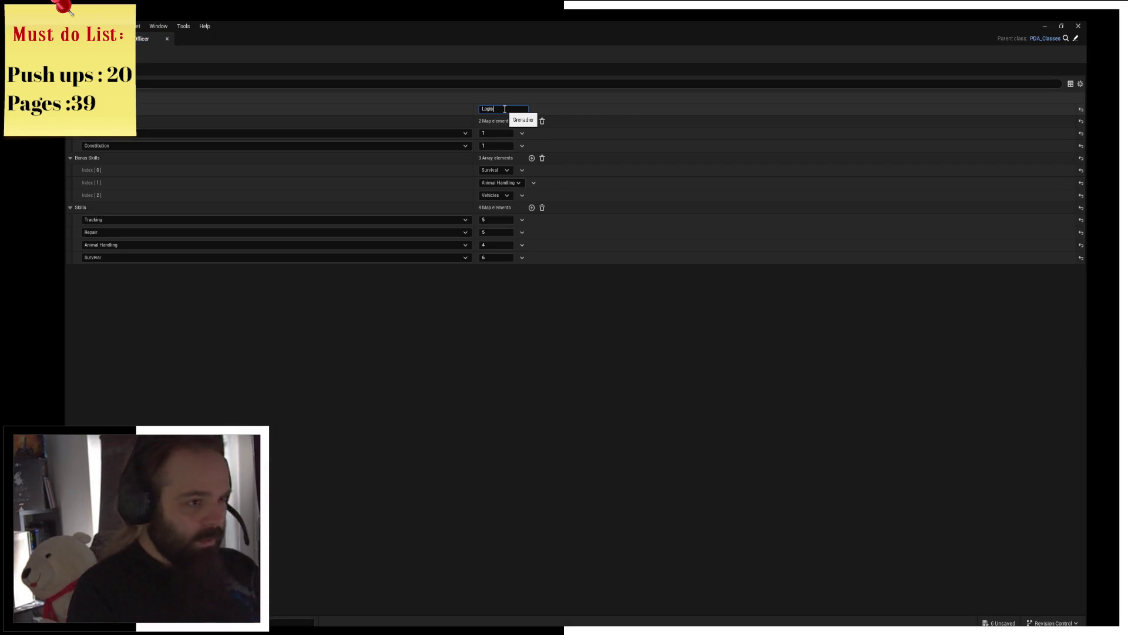
type("ticsO")
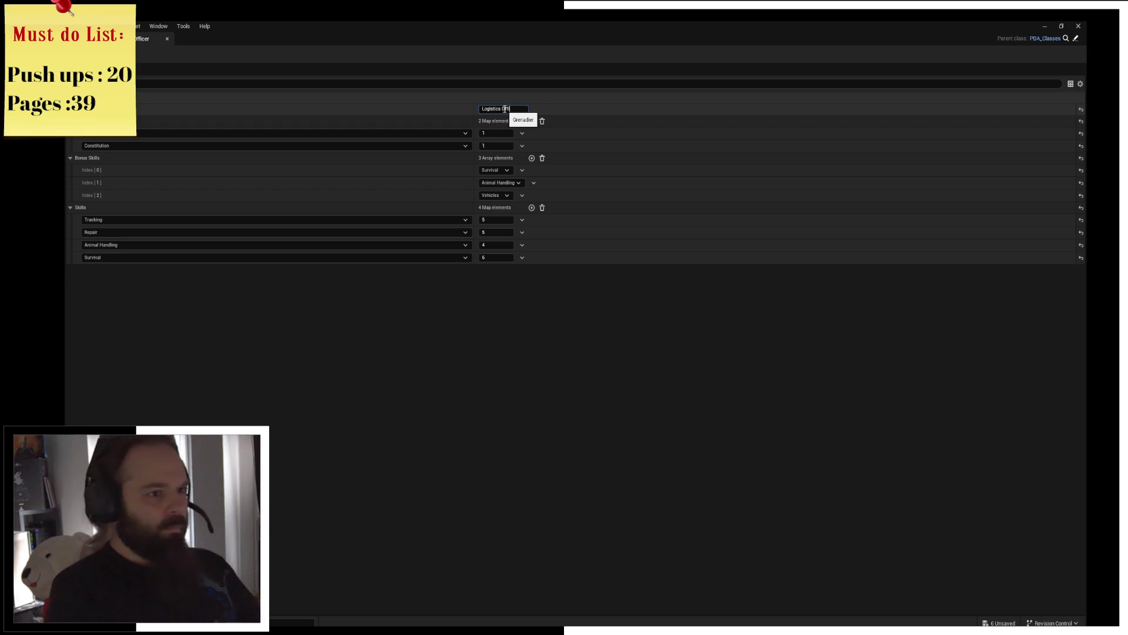
key("ctrl+s")
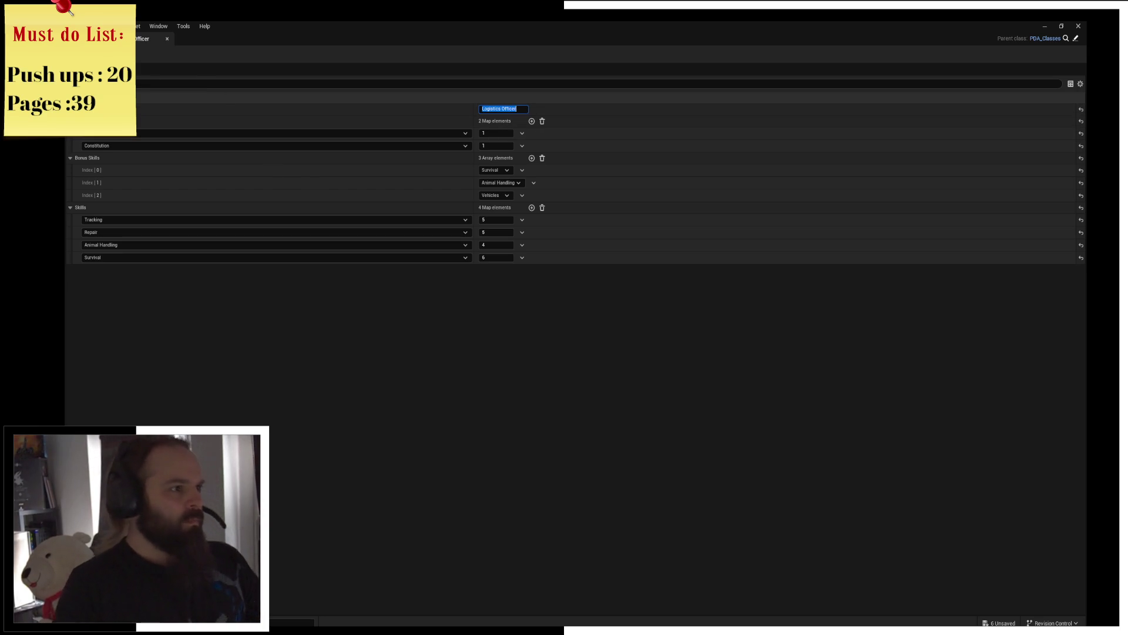
left_click(167, 38)
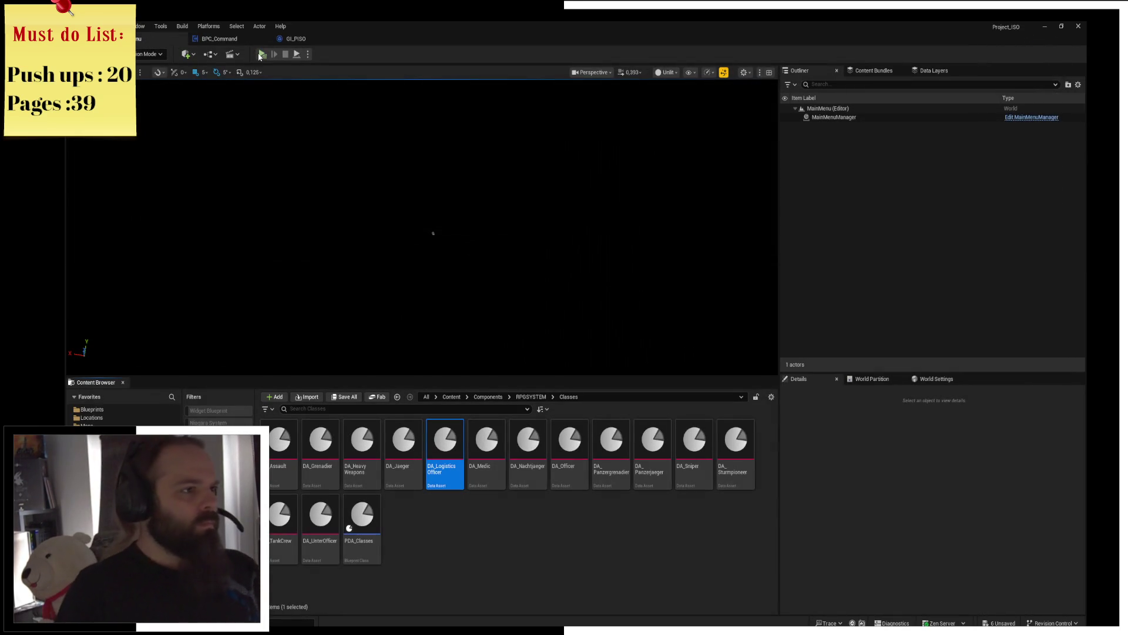
Step: Start the preview and cycle the military occupation until Logistics Officer shows
key("alt+p")
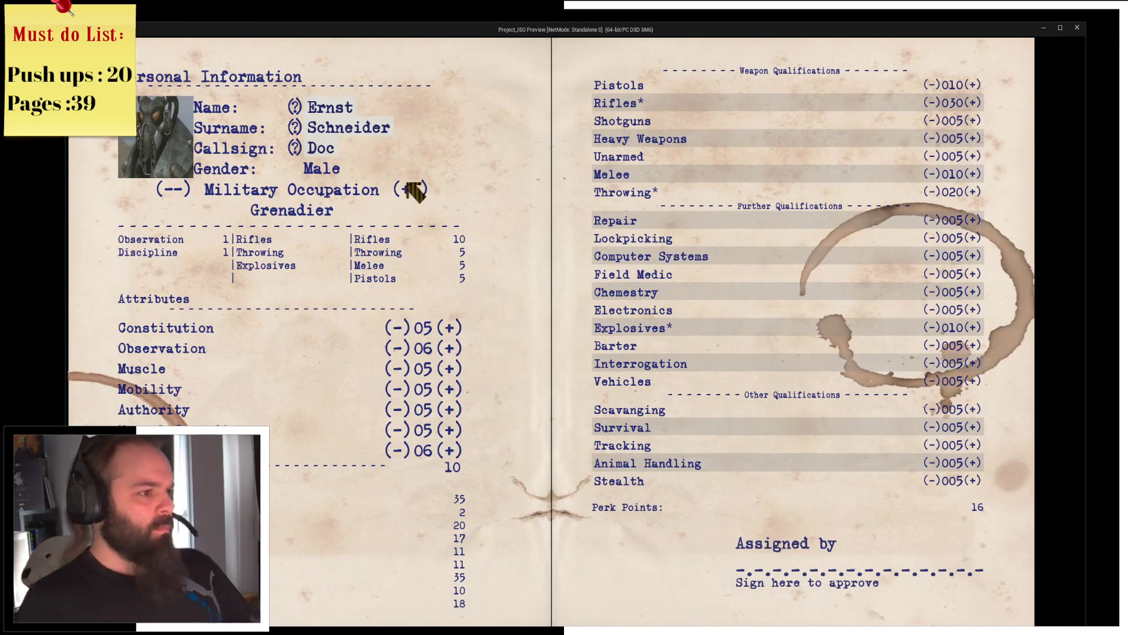
left_click(415, 191)
left_click(414, 191)
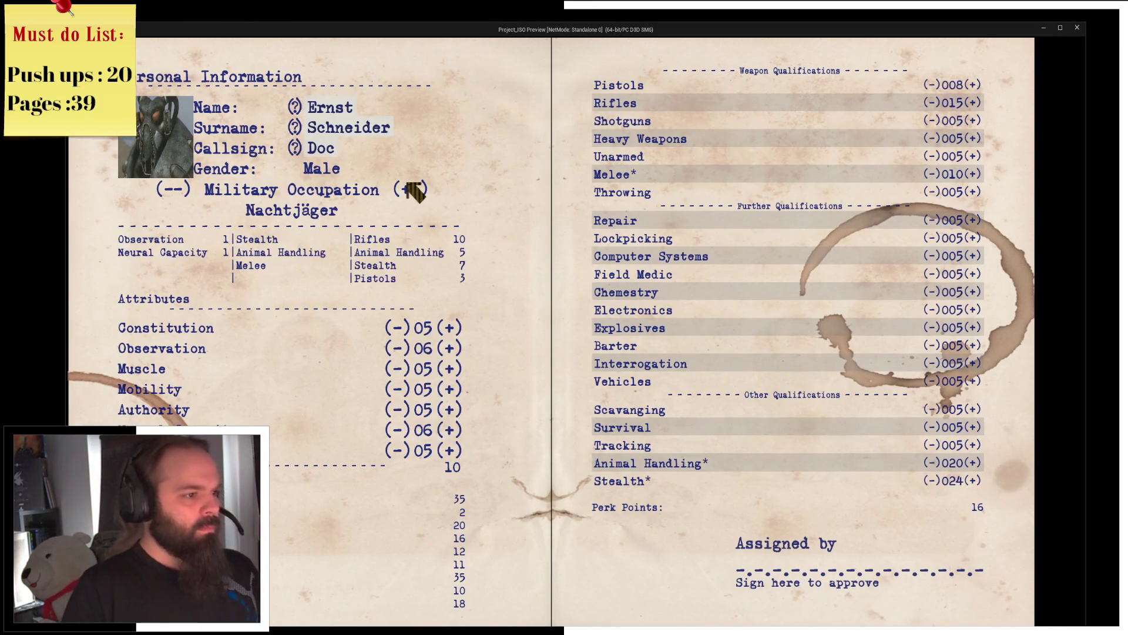
left_click(414, 190)
left_click(414, 190)
left_click(414, 191)
left_click(415, 191)
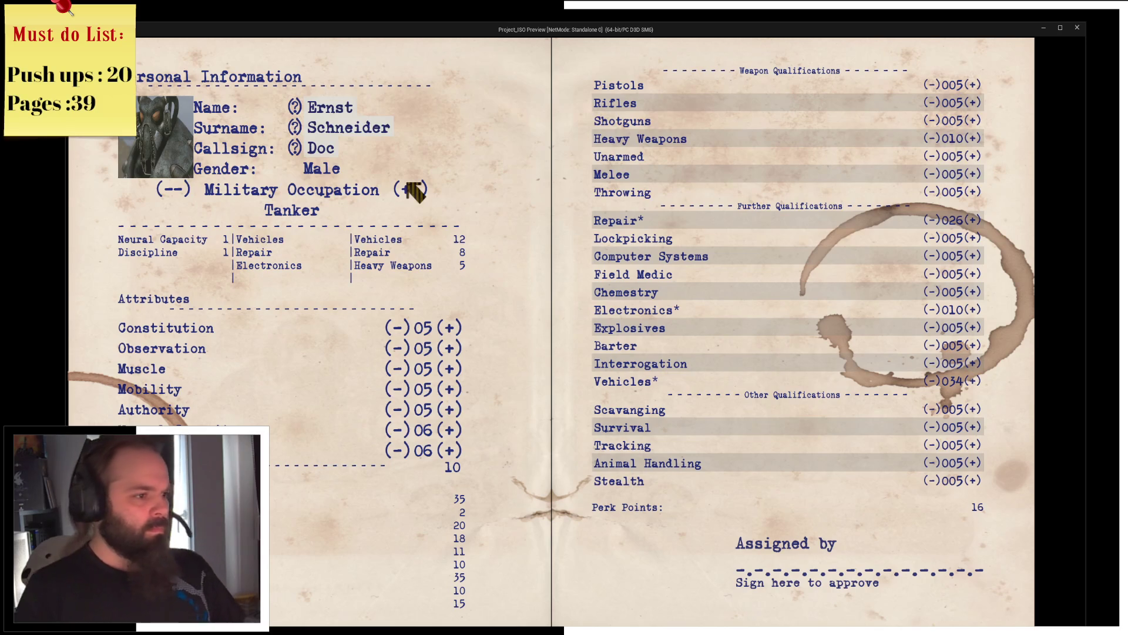
left_click(415, 191)
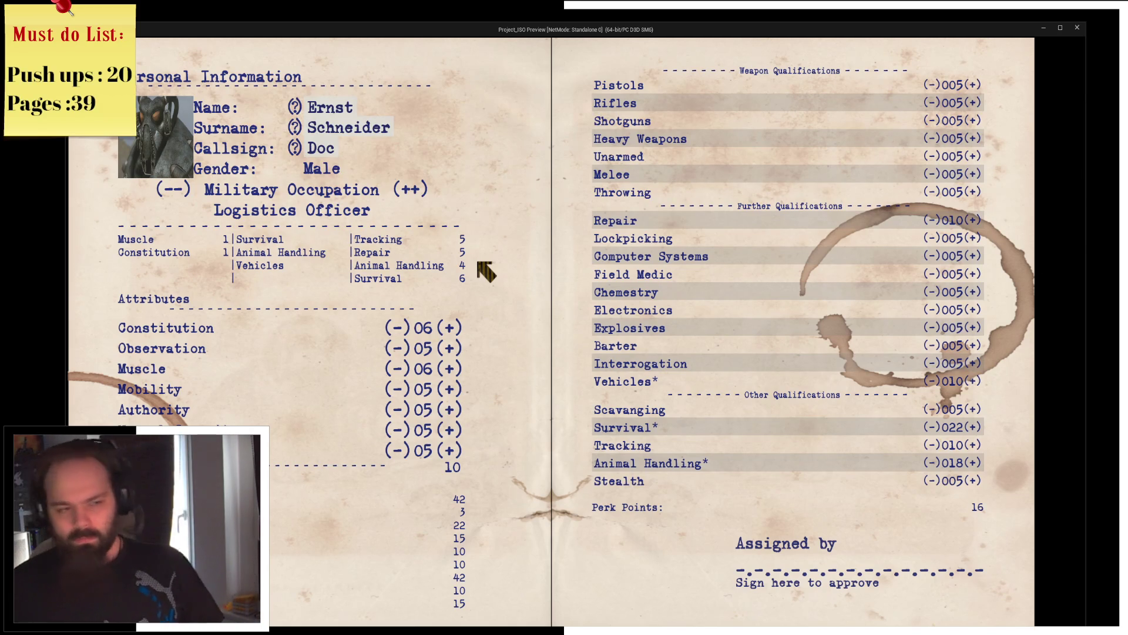
Step: Sign the character sheet and warning approval lines, then close the preview
left_click(956, 570)
left_click(494, 462)
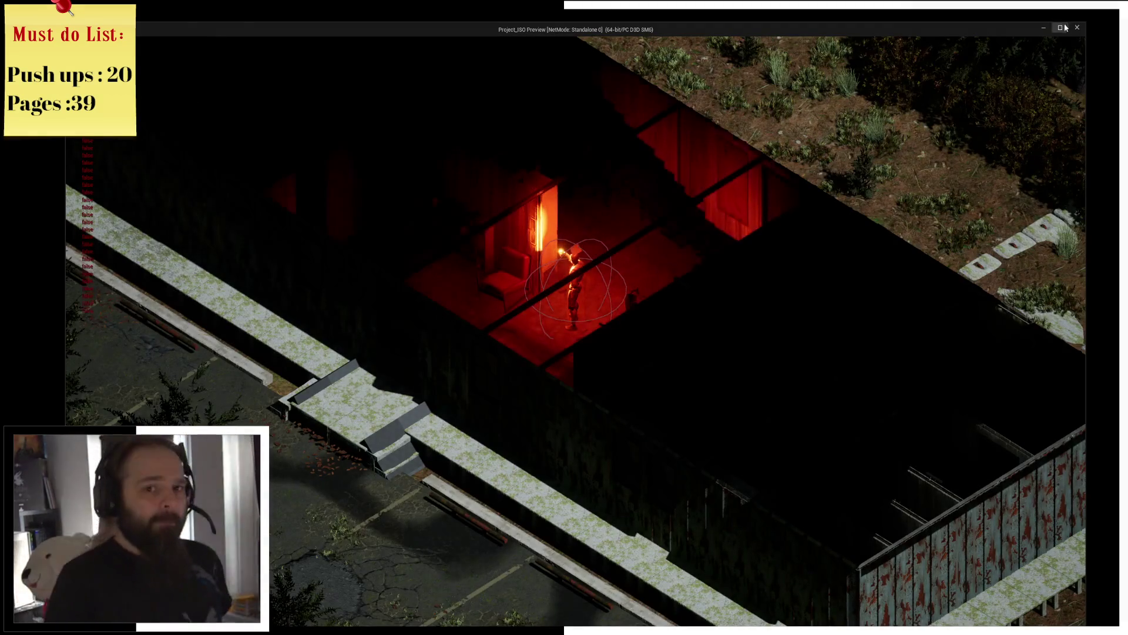
left_click(1077, 27)
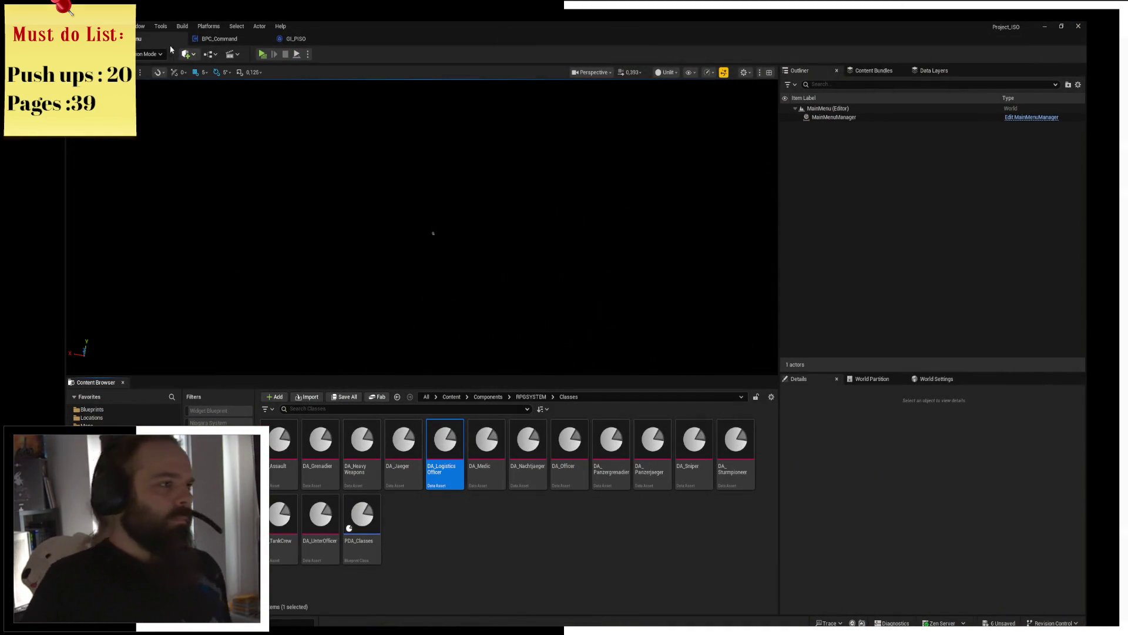
Step: Open the AddSkillLevel function under Skillpoints and pan to its entry and Break Struct nodes
left_click(221, 38)
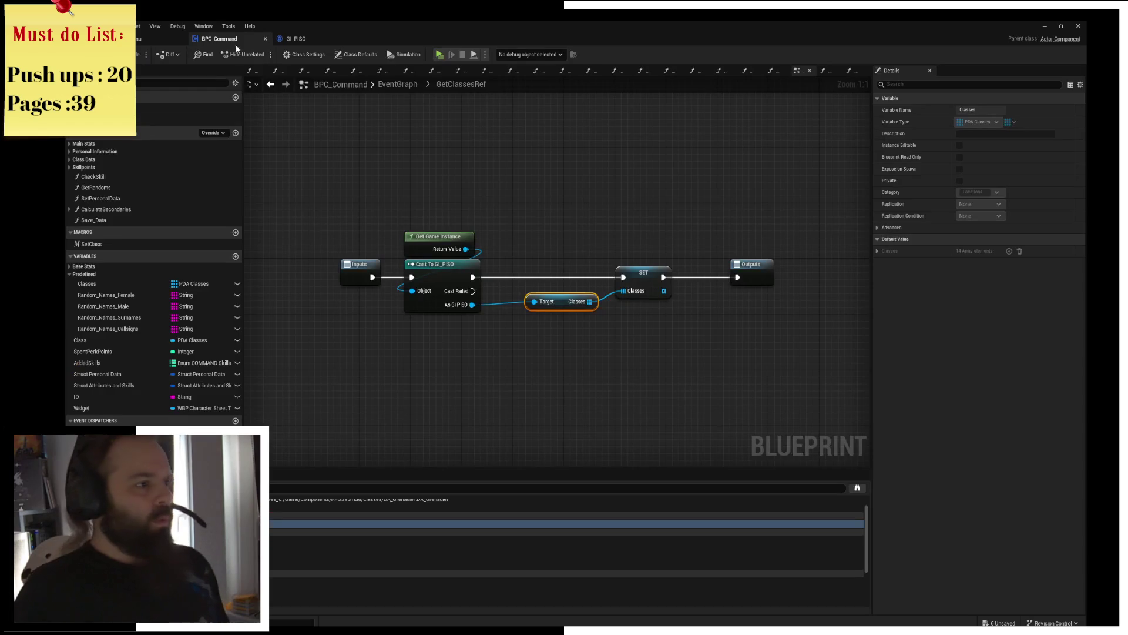
left_click(76, 167)
left_click(138, 177)
double_click(139, 177)
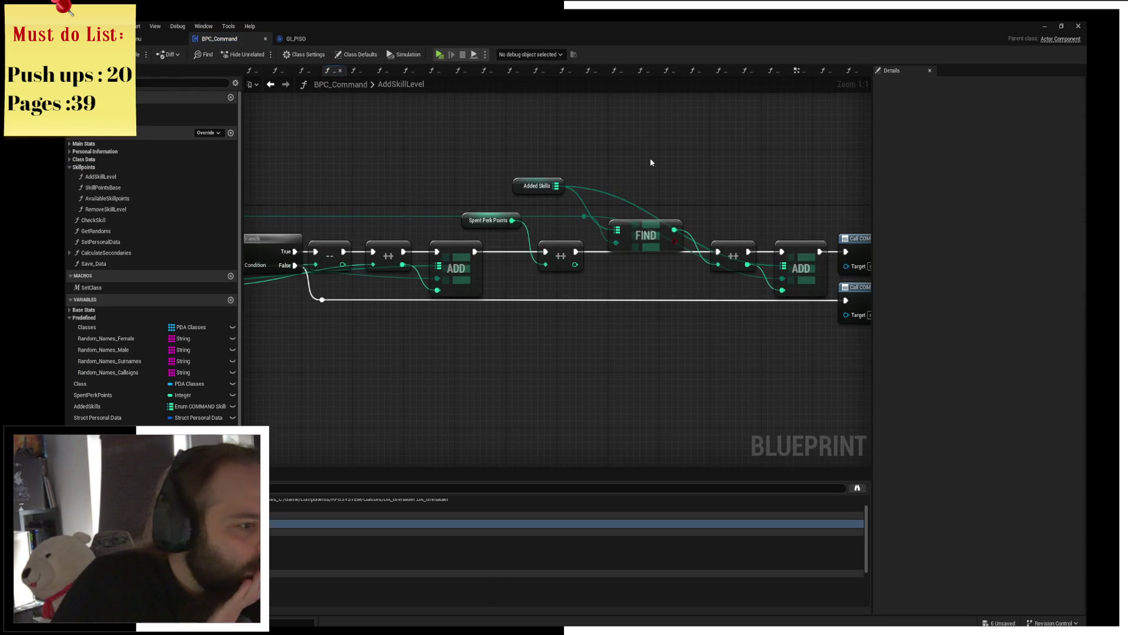
left_click_drag(287, 200, 559, 189)
mouse_move(468, 182)
left_mouse_down()
mouse_move(665, 203)
mouse_move(424, 207)
left_mouse_up()
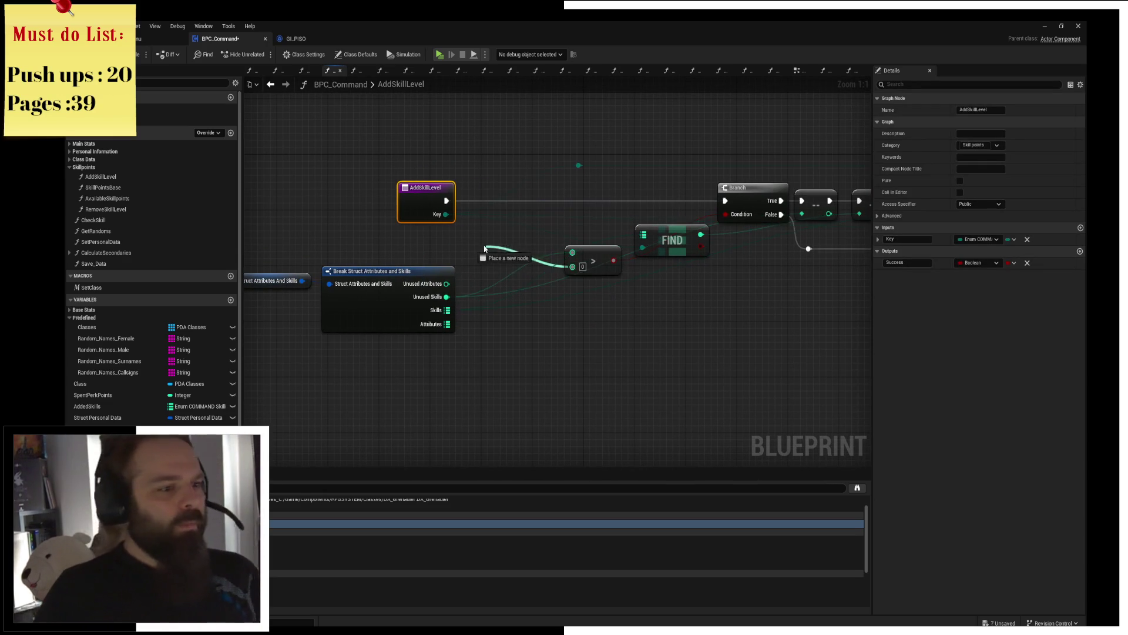
left_click_drag(571, 267, 480, 245)
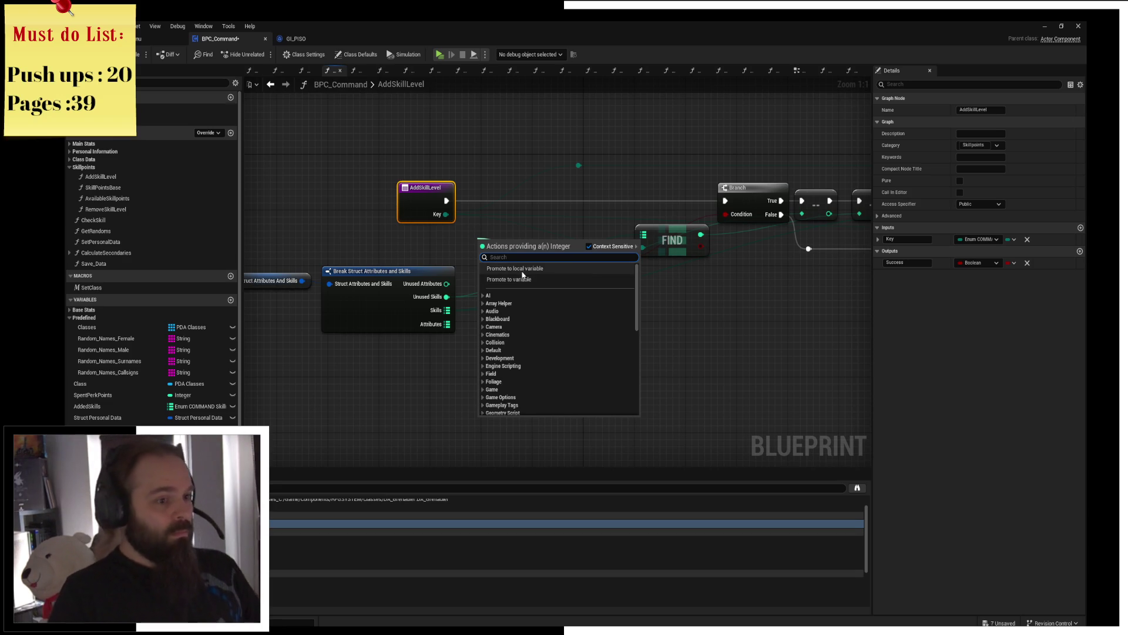
Step: Create a local integer variable and rearrange the FIND, Cost getter and decrement nodes below the comparison
left_click(522, 269)
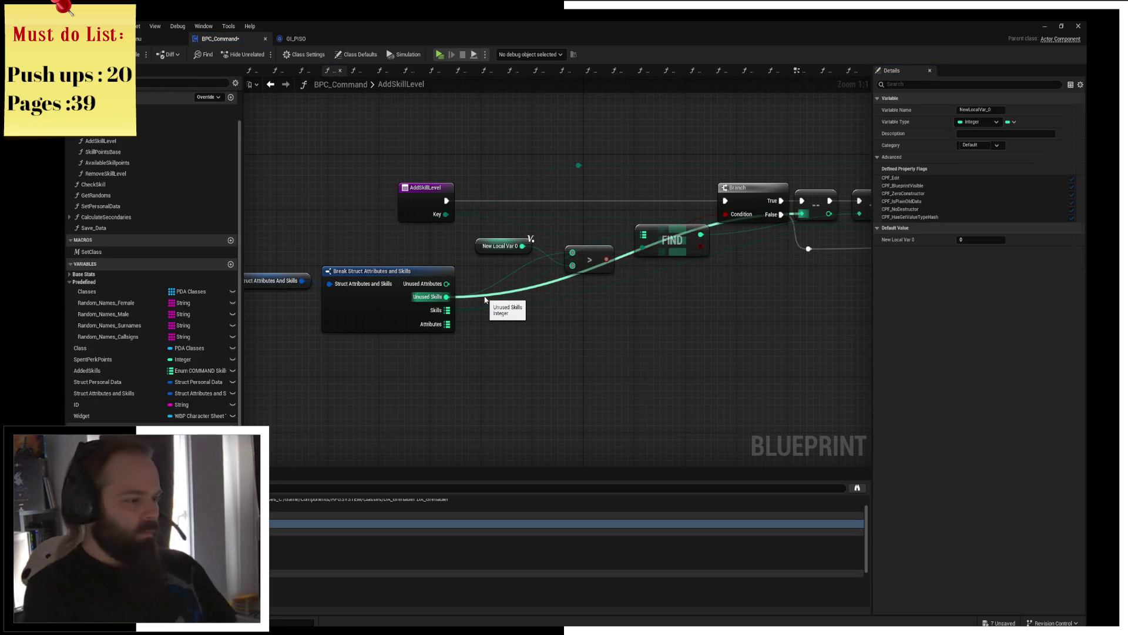
mouse_move(668, 287)
left_mouse_down()
mouse_move(596, 282)
mouse_move(651, 306)
left_mouse_up()
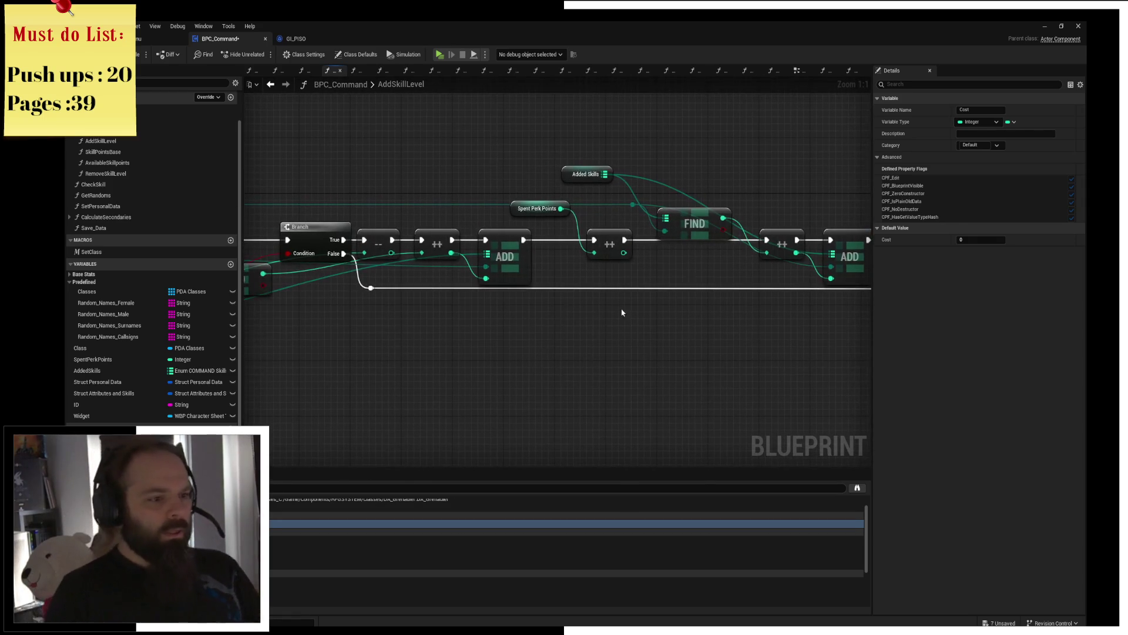
left_click_drag(401, 325, 693, 240)
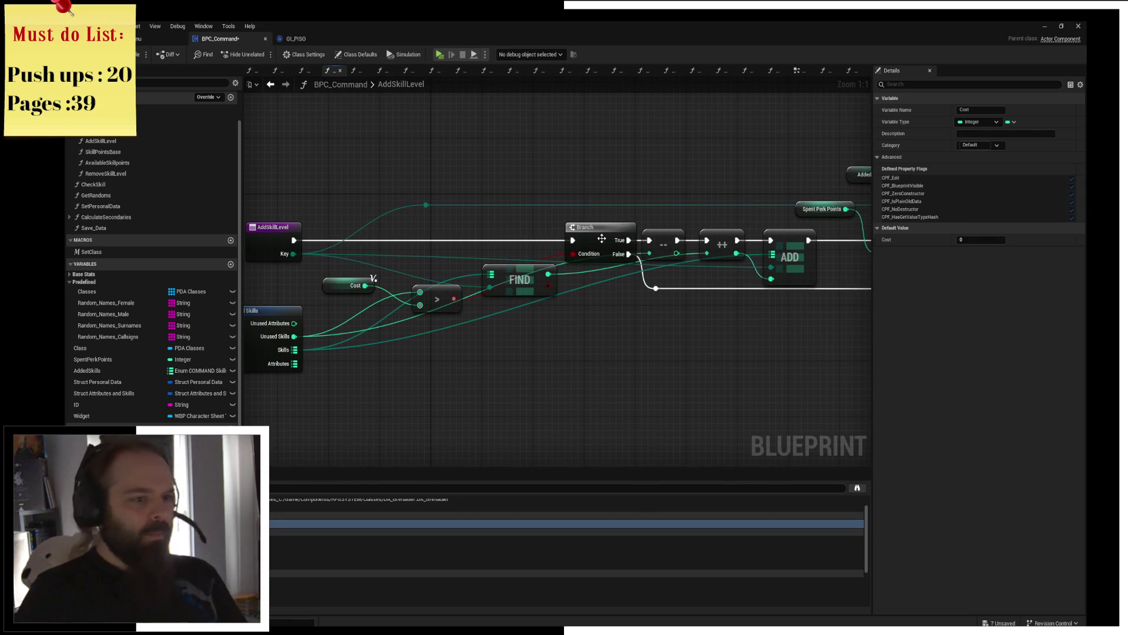
left_click_drag(603, 240, 586, 240)
left_click_drag(516, 290, 458, 374)
left_click_drag(456, 317, 603, 299)
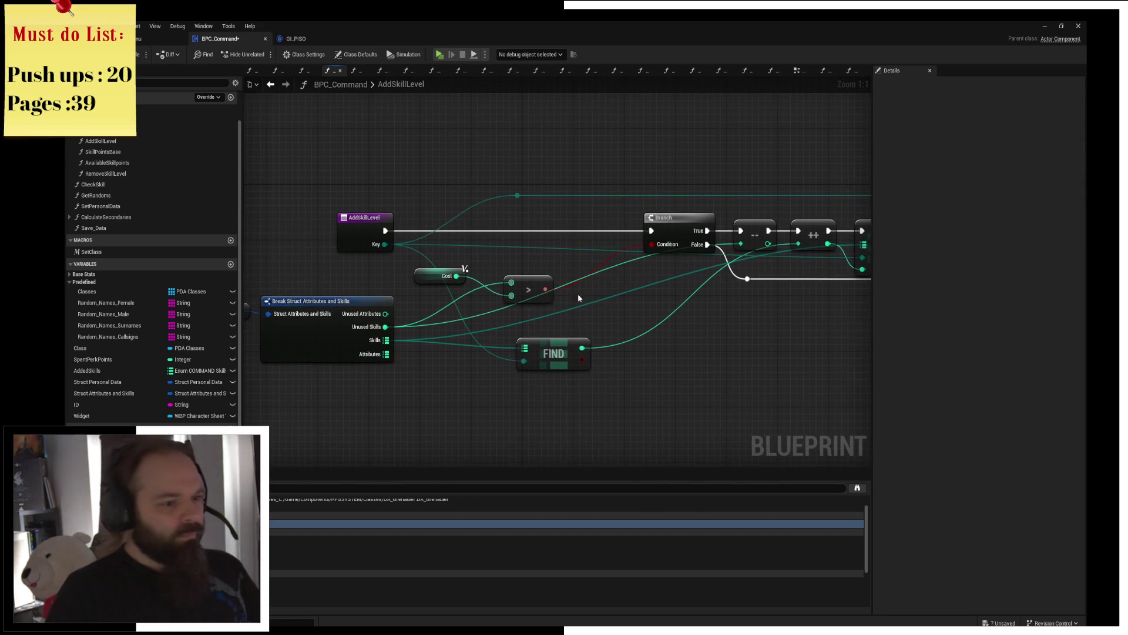
left_click(422, 275)
left_click_drag(686, 323, 598, 333)
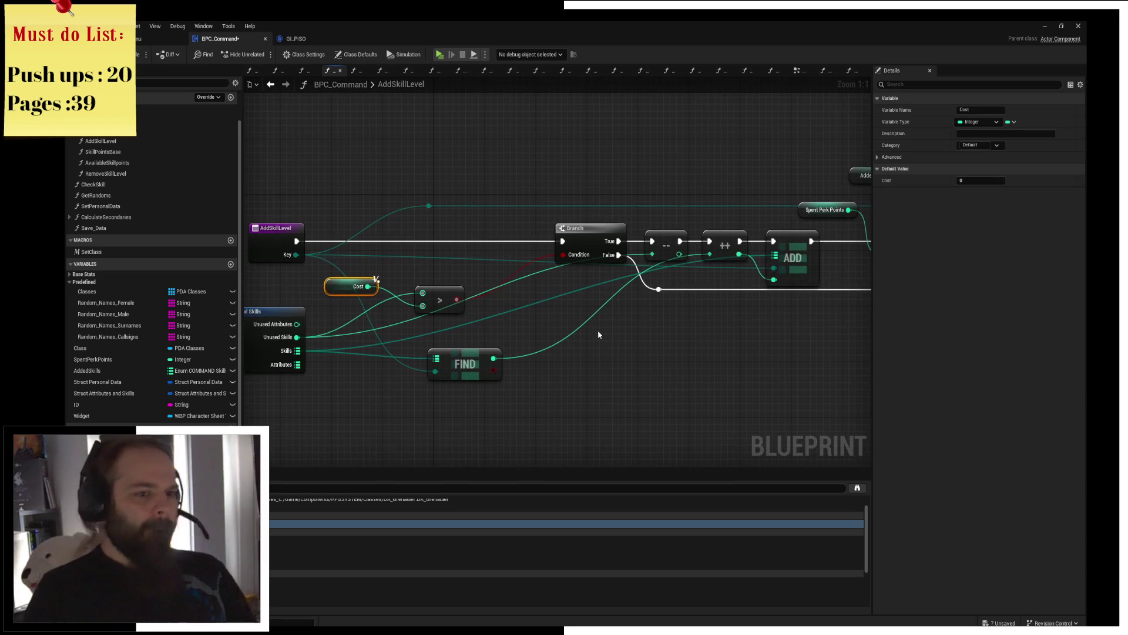
left_click(666, 246)
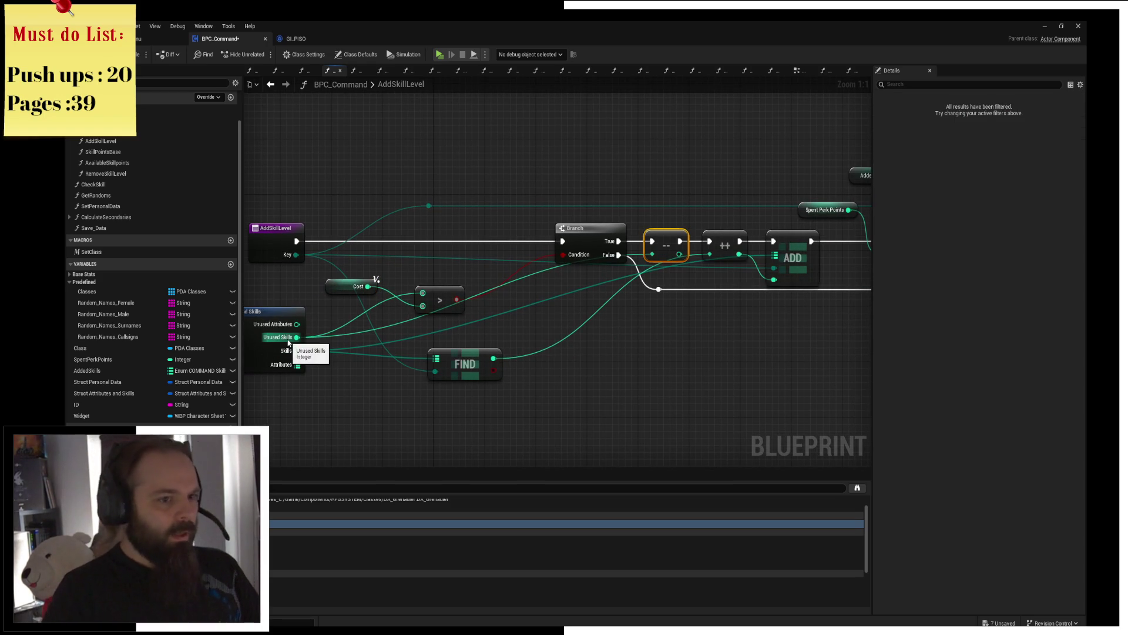
Step: Add a Subtract node fed by Unused Skills and a second value, positioned below the Branch
left_click_drag(290, 341, 595, 339)
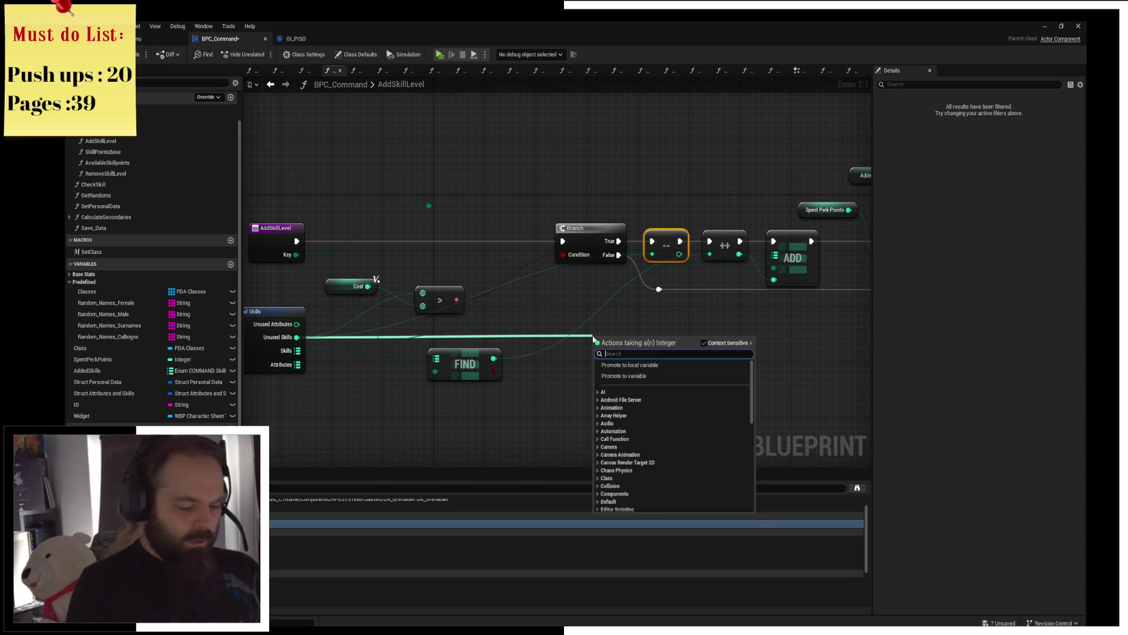
type("-")
key("Return")
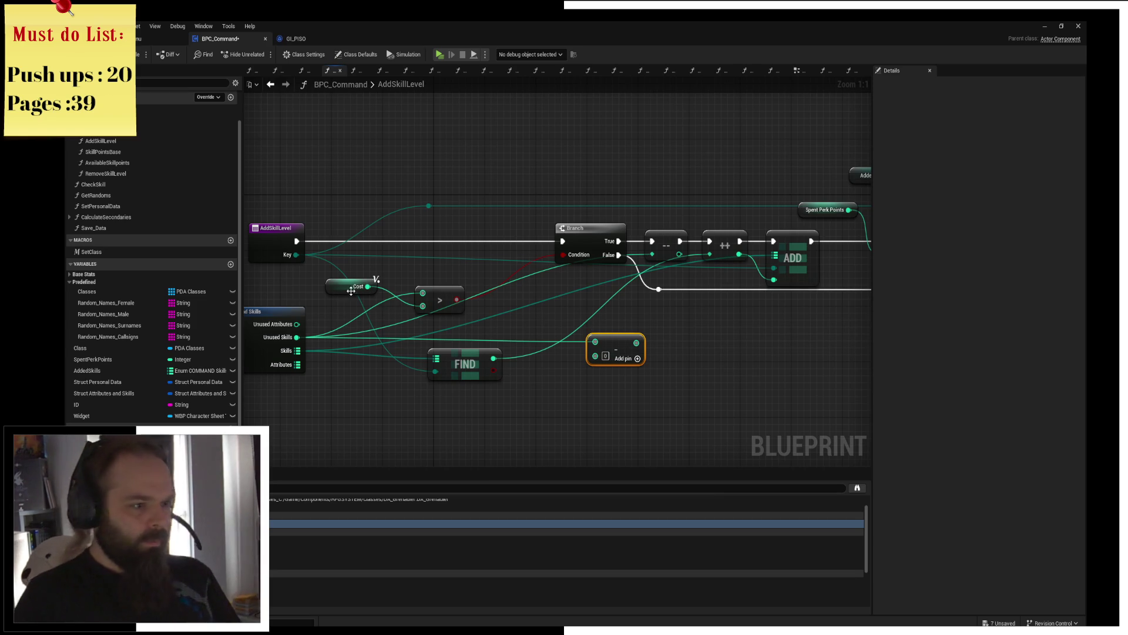
left_click_drag(367, 287, 595, 355)
mouse_move(688, 330)
left_mouse_down()
mouse_move(570, 307)
mouse_move(588, 294)
left_mouse_up()
left_click_drag(536, 319, 510, 326)
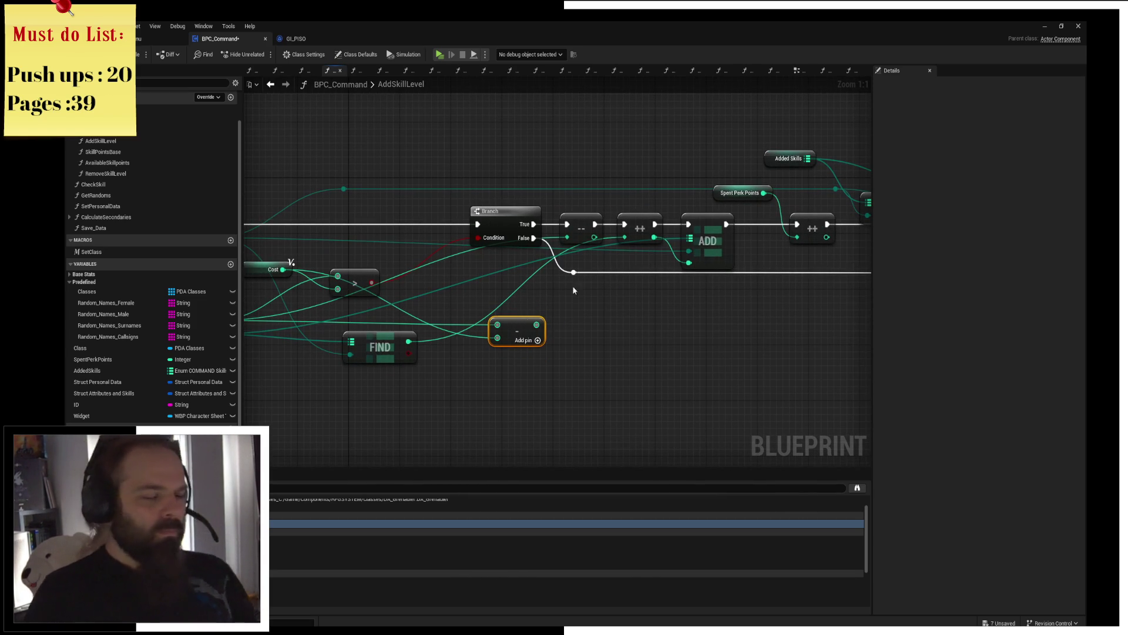
Step: Start a Set members in Struct Attributes and Skills node from the struct getter
left_click_drag(568, 217, 788, 211)
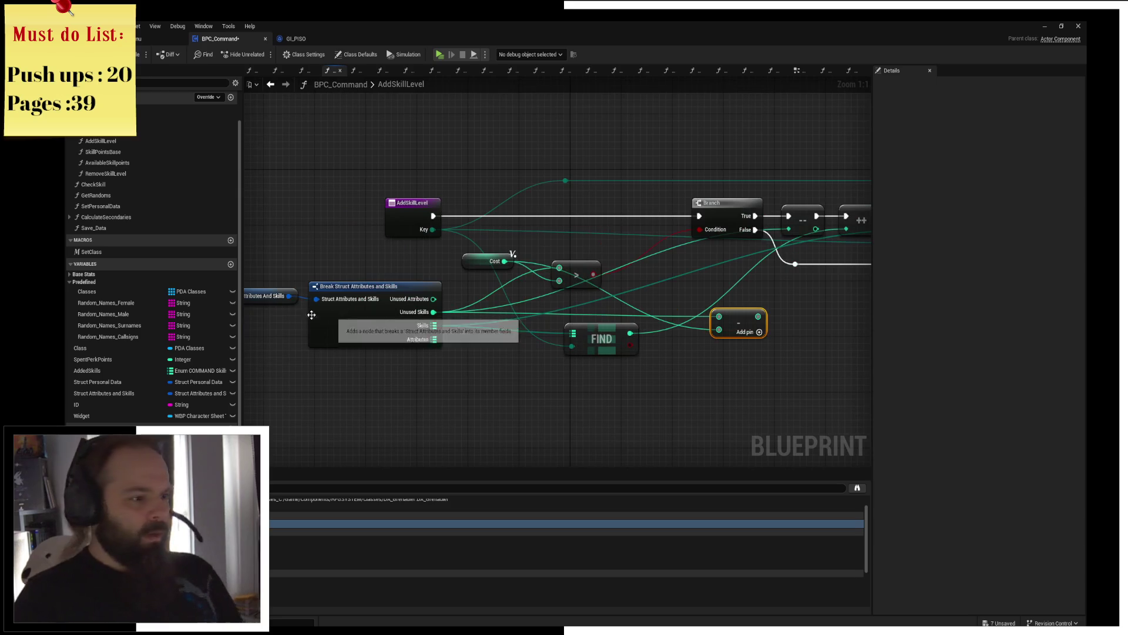
mouse_move(288, 298)
left_mouse_down()
mouse_move(324, 379)
mouse_move(446, 402)
left_mouse_up()
type("set members")
key("Return")
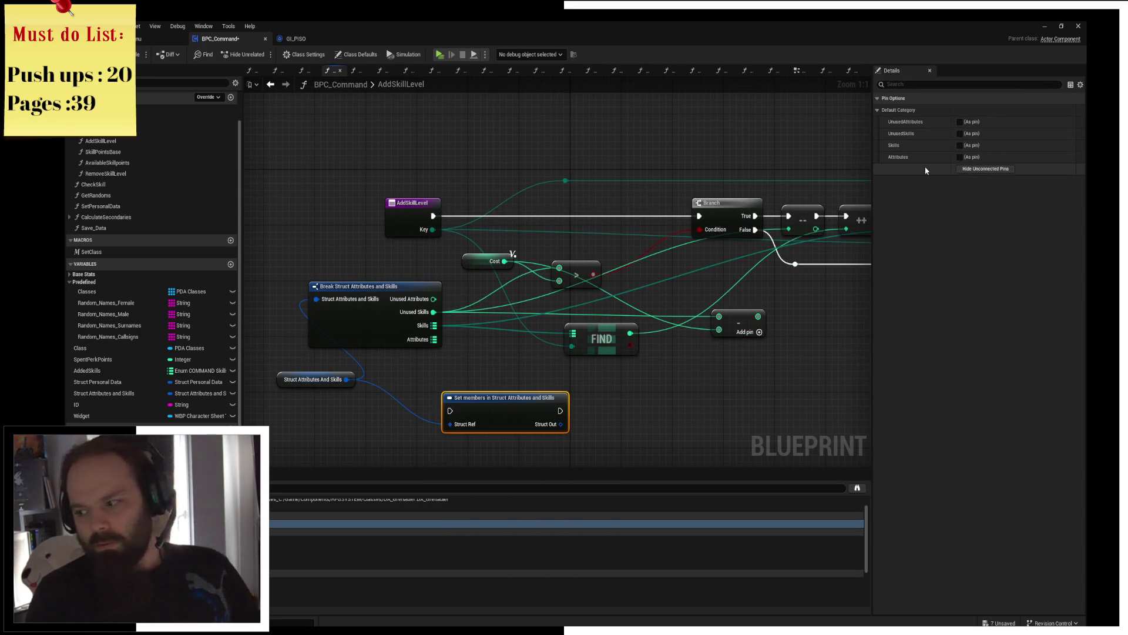
Step: Expose Unused Skills on the set-members node and wire it into the execution chain after the Branch
left_click(960, 134)
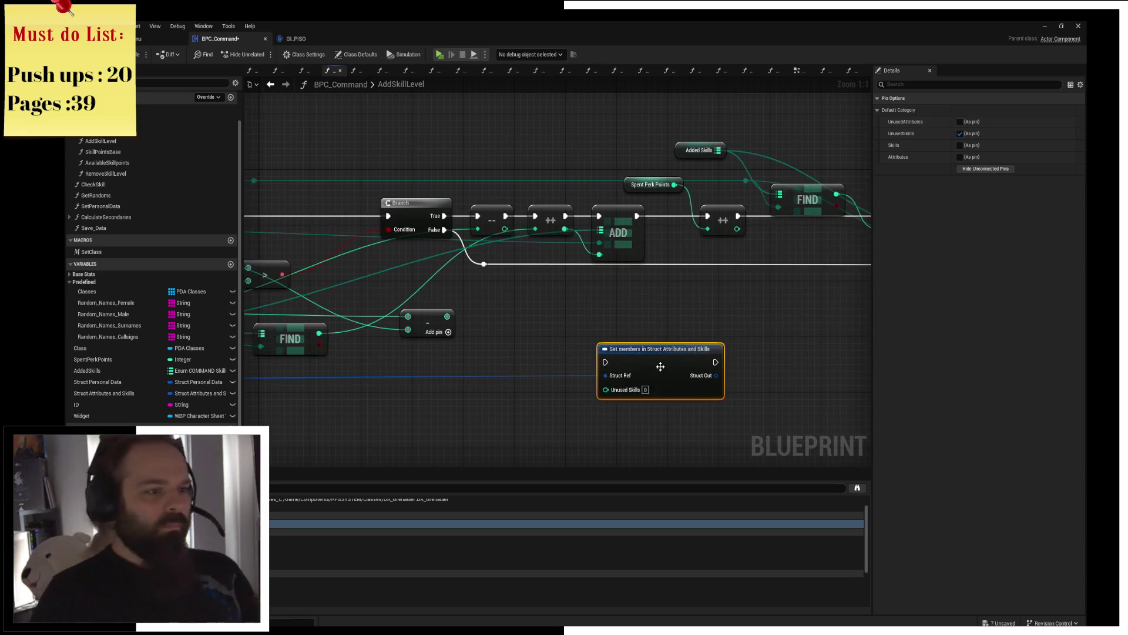
left_click_drag(508, 410, 504, 372)
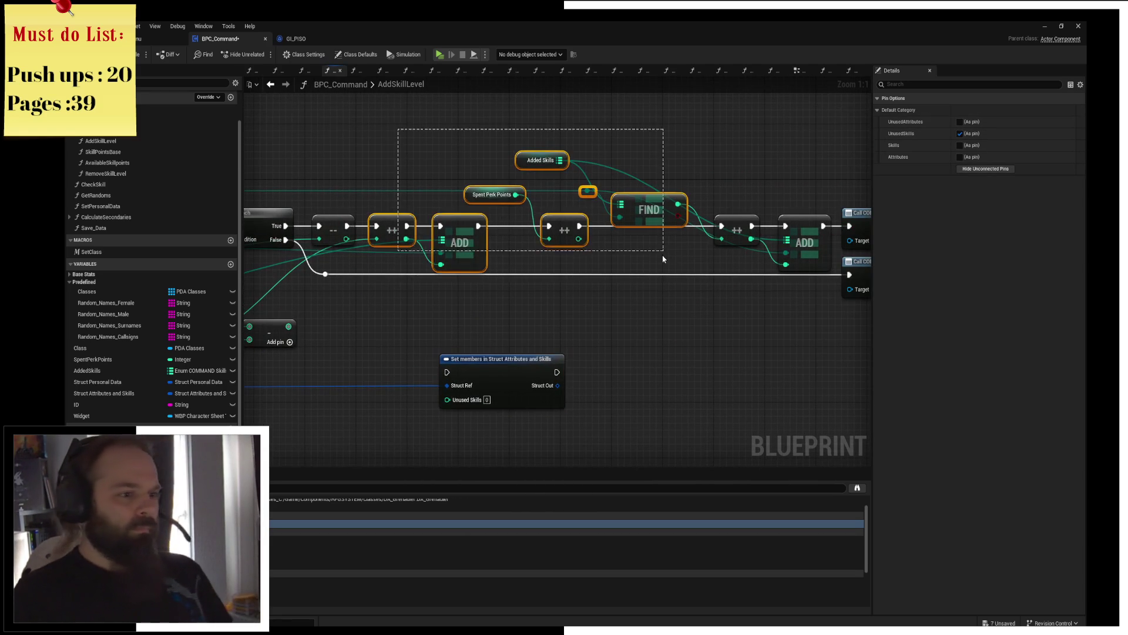
left_click_drag(416, 134, 860, 282)
mouse_move(432, 232)
left_mouse_down()
mouse_move(630, 211)
mouse_move(633, 226)
left_mouse_up()
left_click_drag(508, 363, 450, 217)
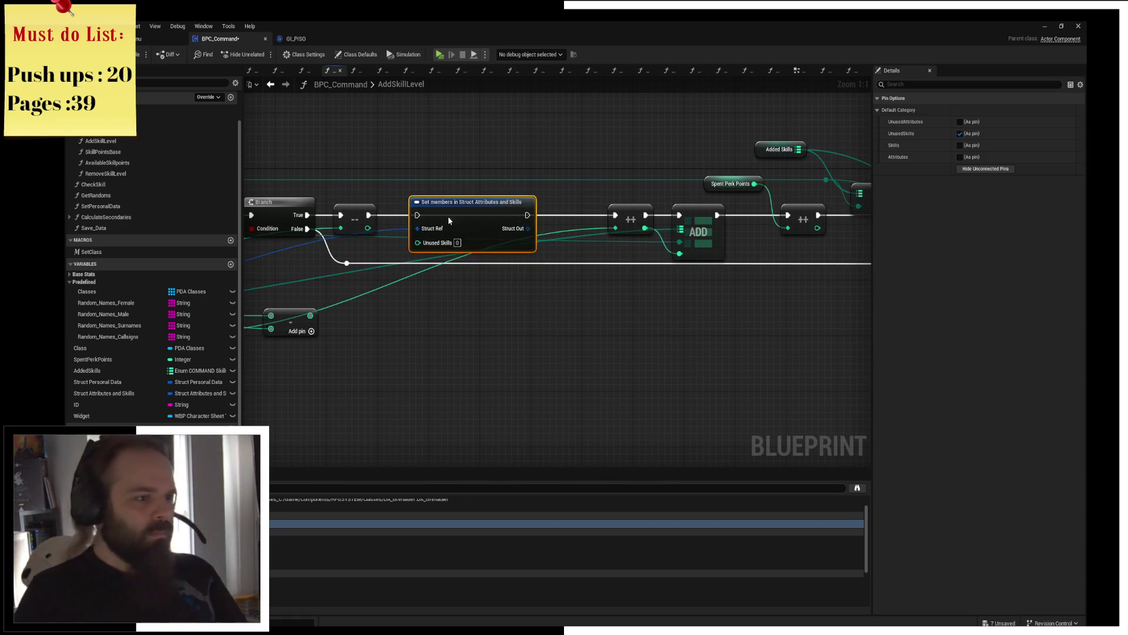
mouse_move(521, 215)
left_mouse_down()
mouse_move(617, 222)
mouse_move(575, 274)
mouse_move(498, 295)
left_mouse_up()
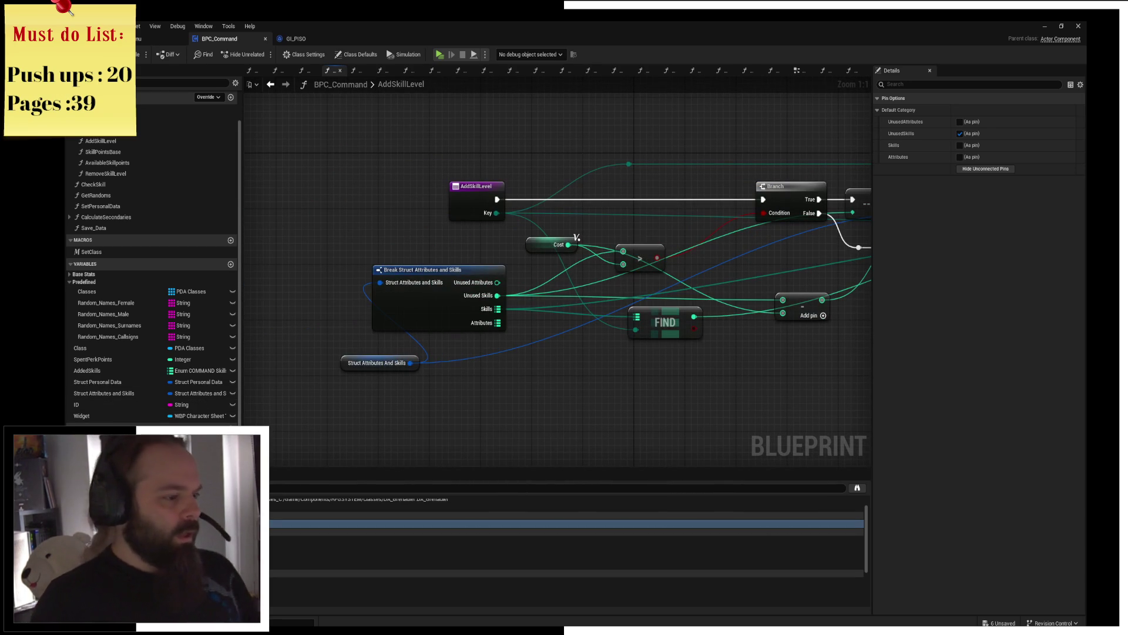
Step: Place a SET Cost node between the AddSkillLevel entry and the Branch and route execution through it
left_click_drag(106, 441, 534, 138)
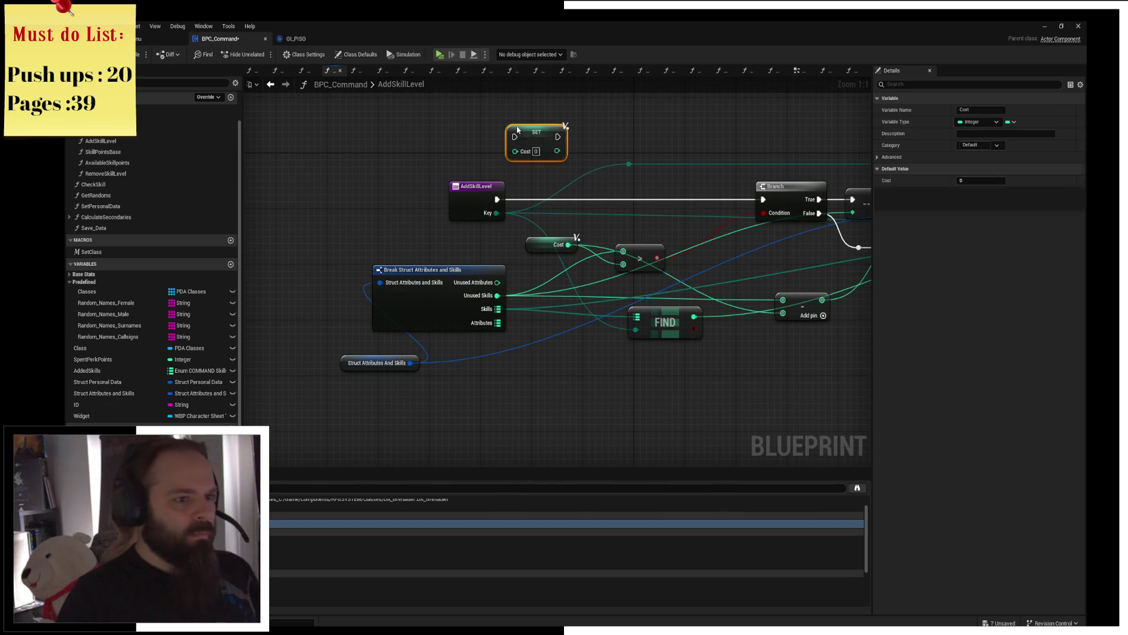
left_click_drag(462, 200, 333, 205)
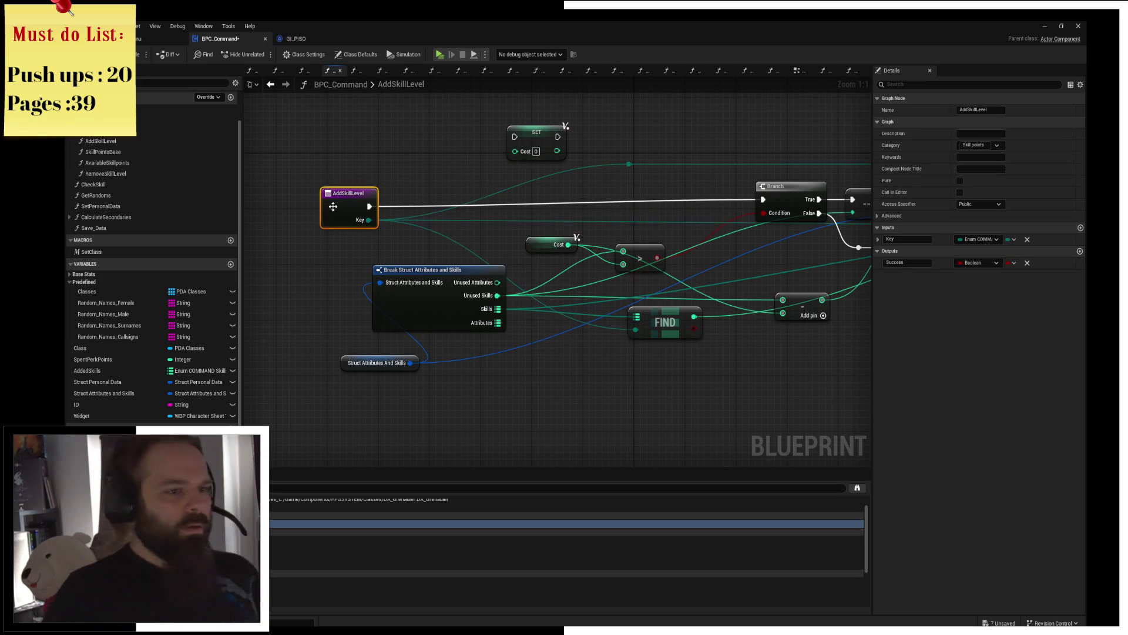
left_click_drag(381, 171, 461, 224)
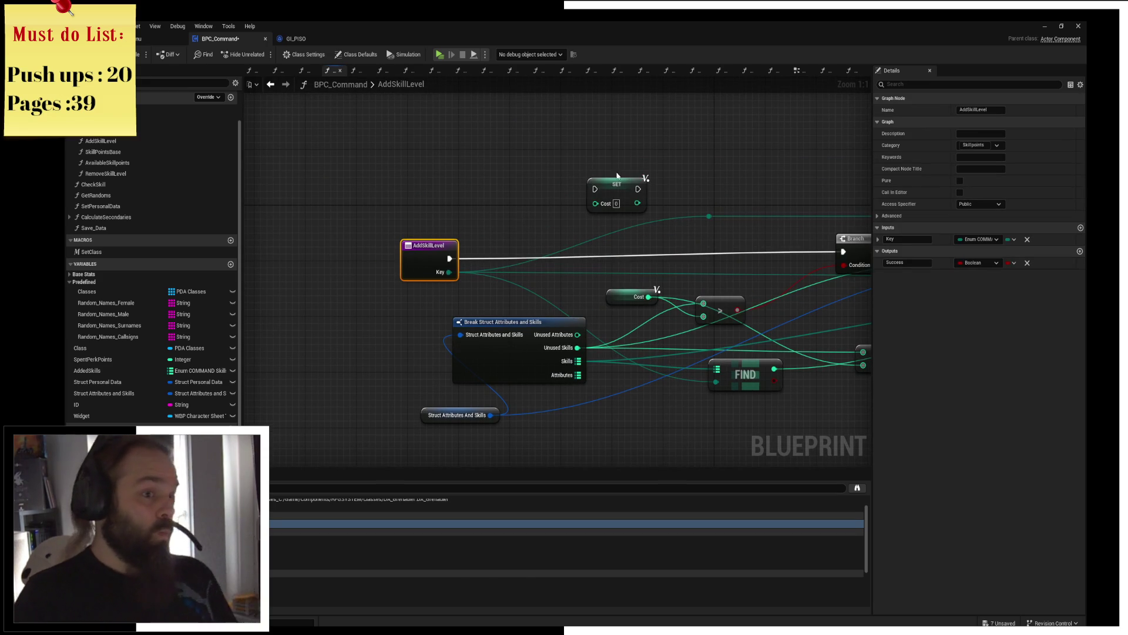
left_click_drag(619, 182, 424, 165)
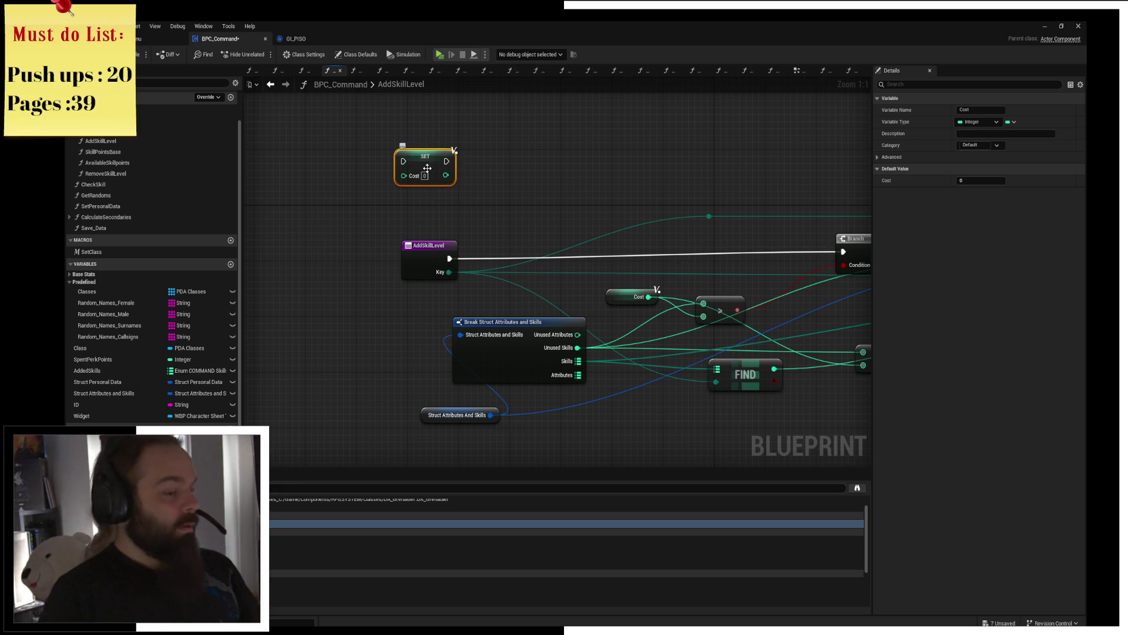
left_click_drag(428, 169, 442, 180)
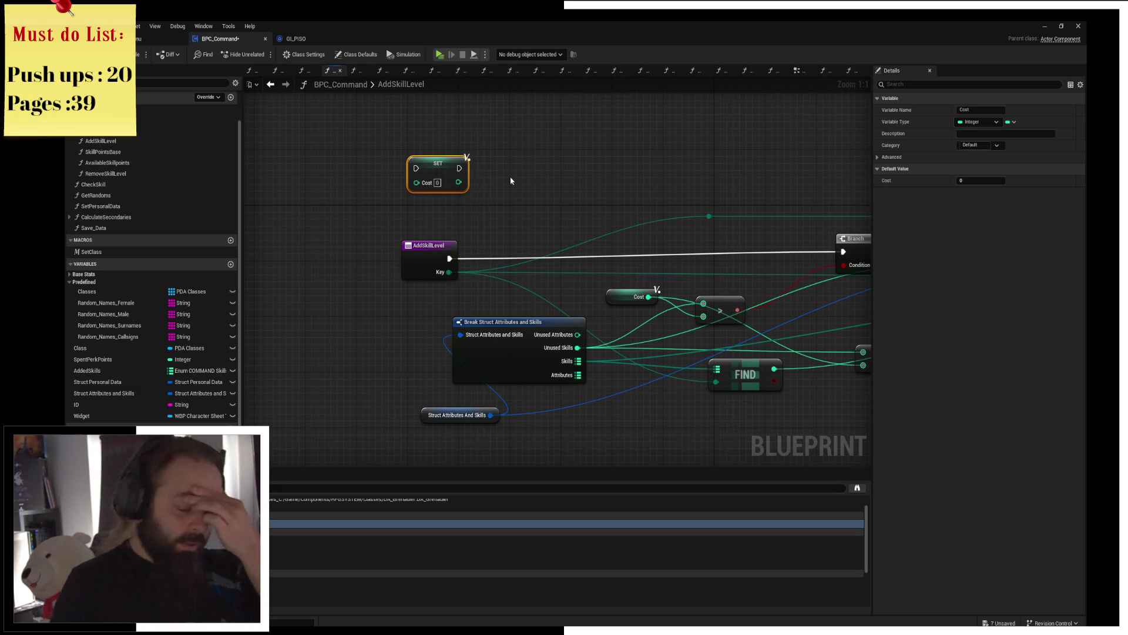
left_click_drag(448, 169, 627, 192)
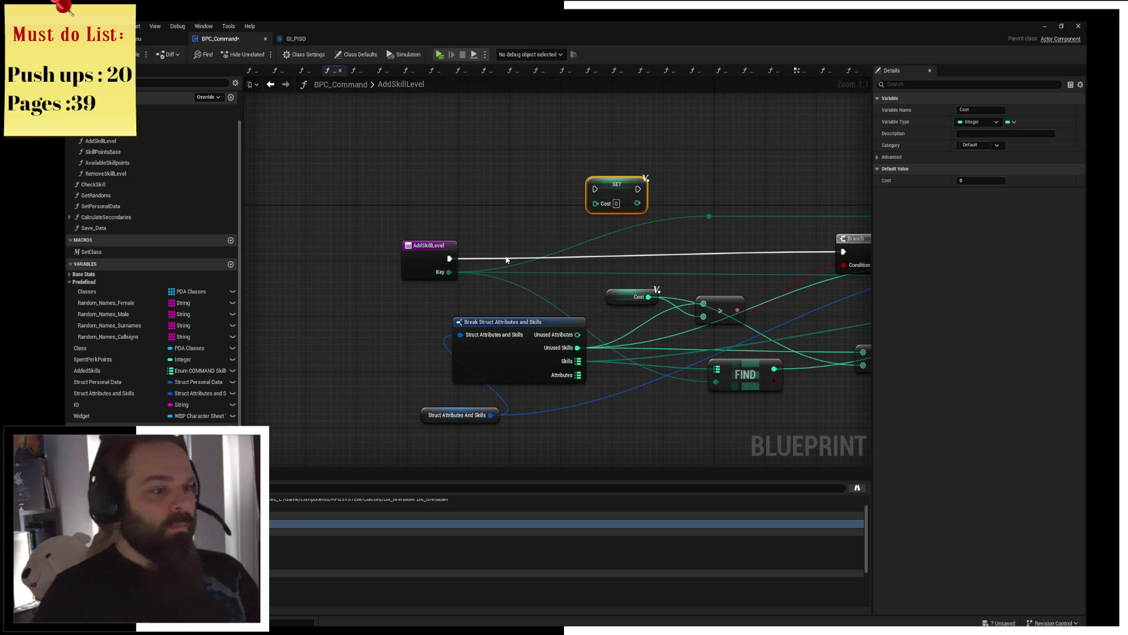
mouse_move(452, 261)
left_mouse_down()
mouse_move(594, 189)
mouse_move(870, 274)
mouse_move(701, 251)
left_mouse_up()
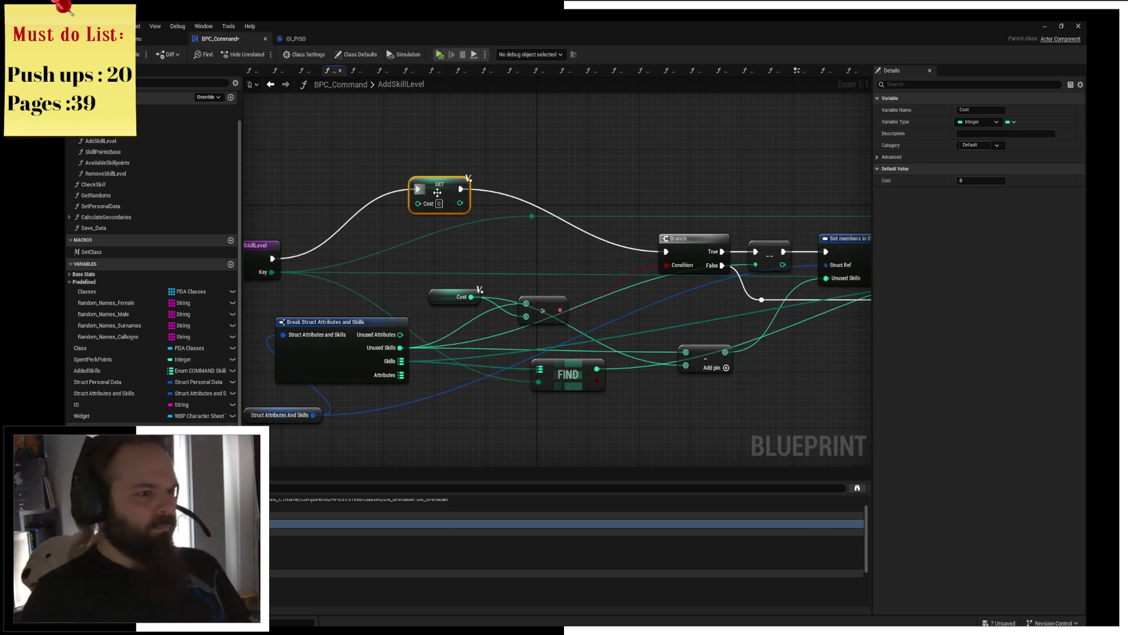
left_click_drag(439, 188, 439, 254)
Step: Tidy the graph, moving the FIND node beside Break Struct and the struct getter left
left_click_drag(306, 230, 388, 229)
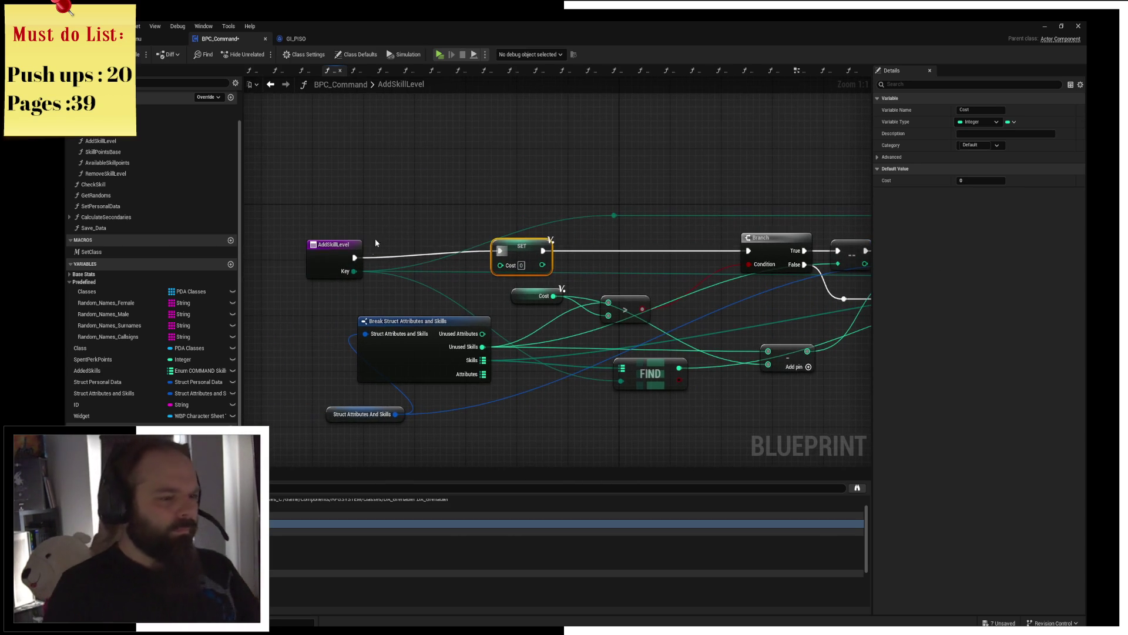
left_click(398, 215)
left_click_drag(468, 189, 528, 203)
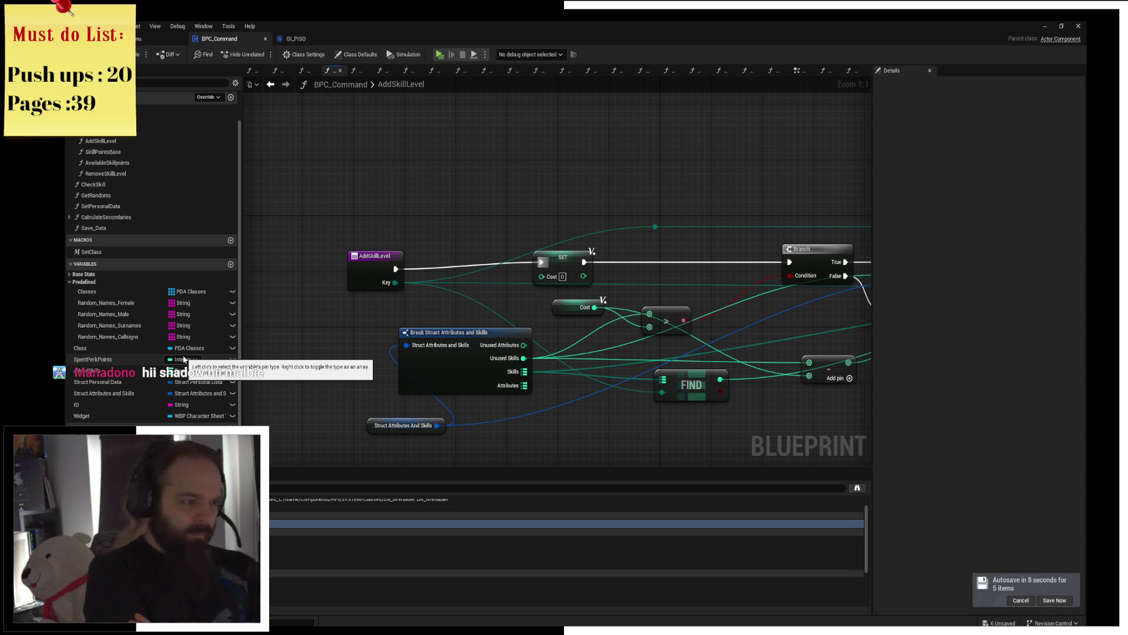
mouse_move(529, 200)
left_mouse_down()
mouse_move(356, 164)
mouse_move(433, 295)
left_mouse_up()
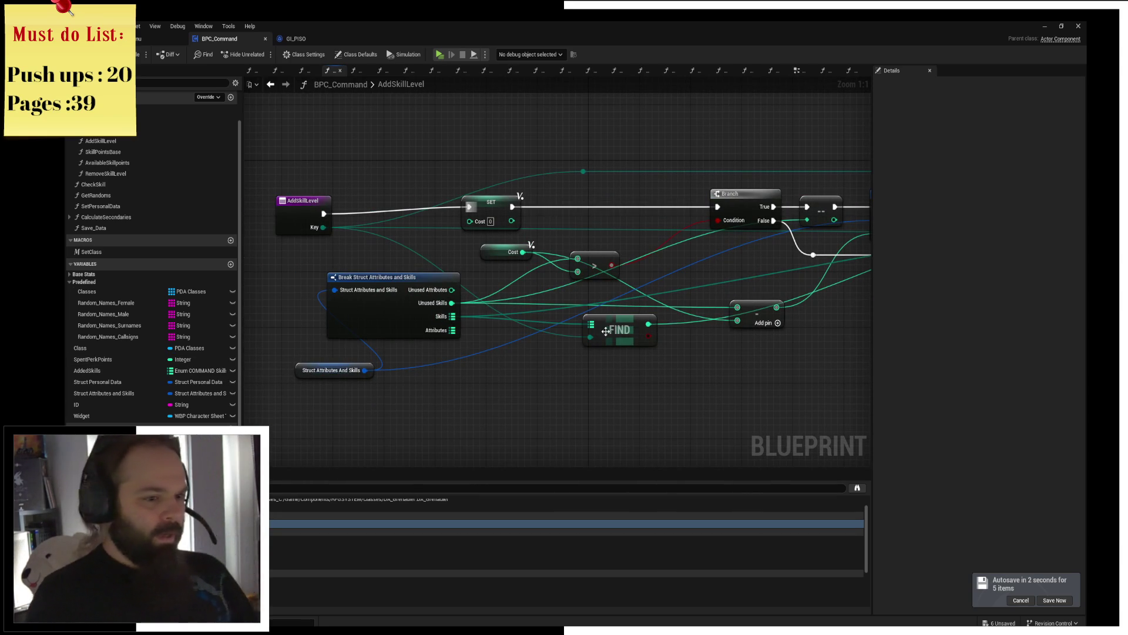
left_click_drag(605, 330, 564, 351)
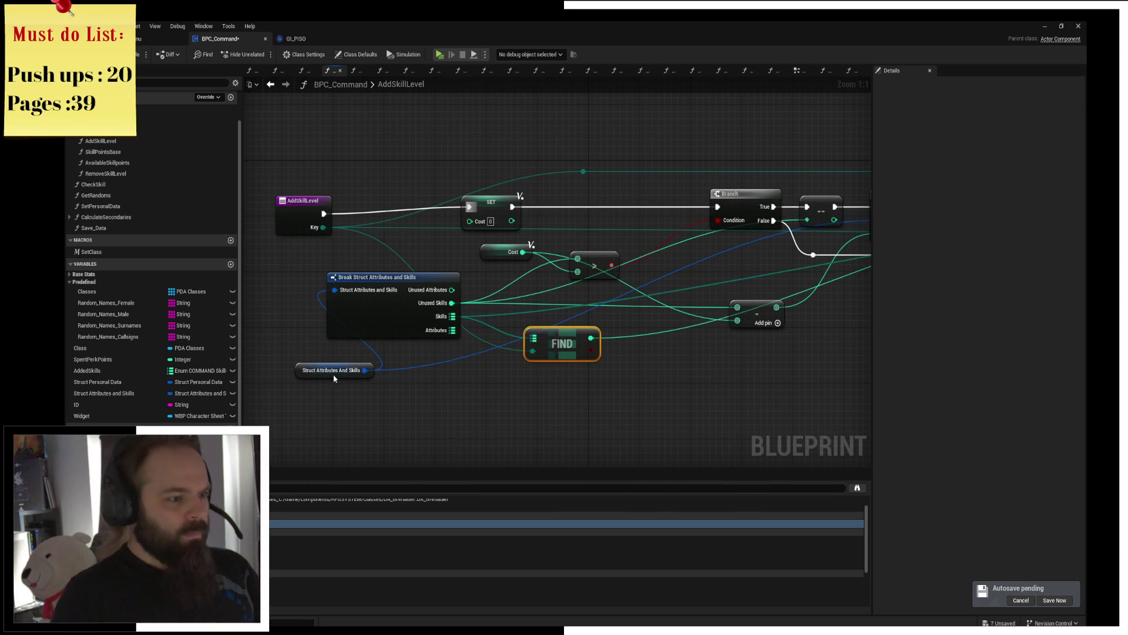
left_click_drag(338, 377, 249, 371)
left_click(653, 344)
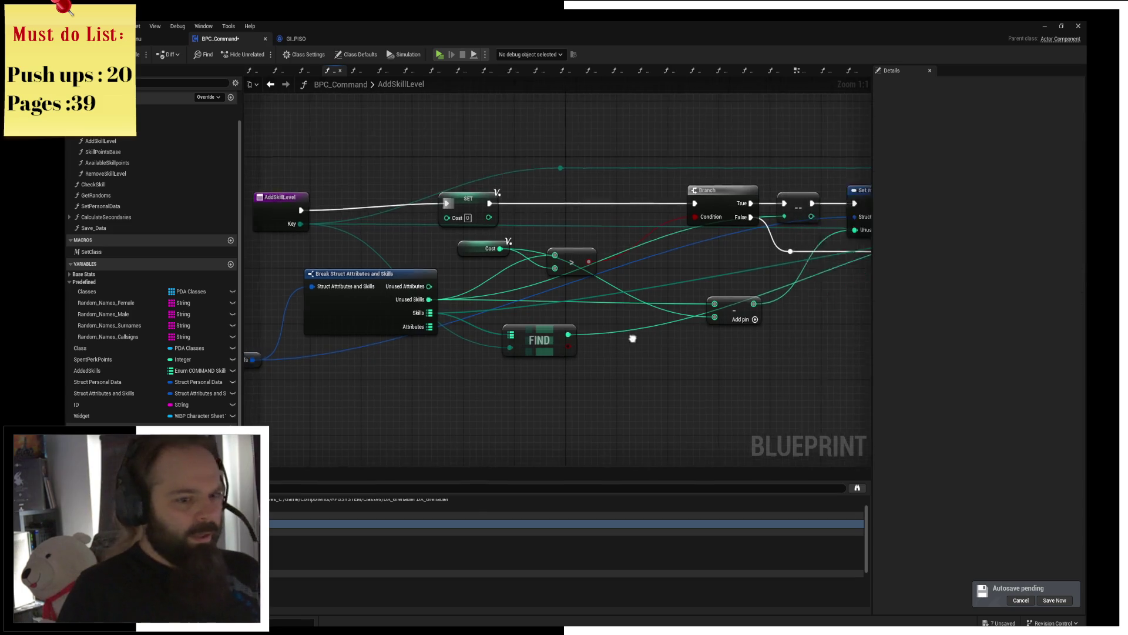
Step: Paste a Cost getter and place a SET Spent Perk Points node near the increment node
left_click_drag(671, 339, 264, 352)
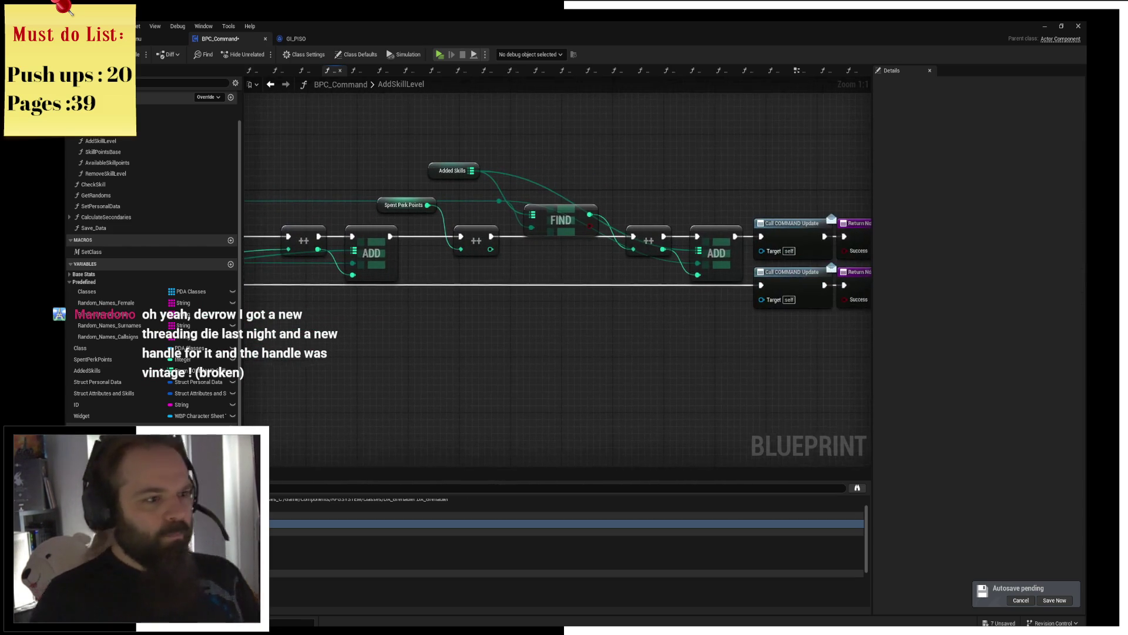
left_click_drag(385, 345, 577, 339)
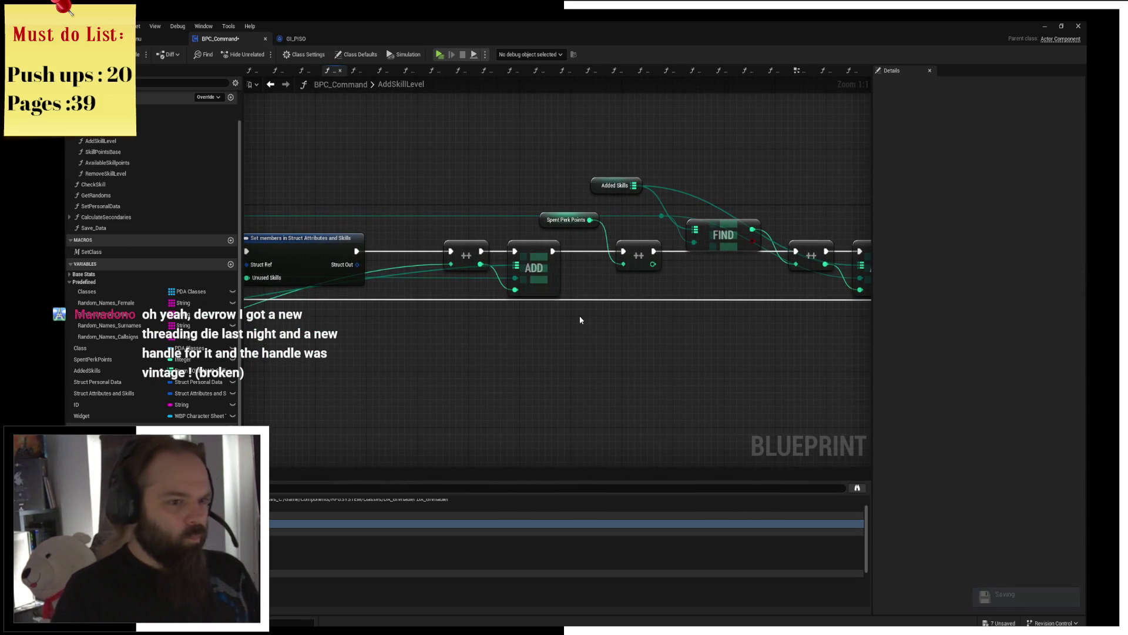
mouse_move(493, 327)
left_mouse_down()
mouse_move(657, 340)
mouse_move(450, 318)
left_mouse_up()
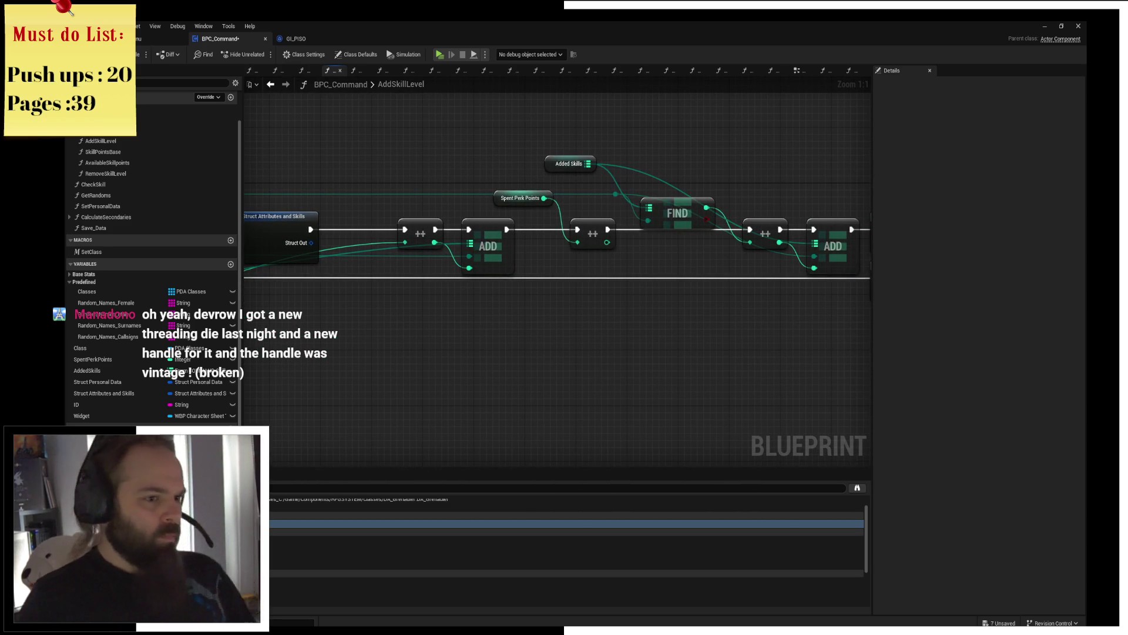
key("ctrl+v")
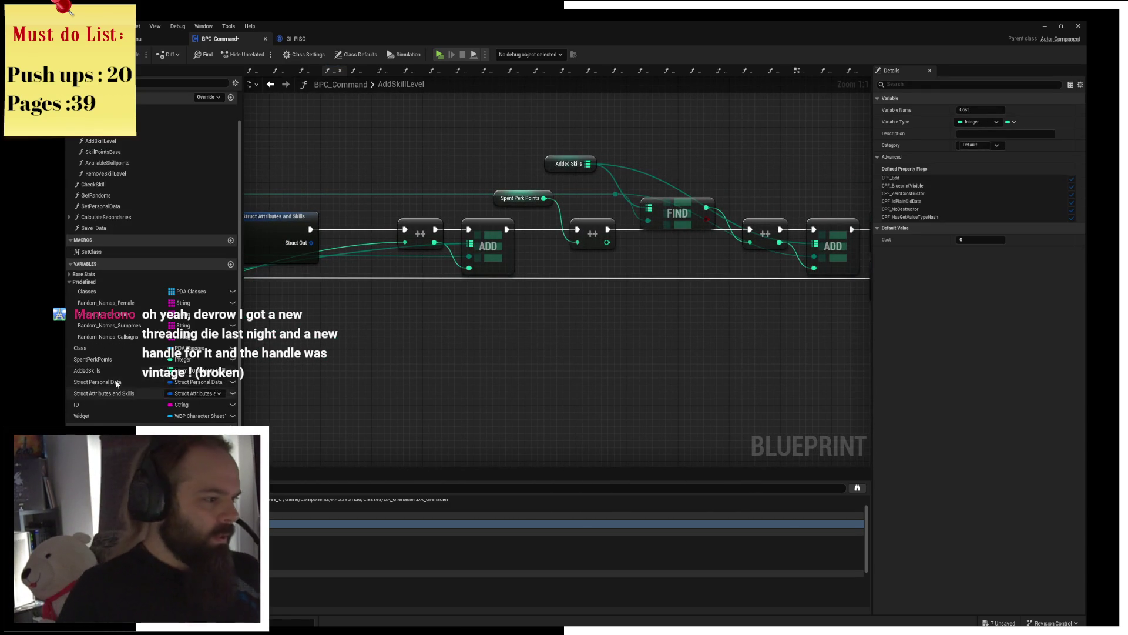
left_click_drag(114, 361, 573, 301)
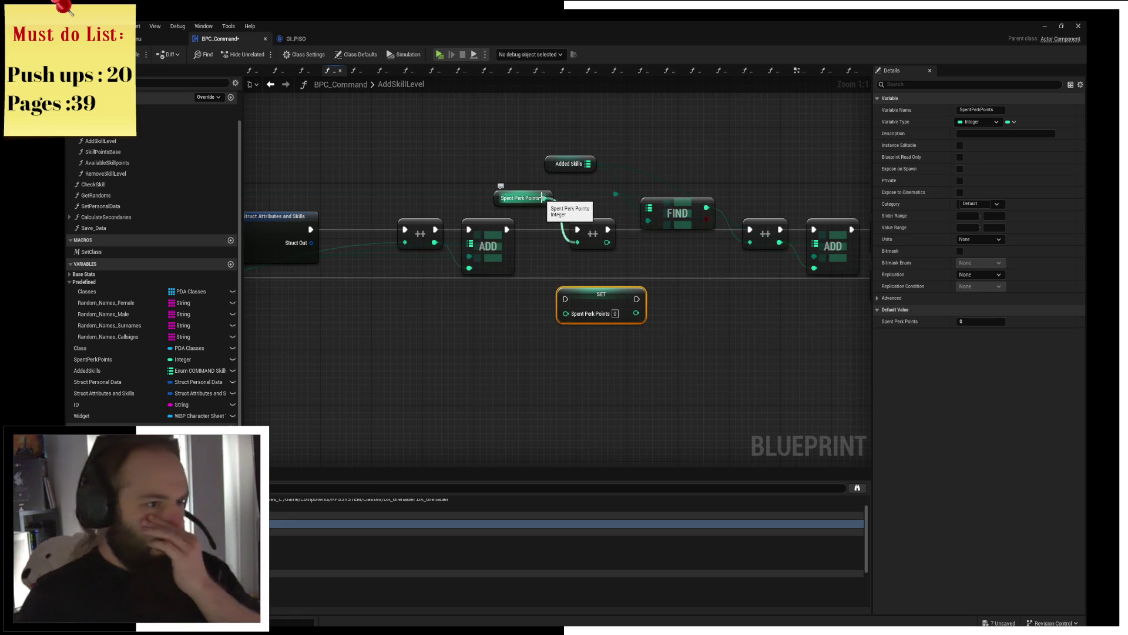
left_click(592, 234)
left_click_drag(492, 307, 633, 310)
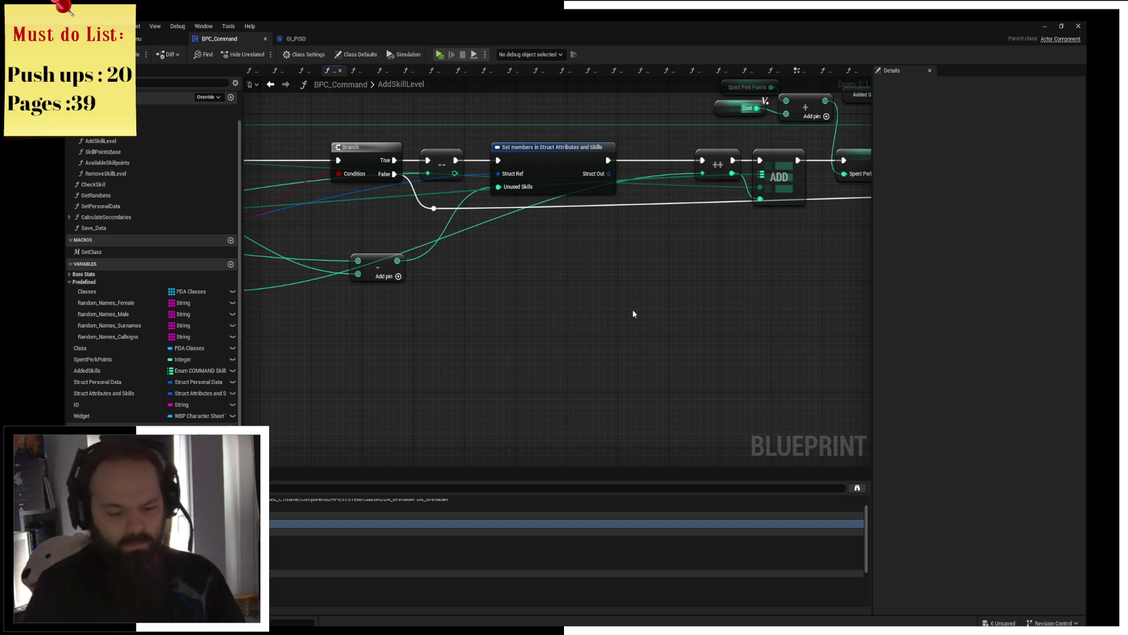
left_click_drag(633, 313, 689, 245)
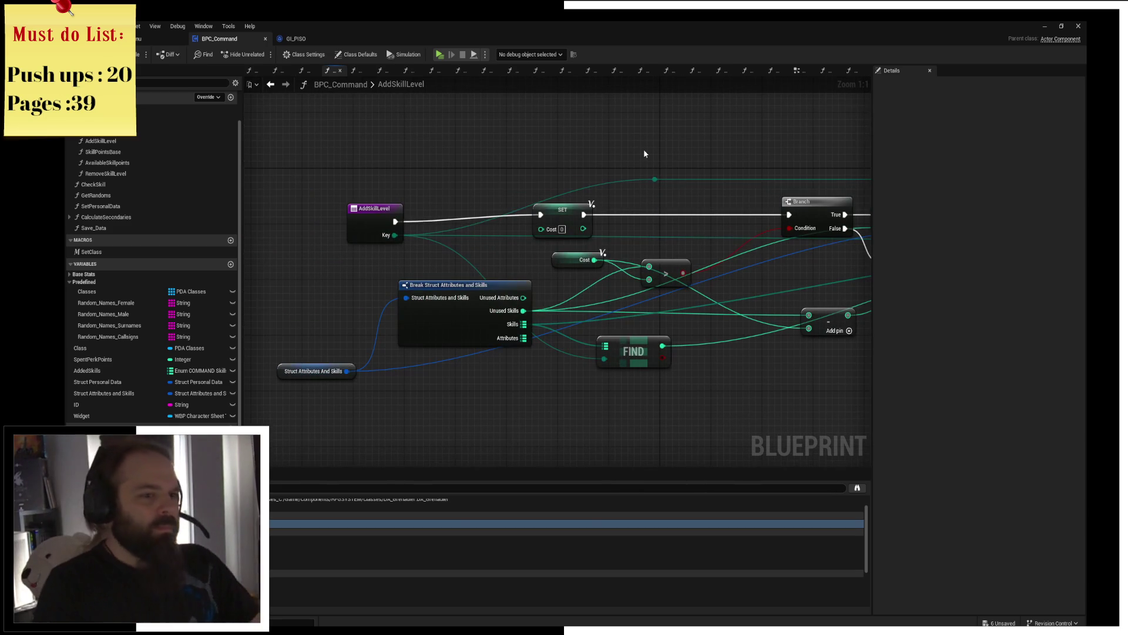
left_click_drag(655, 180, 463, 182)
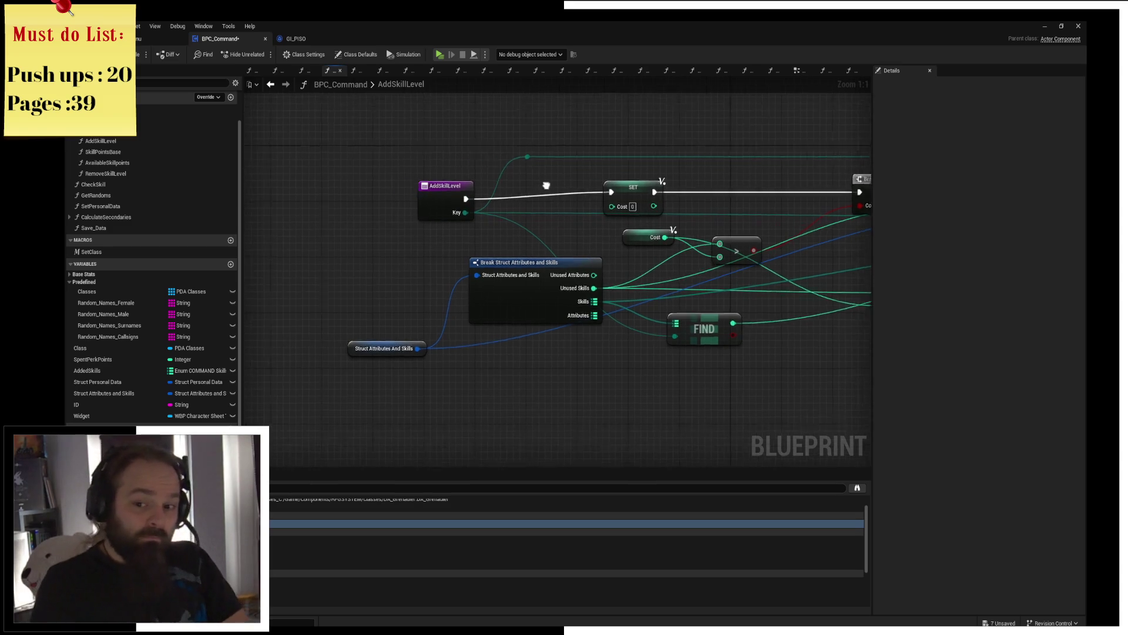
left_click_drag(485, 218, 376, 263)
mouse_move(279, 306)
left_mouse_down()
mouse_move(293, 216)
mouse_move(265, 162)
left_mouse_up()
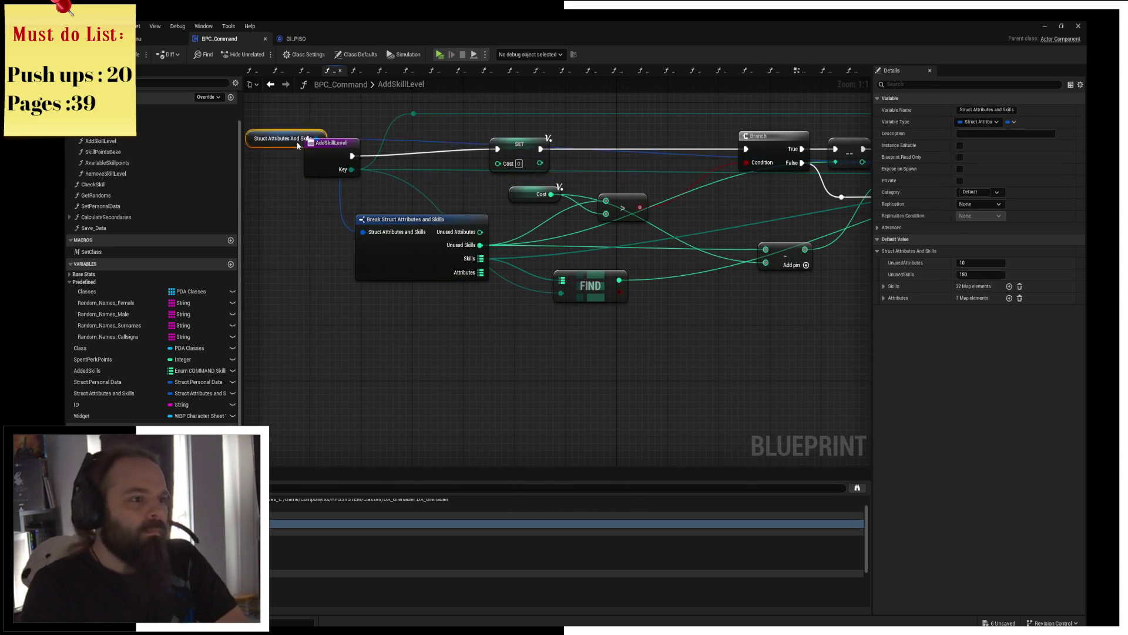
left_click_drag(491, 230, 618, 237)
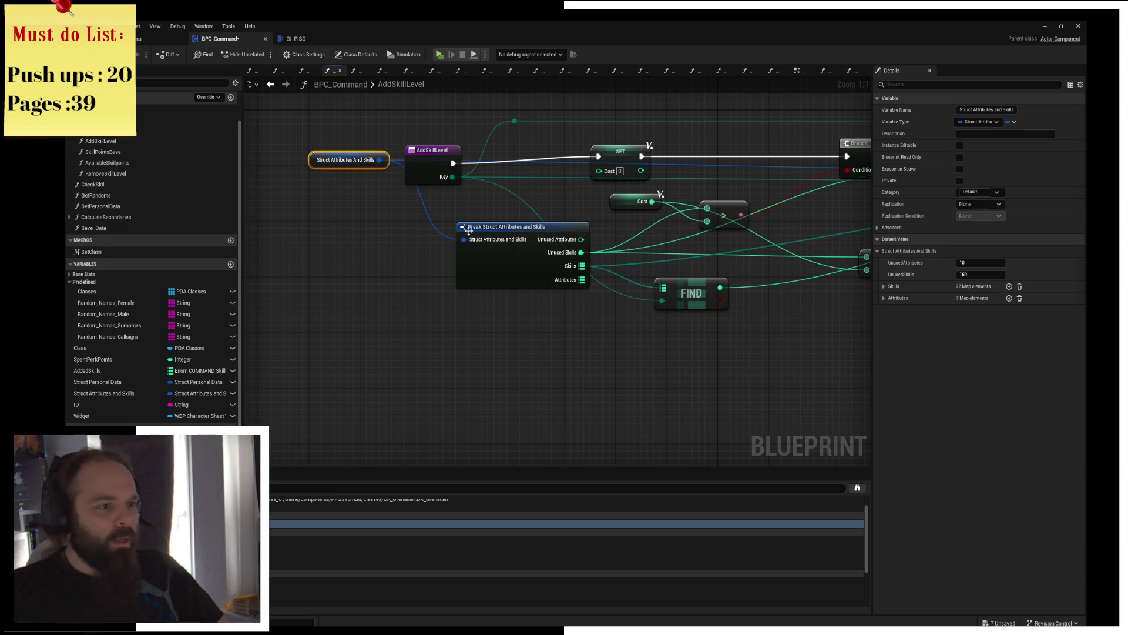
mouse_move(721, 287)
left_mouse_down()
mouse_move(732, 300)
mouse_move(701, 366)
left_mouse_up()
type("<")
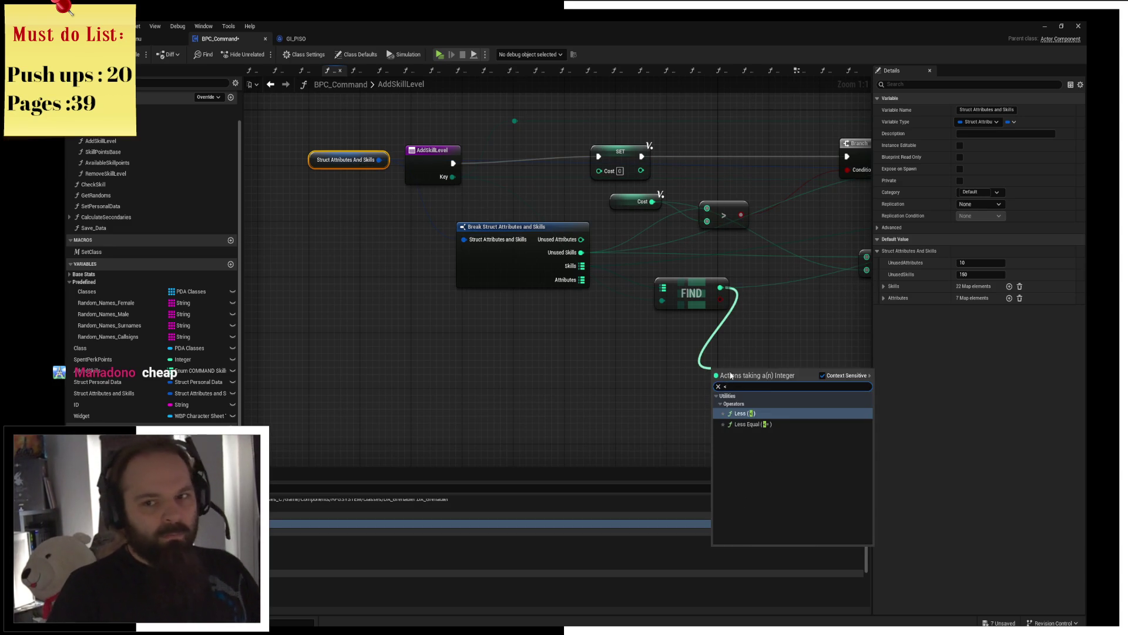
left_click(748, 425)
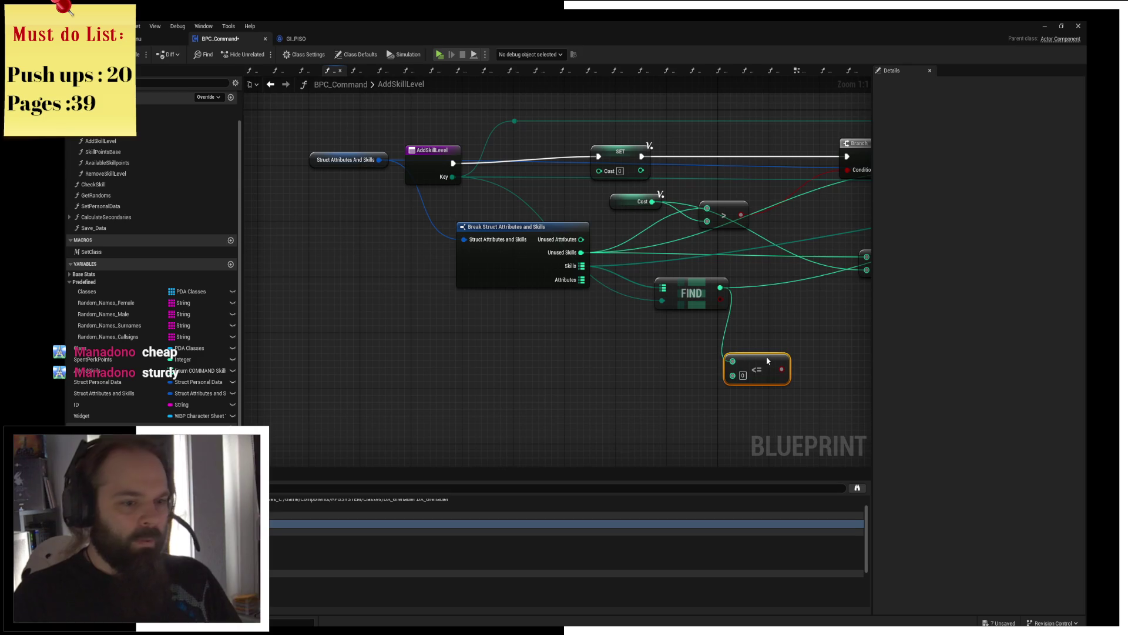
left_click_drag(768, 360, 762, 352)
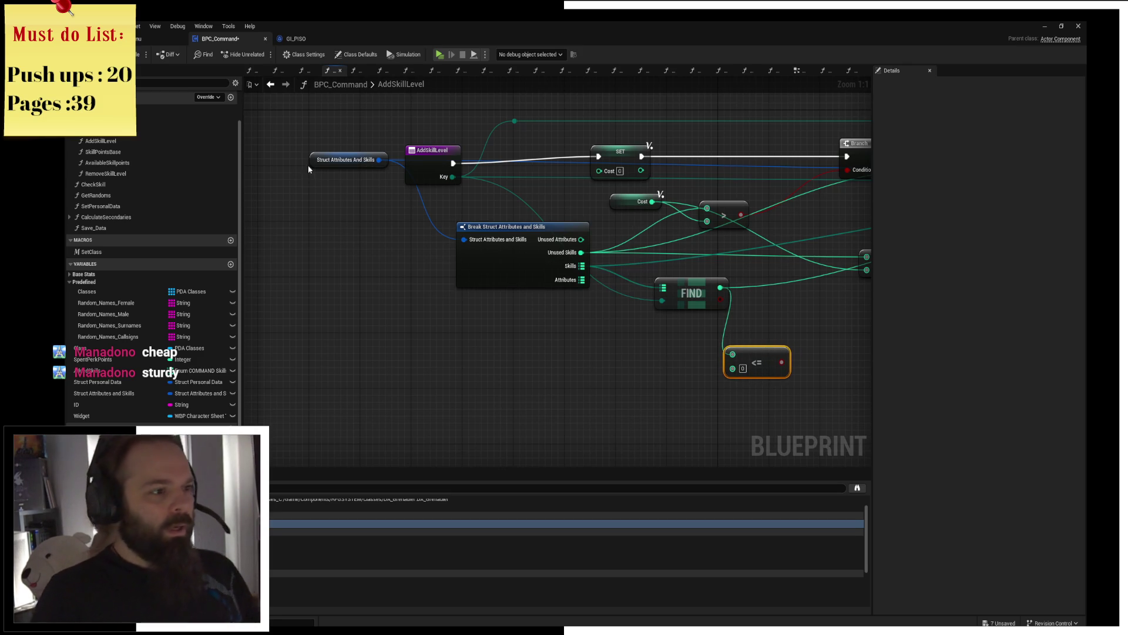
left_click(362, 160)
left_click_drag(366, 151, 476, 254)
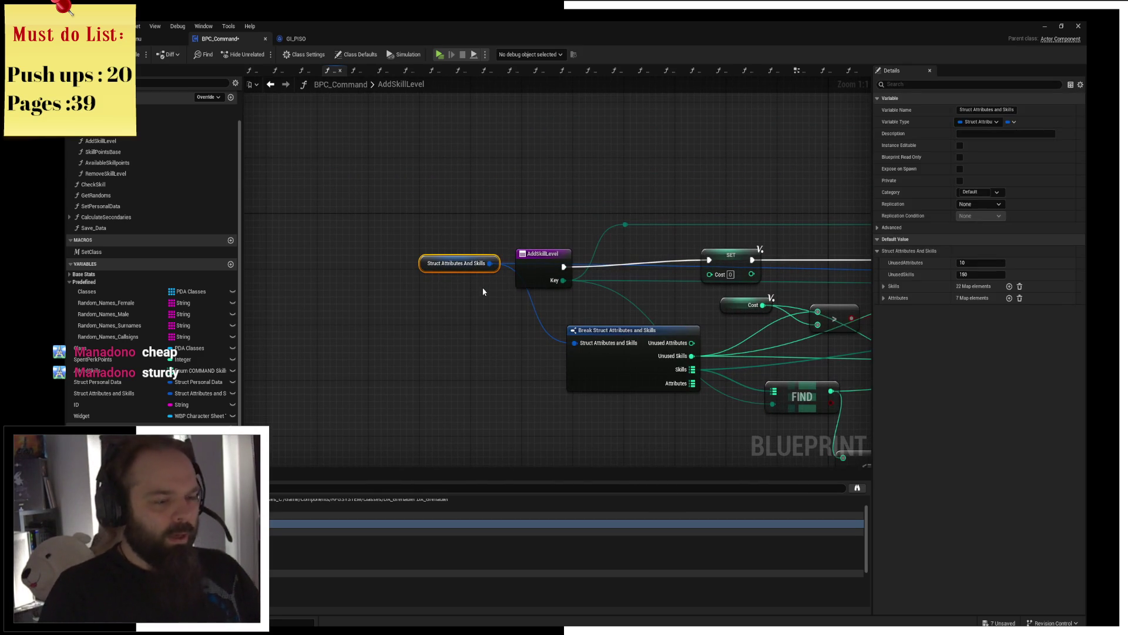
left_click_drag(556, 303, 438, 278)
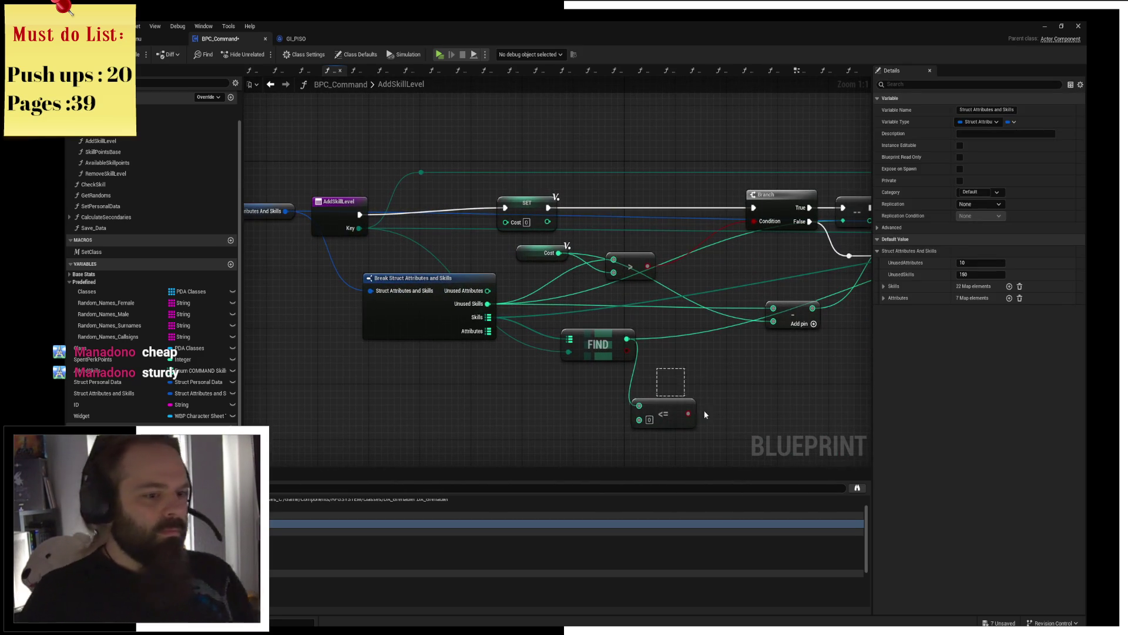
left_click_drag(678, 404, 674, 344)
key("Delete")
left_click_drag(498, 169, 575, 175)
left_click_drag(624, 238, 623, 237)
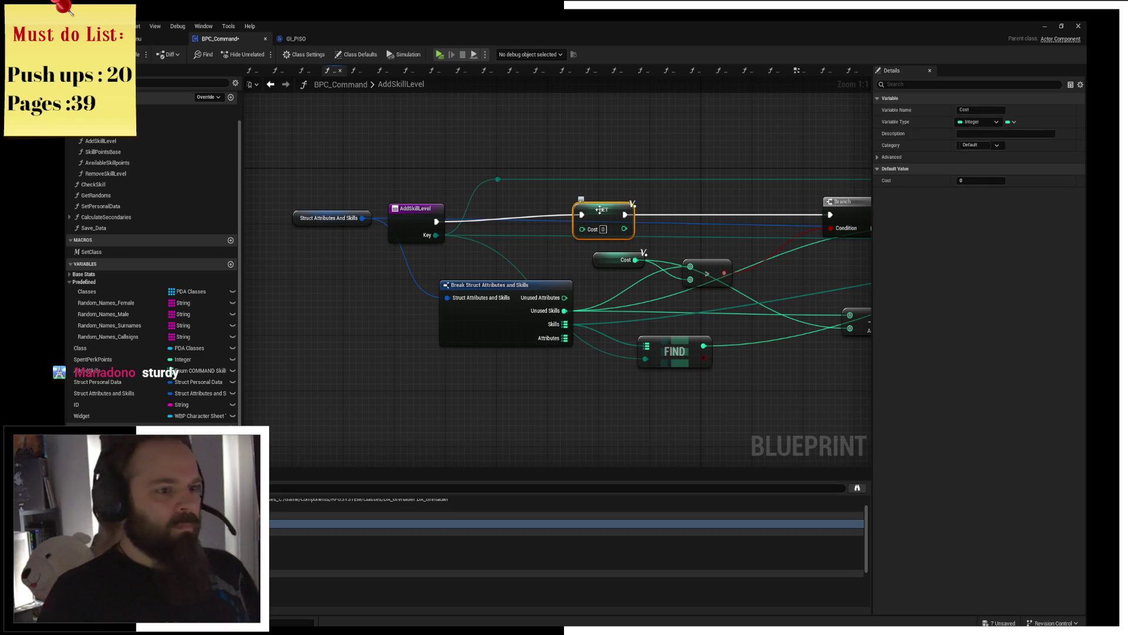
left_click_drag(352, 260, 352, 260)
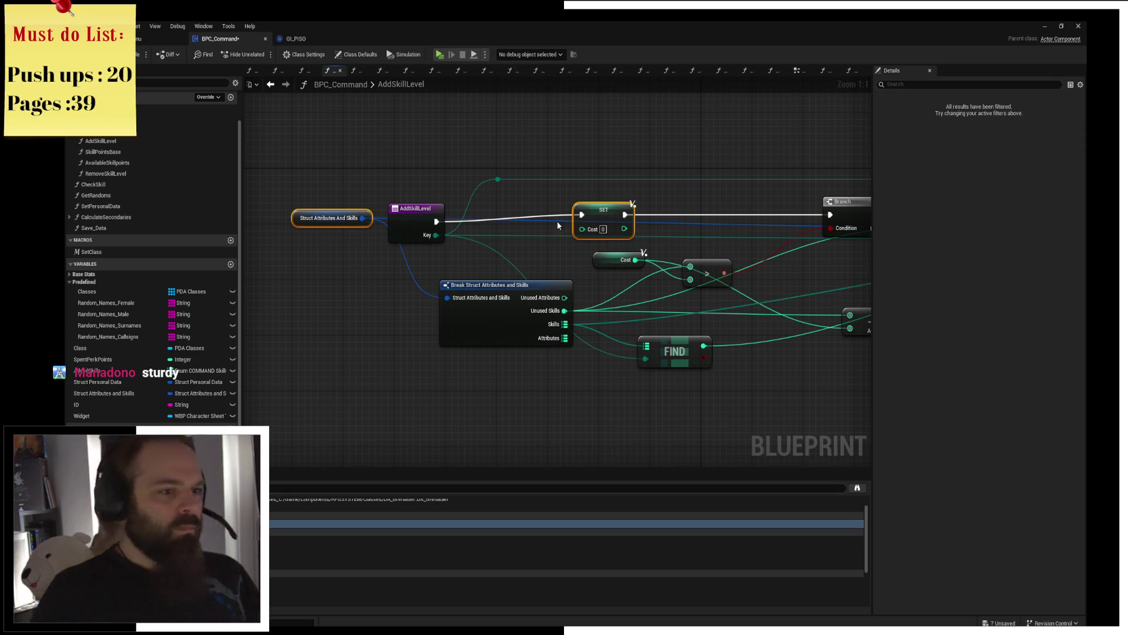
left_click(597, 209)
Step: Collapse the SET Cost node into a macro named CalculateSkillCost and open its graph, moving Inputs left
right_click(597, 209)
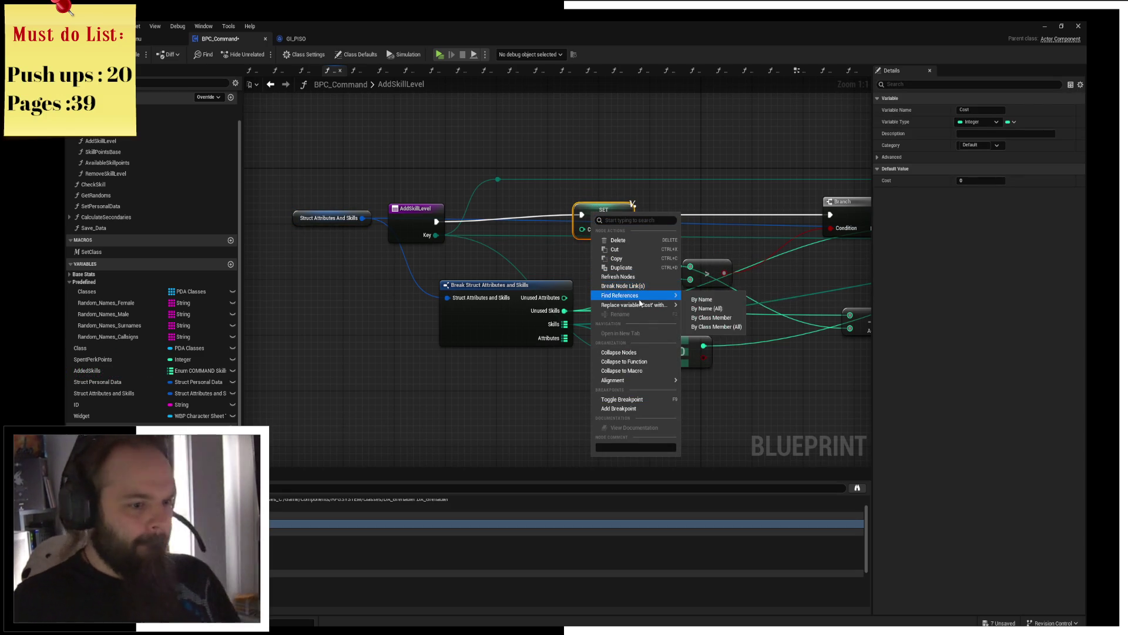
left_click(631, 370)
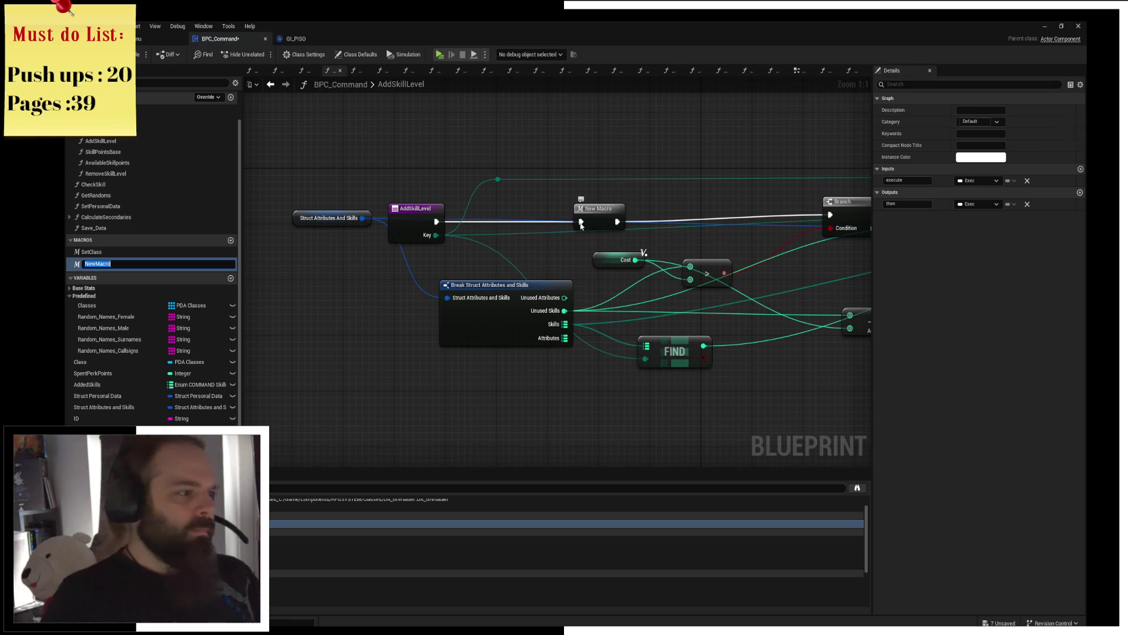
type("Calcula")
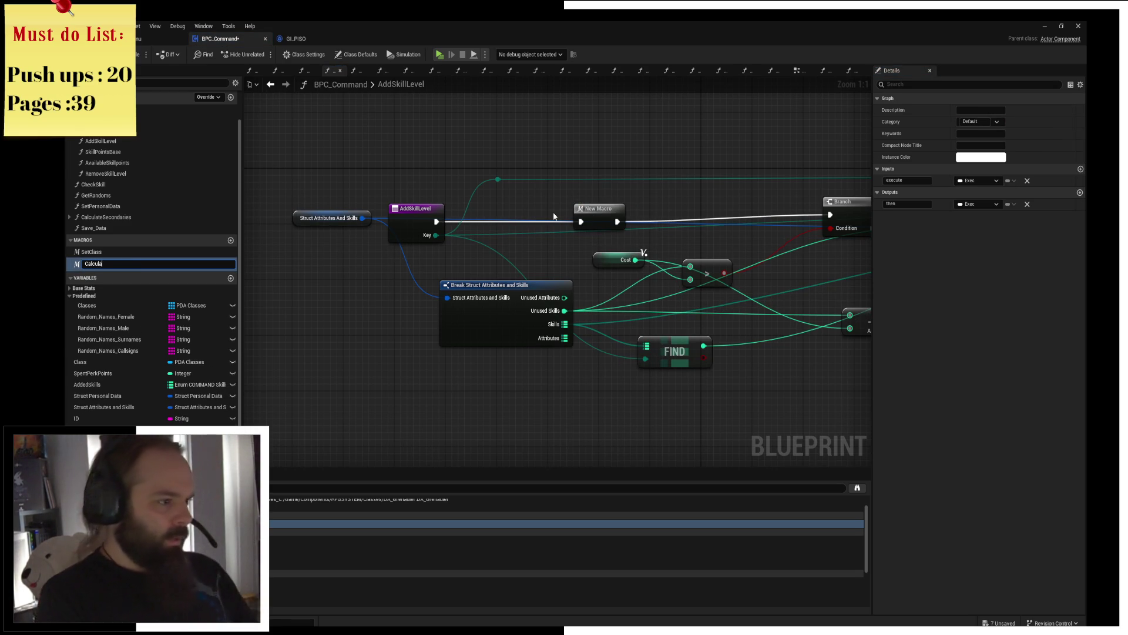
type("teSkillCs")
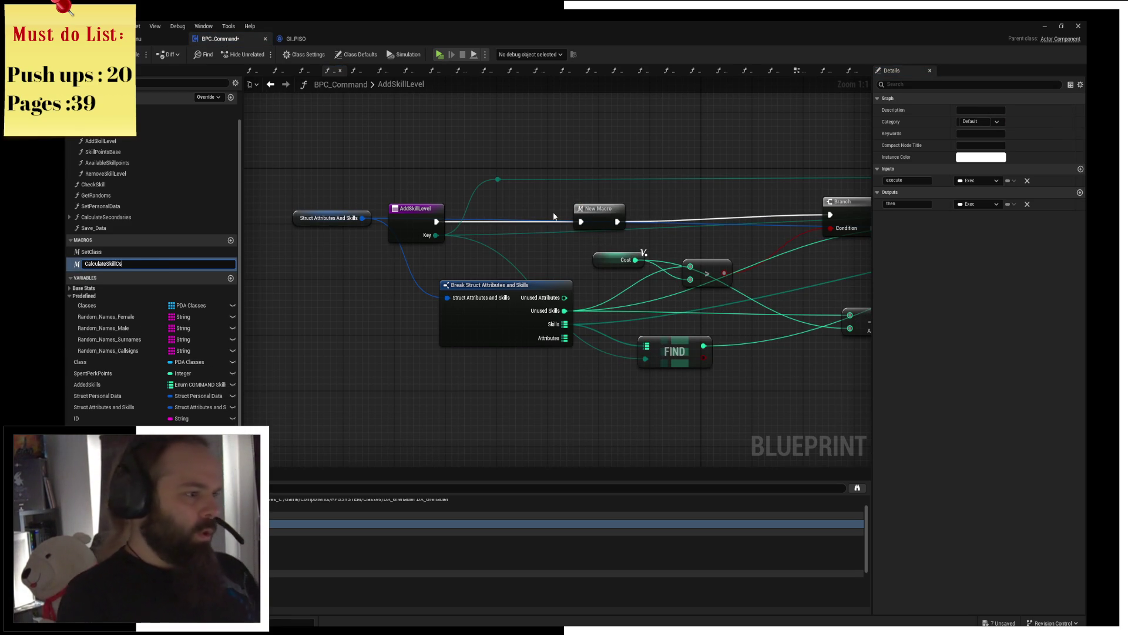
type("t")
key("Return")
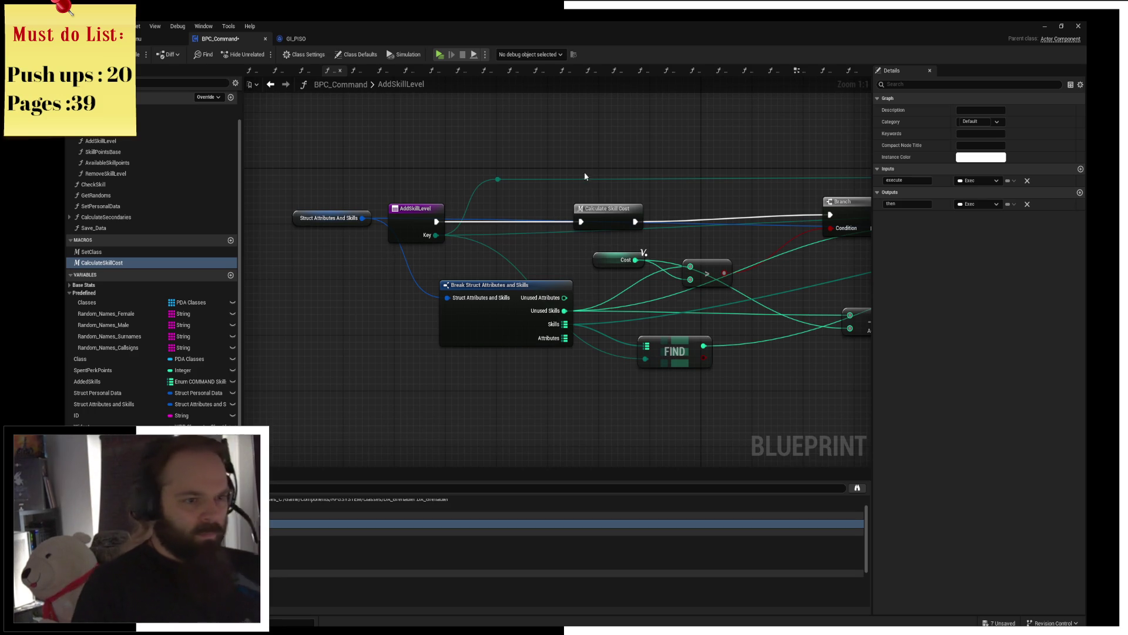
left_click(602, 215)
double_click(602, 215)
left_click_drag(491, 240, 277, 231)
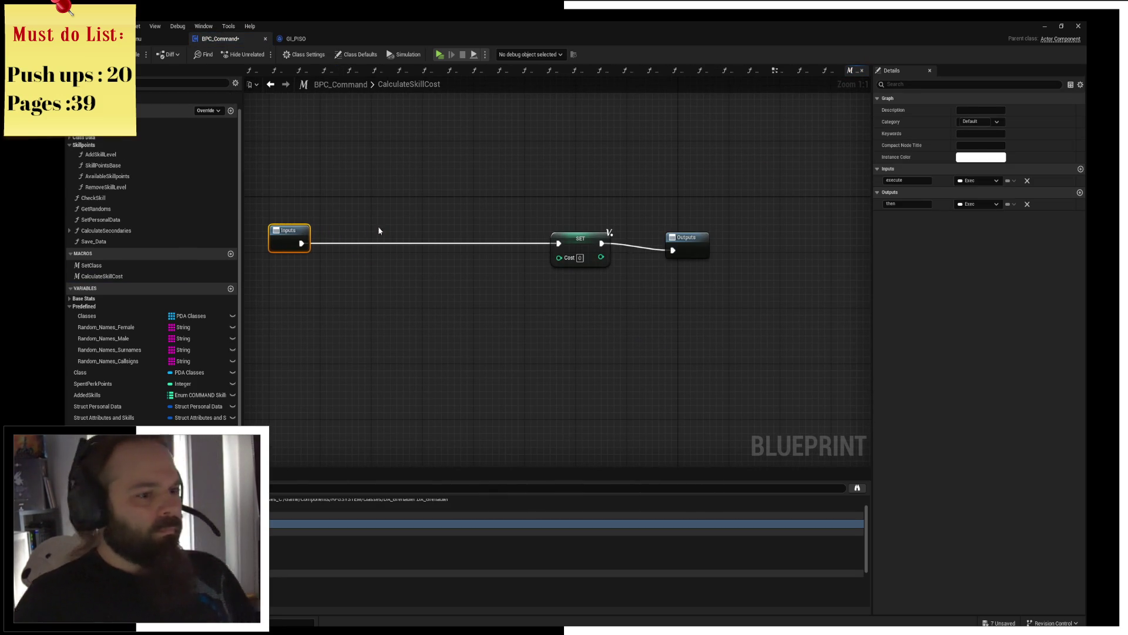
Step: Rearrange the macro so SET Cost sits beside a right-shifted Outputs node
left_click(575, 232)
left_click_drag(573, 232, 398, 234)
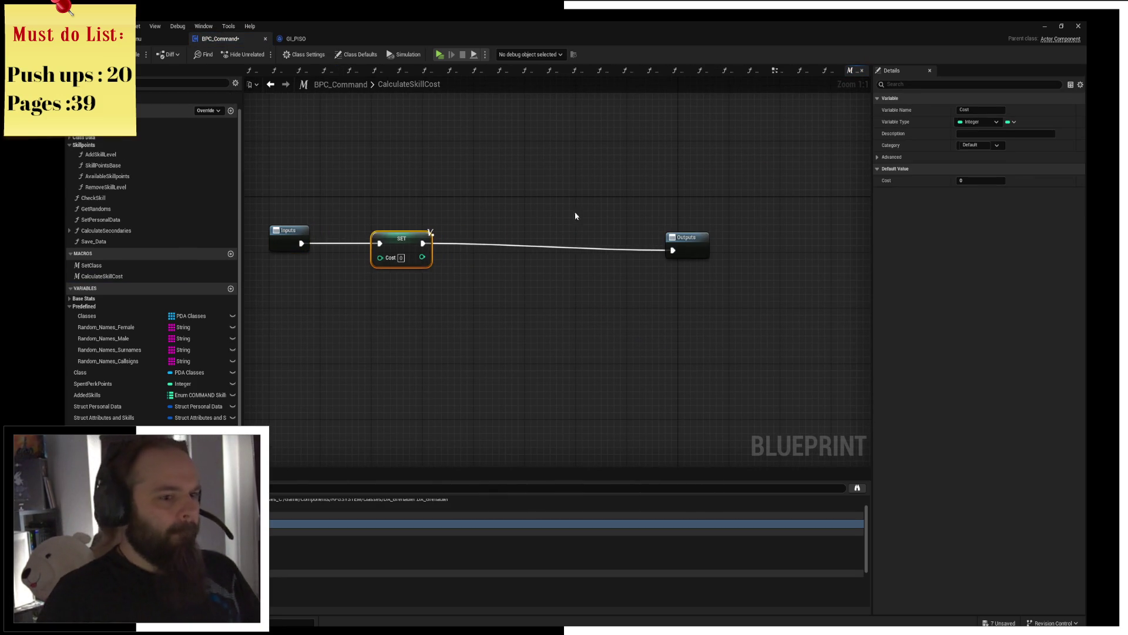
left_click(670, 231)
left_click_drag(673, 234, 755, 234)
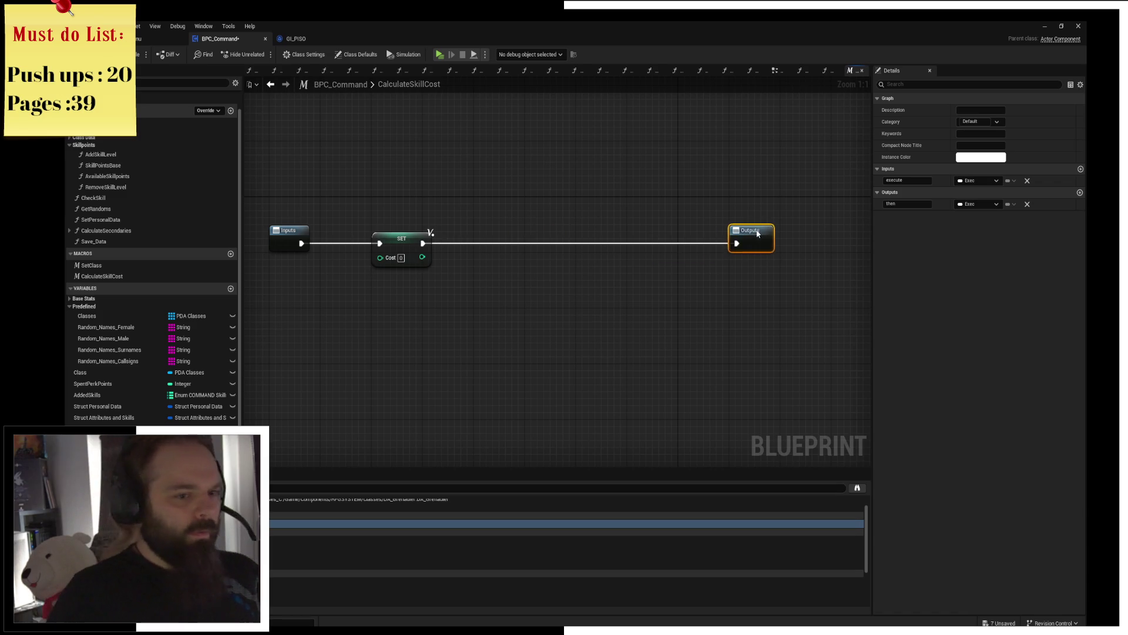
left_click(509, 225)
left_click_drag(401, 238, 684, 242)
left_click(505, 303)
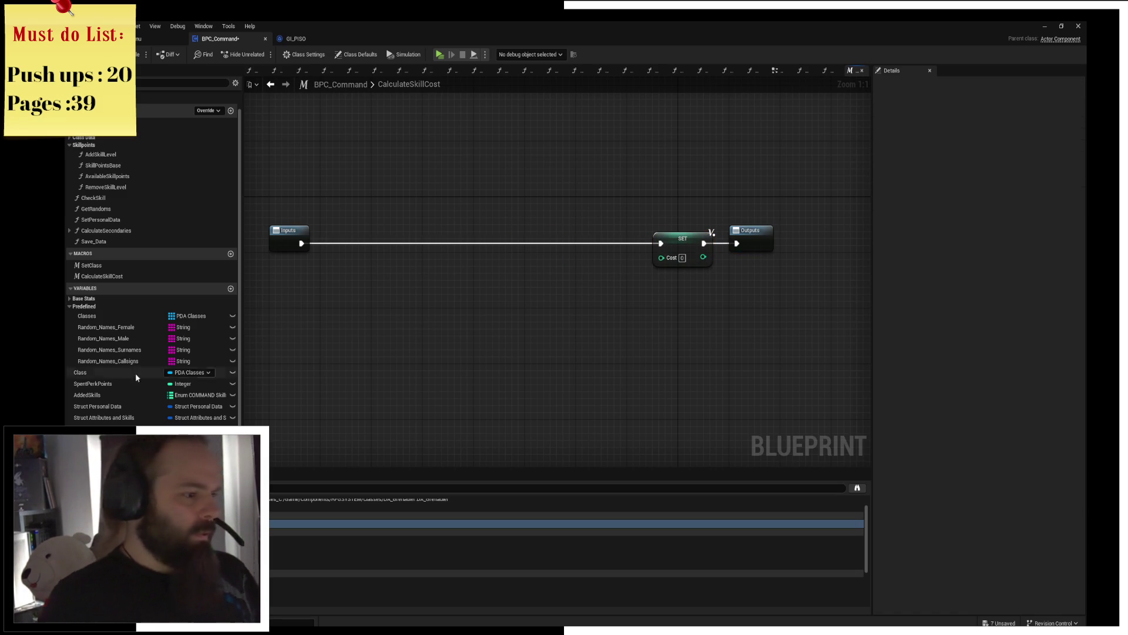
Step: Add a Struct Attributes and Skills getter and break it, hiding unneeded fields
mouse_move(104, 417)
left_mouse_down()
mouse_move(273, 333)
mouse_move(353, 337)
mouse_move(406, 313)
left_mouse_up()
left_click(282, 329)
left_click(401, 375)
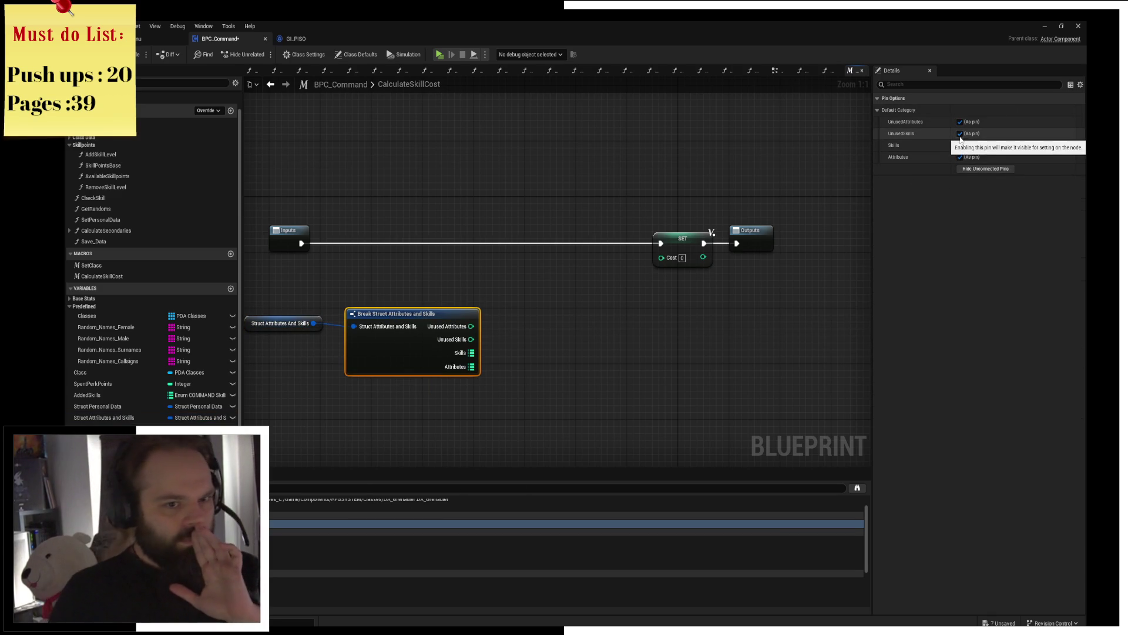
left_click(960, 122)
left_click(960, 144)
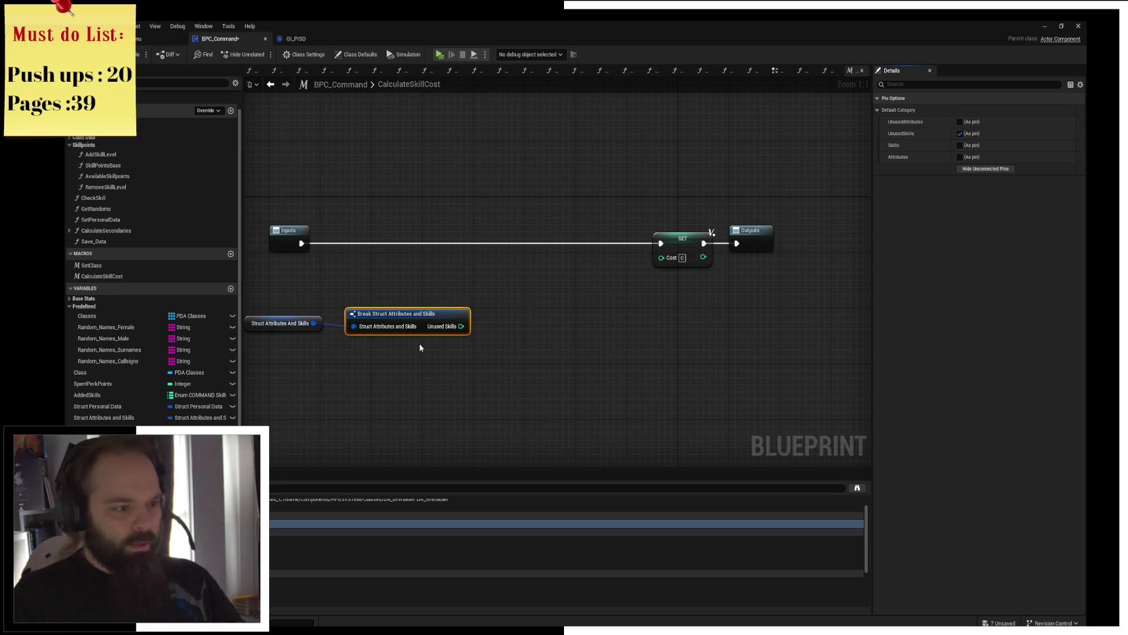
Step: Replace a wrong Unused Skills FIND with a FIND on the Skills map keyed by a new macro Key input
left_click_drag(459, 322, 516, 358)
type("find")
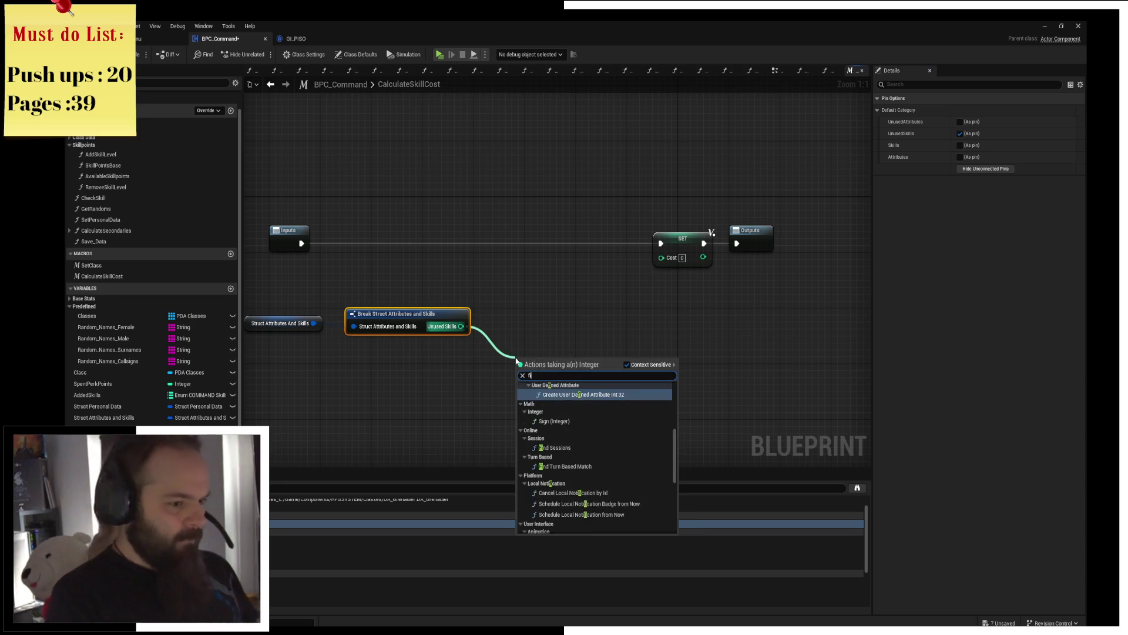
key("Return")
left_click_drag(520, 364, 514, 315)
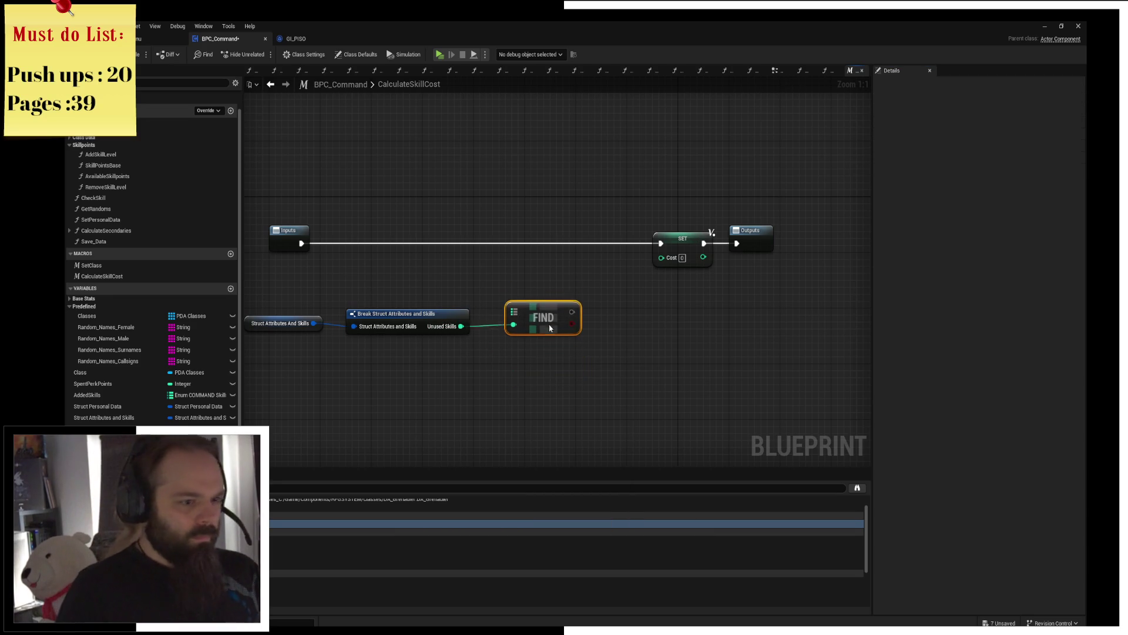
key("Delete")
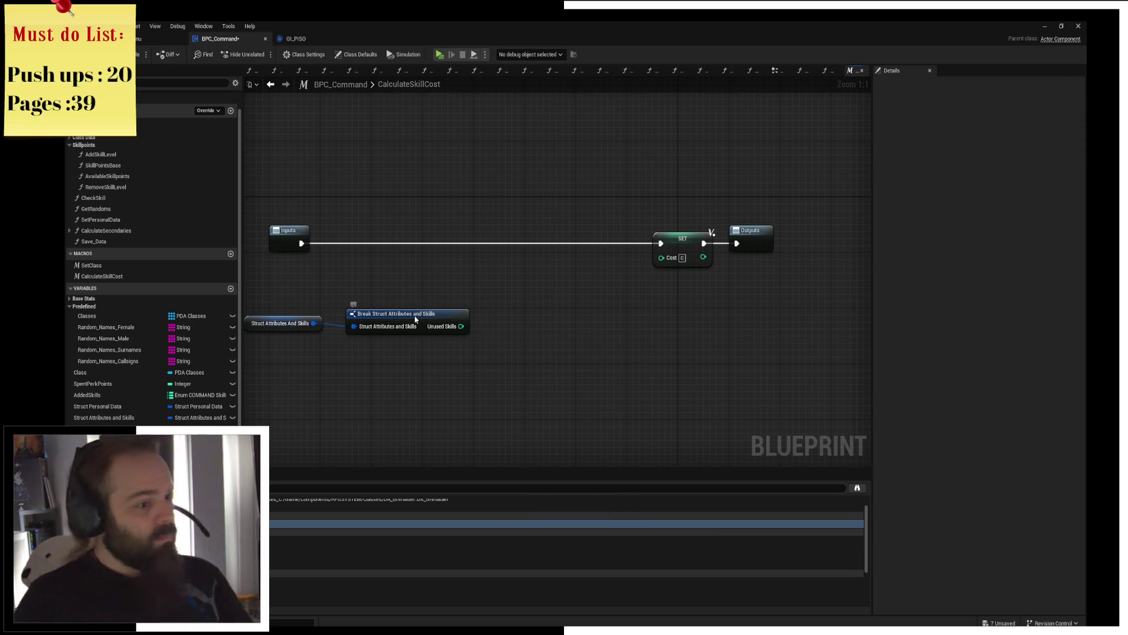
left_click(370, 314)
left_click(960, 134)
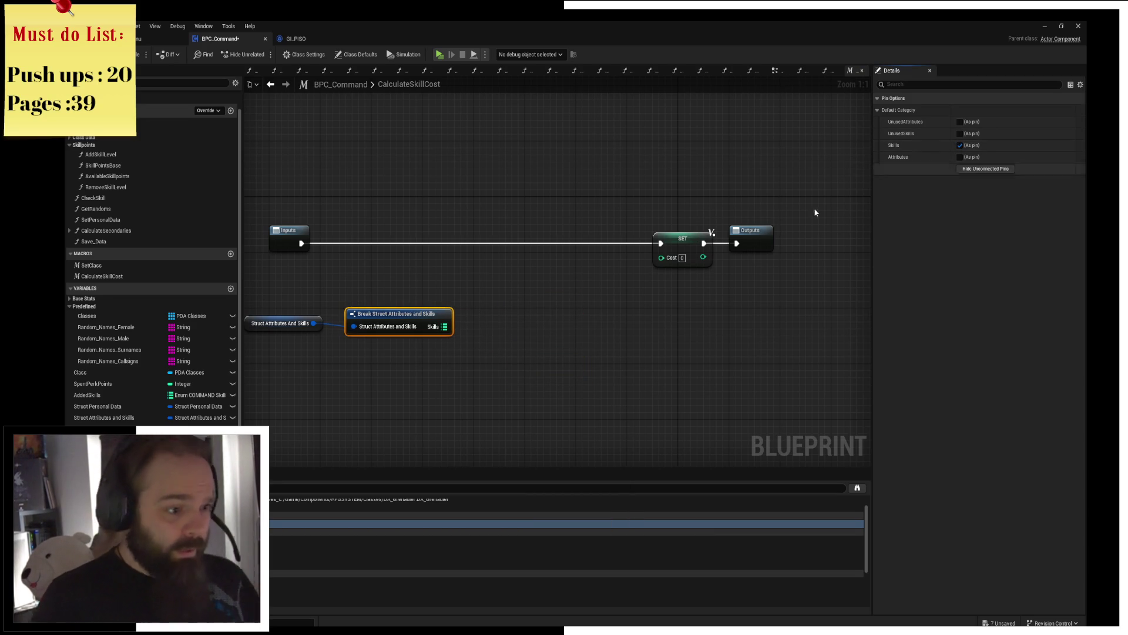
mouse_move(444, 326)
left_mouse_down()
mouse_move(526, 325)
mouse_move(283, 253)
left_mouse_up()
type("fi")
key("Return")
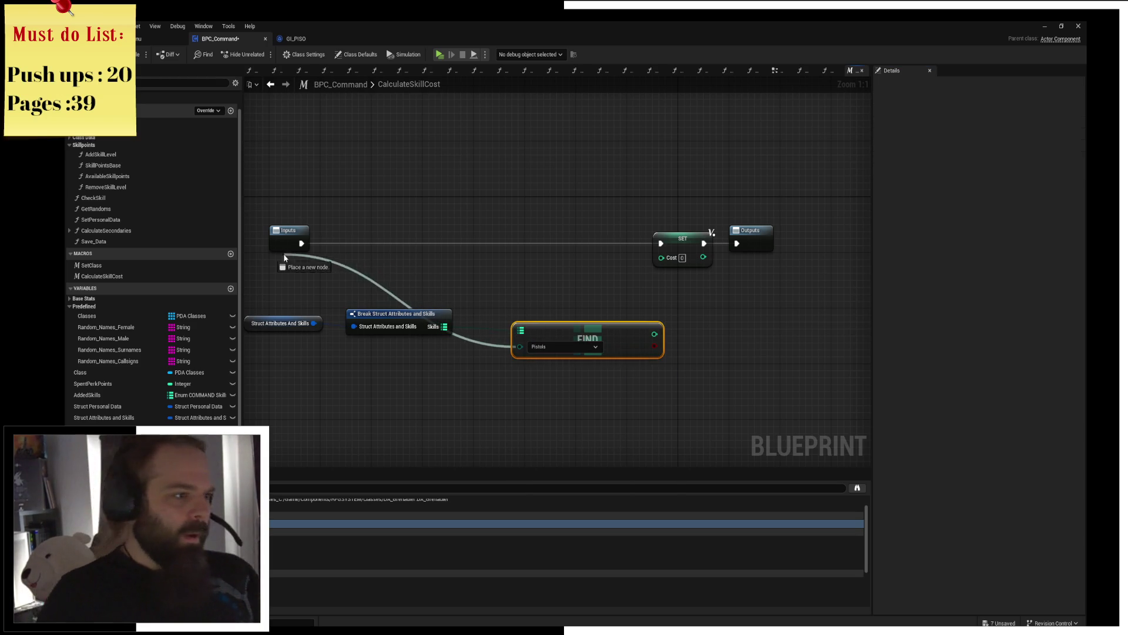
left_click_drag(292, 291, 479, 360)
Step: Try a Select Int node on the FIND result twice, then remove it
mouse_move(574, 332)
left_mouse_down()
mouse_move(434, 331)
mouse_move(589, 301)
left_mouse_up()
type("select")
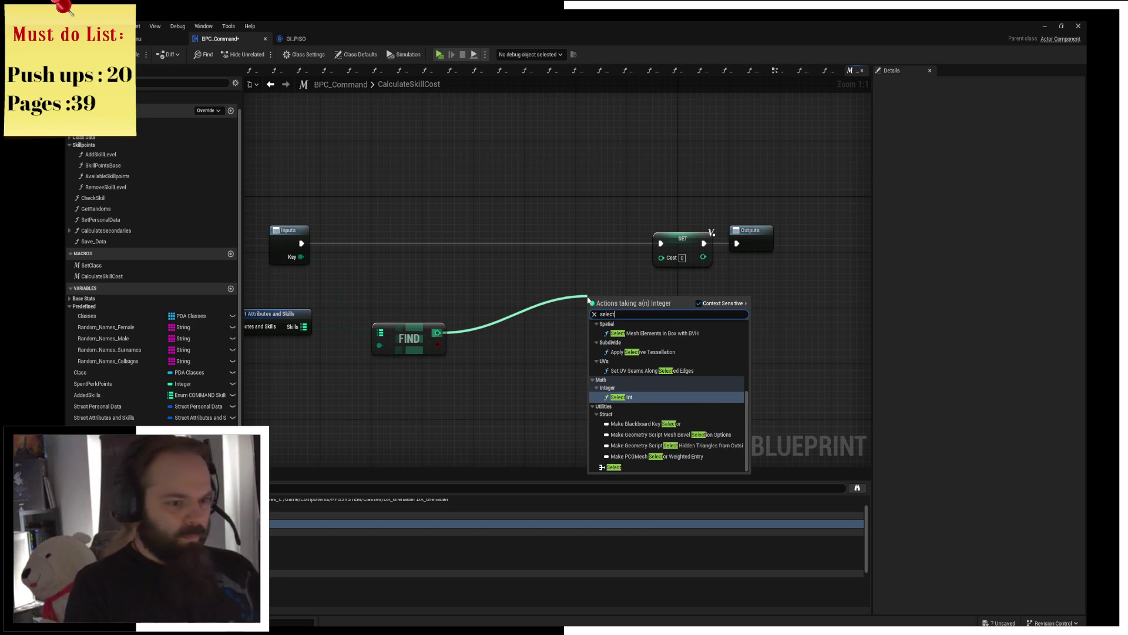
key("Return")
left_click_drag(596, 317, 601, 344)
key("ctrl+z")
key("Delete")
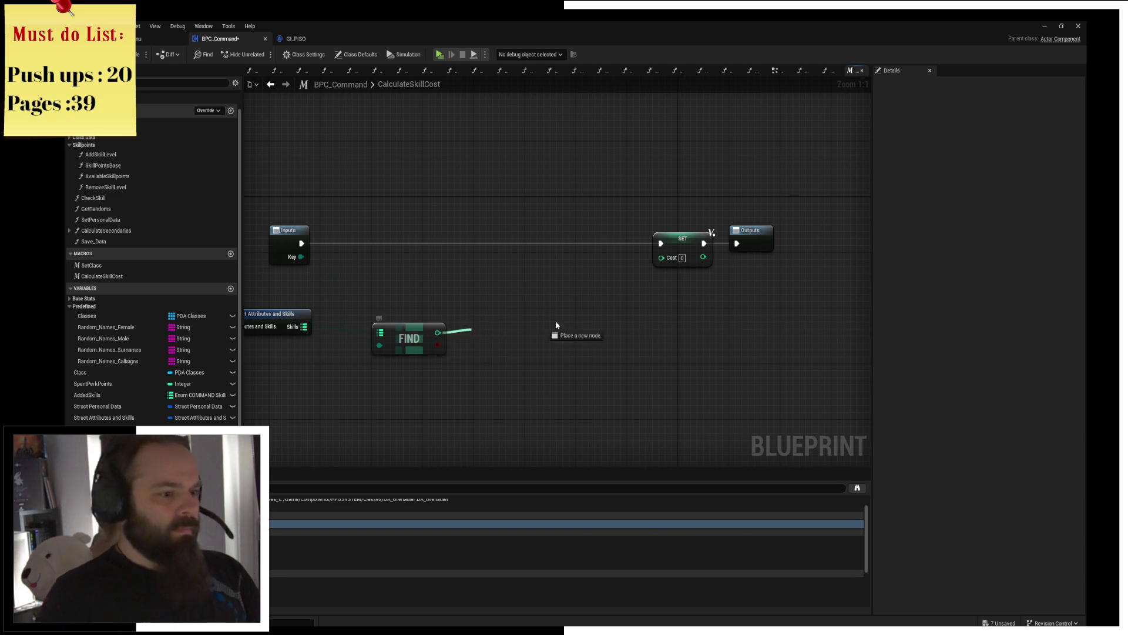
left_click_drag(437, 332, 596, 322)
type("se")
type("t int")
key("Return")
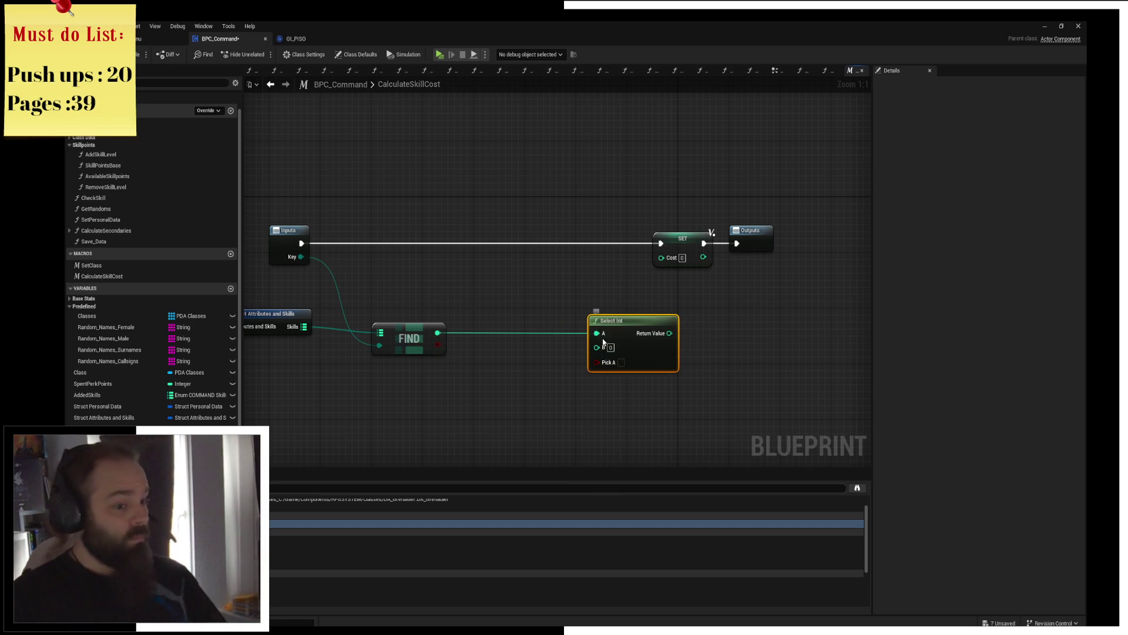
left_click_drag(622, 317, 593, 305)
key("Delete")
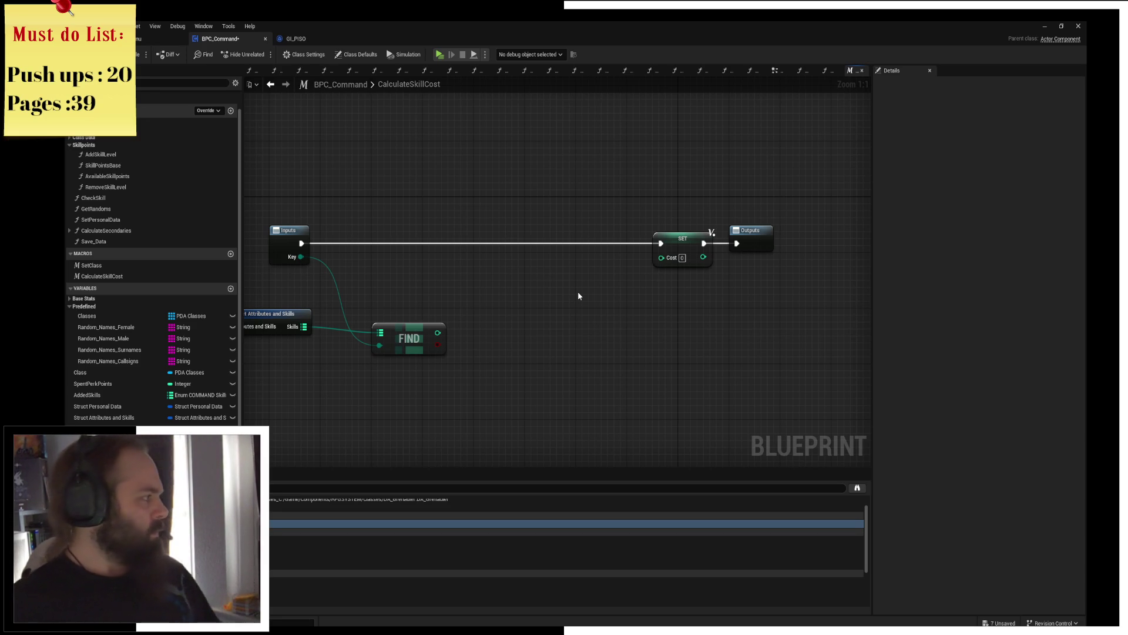
Step: Reposition the FIND, Break Struct and struct nodes to make room beside FIND
left_click_drag(659, 212, 674, 297)
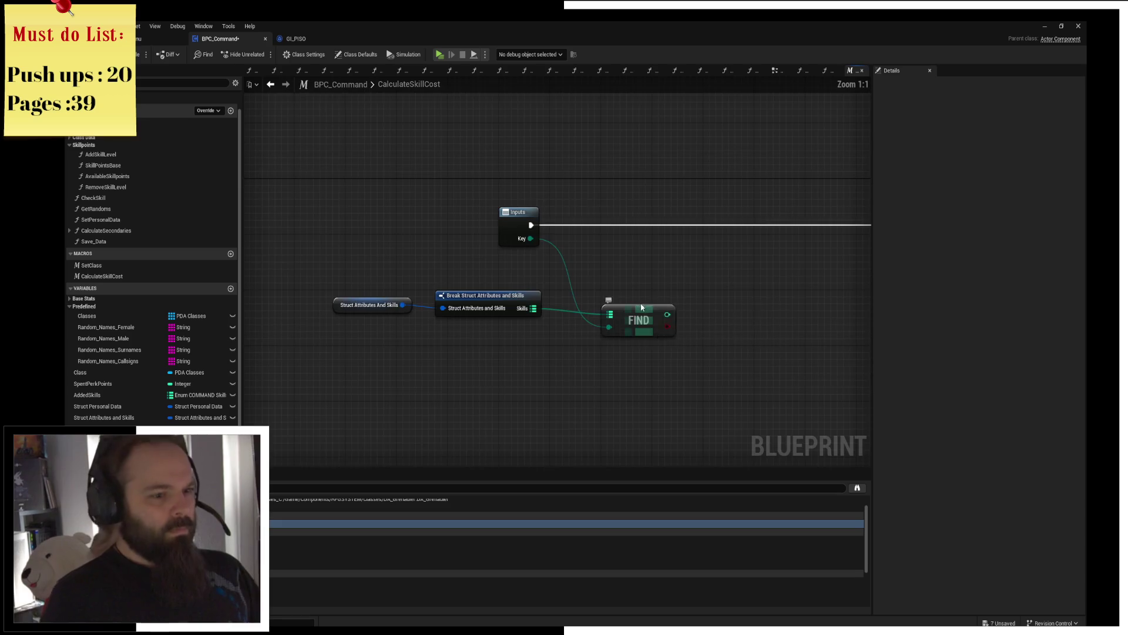
scroll(674, 302, "up", 1)
left_click_drag(540, 265, 497, 266)
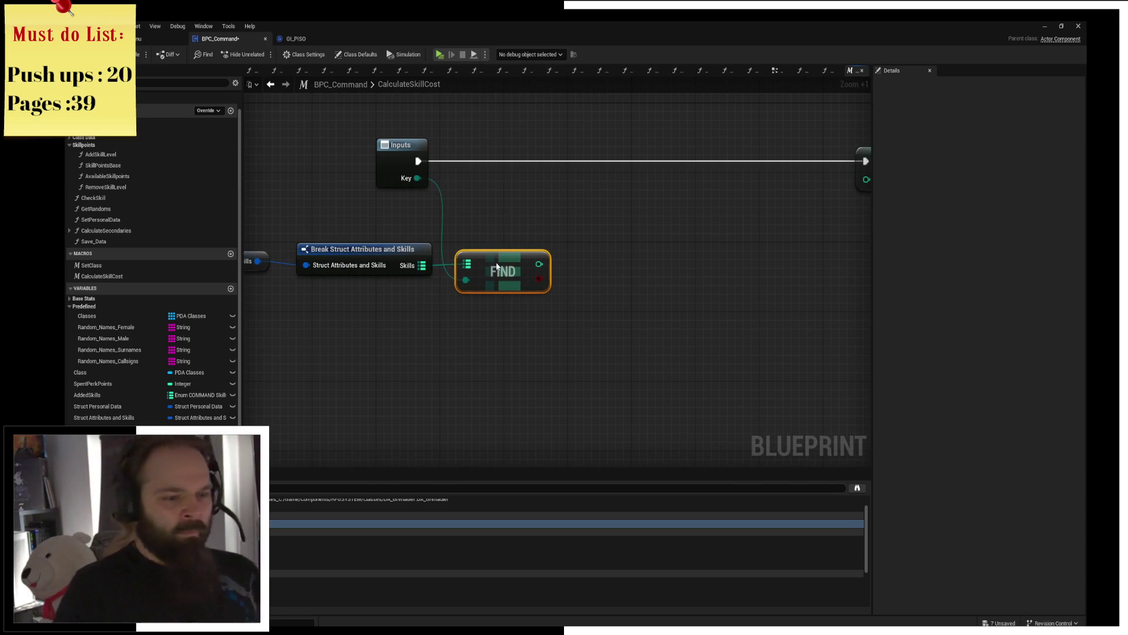
left_click(541, 219)
left_click_drag(441, 227, 586, 259)
left_click_drag(300, 222, 661, 268)
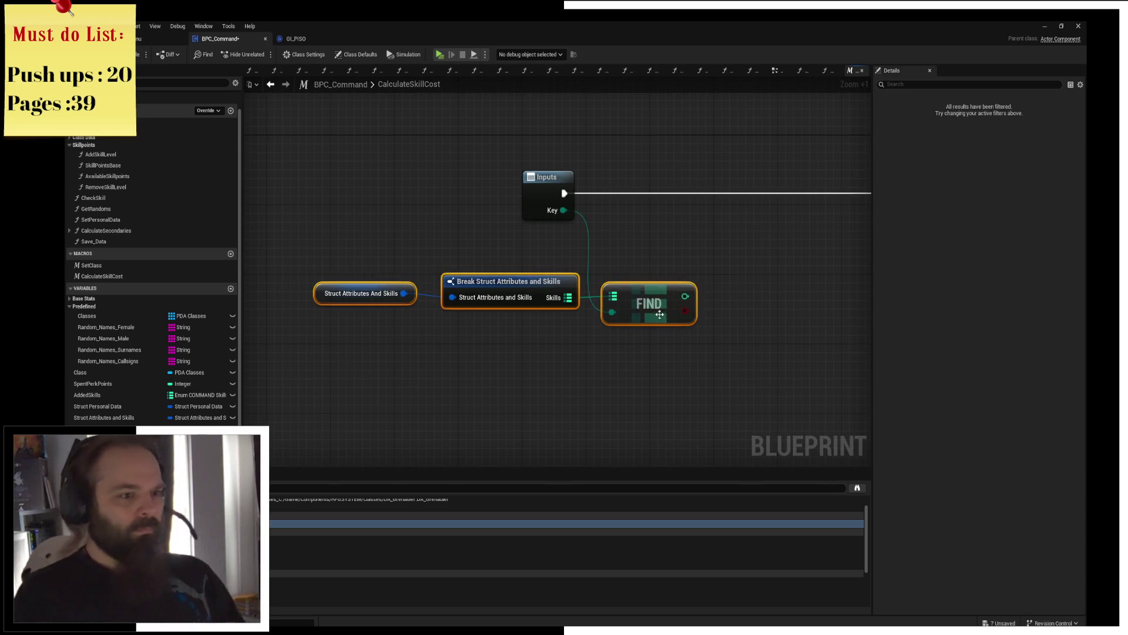
left_click(723, 221)
mouse_move(722, 221)
left_mouse_down()
mouse_move(554, 253)
mouse_move(628, 311)
left_mouse_up()
type("<")
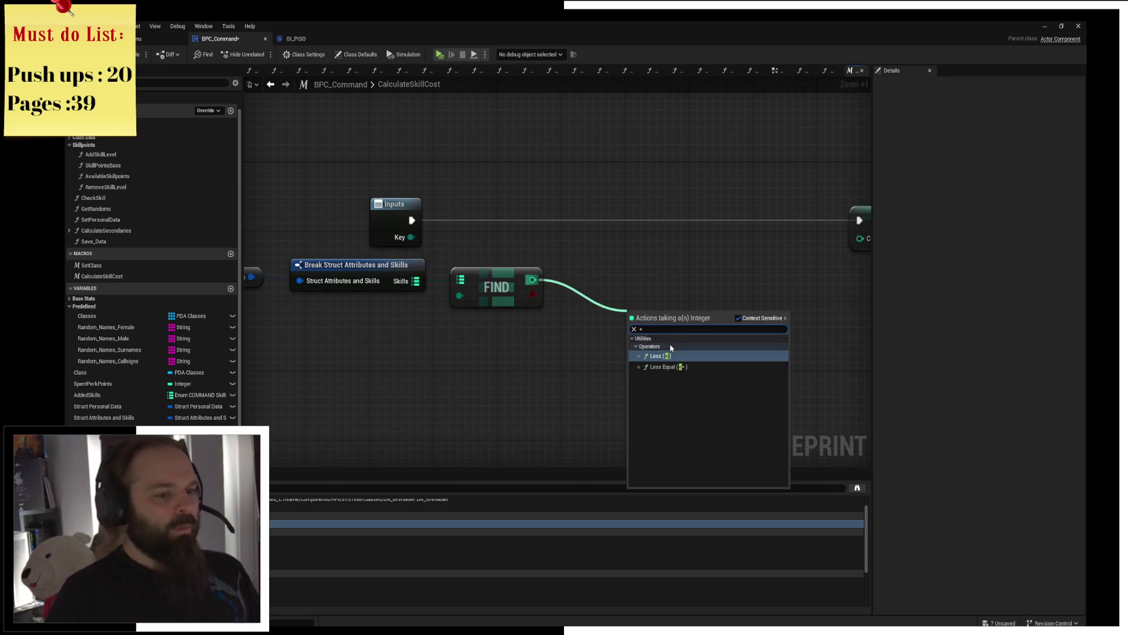
Step: Branch on FIND result < 20 from the Inputs exec, setting Cost to 1 on True and returning it as an output
left_click(660, 357)
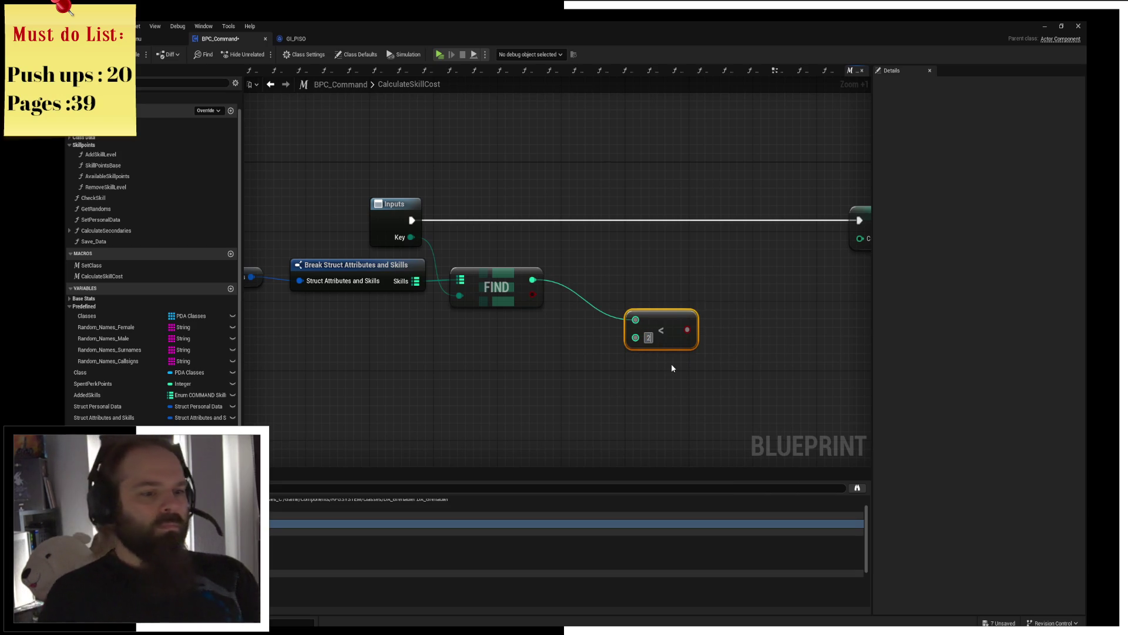
mouse_move(673, 319)
left_mouse_down()
mouse_move(619, 346)
mouse_move(679, 227)
left_mouse_up()
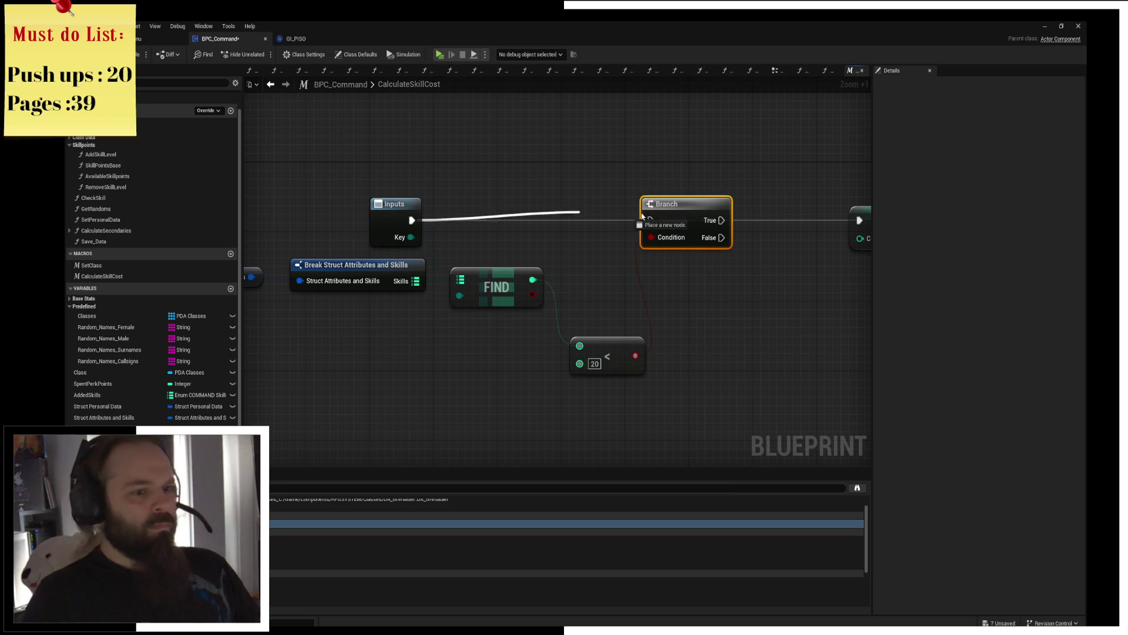
left_click_drag(412, 220, 650, 221)
left_click_drag(553, 212, 707, 215)
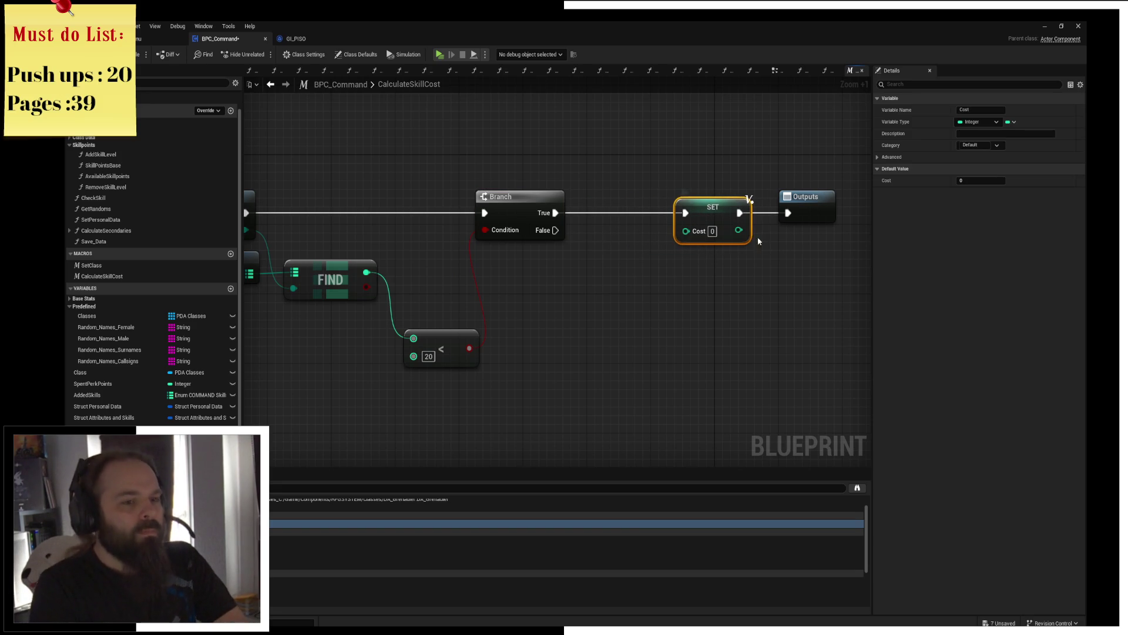
left_click(711, 232)
type("1")
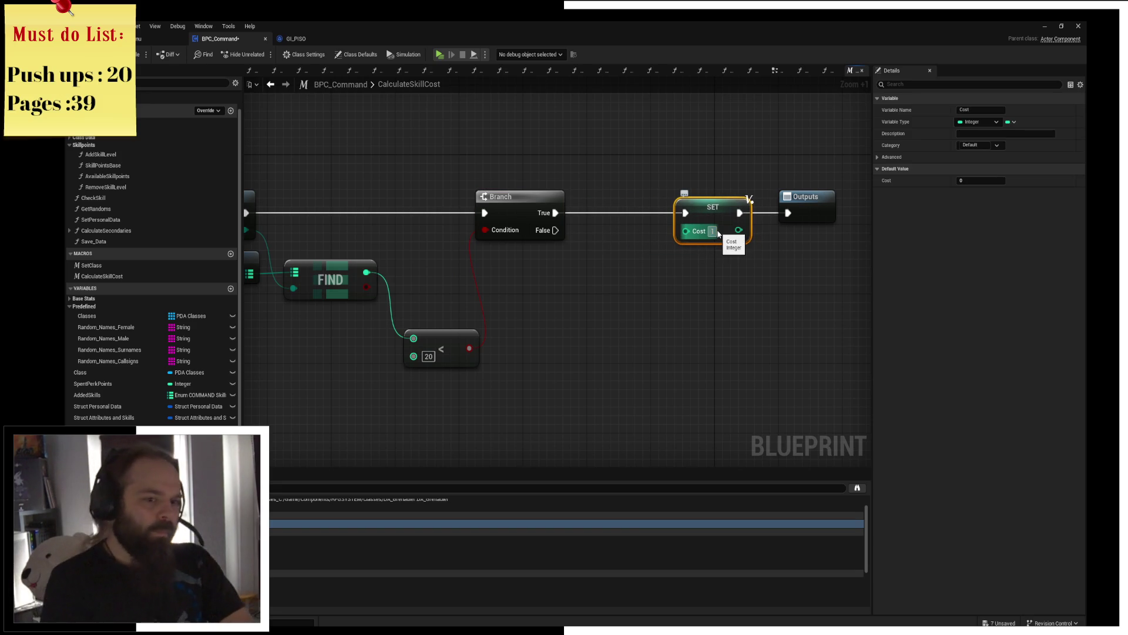
left_click_drag(438, 350, 421, 280)
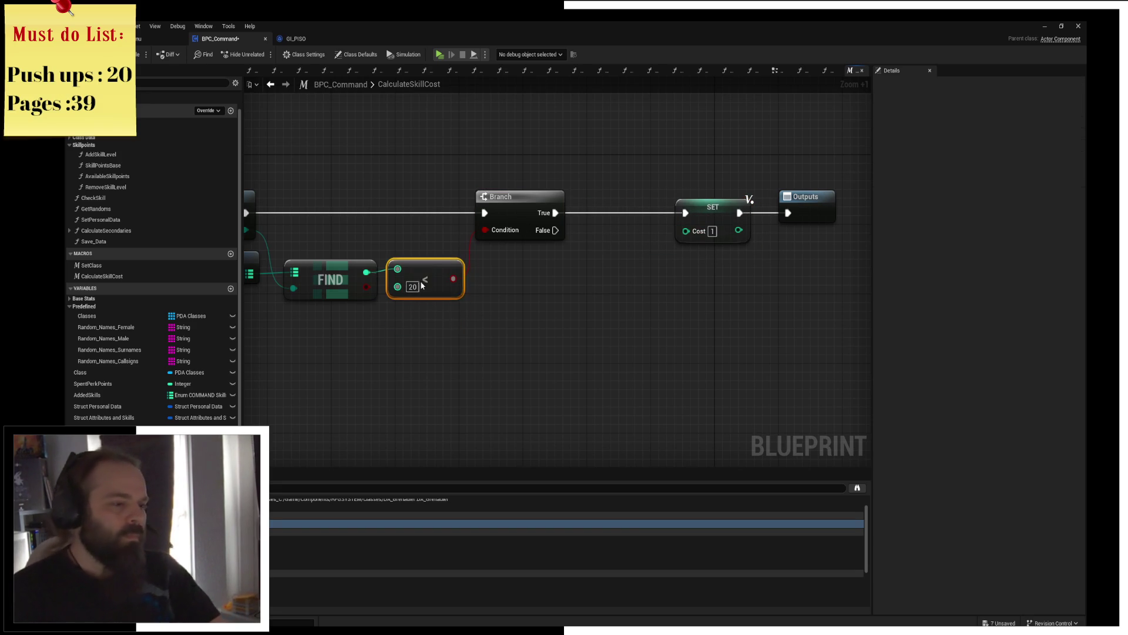
left_click(436, 354)
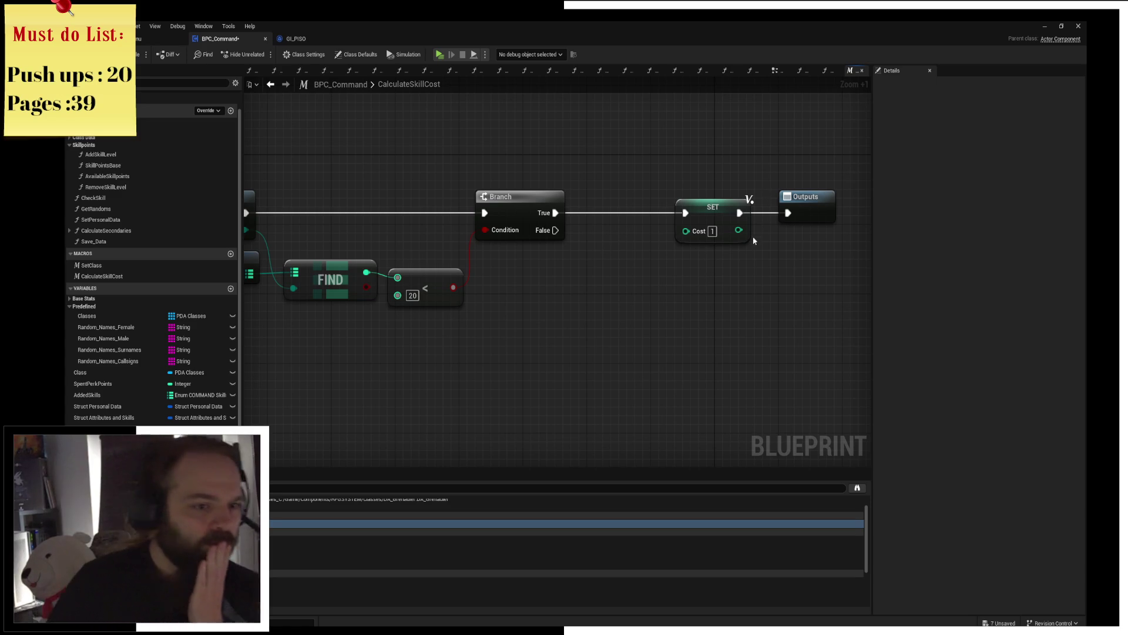
left_click_drag(739, 229, 808, 211)
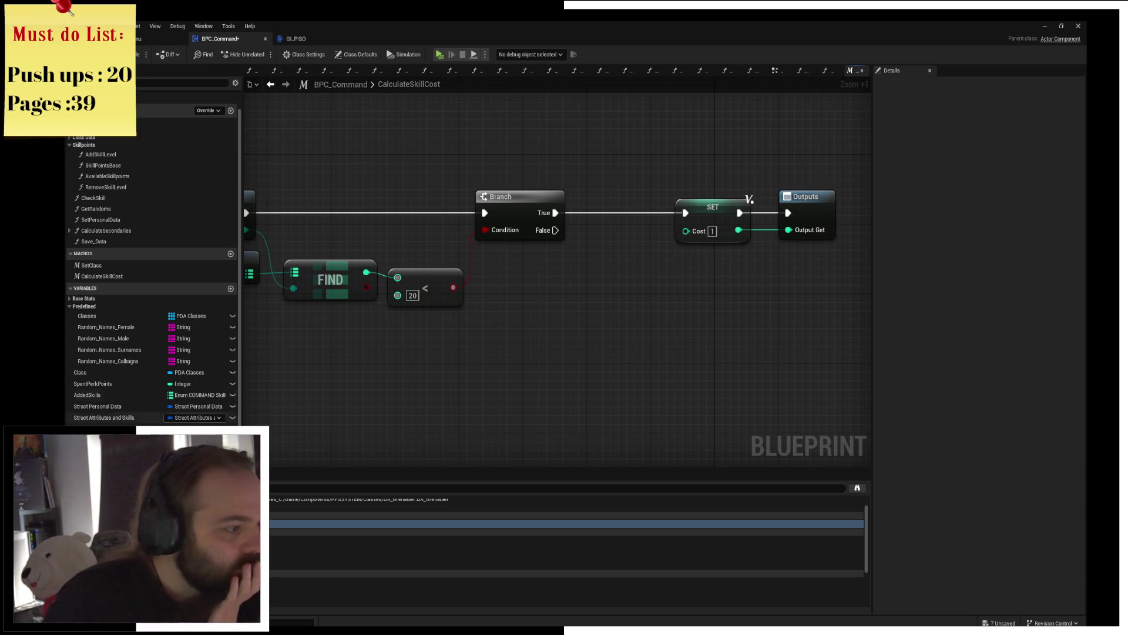
scroll(653, 306, "down", 2)
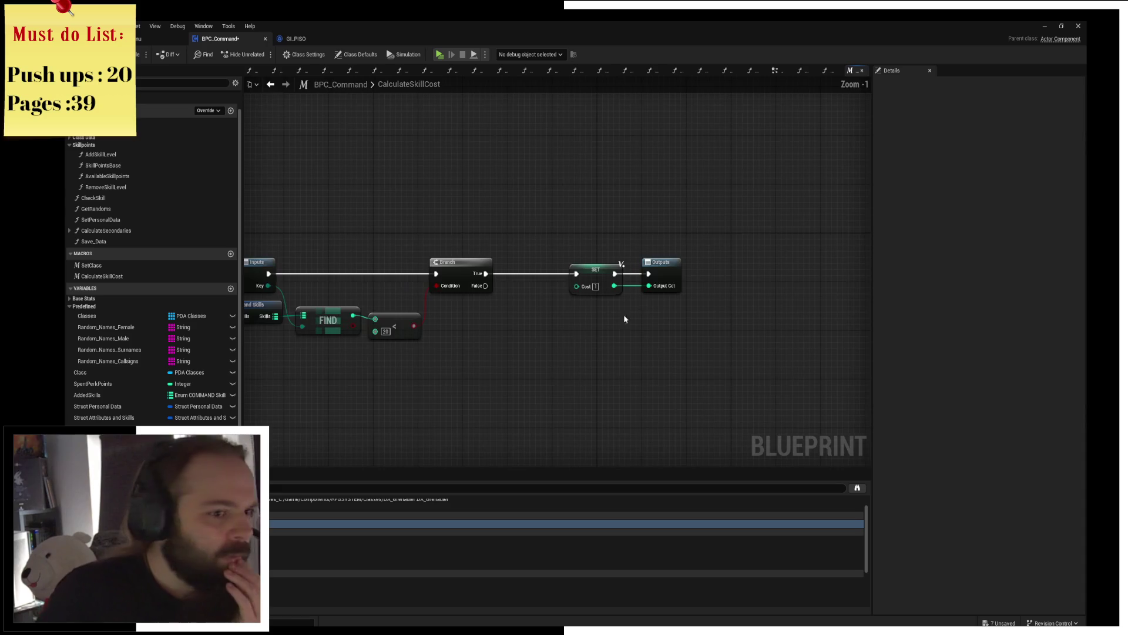
scroll(654, 306, "up", 1)
Step: Try a comparison threshold of 90, then undo back to 20
mouse_move(673, 280)
left_mouse_down()
mouse_move(541, 269)
mouse_move(650, 255)
left_mouse_up()
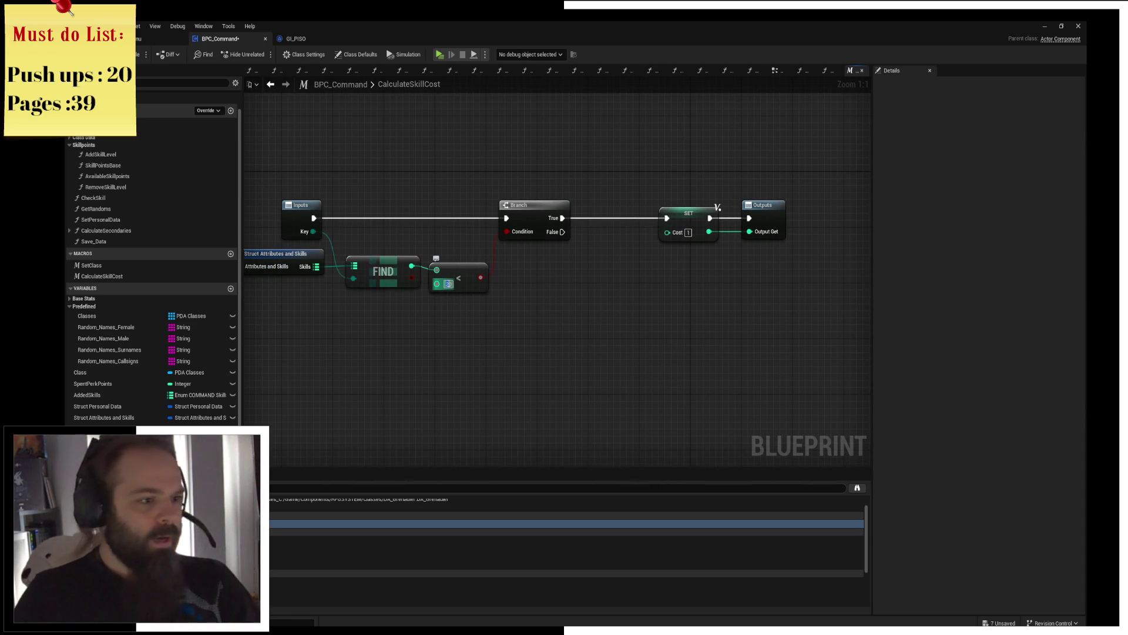
type("90")
key("Return")
scroll(579, 256, "down", 1)
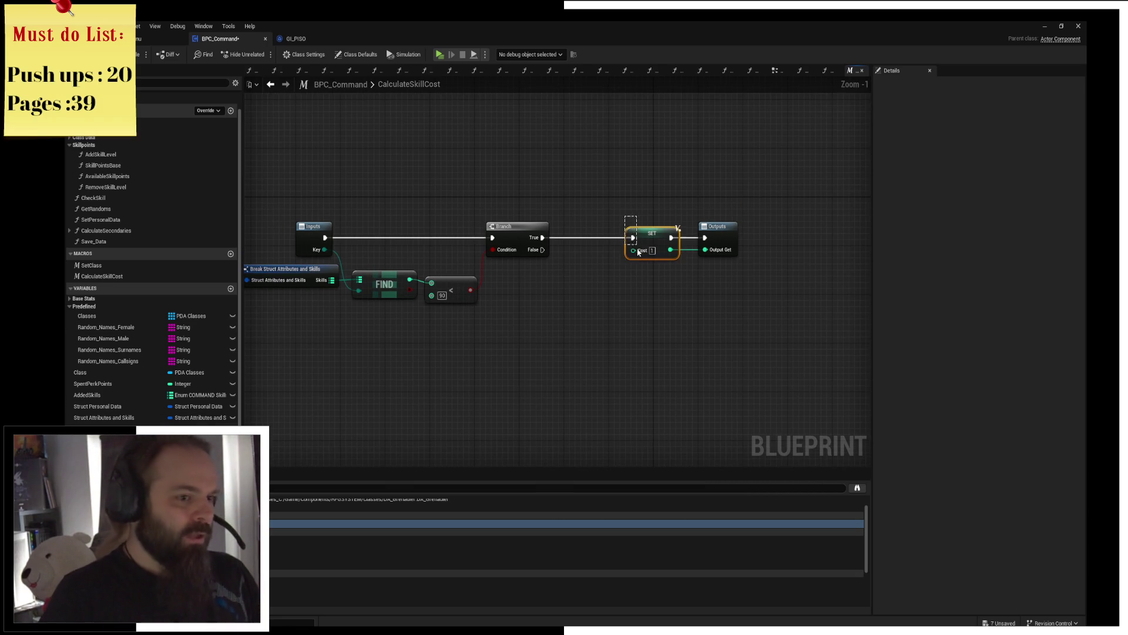
left_click(576, 322)
scroll(592, 310, "up", 1)
scroll(597, 265, "up", 1)
scroll(594, 259, "up", 1)
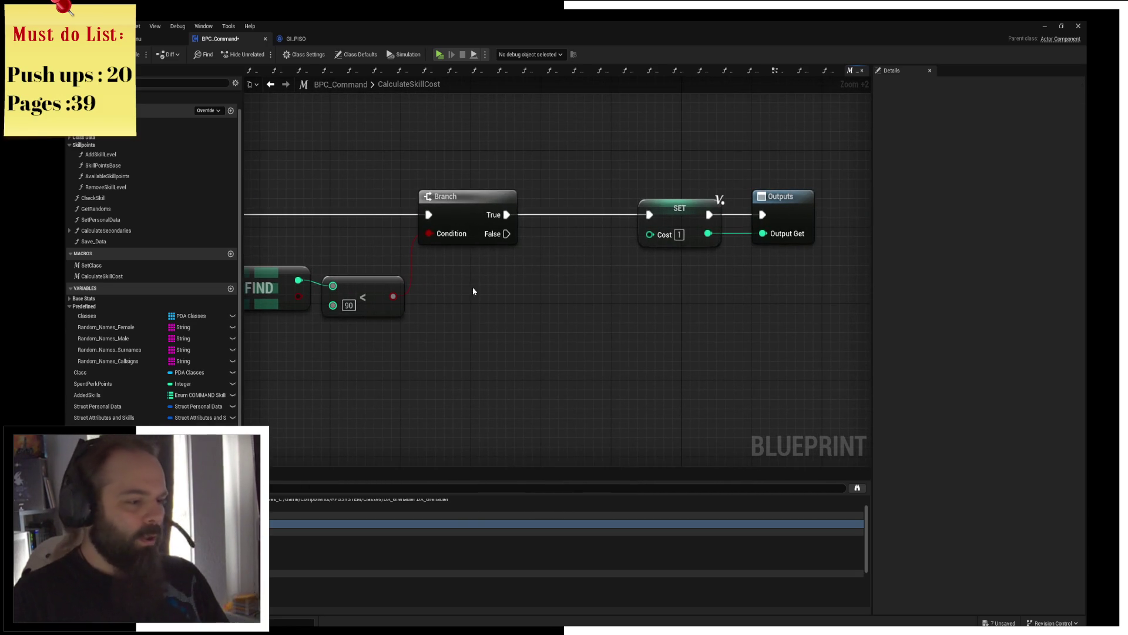
key("ctrl+z")
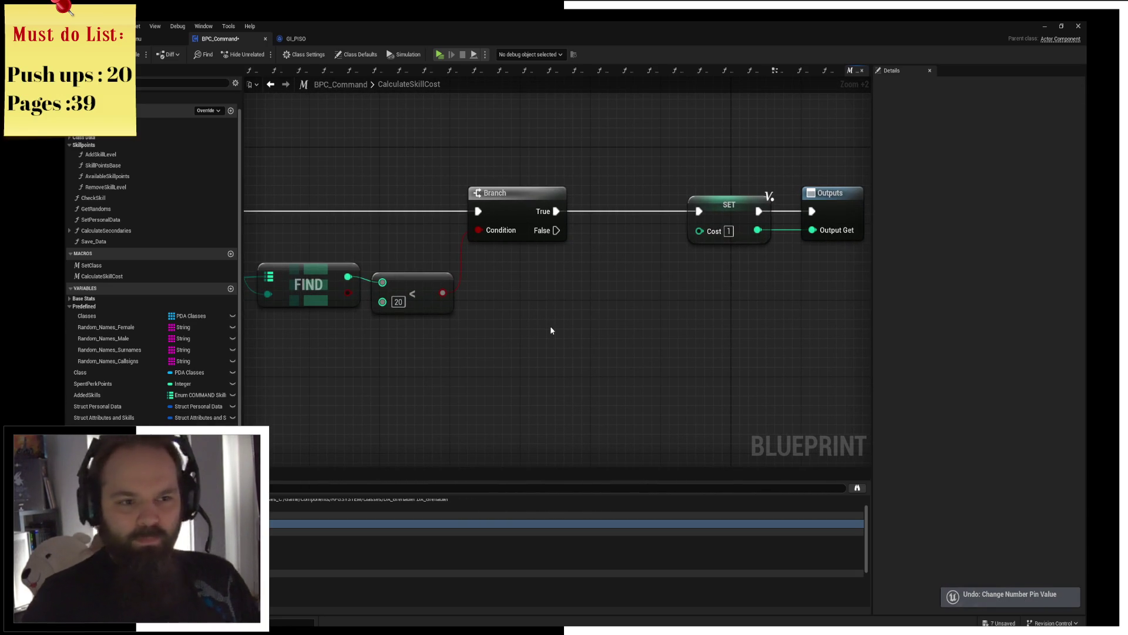
Step: Duplicate the comparison on FIND's result and drive a second Branch from the first Branch's False path
left_click_drag(549, 306, 550, 254)
left_click(549, 254)
key("ctrl+c")
key("ctrl+v")
left_click_drag(740, 364, 821, 315)
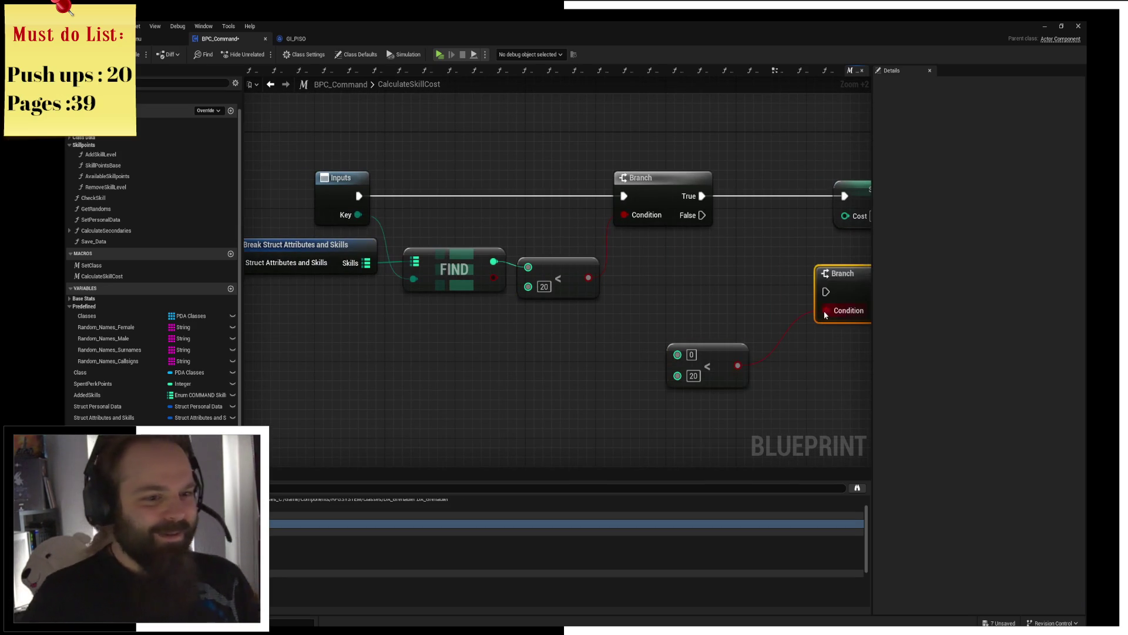
left_click_drag(702, 215, 826, 291)
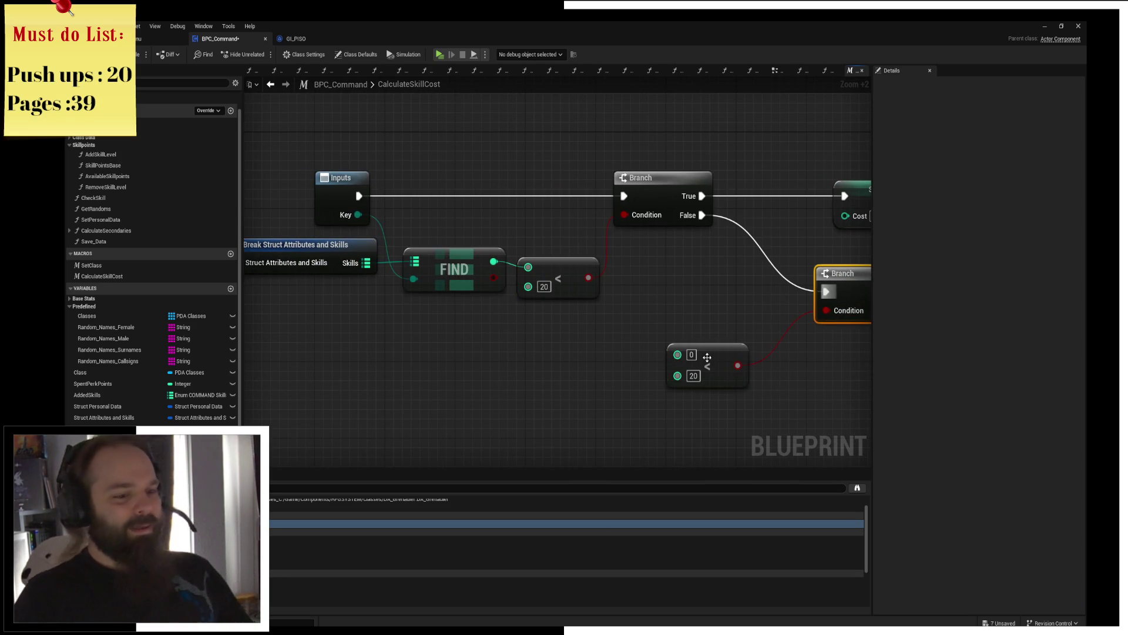
left_click_drag(710, 366, 647, 365)
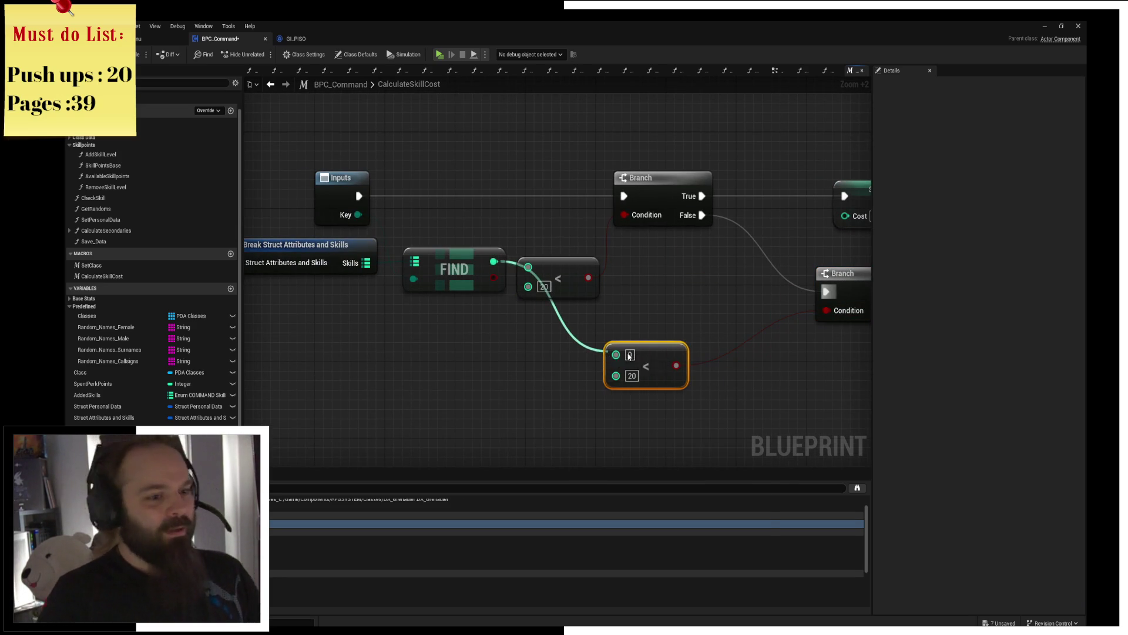
left_click_drag(493, 262, 539, 316)
mouse_move(493, 262)
left_mouse_down()
mouse_move(616, 355)
mouse_move(576, 357)
left_mouse_up()
mouse_move(638, 319)
left_mouse_down()
mouse_move(560, 336)
mouse_move(674, 289)
left_mouse_up()
left_click_drag(452, 314, 452, 277)
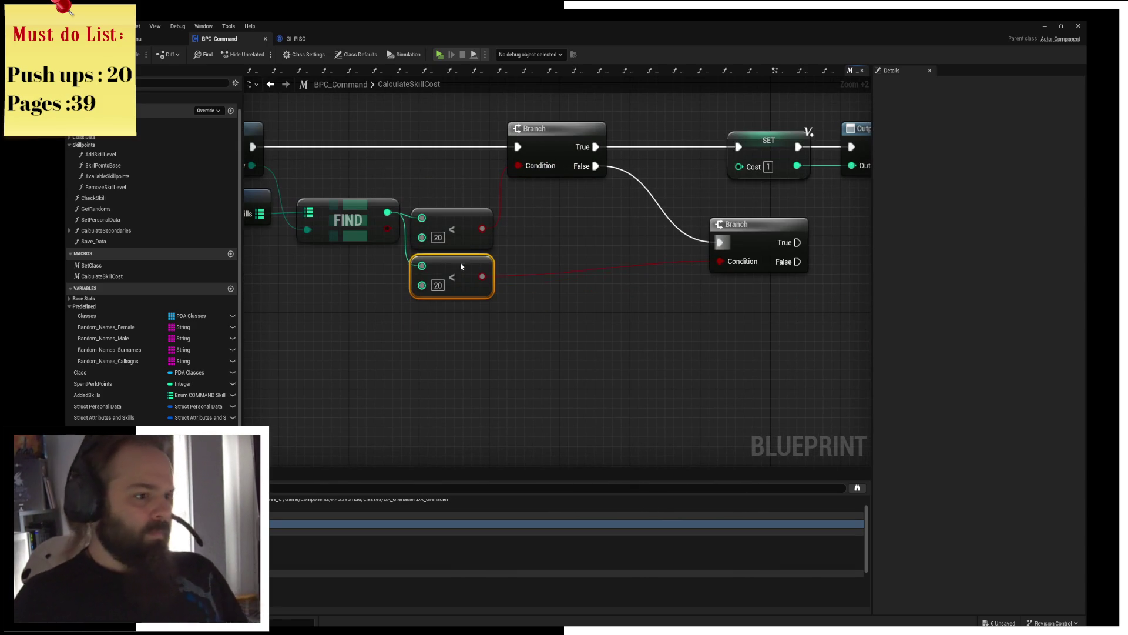
left_click(716, 236)
mouse_move(765, 232)
left_mouse_down()
mouse_move(754, 250)
mouse_move(624, 246)
left_mouse_up()
Step: Paste a SET Cost on the second Branch's True path with the new threshold set to 40
left_click_drag(543, 219, 652, 245)
key("ctrl+c")
key("ctrl+v")
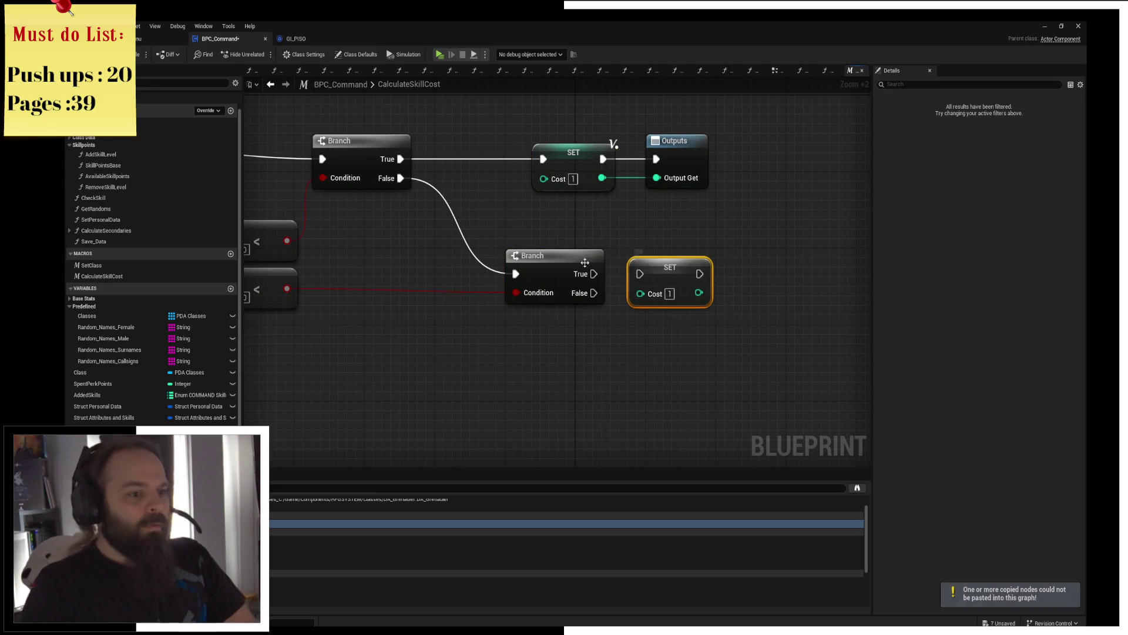
left_click_drag(277, 301, 471, 282)
left_click(436, 278)
type("40")
key("Return")
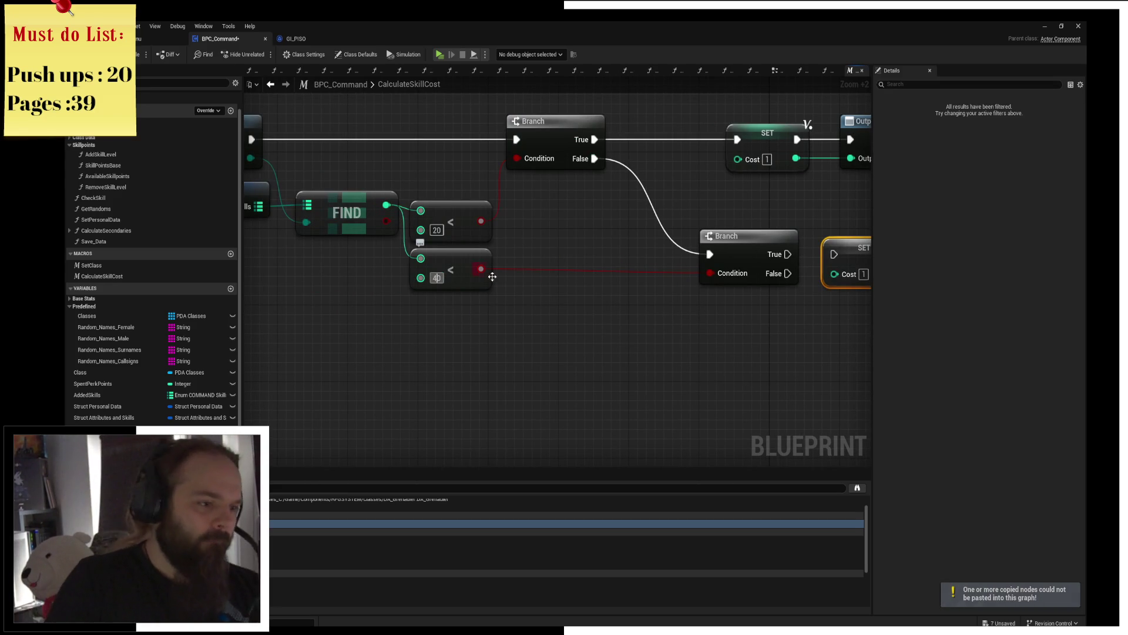
left_click(558, 324)
left_click_drag(588, 335, 456, 338)
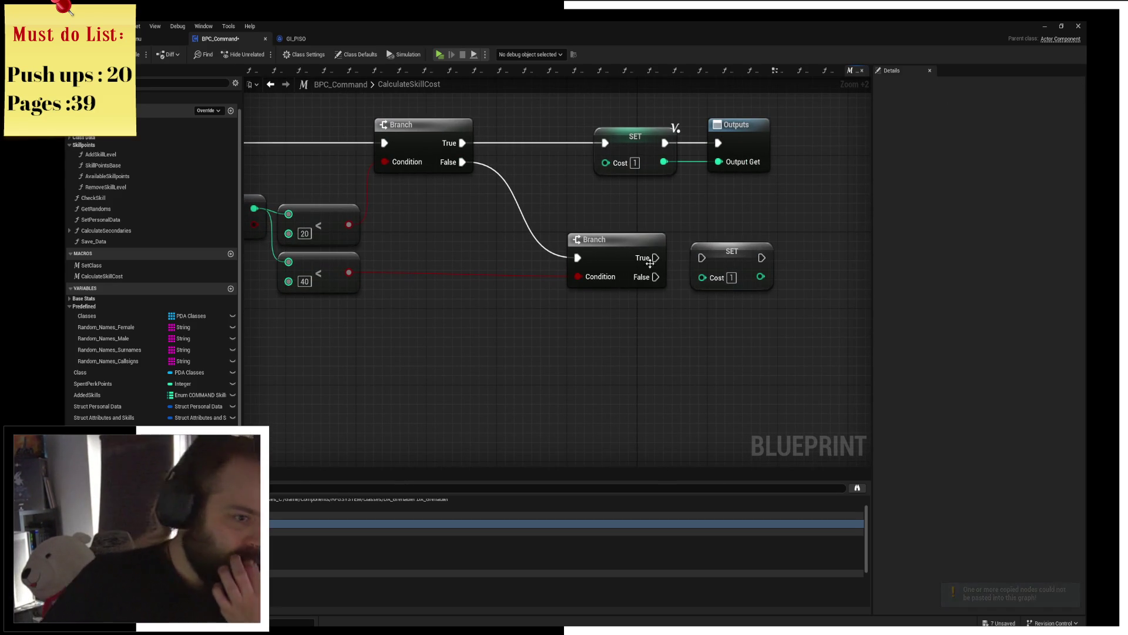
left_click_drag(655, 258, 702, 258)
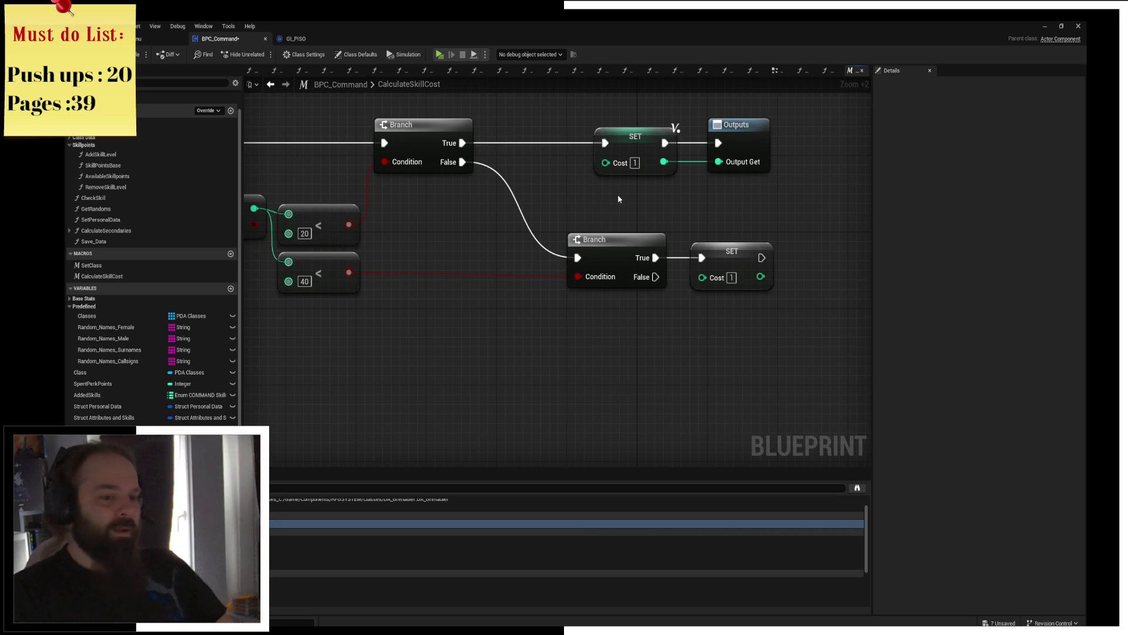
Step: Move the Outputs node further right after a copy-paste attempt
left_click(732, 125)
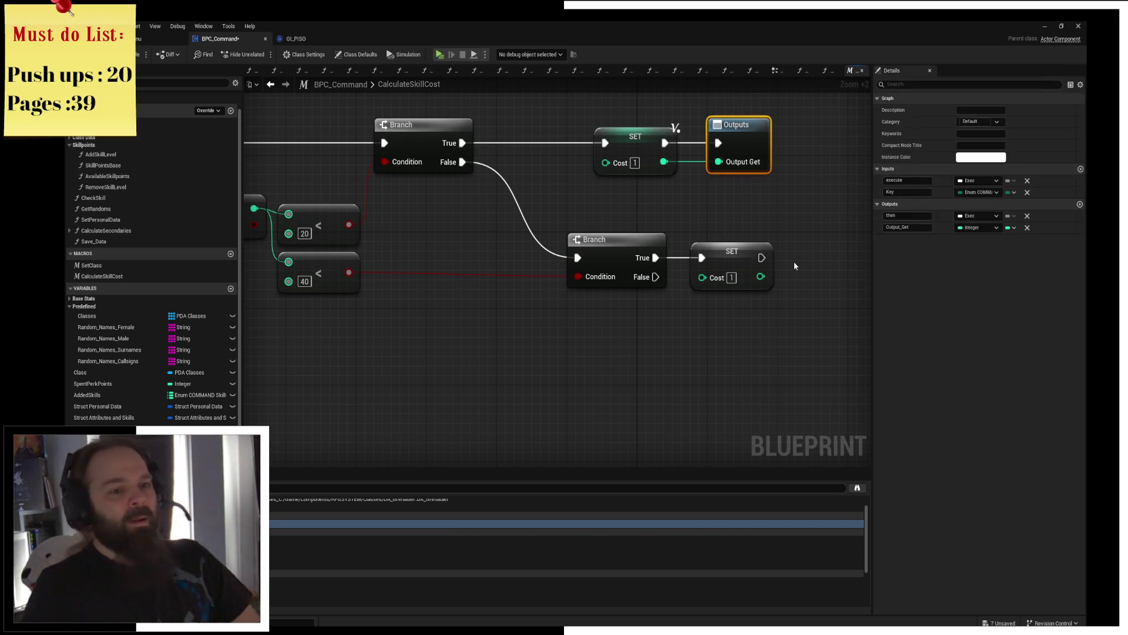
key("ctrl+c")
key("ctrl+v")
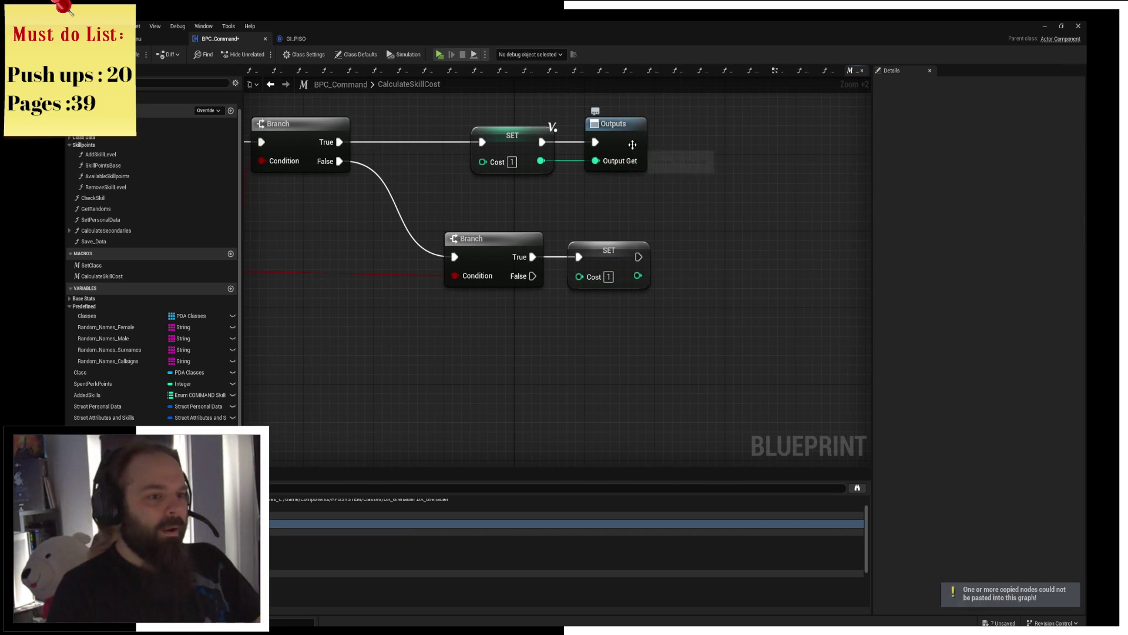
left_click_drag(636, 146, 820, 144)
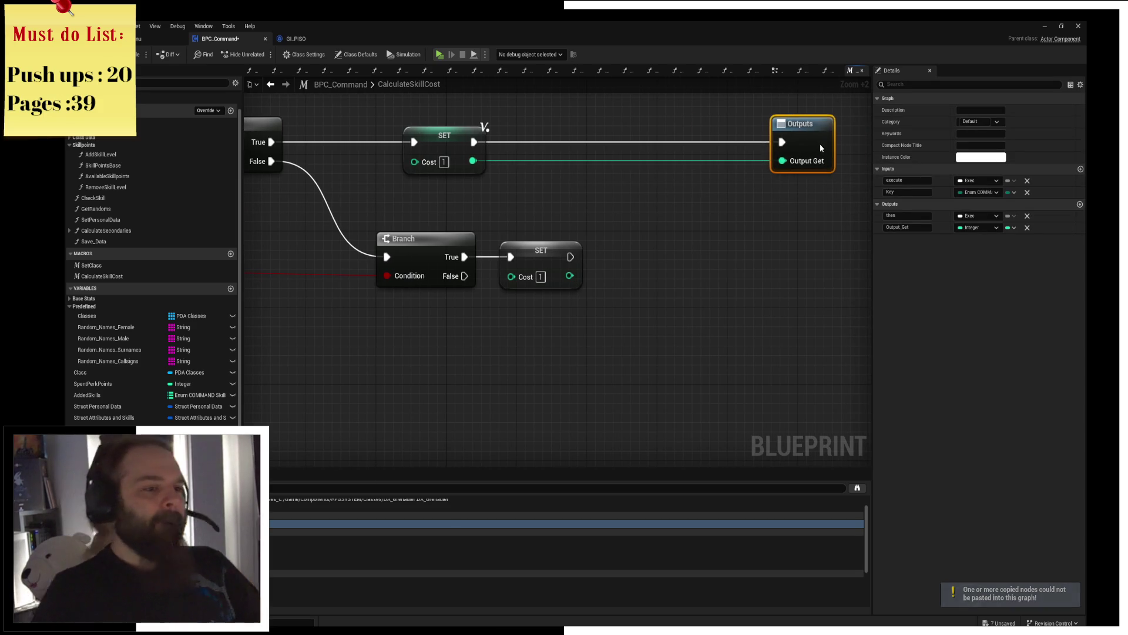
left_click(631, 235)
Step: Delete both SET Cost nodes and collapse the Predefined variable category
left_click(548, 274)
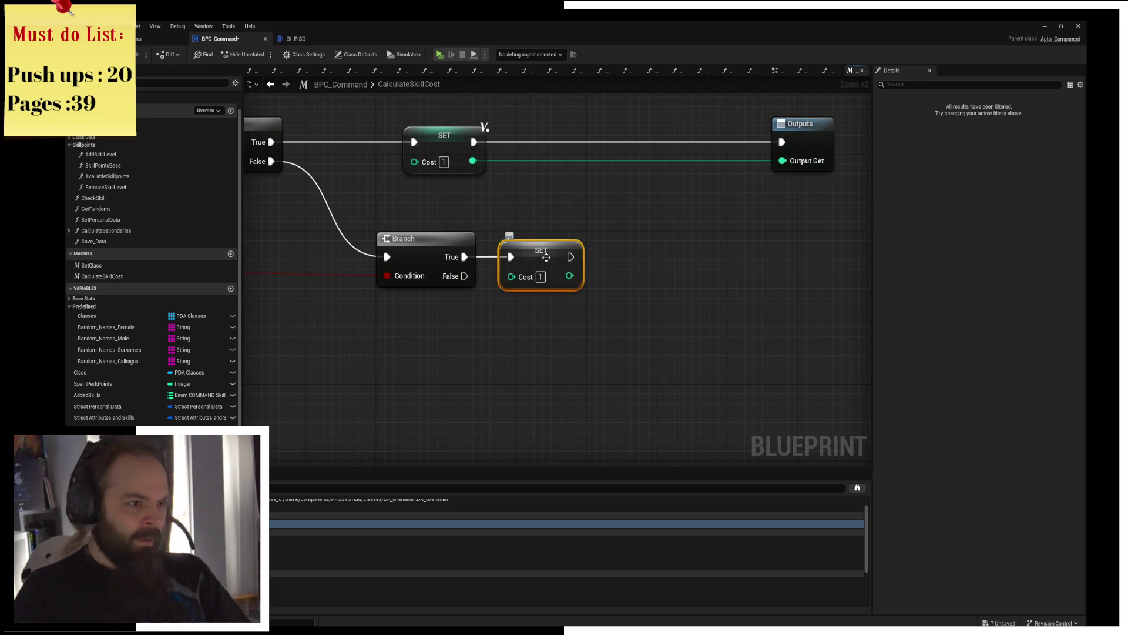
key("Delete")
left_click(451, 139)
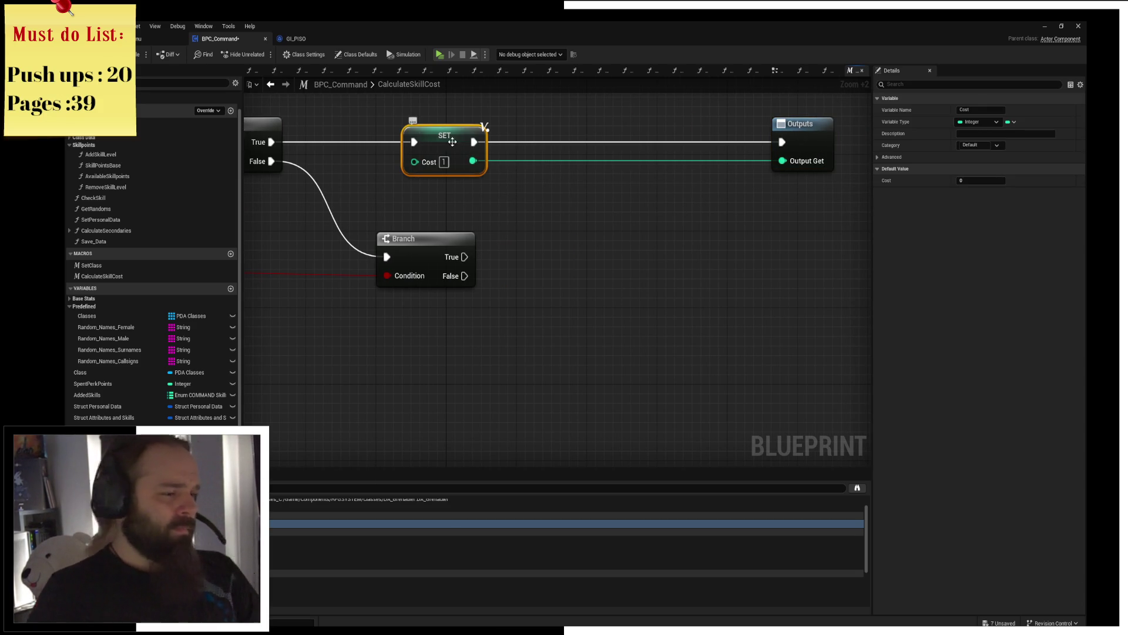
right_click(453, 139)
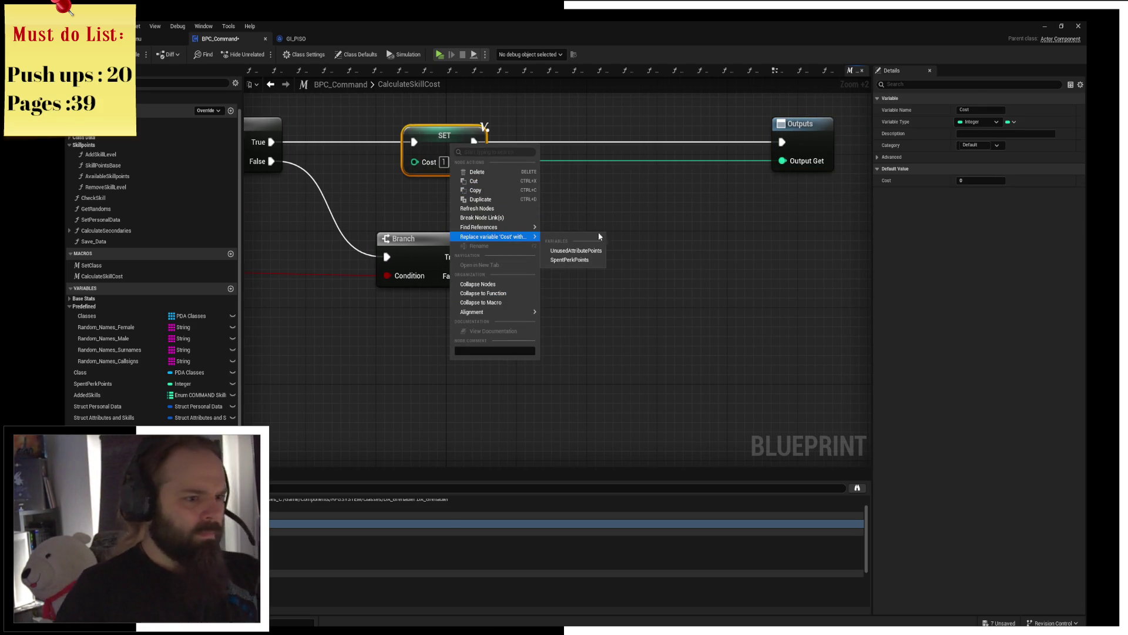
left_click(576, 250)
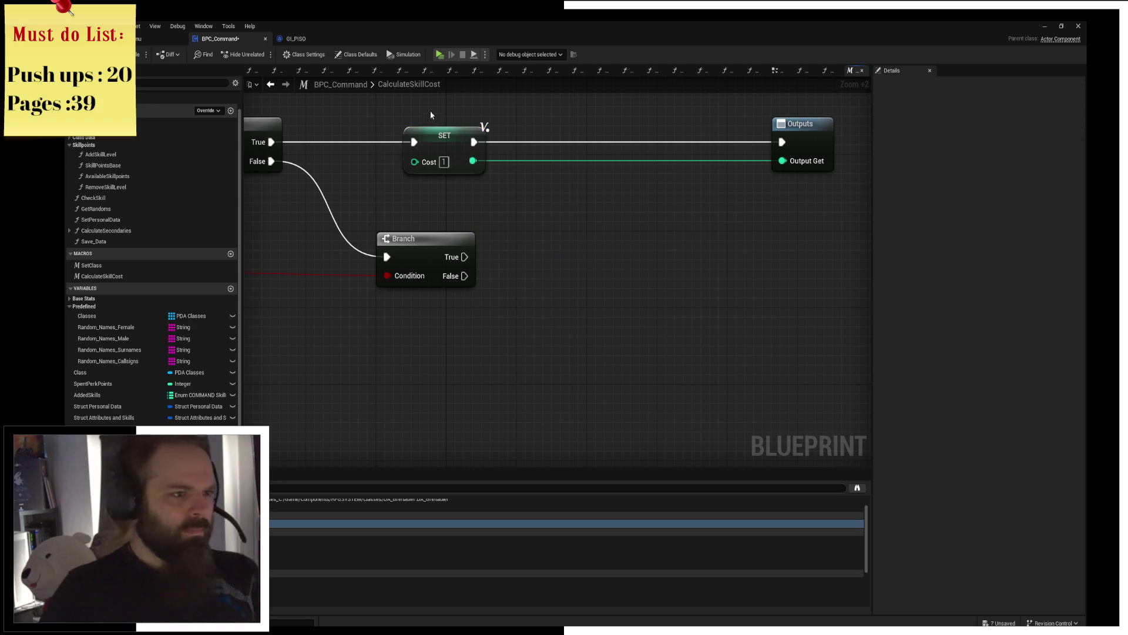
key("Delete")
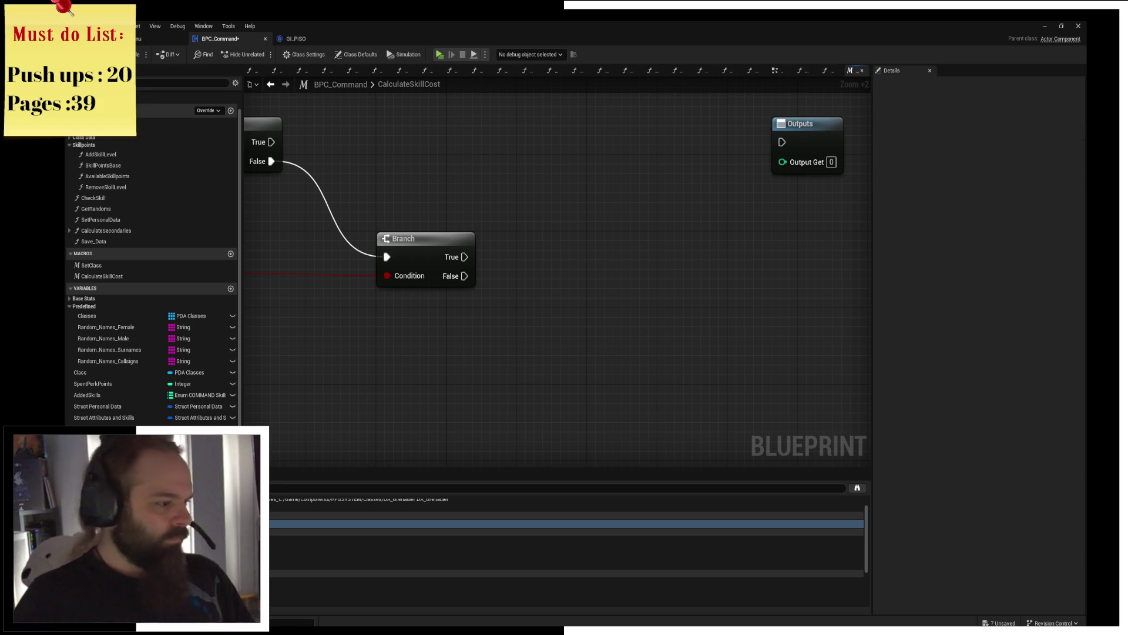
left_click(76, 306)
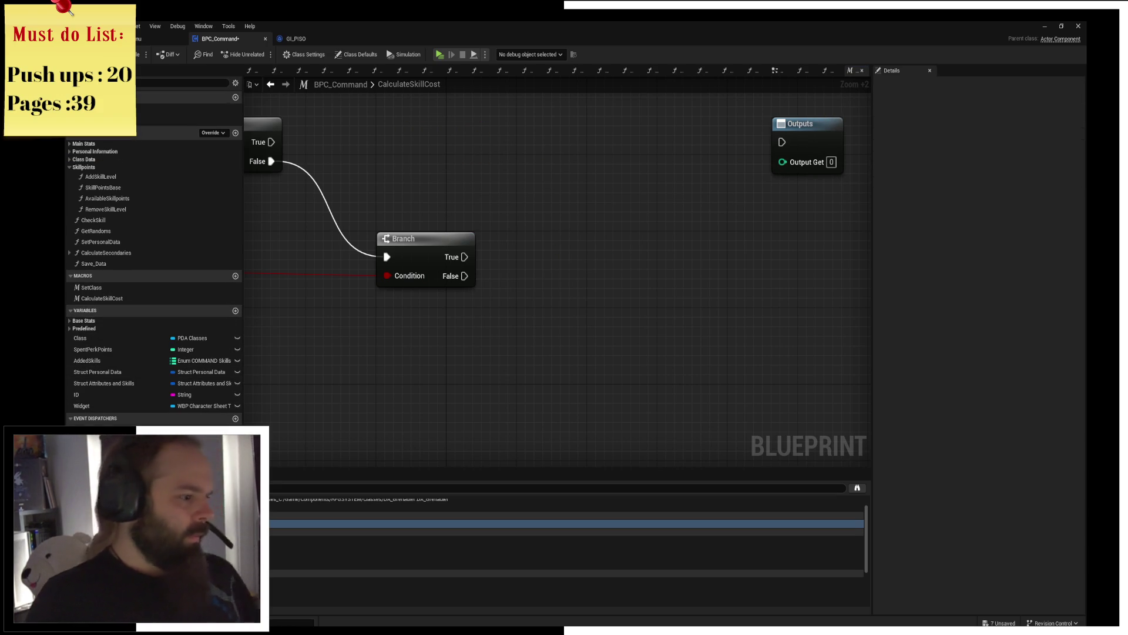
Step: Rearrange the macro graph, moving the Outputs node left and the lower Branch upward
mouse_move(617, 177)
left_mouse_down()
mouse_move(265, 179)
mouse_move(767, 184)
mouse_move(396, 186)
left_mouse_up()
left_click_drag(415, 240, 620, 237)
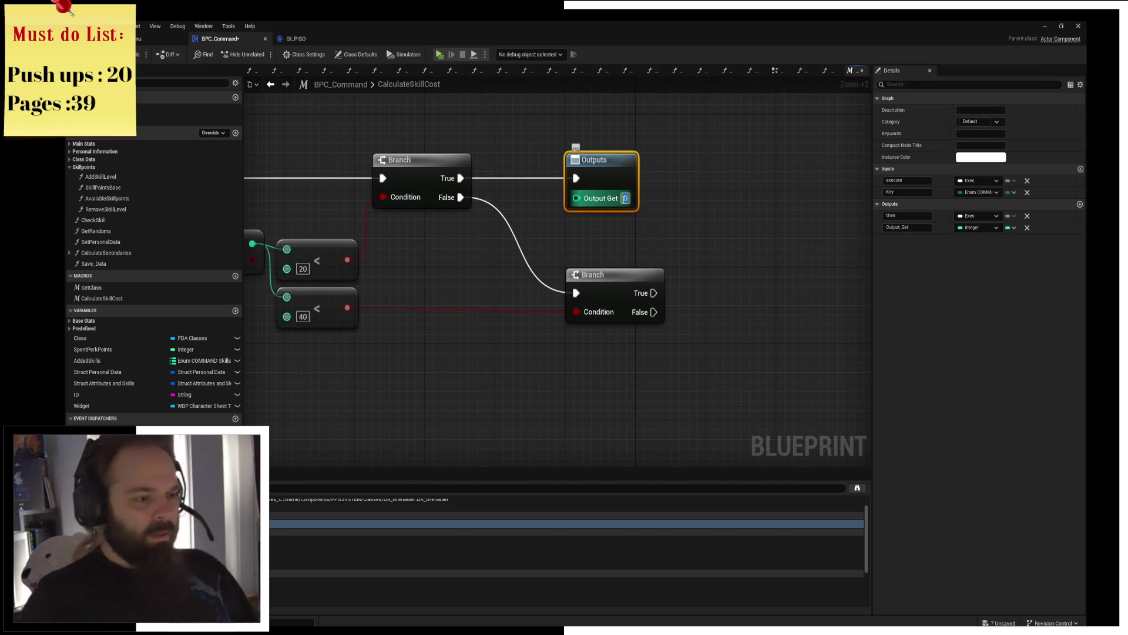
left_click(635, 245)
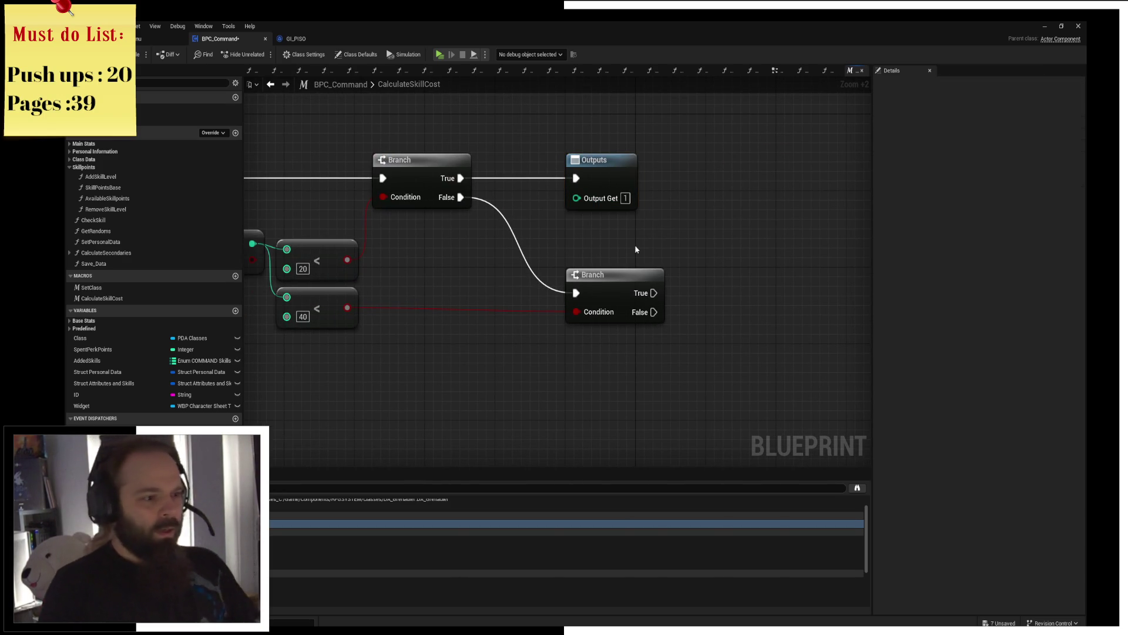
left_click_drag(603, 286, 603, 276)
left_click(675, 221)
Step: Duplicate the Outputs node and abandon a node search started from the lower Branch's True pin
left_click(600, 160)
key("ctrl+c")
key("ctrl+v")
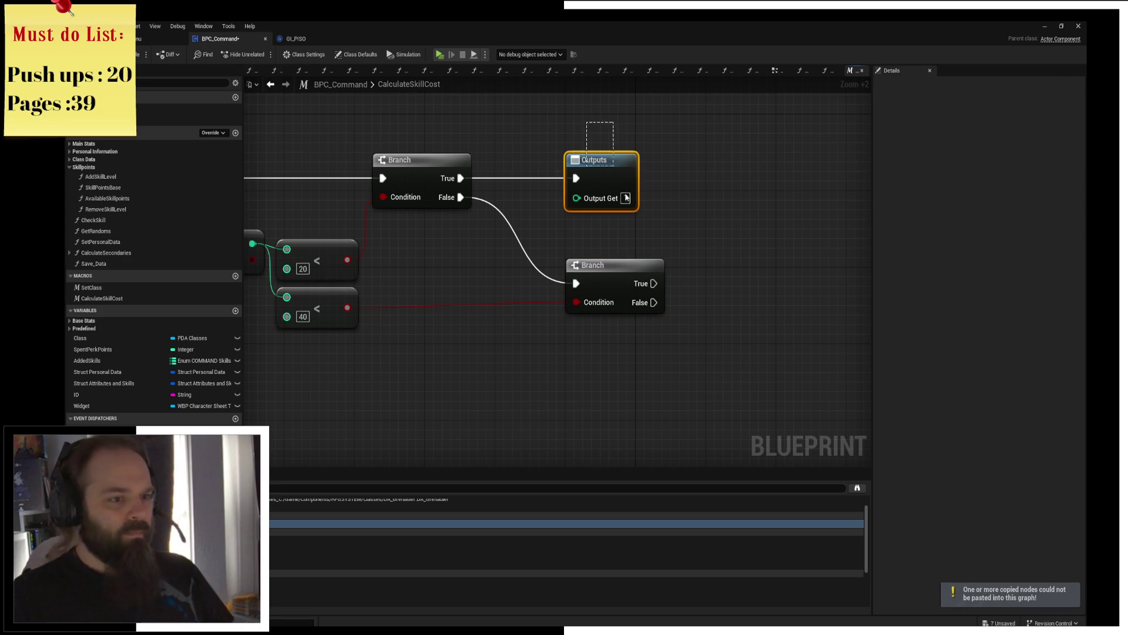
left_click(606, 173)
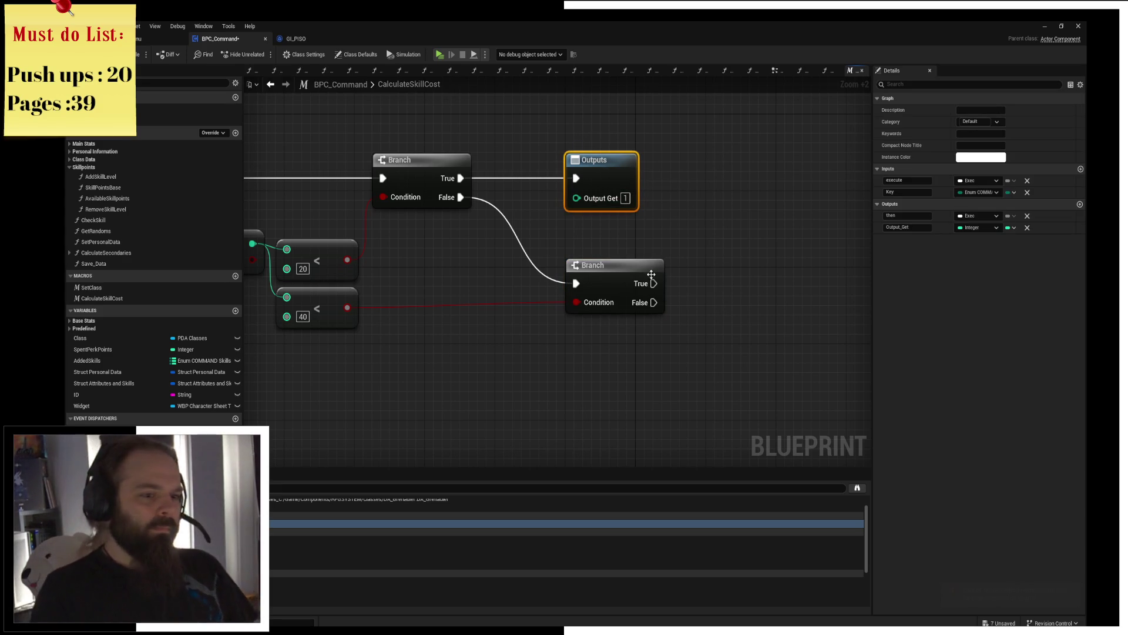
left_click_drag(650, 282, 723, 235)
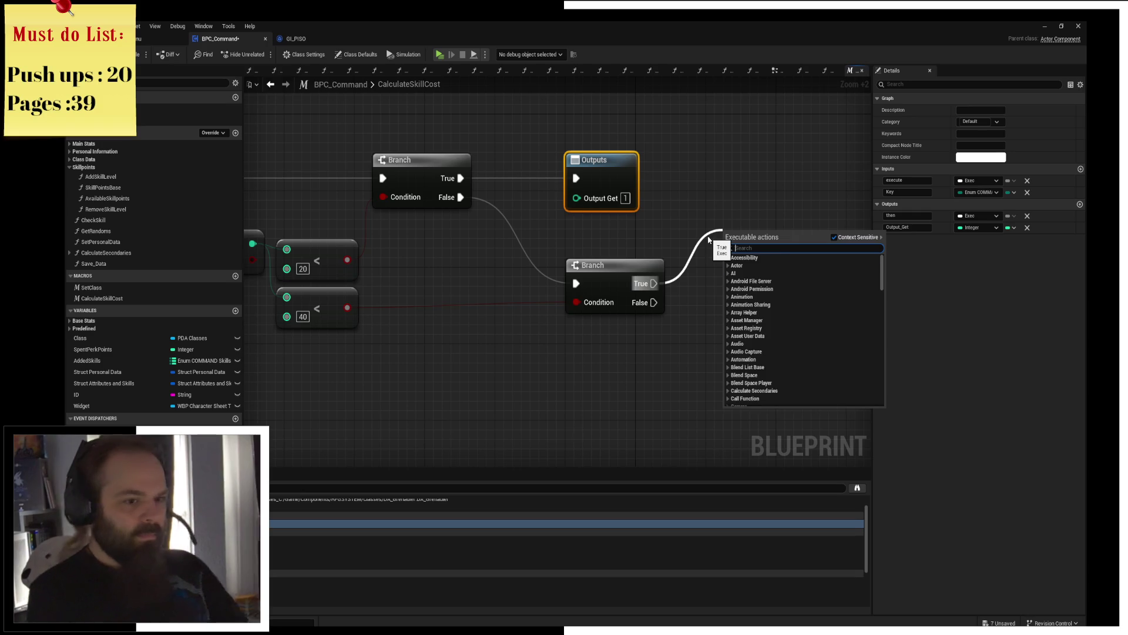
type("outputs")
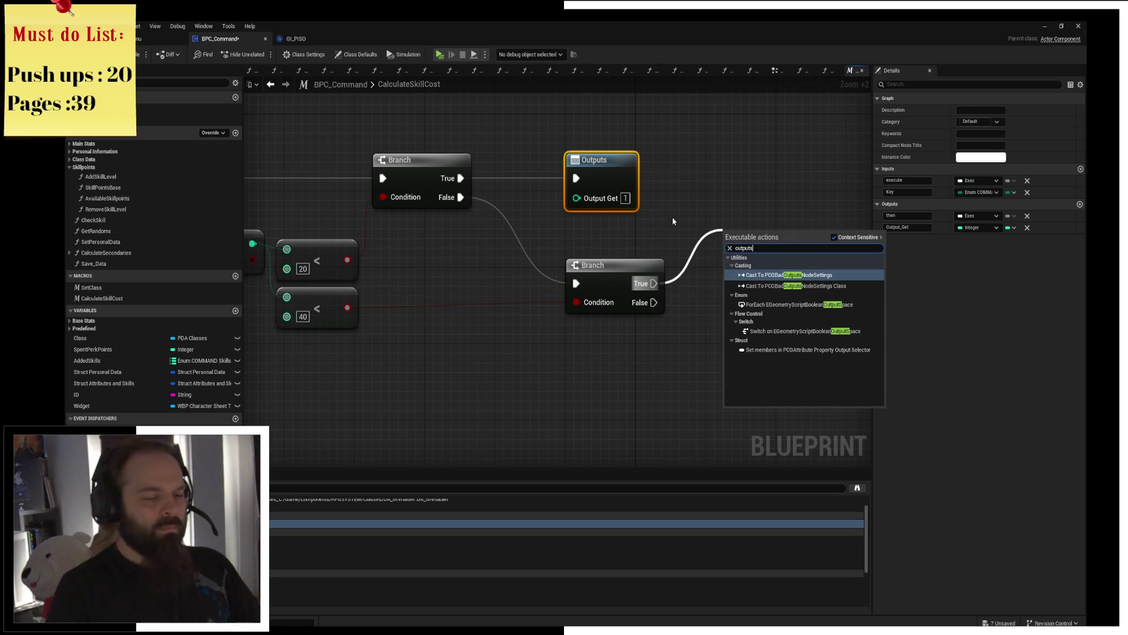
left_click(676, 221)
scroll(581, 256, "down", 3)
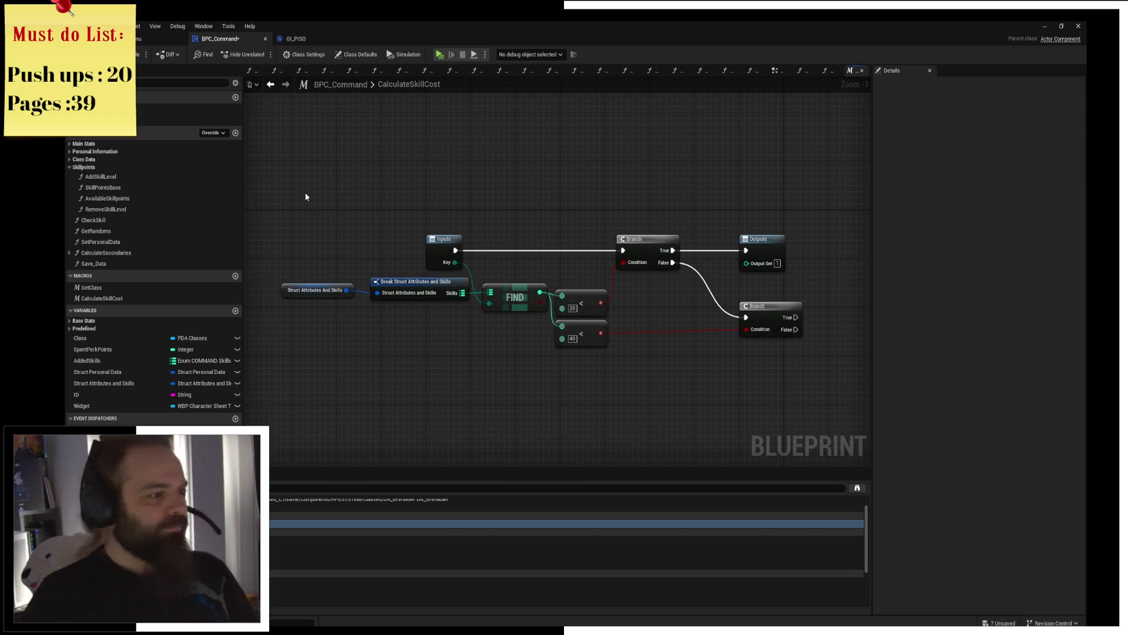
Step: Cut the struct, Break, FIND, compare and both Branch nodes out of CalculateSkillCost
left_click_drag(301, 350, 677, 284)
left_click_drag(590, 214, 737, 347, "shift")
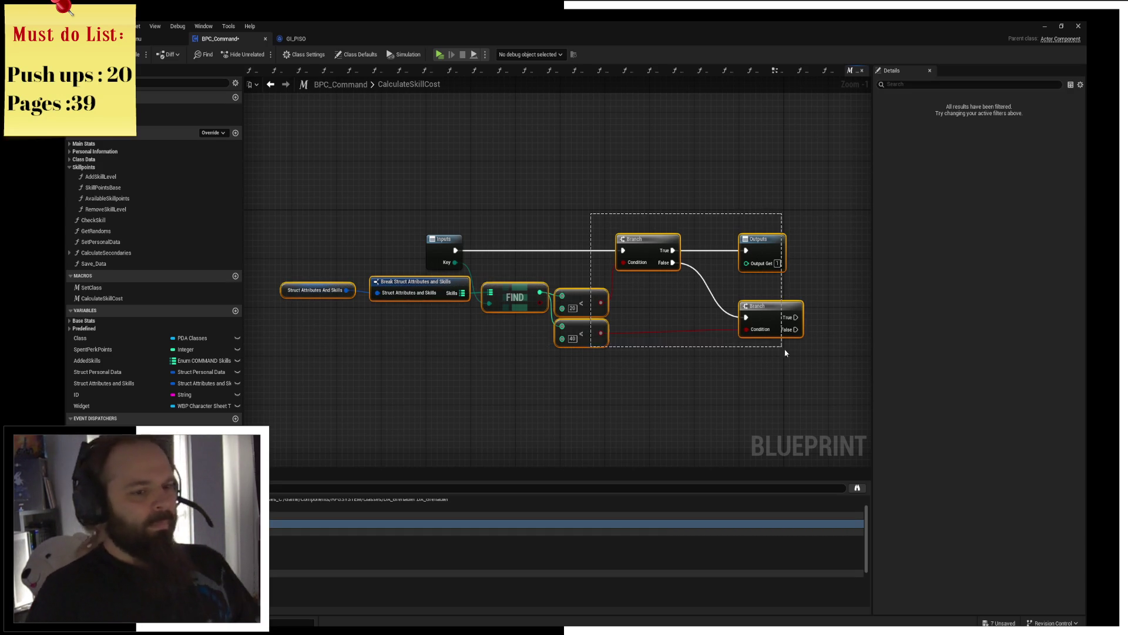
key("Delete")
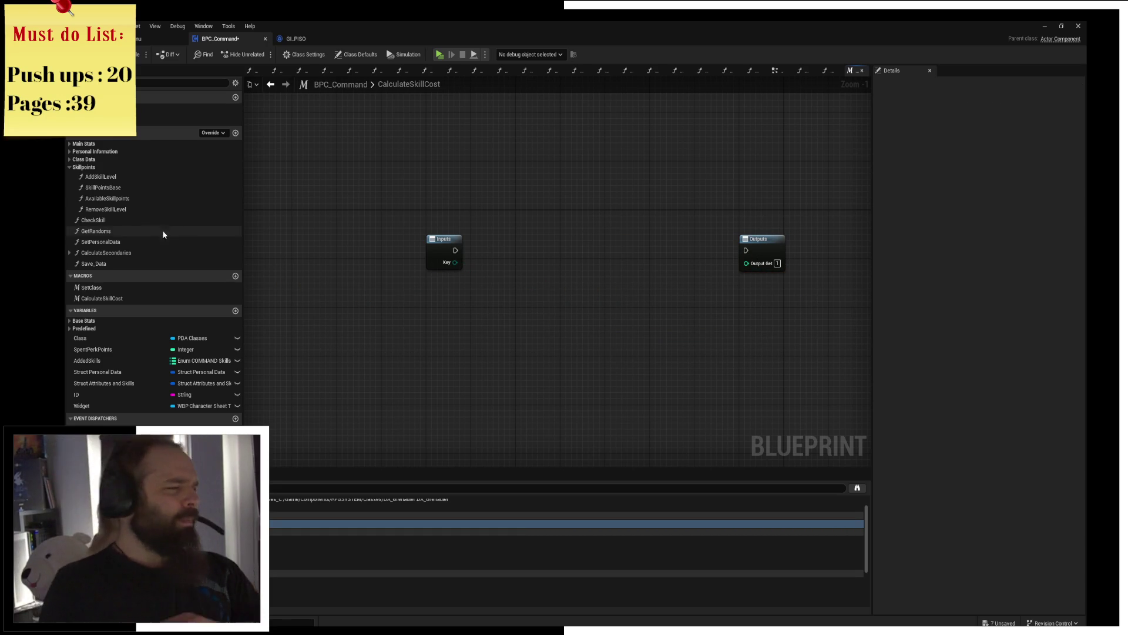
Step: Delete the CalculateSkillCost macro, create a CalculateSkillCosts function and paste the cost-check nodes into it
left_click(124, 298)
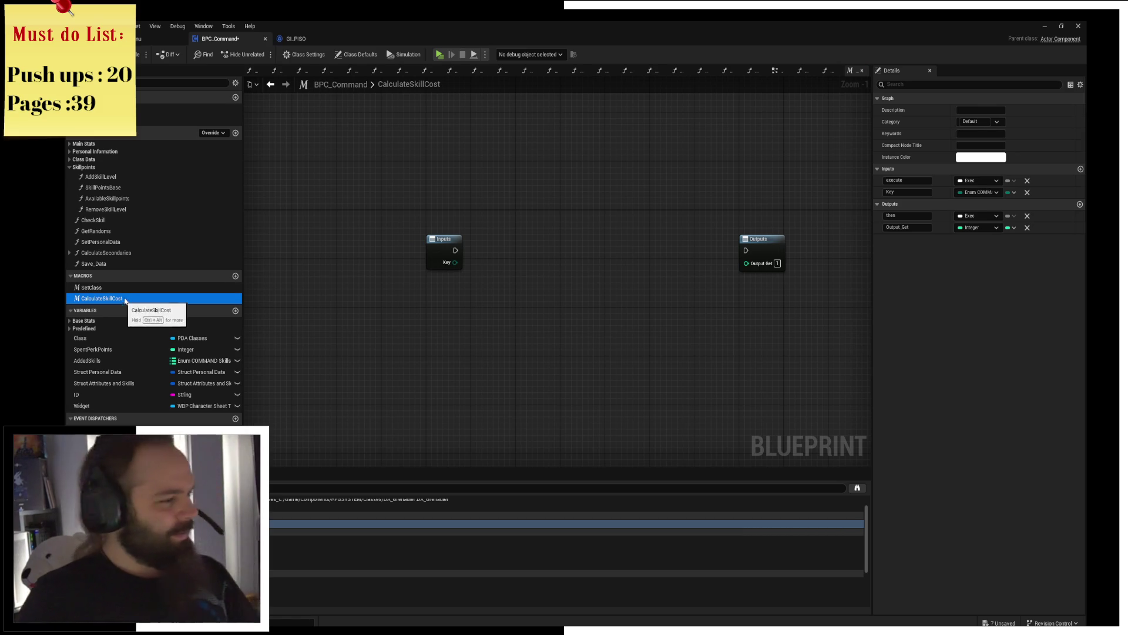
key("Delete")
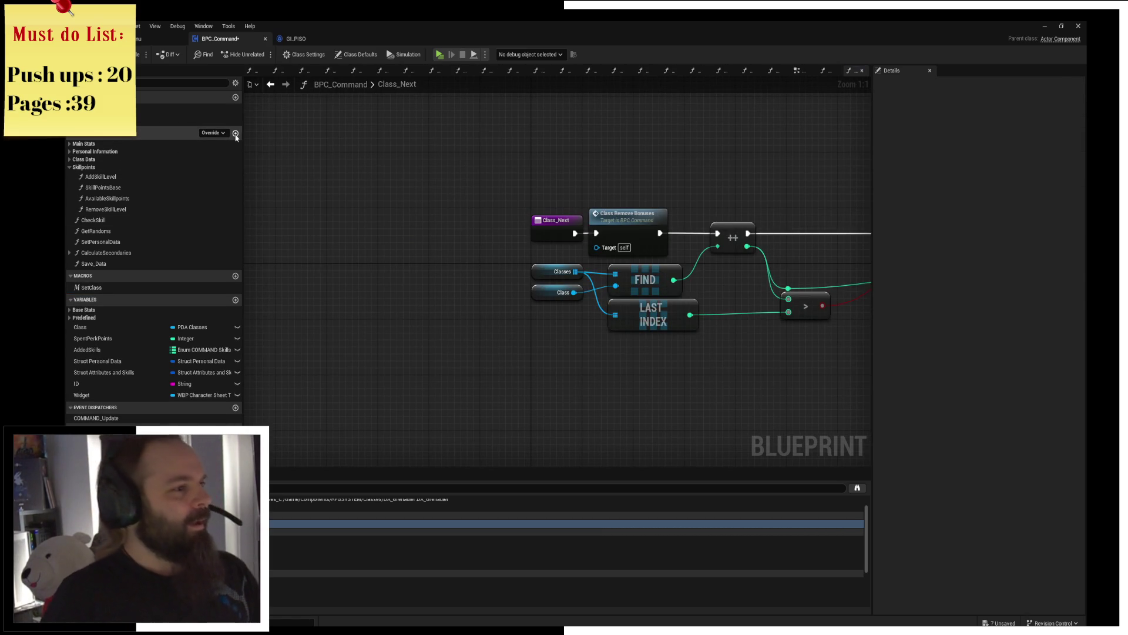
left_click(236, 133)
type("cu")
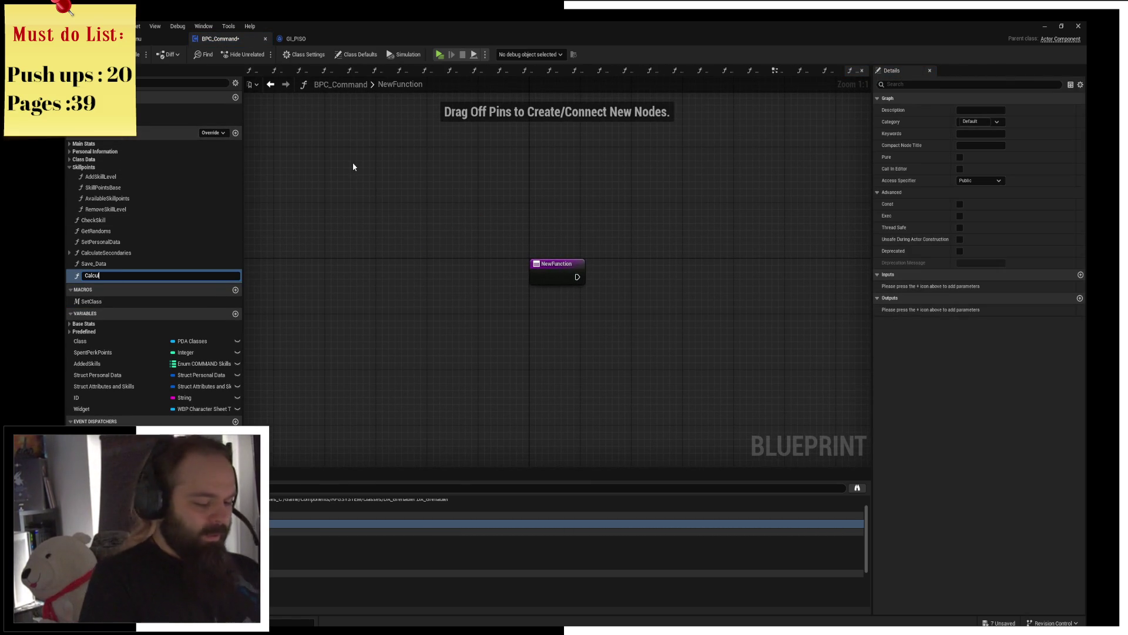
type("lateCosts")
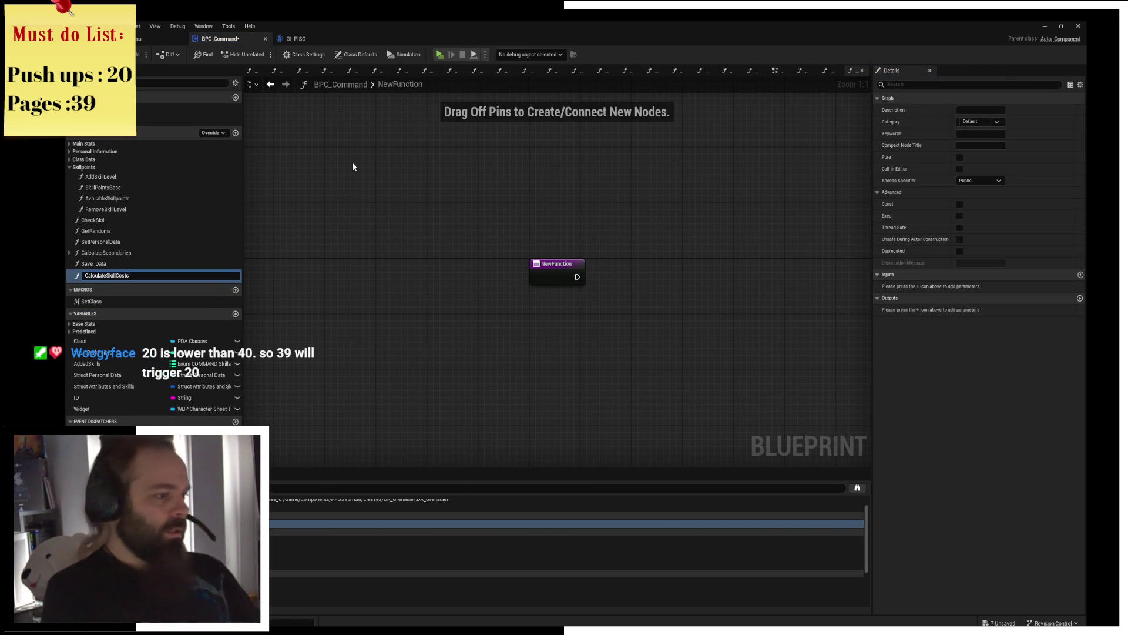
key("Return")
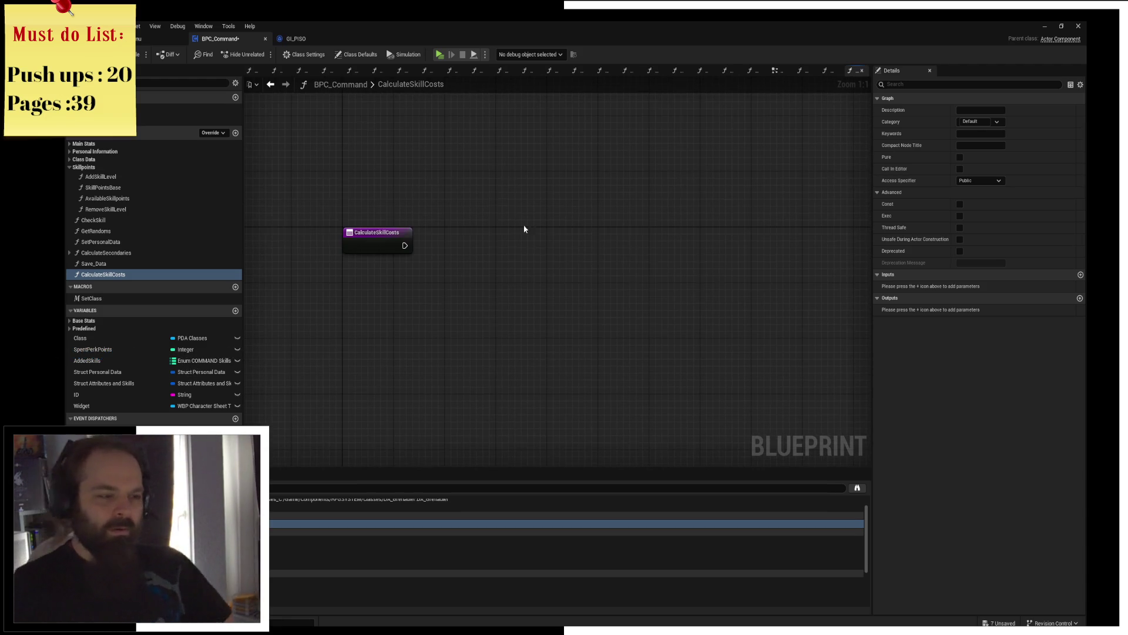
key("ctrl+v")
left_click_drag(439, 220, 332, 291)
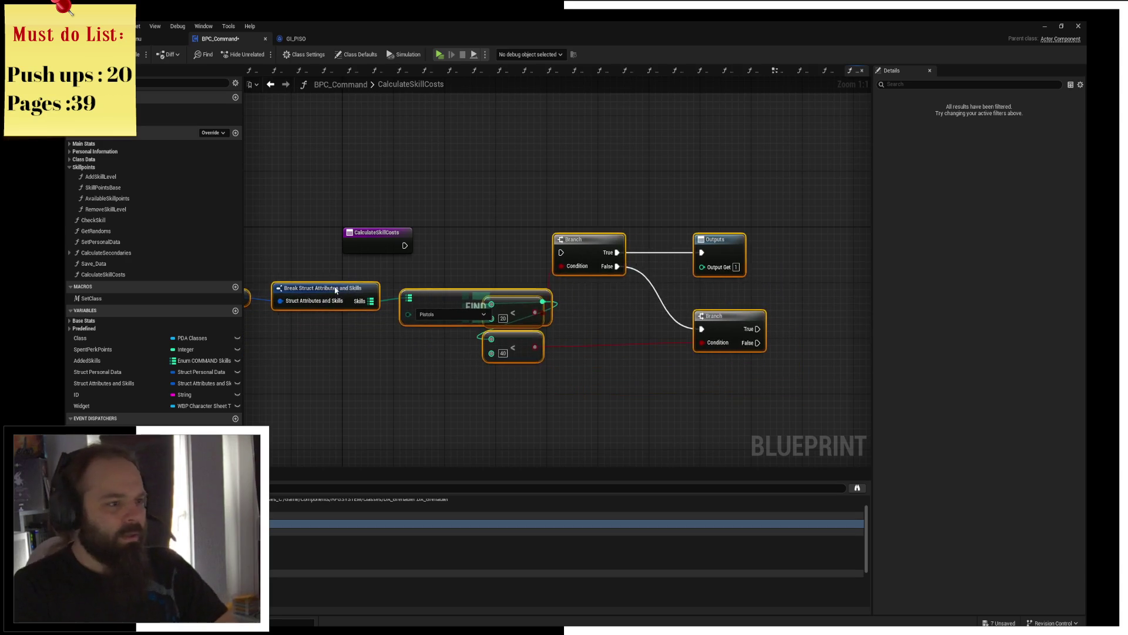
Step: Wire the CalculateSkillCosts entry into the first Branch and arrange the struct, Break and FIND nodes
left_click(521, 187)
left_click_drag(405, 245, 555, 252)
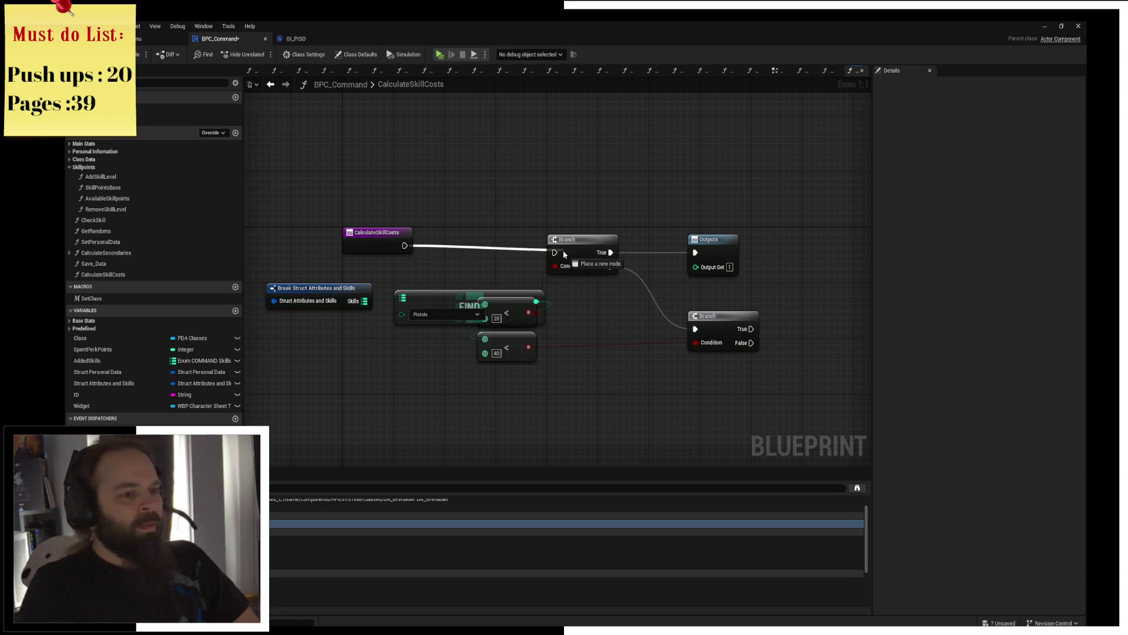
left_click_drag(462, 255, 594, 247)
left_click_drag(573, 305, 446, 326)
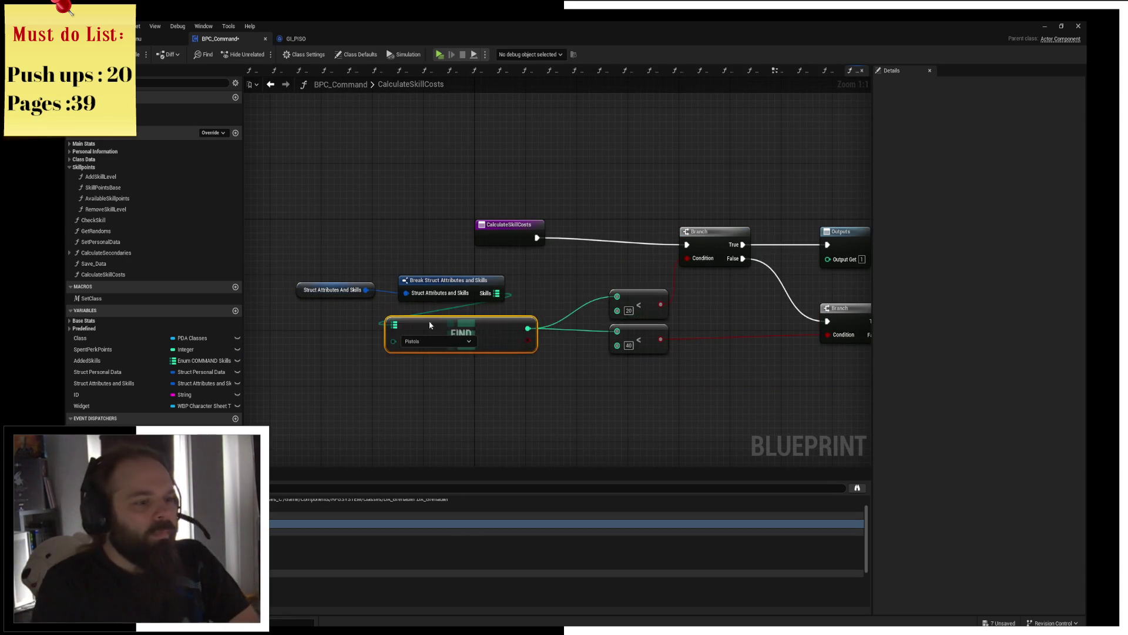
mouse_move(305, 253)
left_mouse_down()
mouse_move(520, 339)
mouse_move(453, 311)
left_mouse_up()
left_click(597, 244)
left_click_drag(494, 241, 492, 248)
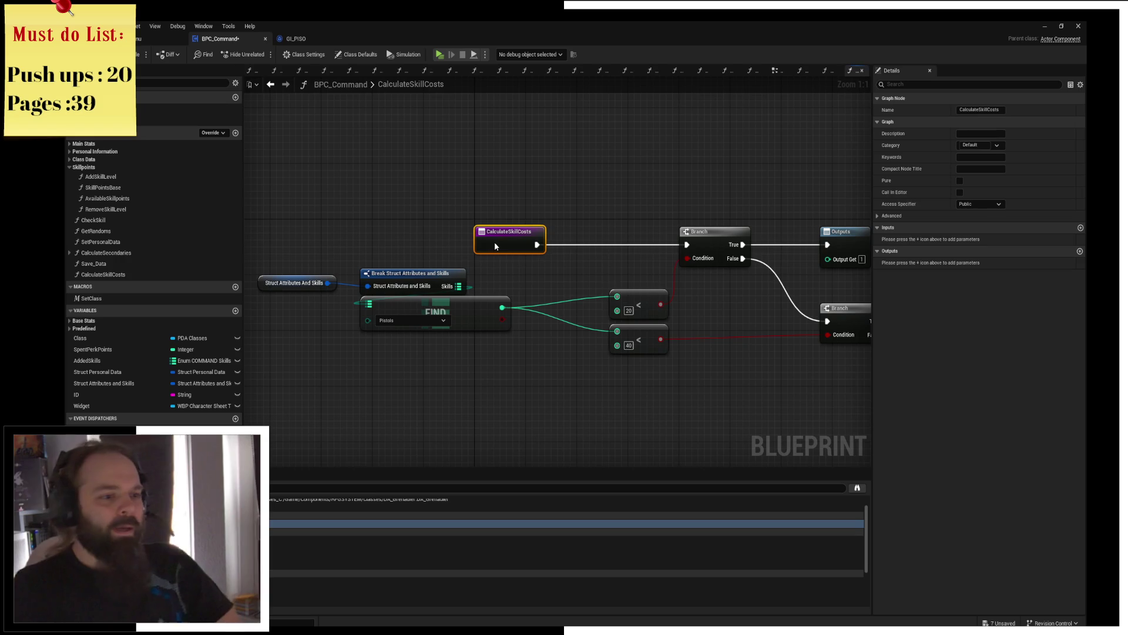
left_click(551, 203)
left_click_drag(551, 204, 479, 187)
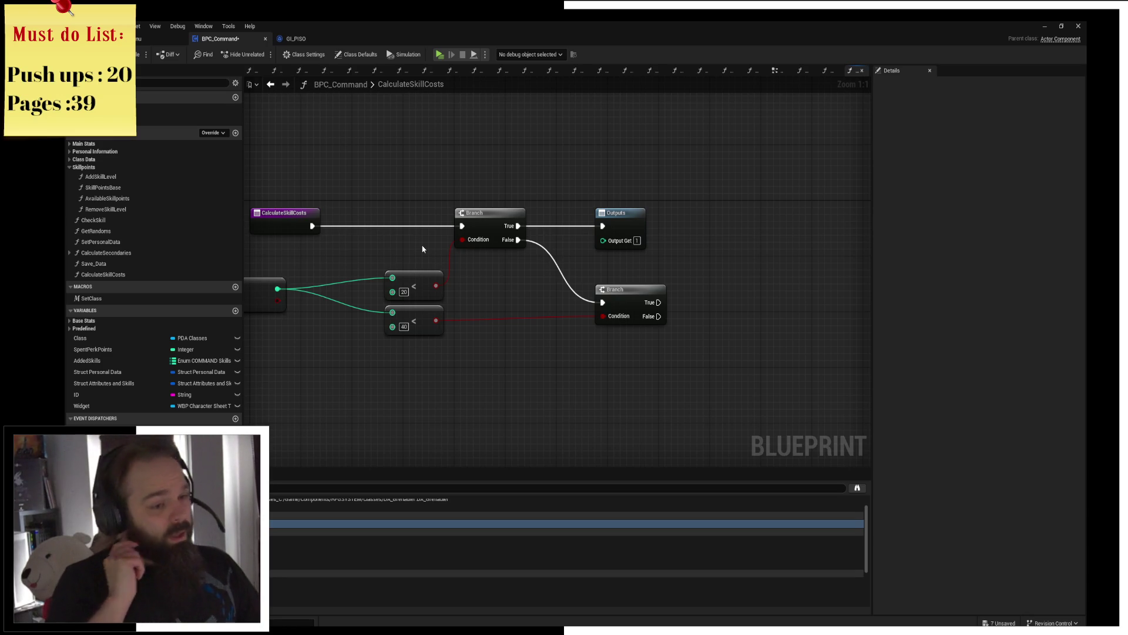
Step: Replace the Outputs node with a Return Node on the upper Branch's True path
left_click(617, 212)
key("ctrl+c")
key("ctrl+v")
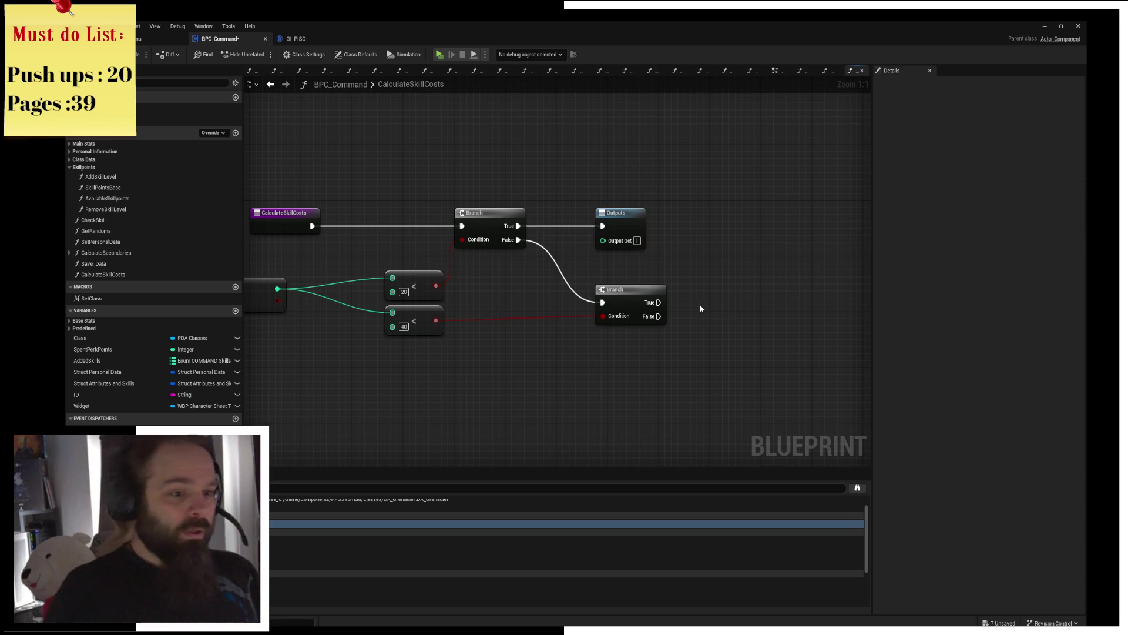
left_click(618, 213)
key("Delete")
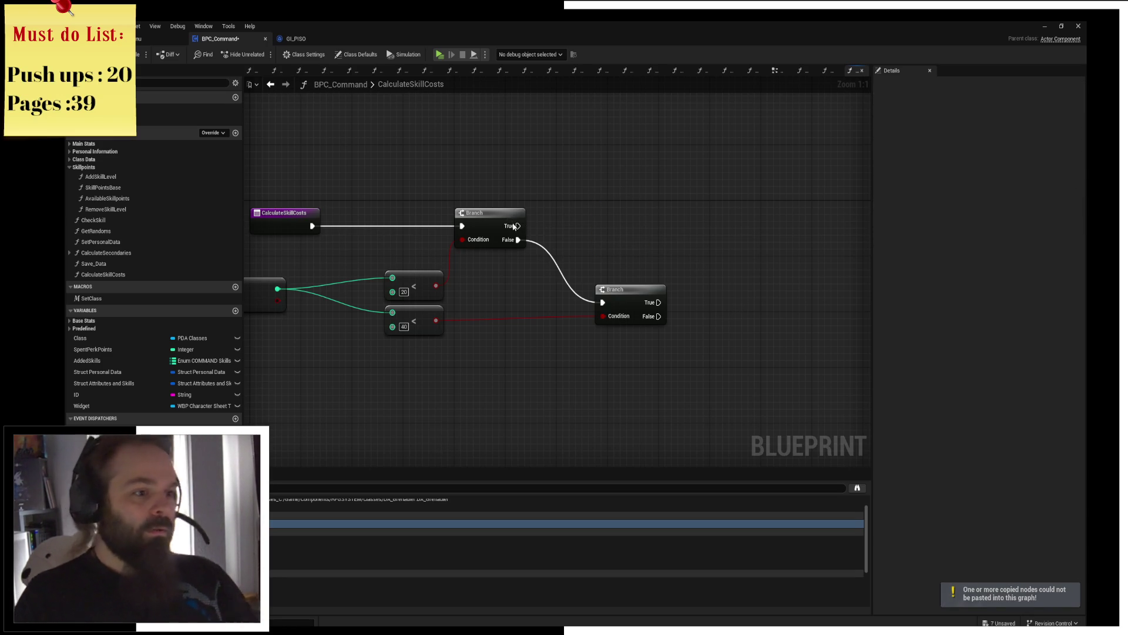
left_click_drag(518, 227, 633, 226)
type("return")
key("Return")
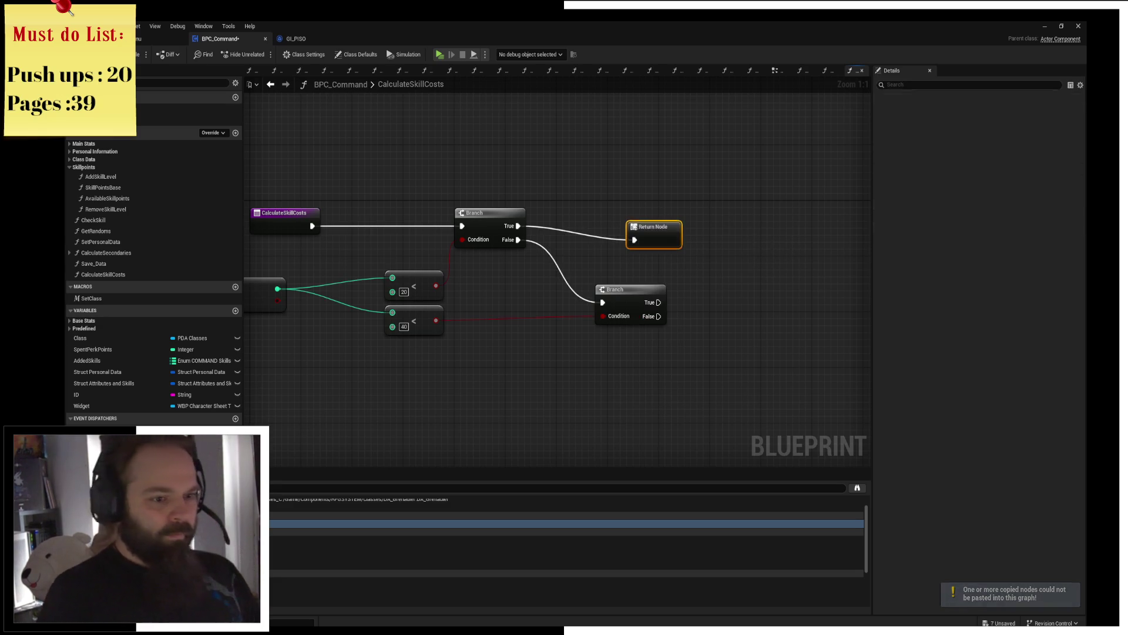
key("Escape")
left_click_drag(652, 226, 632, 213)
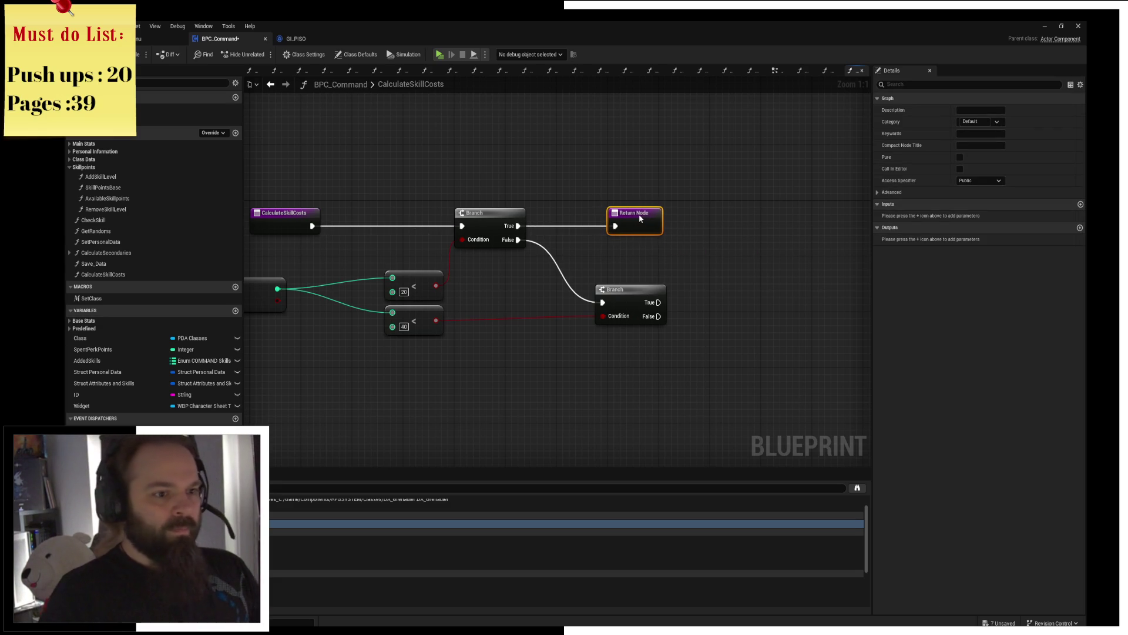
Step: Add an Integer output parameter to CalculateSkillCosts, removing an accidental input
left_click(1080, 204)
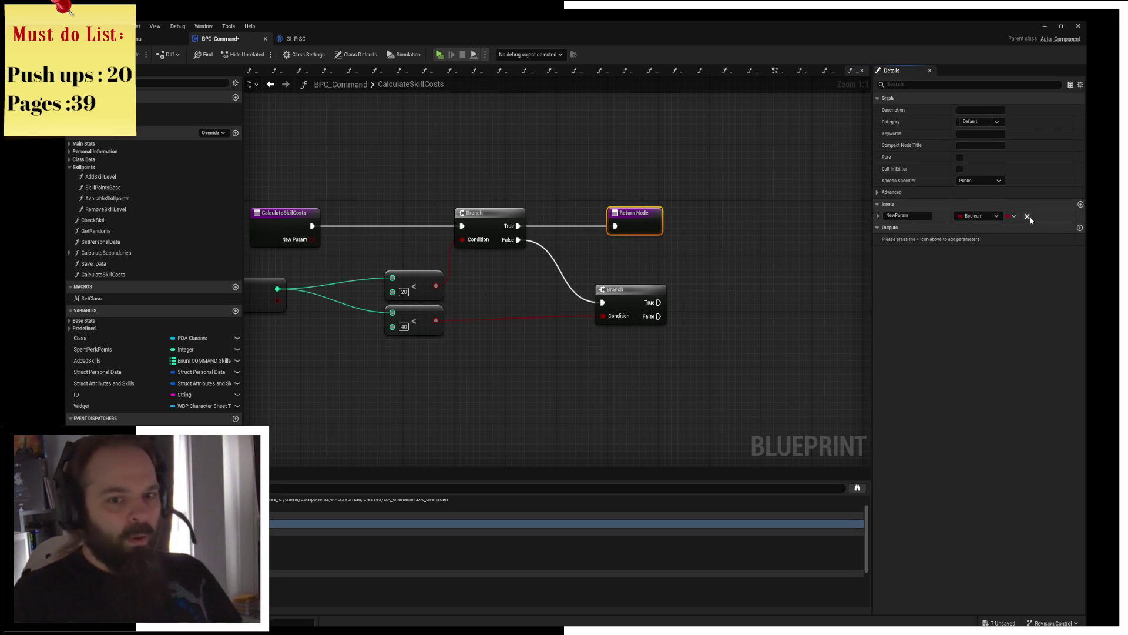
left_click(1028, 217)
left_click(1080, 228)
left_click(979, 239)
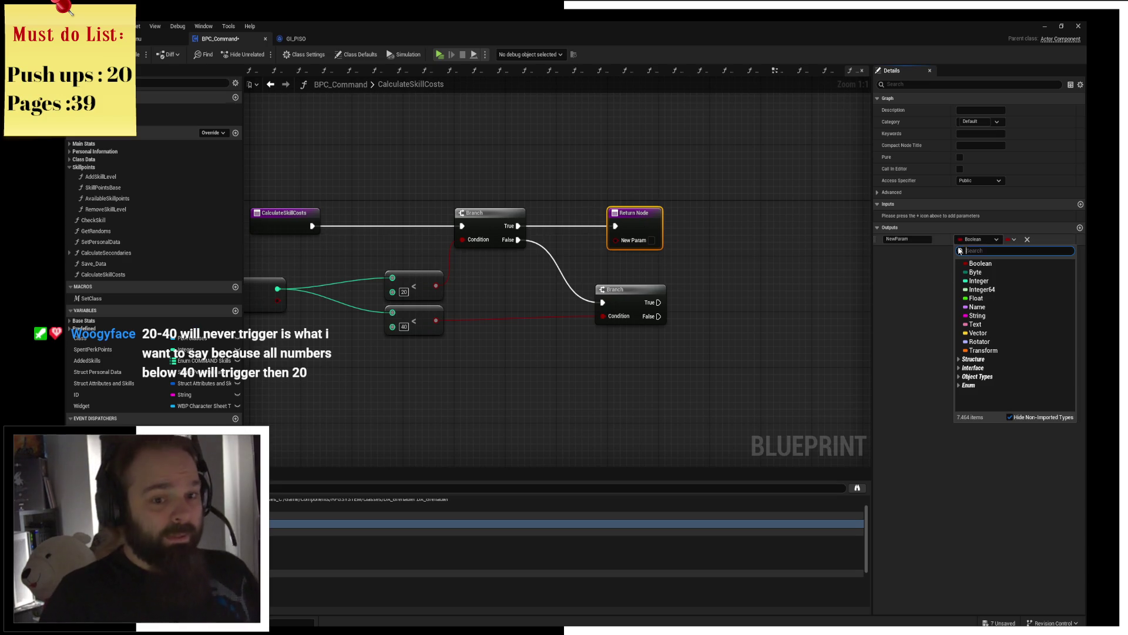
left_click(980, 280)
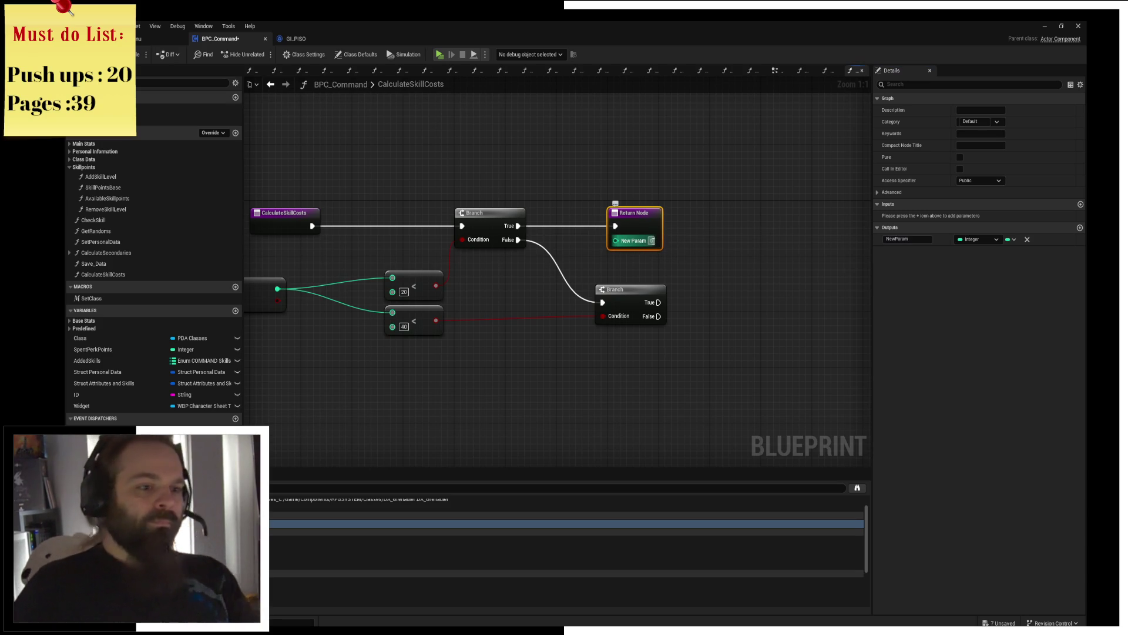
key("Return")
Step: Rename the output to Cost and duplicate the Return Node
left_click(912, 239)
type("Cost")
key("Return")
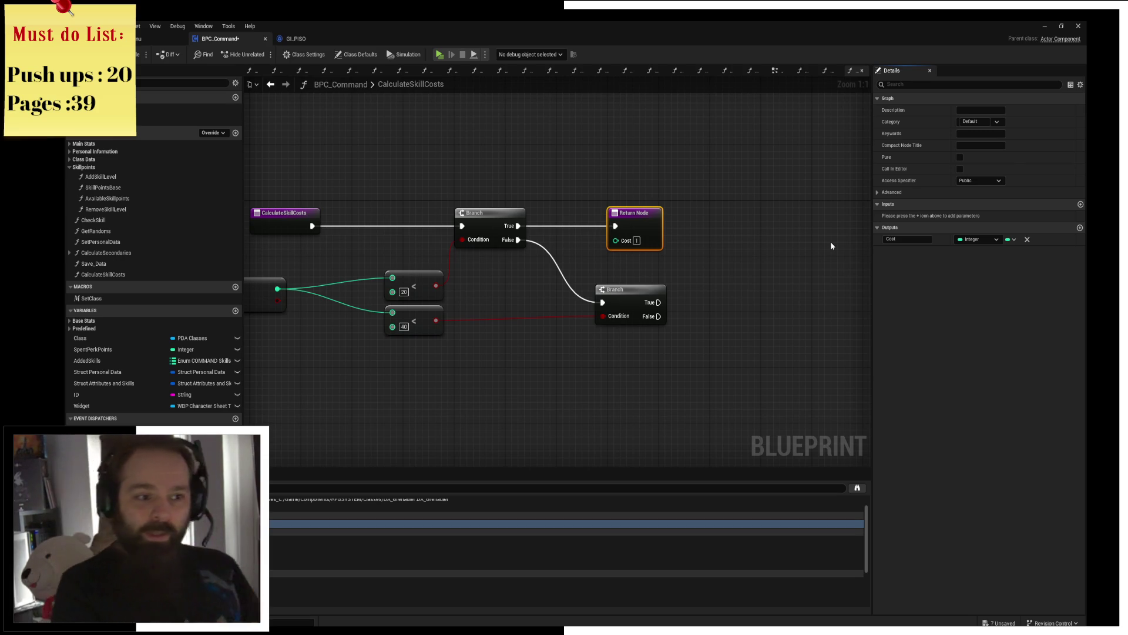
key("ctrl+c")
key("ctrl+v")
Step: Wire the duplicate Return Node to the lower Branch's True pin with Cost 2
left_click_drag(696, 273, 723, 303)
left_click(746, 317)
type("2")
left_click(688, 200)
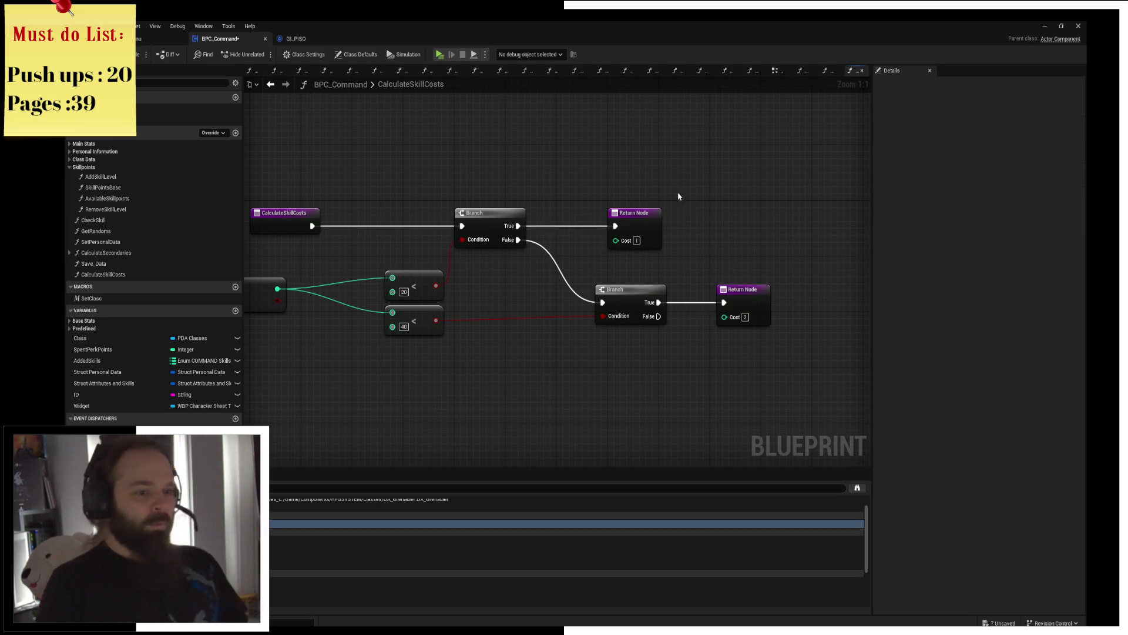
Step: Line up the Cost 1 and Cost 2 Return Nodes one above the other
left_click_drag(632, 211, 741, 211)
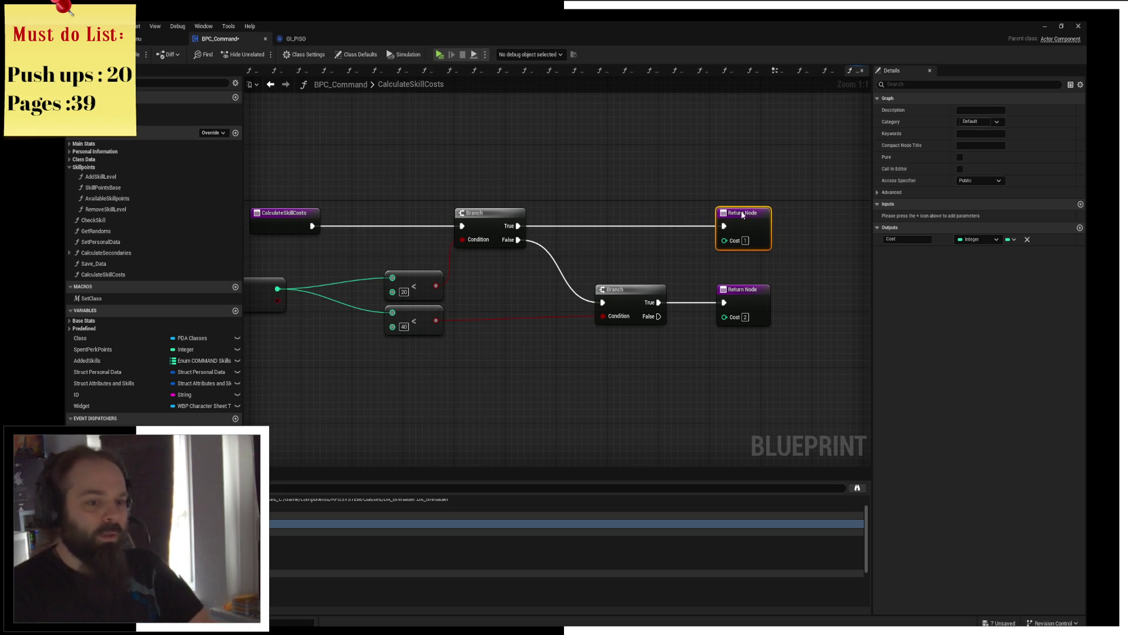
left_click(753, 171)
left_click_drag(746, 285, 740, 291)
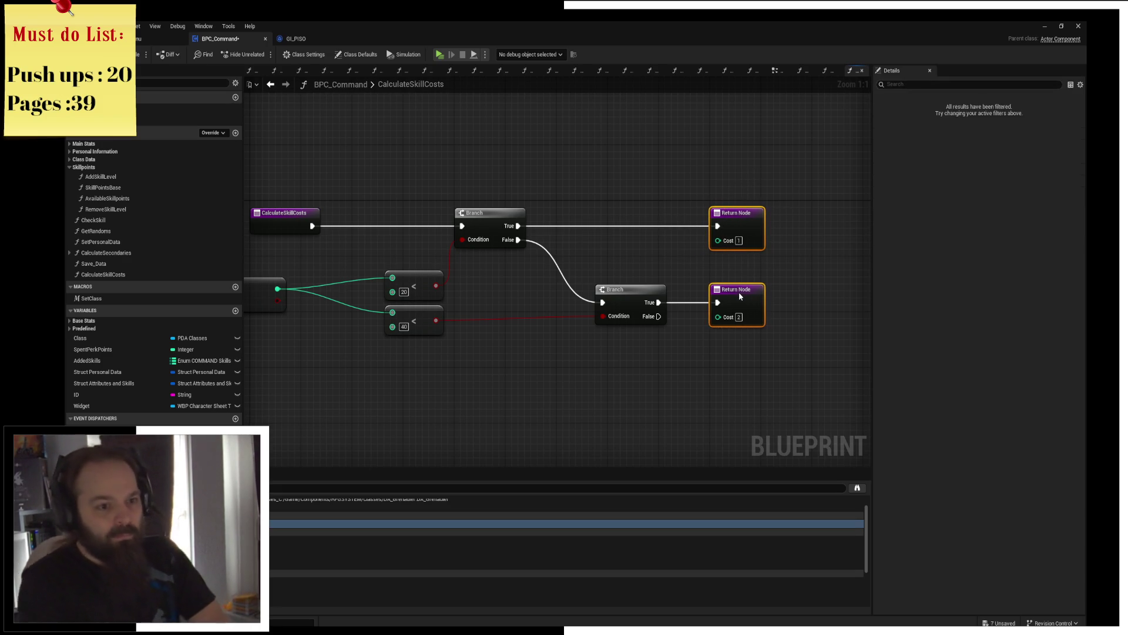
left_click(754, 263)
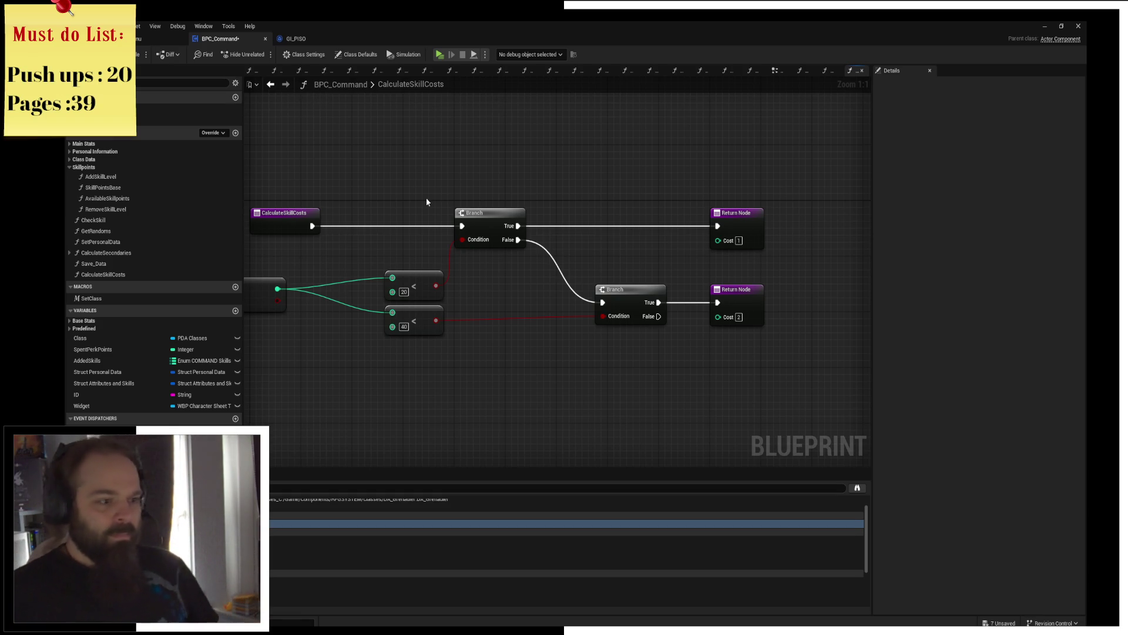
left_click_drag(500, 310, 557, 275)
Step: Duplicate the less-than-40 check as a third check against 60 fed by the FIND result, aligned below the others
left_click(495, 285)
key("ctrl+d")
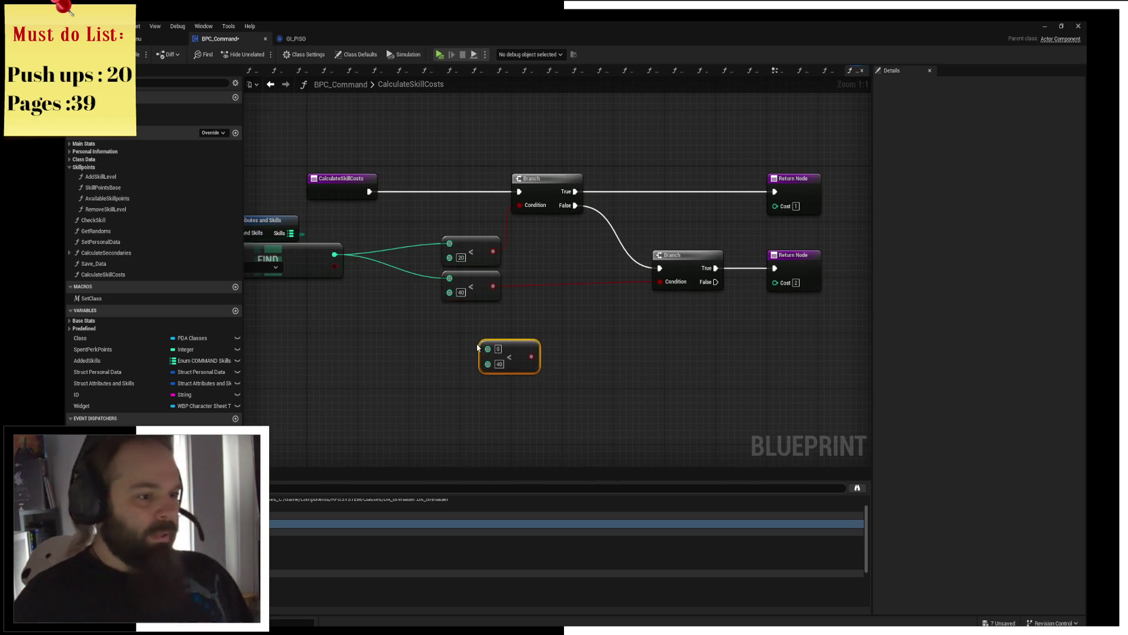
left_click_drag(510, 359, 479, 329)
left_click_drag(335, 254, 456, 321)
left_click_drag(377, 351, 572, 347)
mouse_move(488, 230)
left_mouse_down()
mouse_move(520, 195)
mouse_move(284, 183)
mouse_move(156, 162)
left_mouse_up()
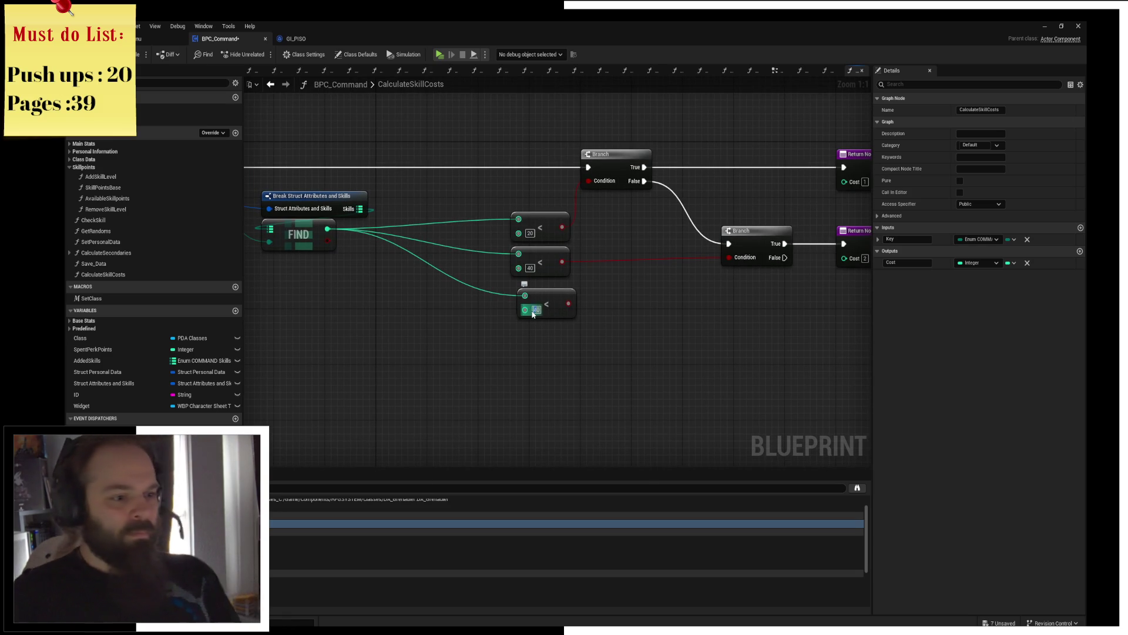
left_click_drag(551, 295, 540, 287)
mouse_move(662, 294)
left_mouse_down()
mouse_move(433, 285)
mouse_move(693, 330)
mouse_move(389, 291)
mouse_move(693, 322)
left_mouse_up()
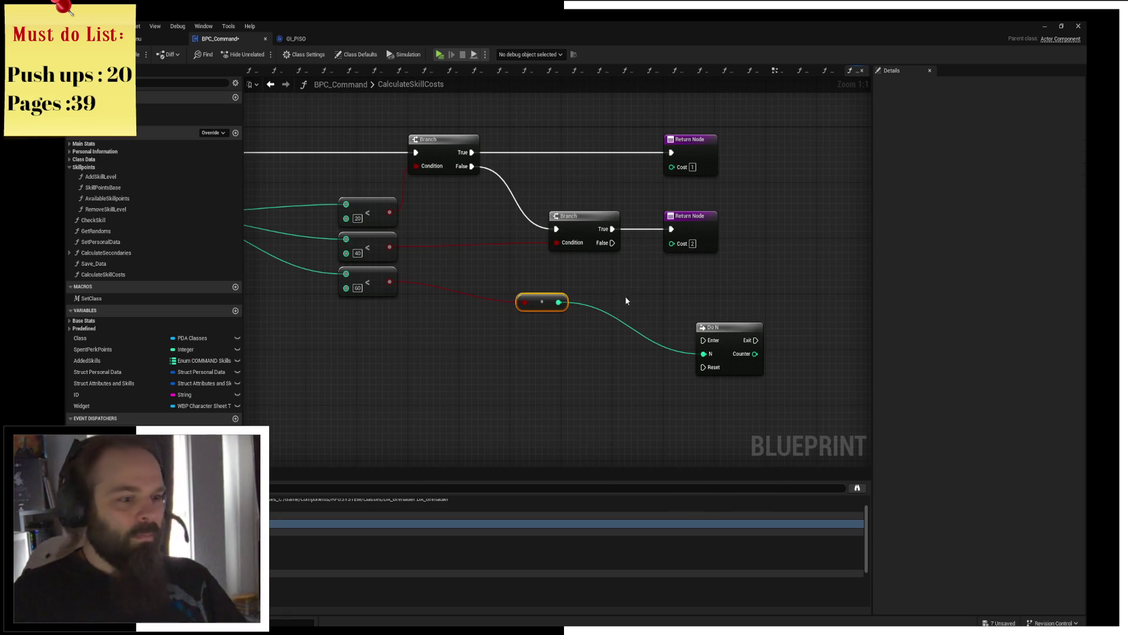
Step: Add a third Branch on the 60 check, chained from the second Branch's False pin
key("Delete")
key("Delete")
left_click_drag(391, 288, 676, 313)
left_click_drag(613, 242, 697, 306)
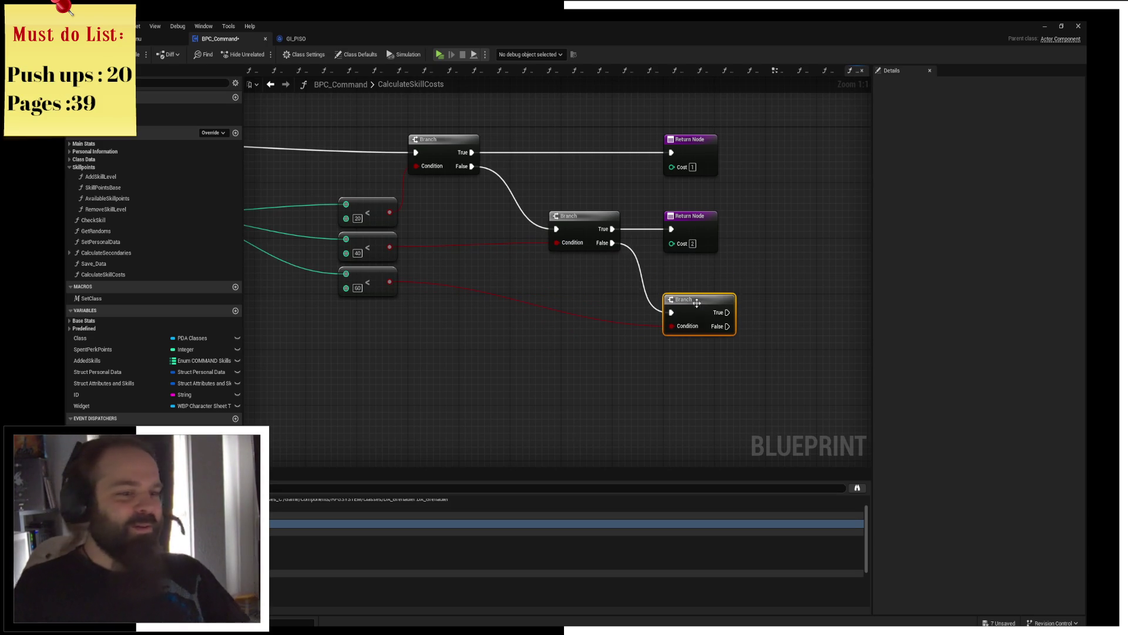
Step: Give the third Branch's True path a copied Return Node with Cost 4
left_click(707, 226)
key("ctrl+c")
key("ctrl+v")
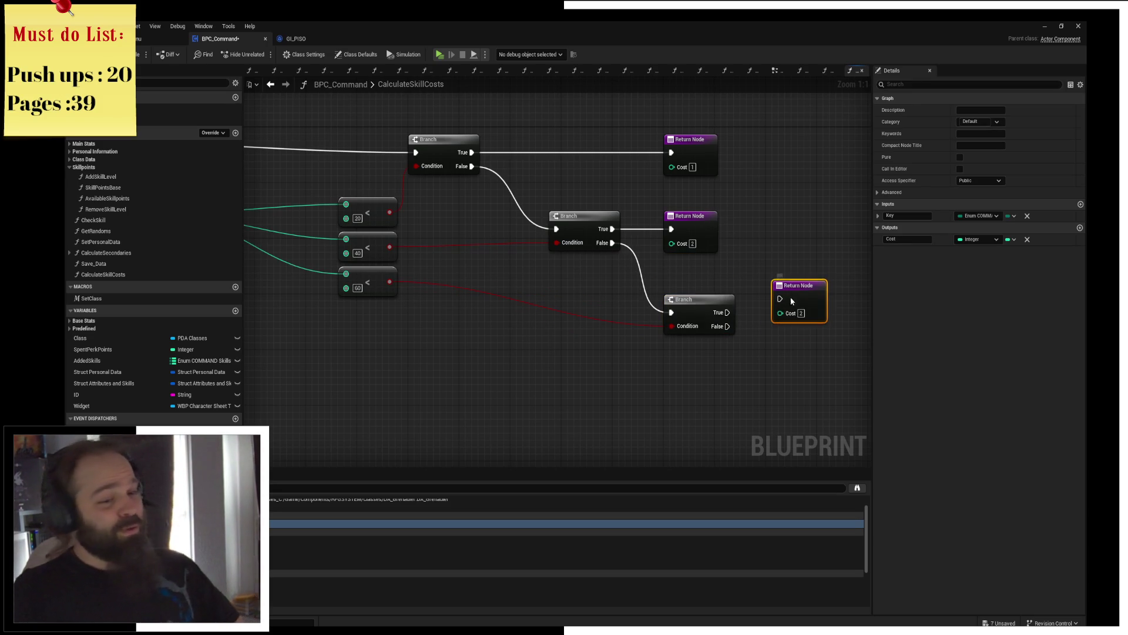
left_click_drag(727, 312, 852, 332)
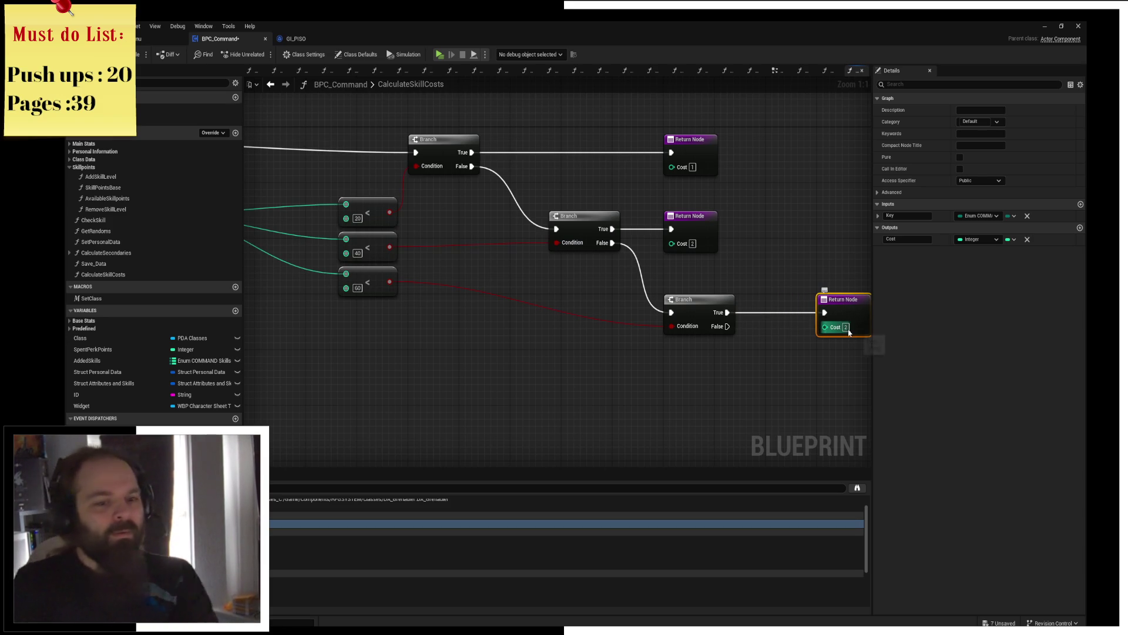
Step: Move the Cost 1 and Cost 2 returns right to line up with the new one
left_click(829, 262)
mouse_move(710, 144)
left_mouse_down()
mouse_move(622, 263)
mouse_move(800, 233)
left_mouse_up()
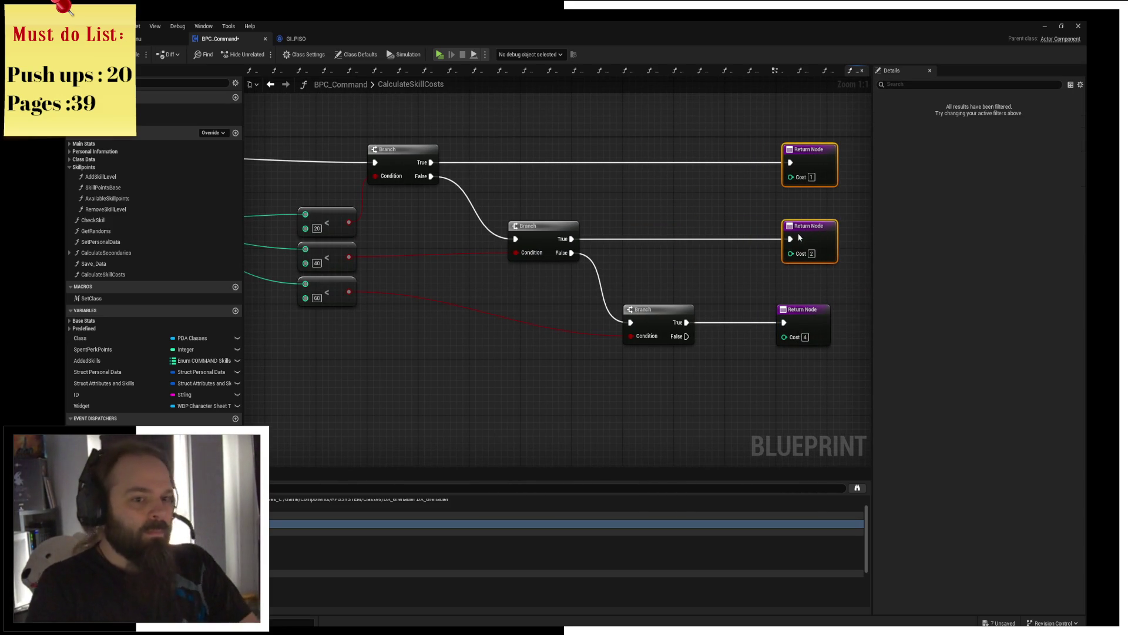
left_click(686, 291)
left_click_drag(686, 291, 515, 308)
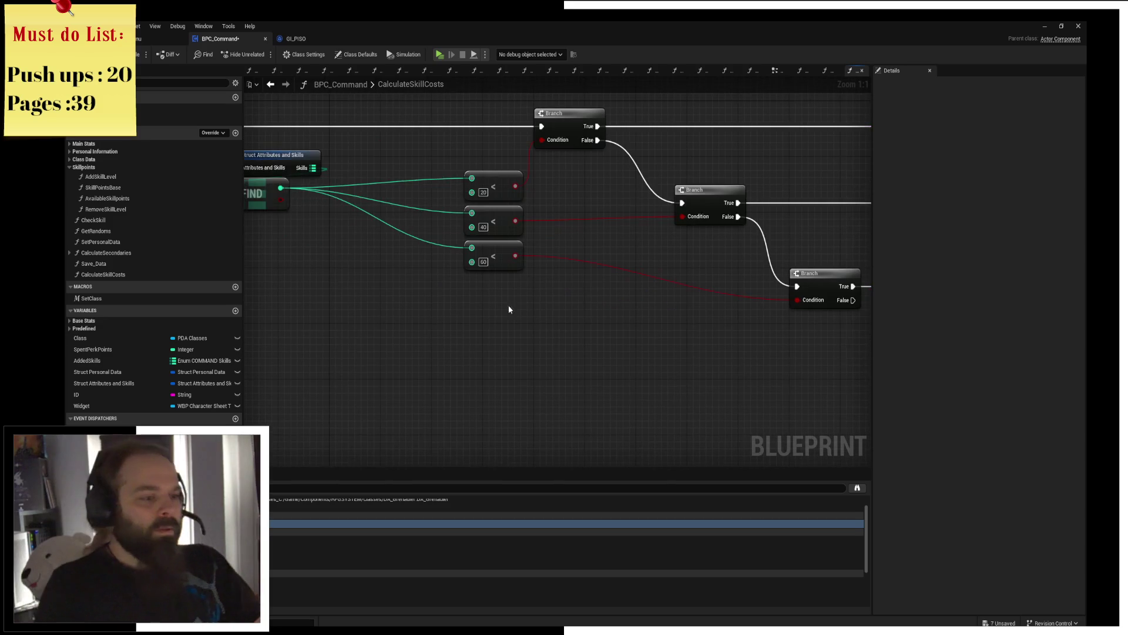
Step: Copy the 60 check into a fourth less-than check against 90 fed by the FIND result
left_click(494, 257)
key("ctrl+c")
key("ctrl+v")
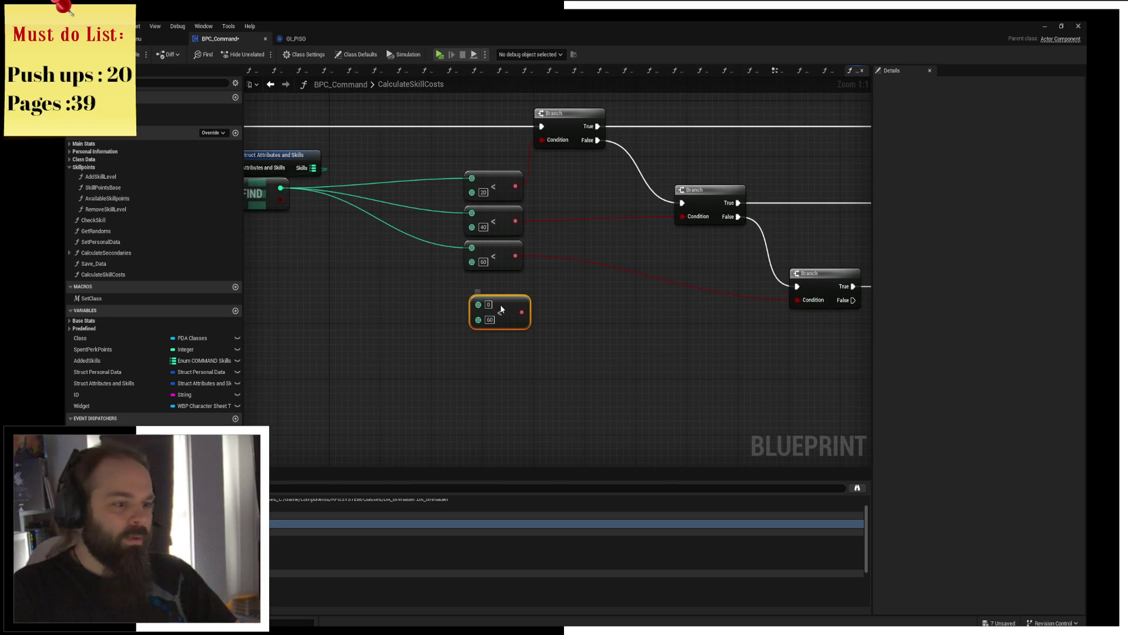
key("Tab")
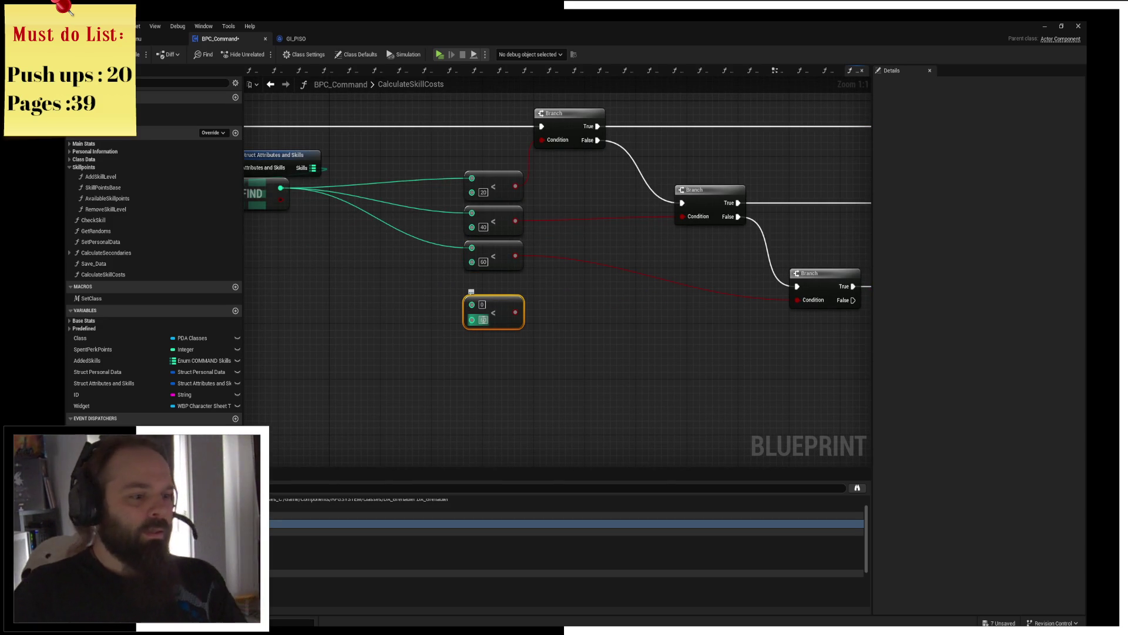
type("90")
left_click(595, 287)
mouse_move(322, 212)
left_mouse_down()
mouse_move(379, 206)
mouse_move(529, 295)
mouse_move(406, 281)
mouse_move(706, 357)
mouse_move(802, 333)
left_mouse_up()
left_click(556, 296)
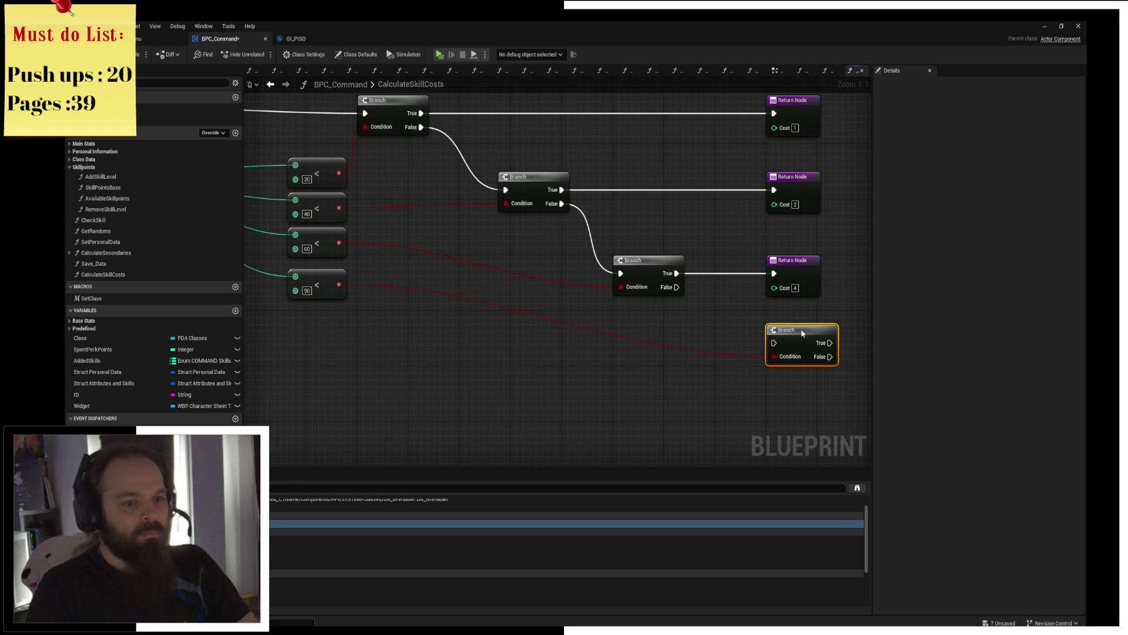
Step: Chain a fourth Branch from the third's False pin, returning Cost 5 when true
mouse_move(676, 286)
left_mouse_down()
mouse_move(781, 343)
mouse_move(727, 273)
mouse_move(740, 339)
left_mouse_up()
left_click(649, 298)
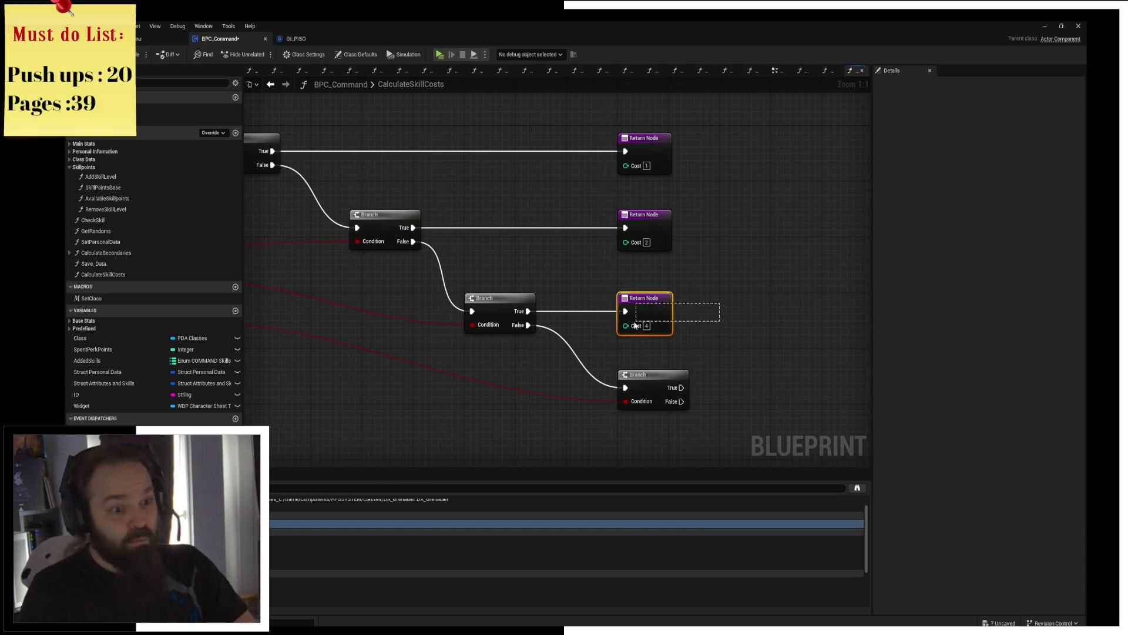
key("ctrl+c")
key("ctrl+v")
left_click(653, 374)
left_click_drag(681, 387, 722, 389)
left_click(742, 402)
type("5")
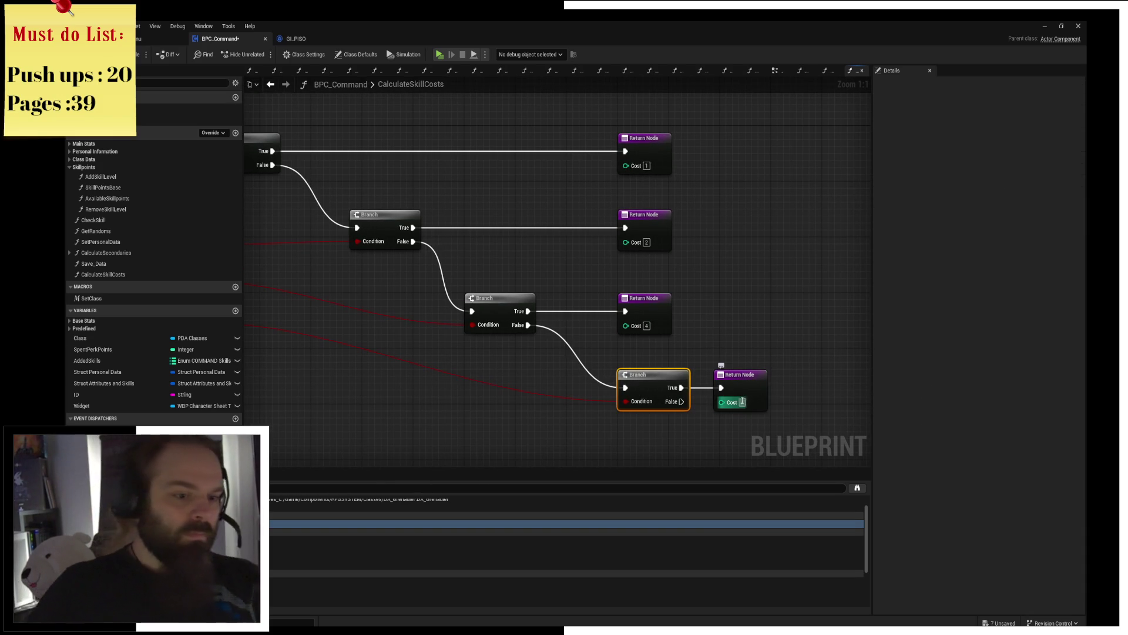
key("Return")
left_click(727, 325)
scroll(727, 325, "down", 1)
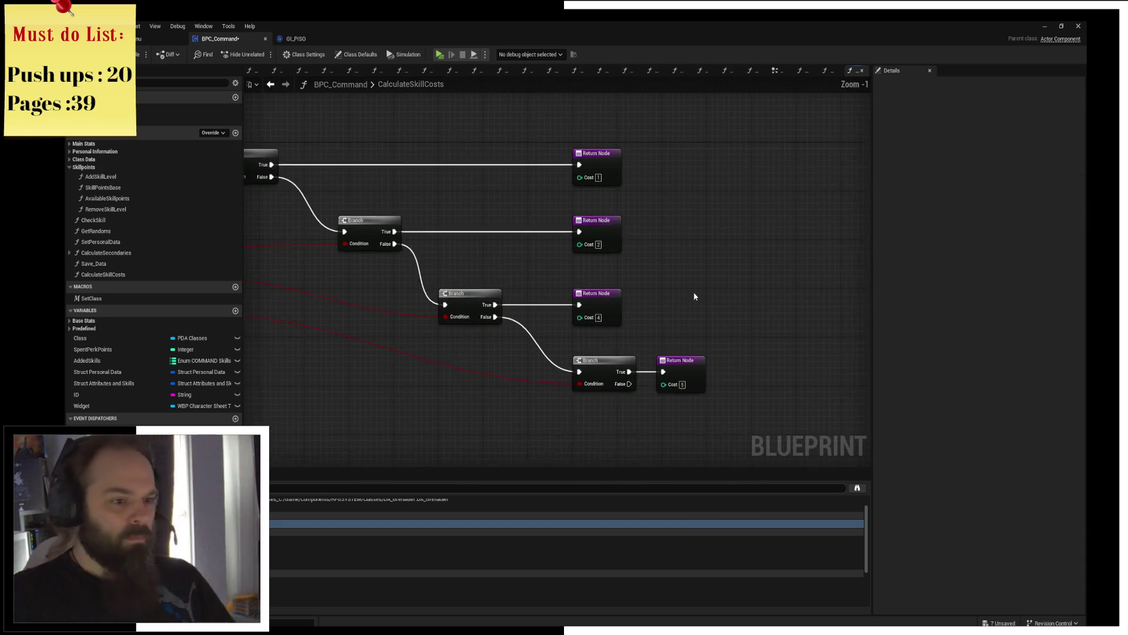
scroll(694, 292, "down", 1)
Step: Align all four Return Nodes, save the blueprint and move the 90 check lower
left_click_drag(691, 167, 590, 323)
left_click_drag(677, 299, 687, 302)
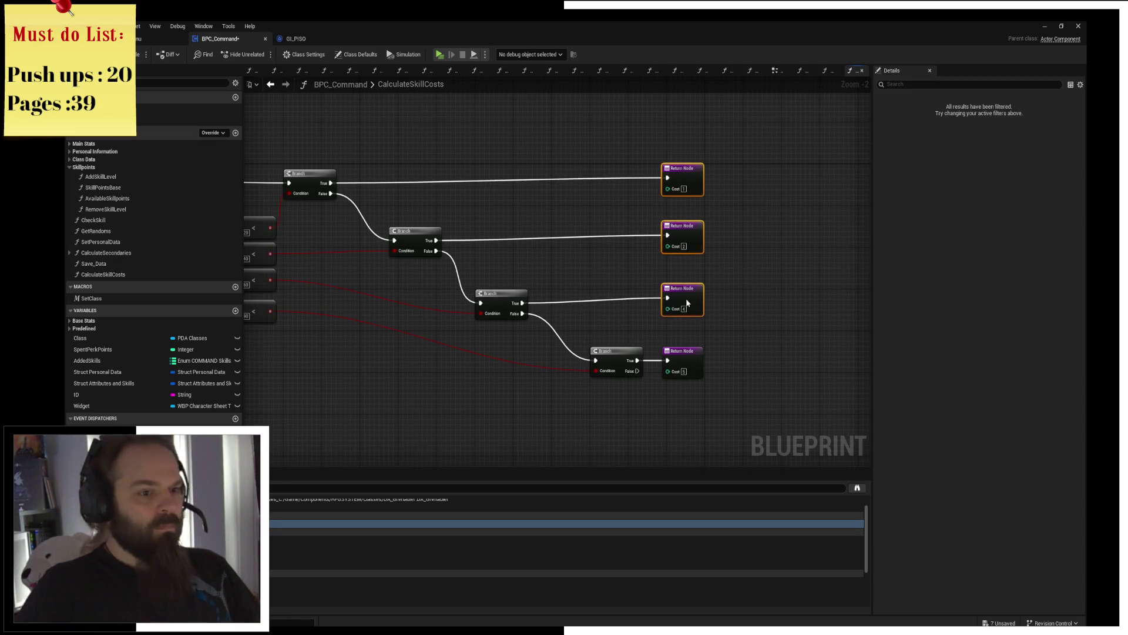
left_click(707, 267)
key("ctrl+s")
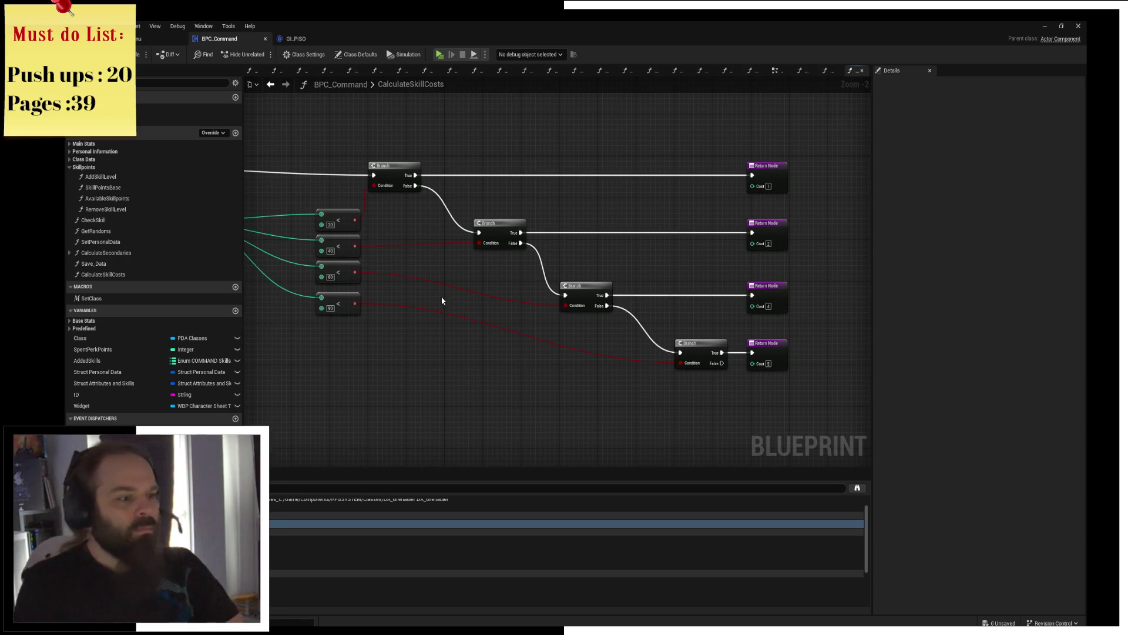
mouse_move(335, 297)
left_mouse_down()
mouse_move(335, 352)
mouse_move(724, 431)
left_mouse_up()
left_click(544, 281)
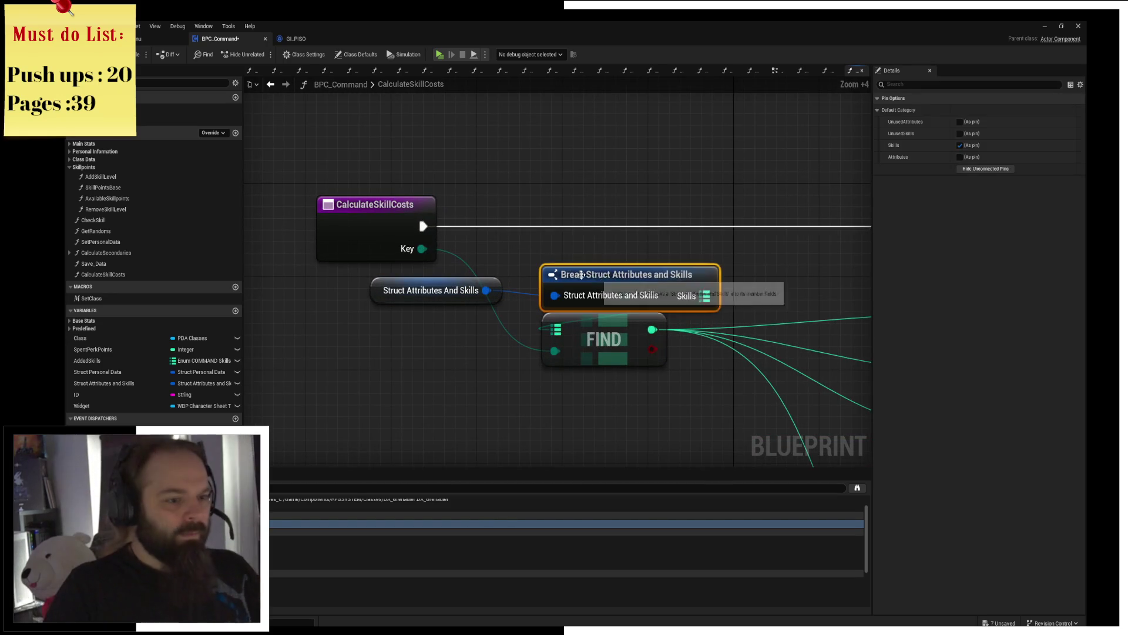
Step: Place a Class variable getter on the CalculateSkillCosts graph
left_click(370, 361)
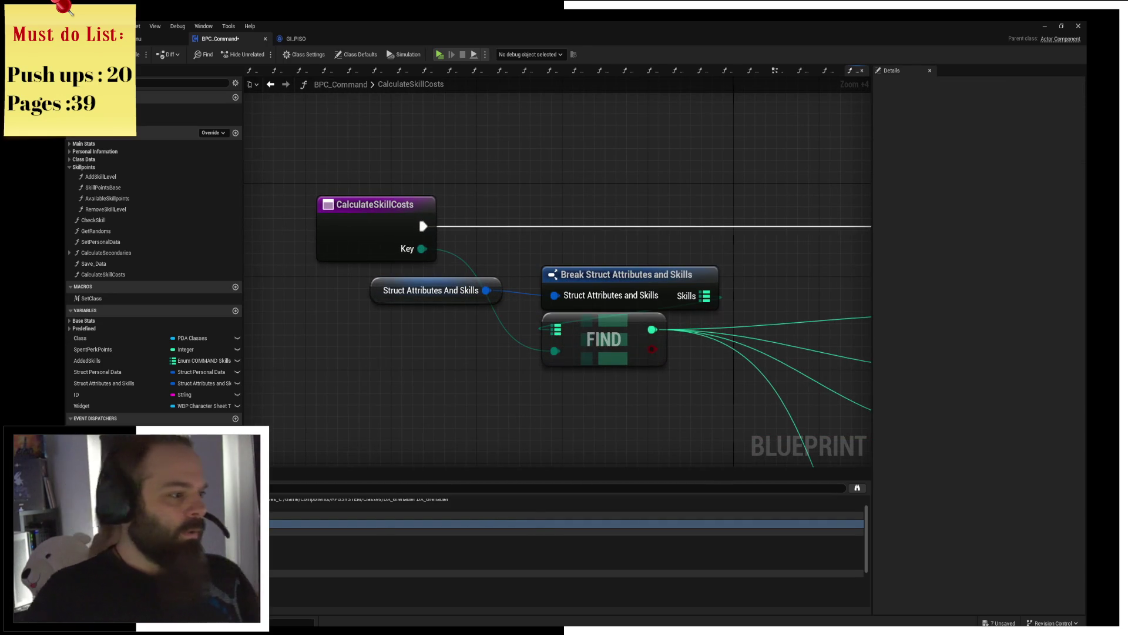
right_click(375, 361)
type("get class")
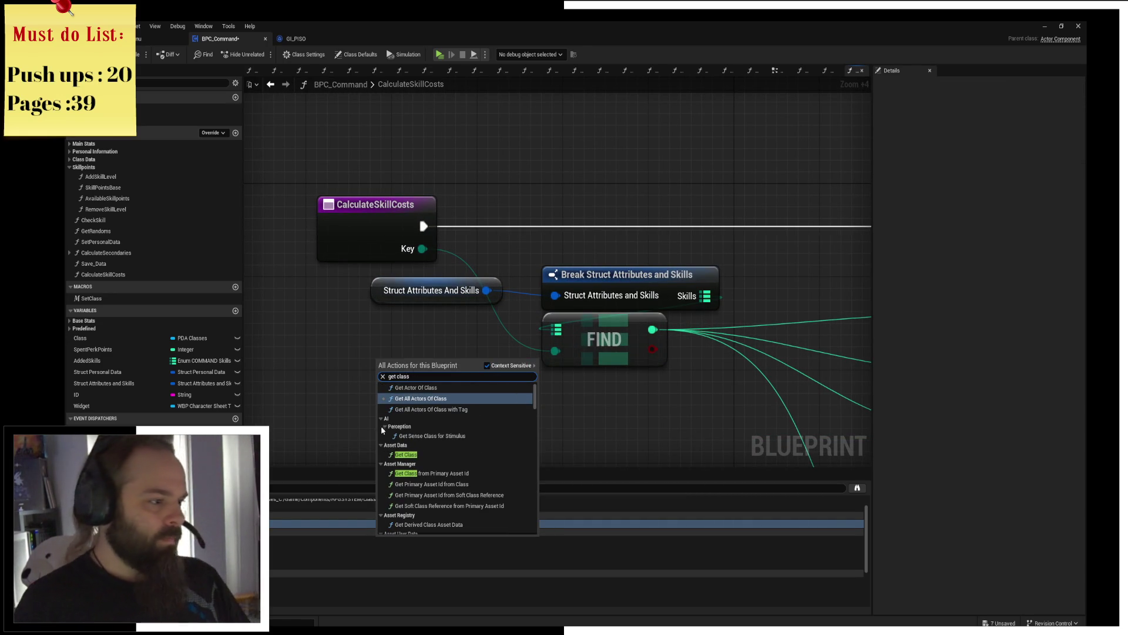
key("Escape")
mouse_move(92, 350)
left_mouse_down()
mouse_move(297, 314)
mouse_move(406, 361)
left_mouse_up()
left_click(309, 321)
type("get")
left_click(566, 425)
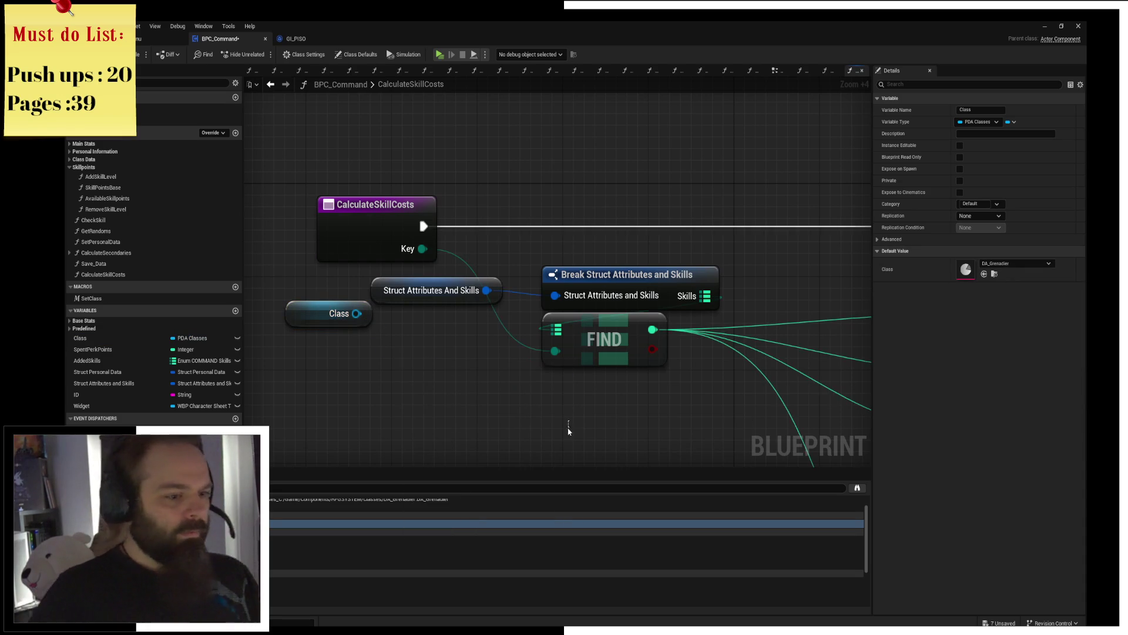
Step: Pull Get Bonus Skills from Class and add a Contains Item check on it
left_click_drag(356, 314, 415, 372)
type("get")
mouse_move(568, 429)
left_mouse_down()
mouse_move(585, 498)
mouse_move(579, 553)
left_mouse_up()
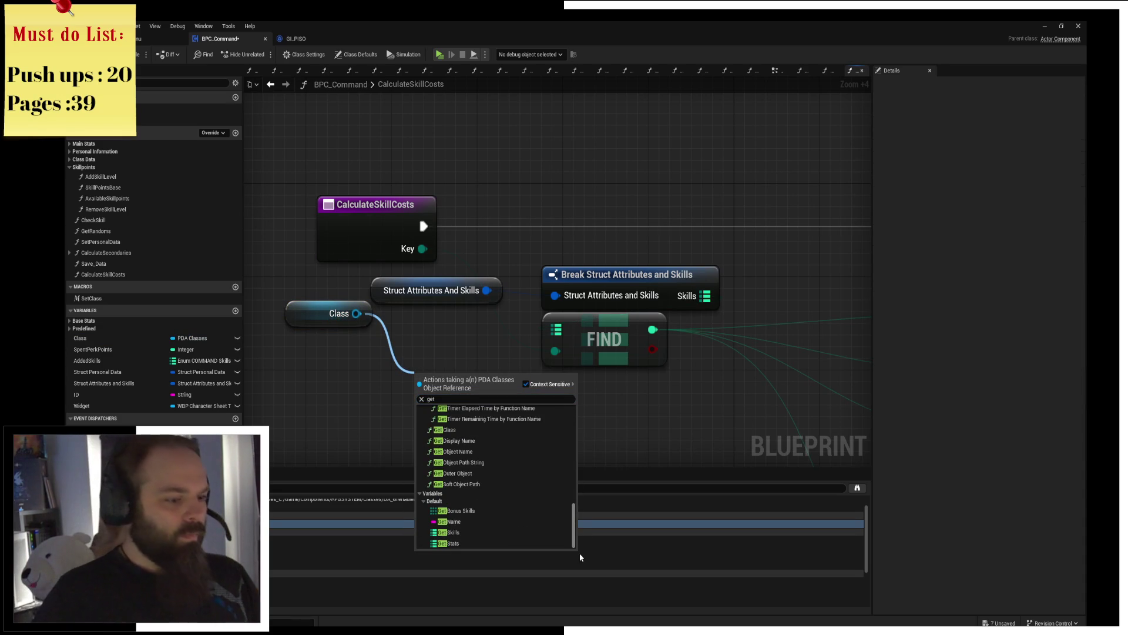
left_click(503, 510)
left_click_drag(298, 325, 277, 422)
left_click_drag(534, 384, 573, 424)
type("contains")
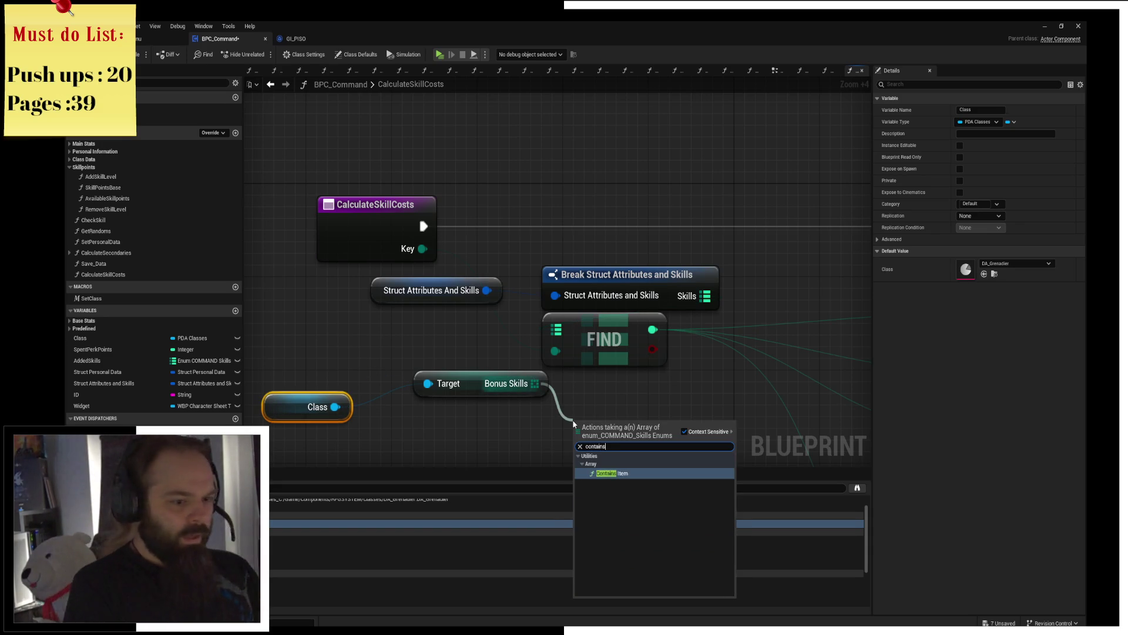
key("Return")
Step: Move the Class, Bonus Skills and Contains nodes above the entry and feed the skill Key into Contains
left_click_drag(308, 442, 628, 394)
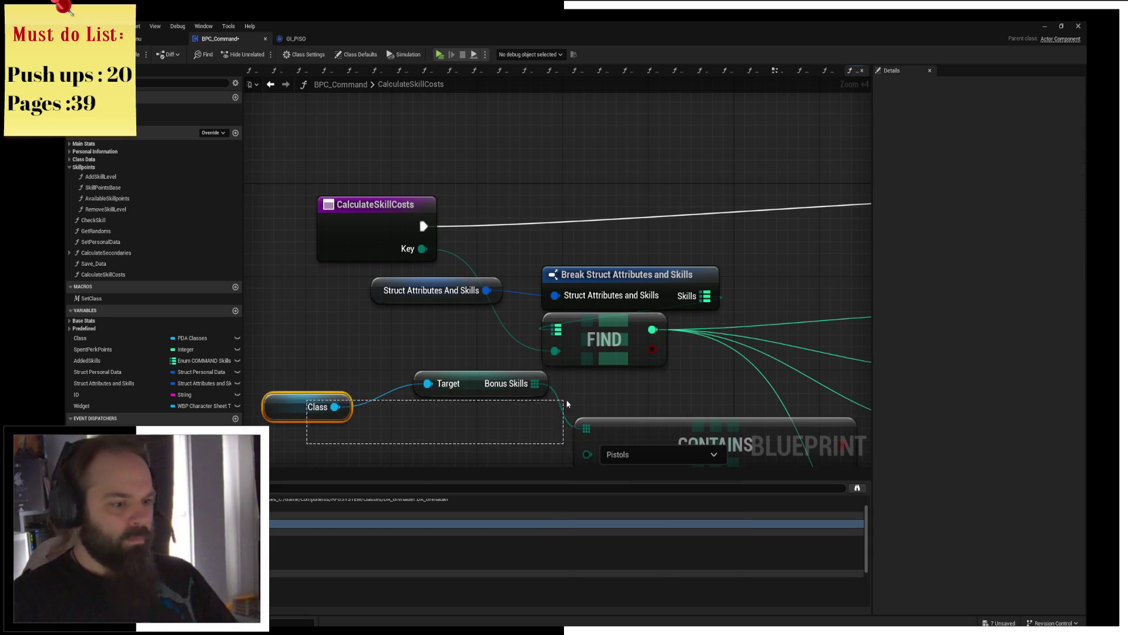
left_click_drag(628, 432, 629, 140)
mouse_move(381, 220)
left_mouse_down()
mouse_move(350, 270)
mouse_move(350, 235)
mouse_move(553, 221)
mouse_move(548, 213)
left_mouse_up()
left_click(782, 244)
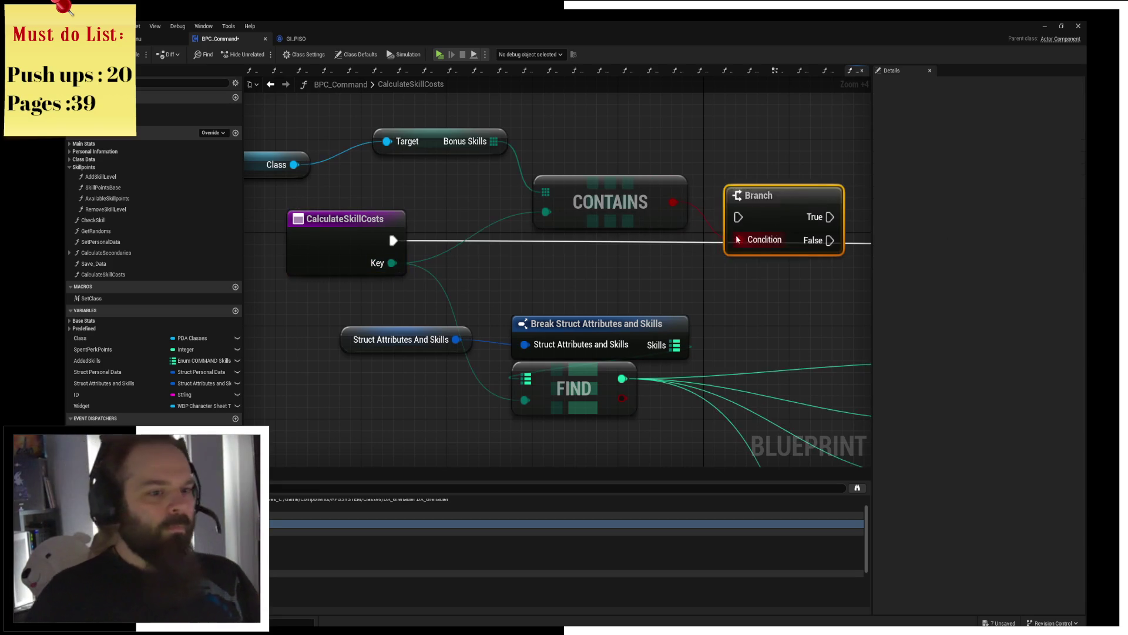
Step: Route the function entry into the new bonus-skill Branch, its False path continuing to the first cost check
left_click_drag(782, 244, 783, 256)
mouse_move(393, 240)
left_mouse_down()
mouse_move(739, 240)
mouse_move(434, 255)
left_mouse_up()
left_click_drag(479, 290, 708, 303)
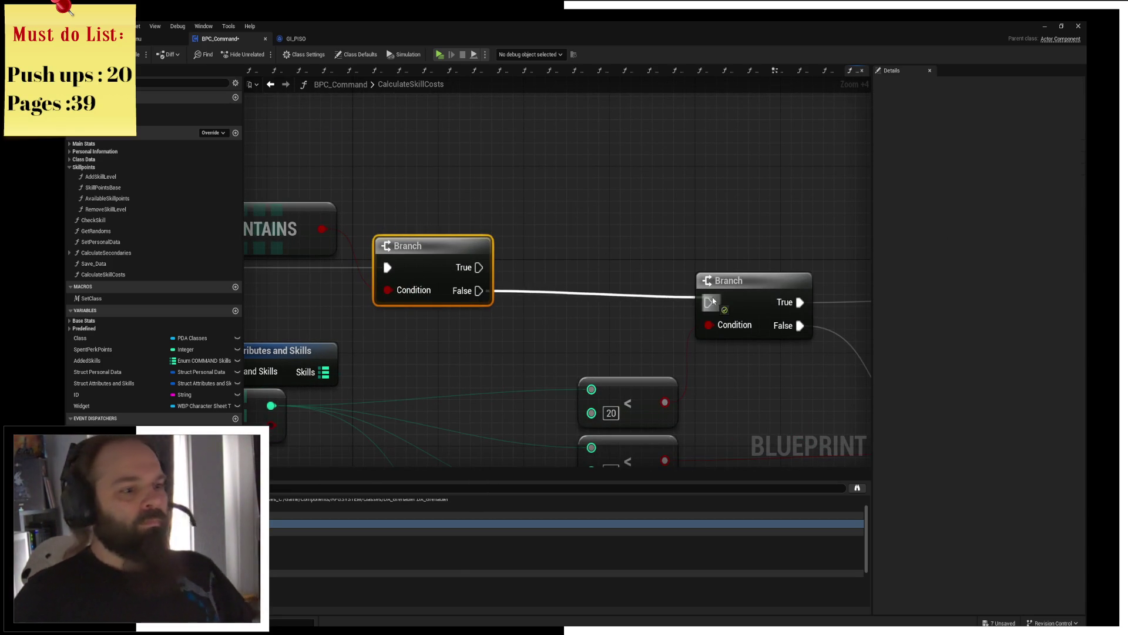
left_click_drag(433, 255, 582, 232)
left_click_drag(736, 215, 839, 258)
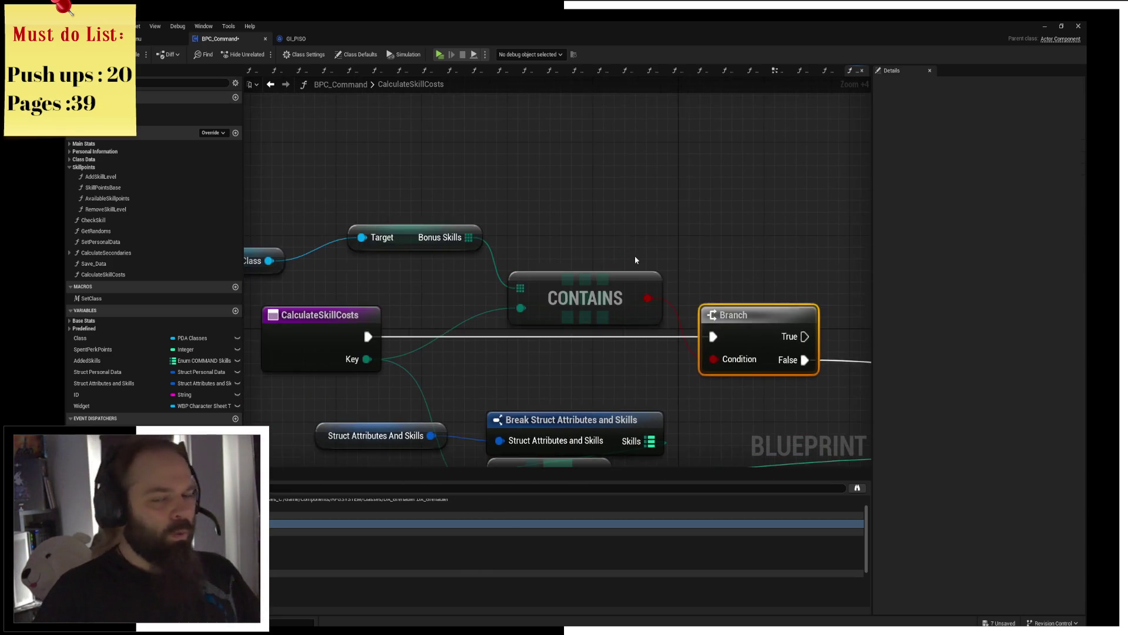
scroll(628, 237, "down", 1)
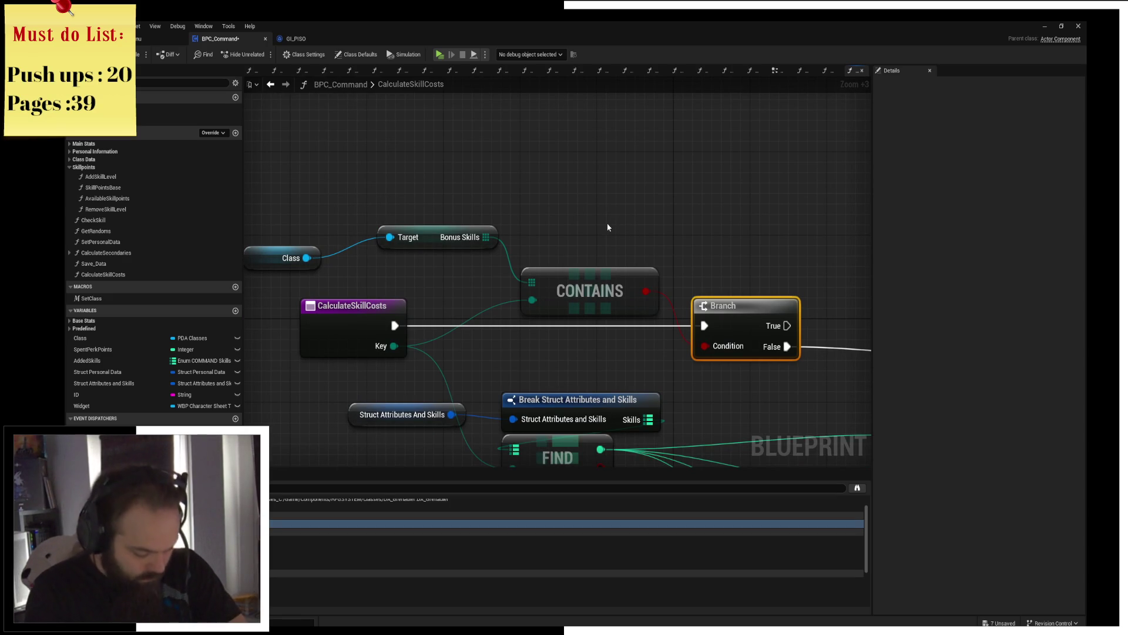
Step: Send the bonus-skill True path to a Return Node via reroute points, then start the game preview
mouse_move(616, 228)
left_mouse_down()
mouse_move(442, 254)
mouse_move(552, 195)
left_mouse_up()
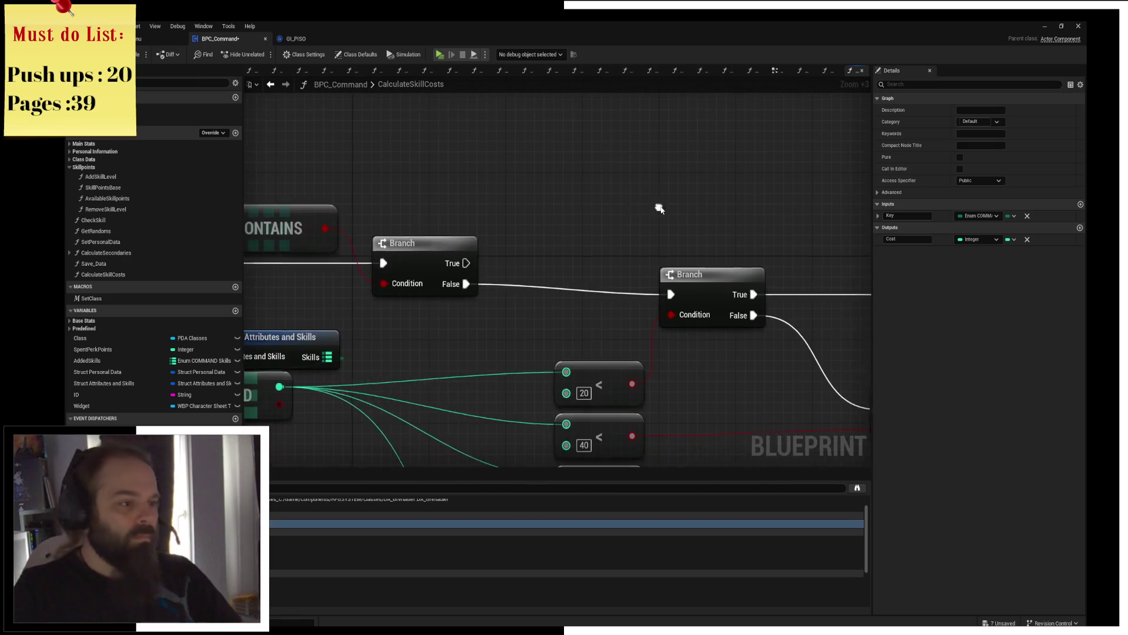
mouse_move(468, 262)
left_mouse_down()
mouse_move(783, 262)
mouse_move(813, 301)
mouse_move(733, 199)
left_mouse_up()
key("Return")
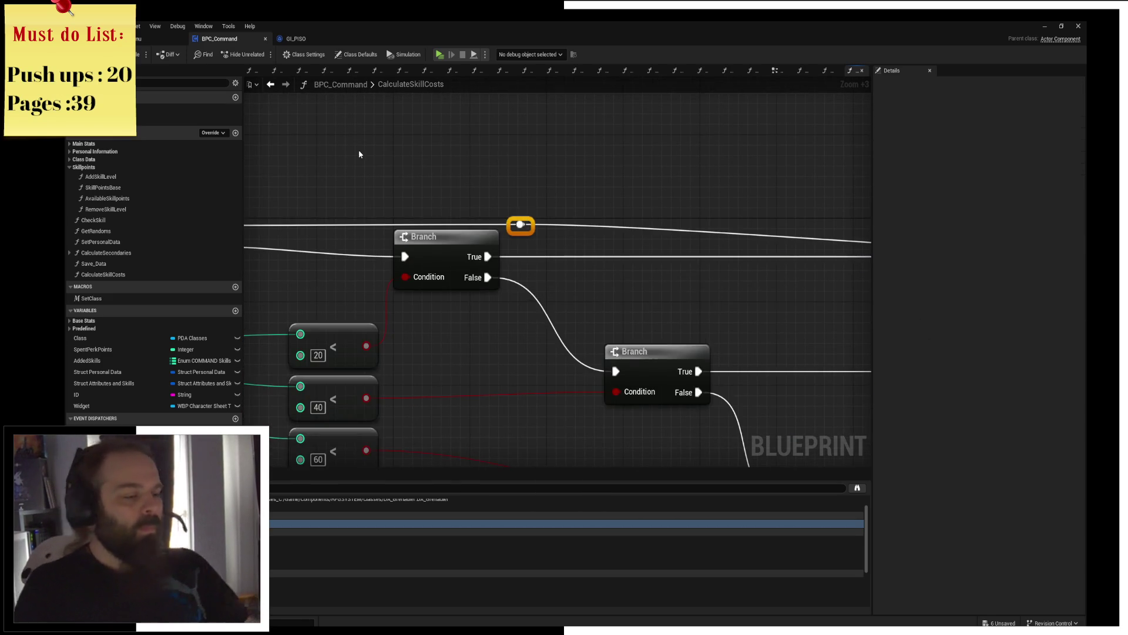
left_click_drag(365, 156, 458, 213)
scroll(663, 175, "down", 2)
double_click(536, 239)
left_click_drag(536, 239, 528, 249)
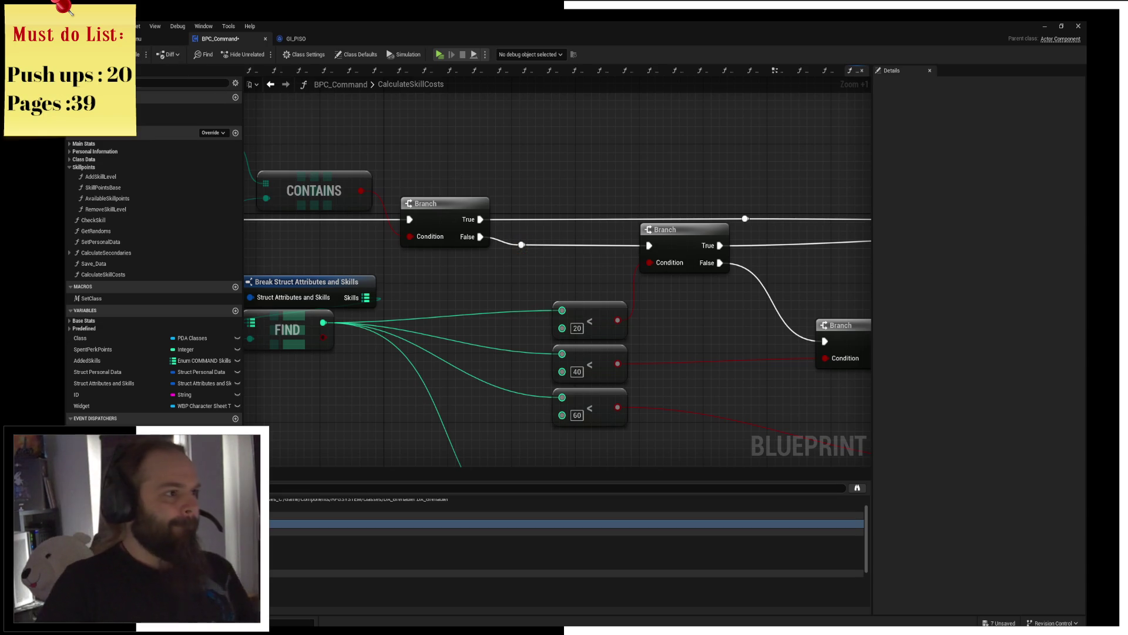
scroll(527, 251, "down", 3)
scroll(527, 251, "down", 1)
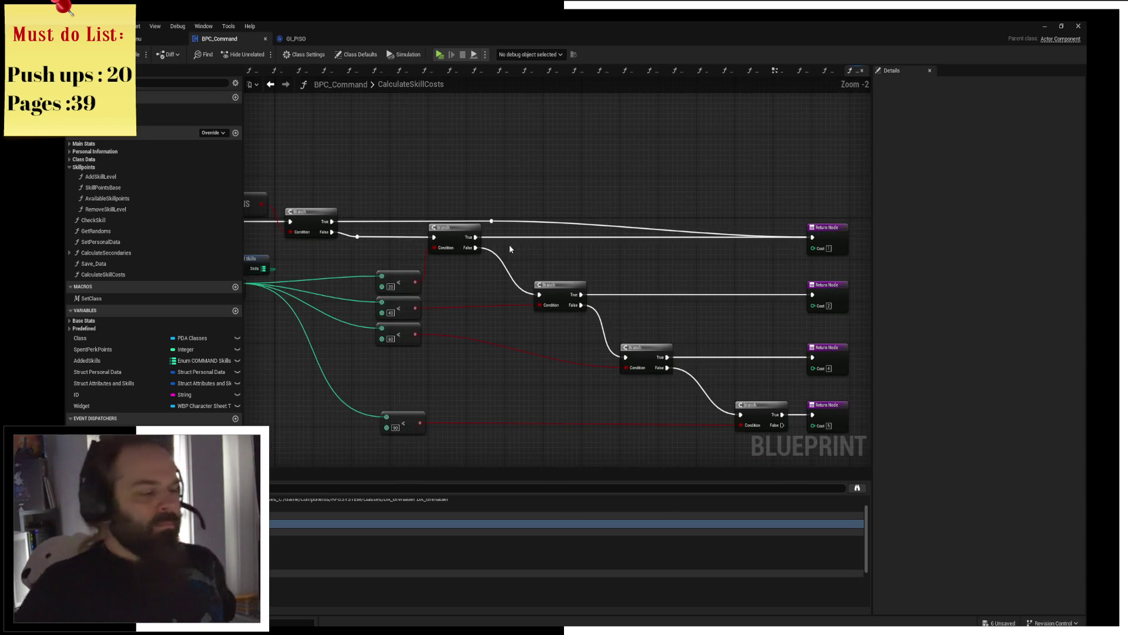
scroll(605, 244, "up", 1)
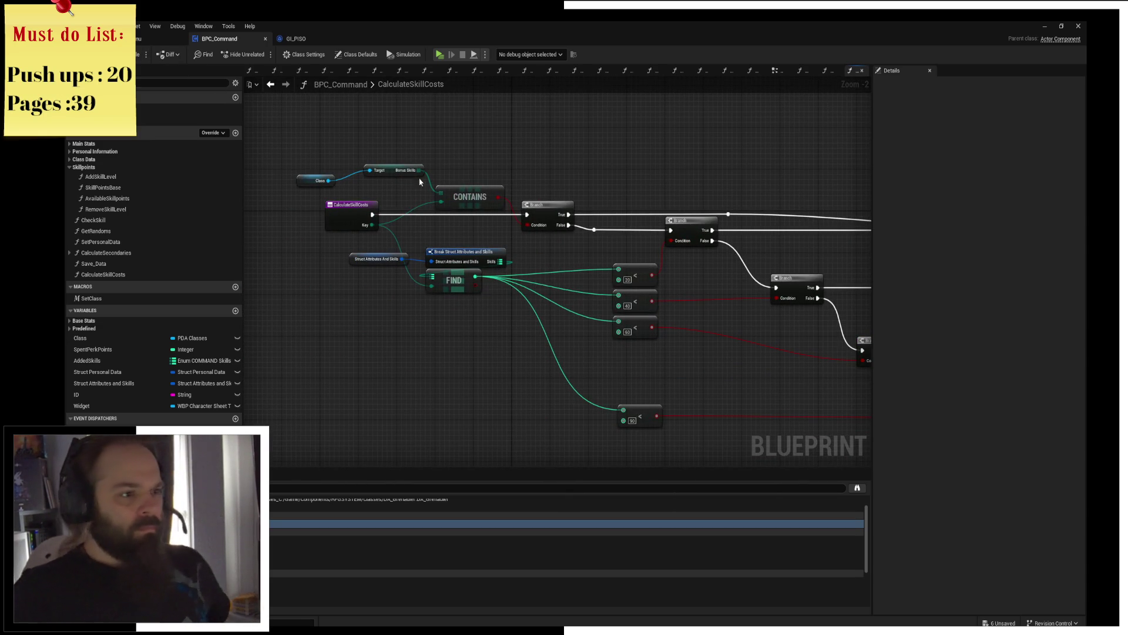
left_click(439, 54)
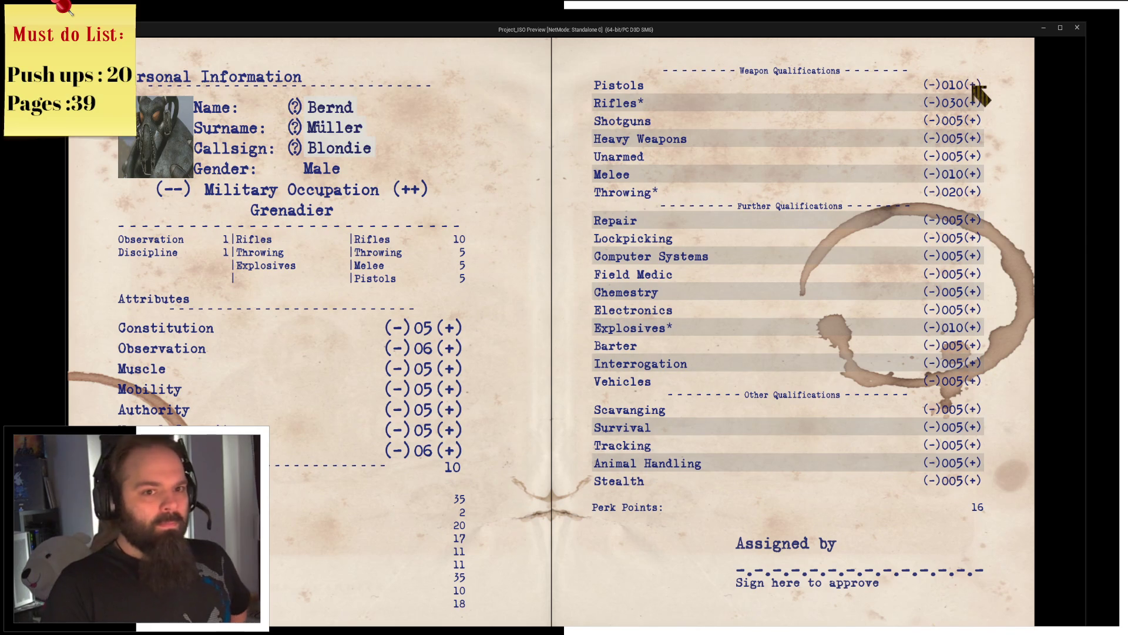
Step: Leave the game preview and bring up BPC_Command's GetClassesRef graph
key("Escape")
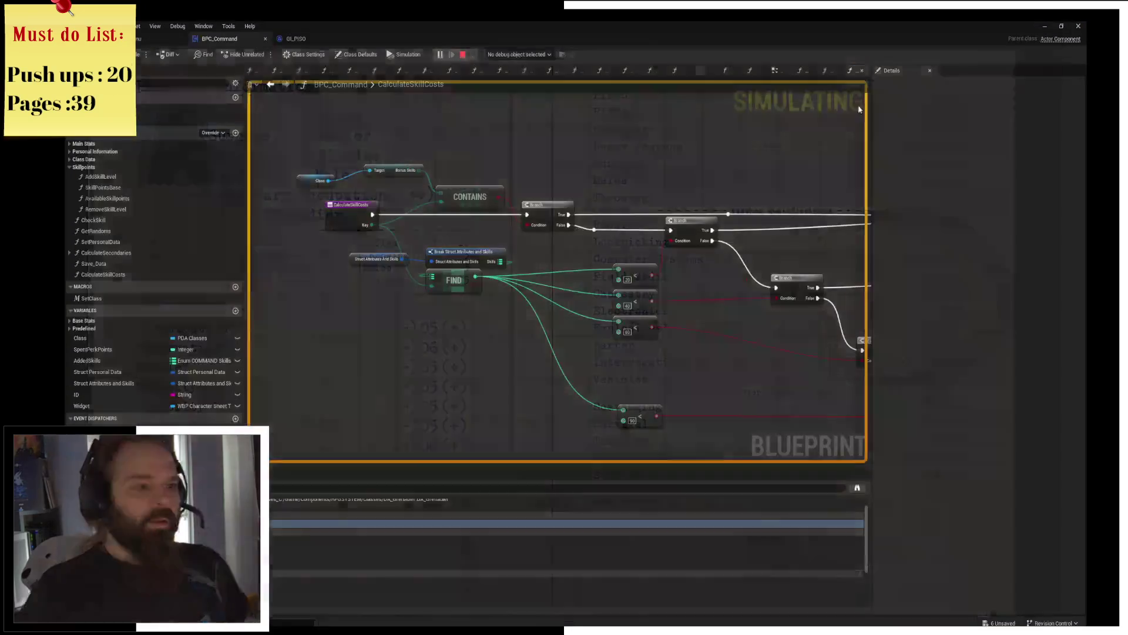
left_click(775, 70)
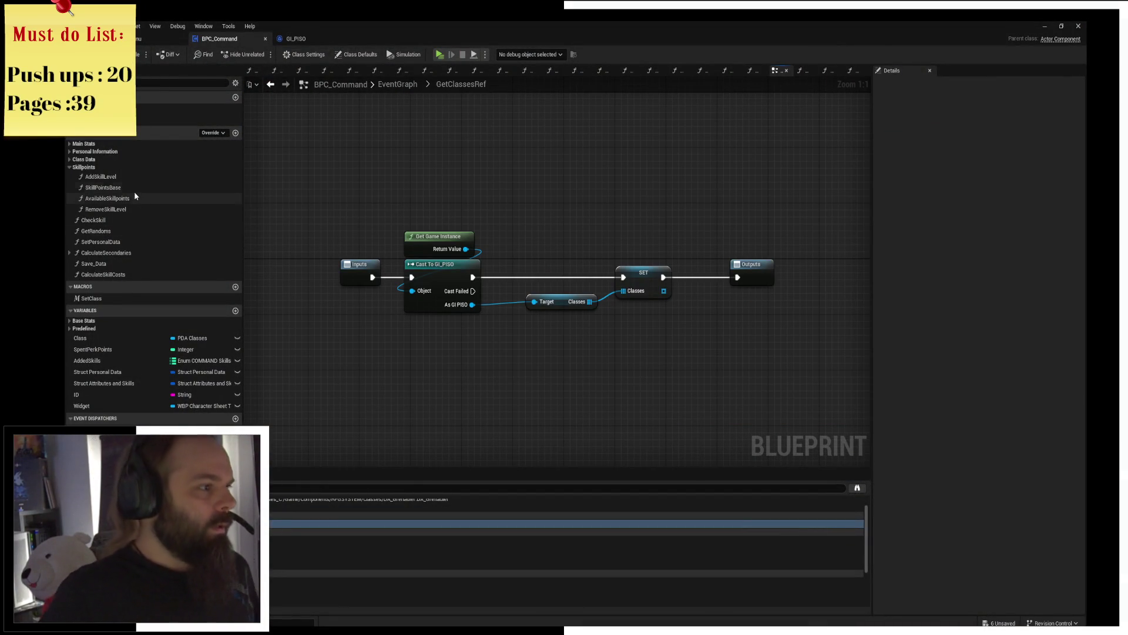
Step: Add a Calculate Skill Costs call in AddSkillLevel fed by the Key input
double_click(100, 177)
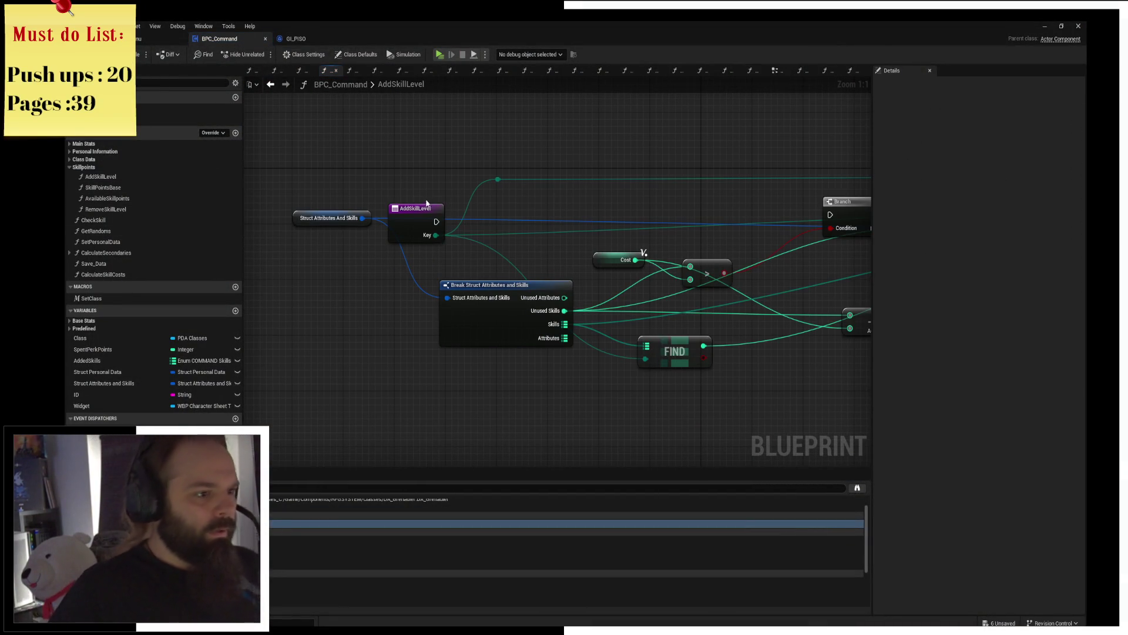
mouse_move(420, 216)
left_mouse_down()
mouse_move(401, 237)
mouse_move(420, 209)
left_mouse_up()
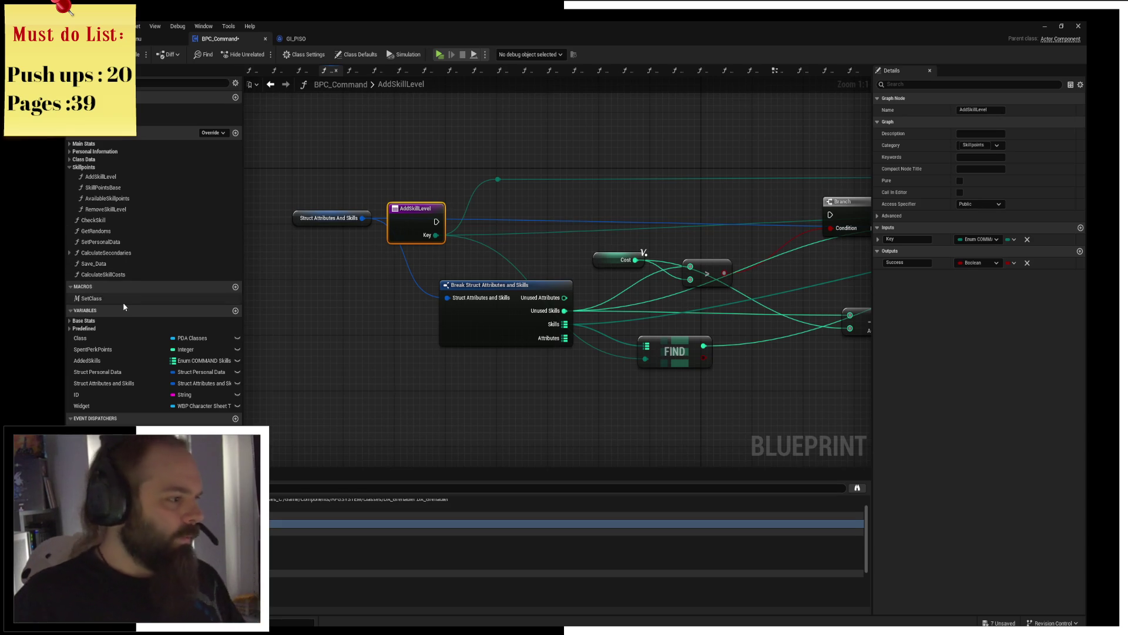
mouse_move(124, 275)
left_mouse_down()
mouse_move(487, 200)
mouse_move(491, 221)
mouse_move(430, 239)
left_mouse_up()
left_click_drag(587, 231, 383, 238)
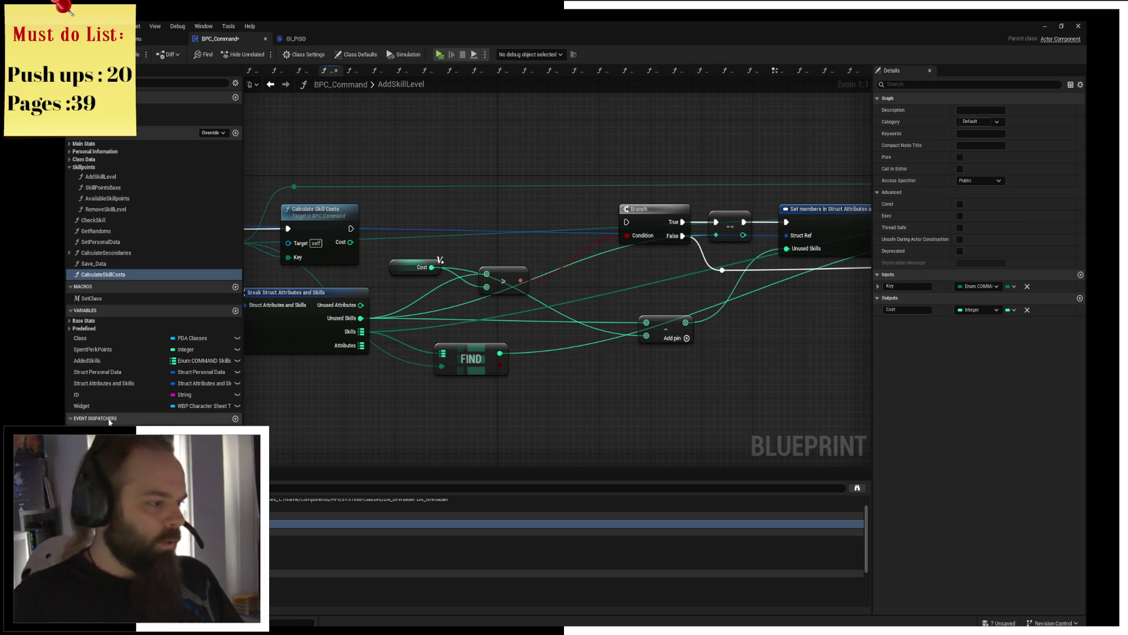
Step: Store the Calculate Skill Costs result in Cost and feed execution into the Branch
left_click(103, 275)
left_click(440, 259)
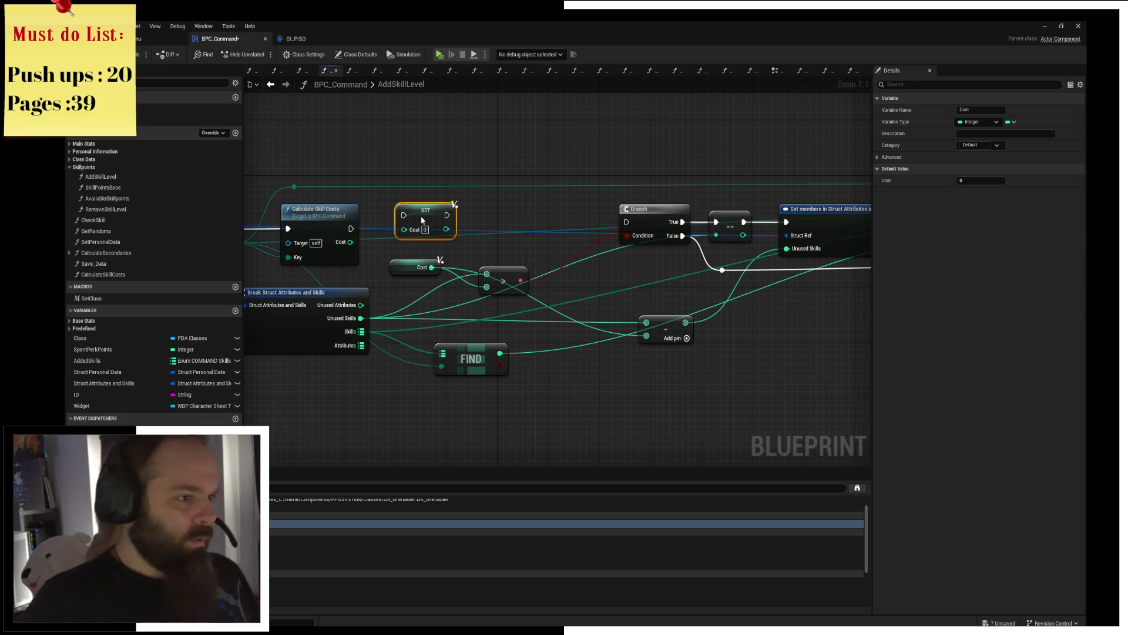
key("ctrl+v")
left_click_drag(434, 229, 626, 222)
left_click(521, 197)
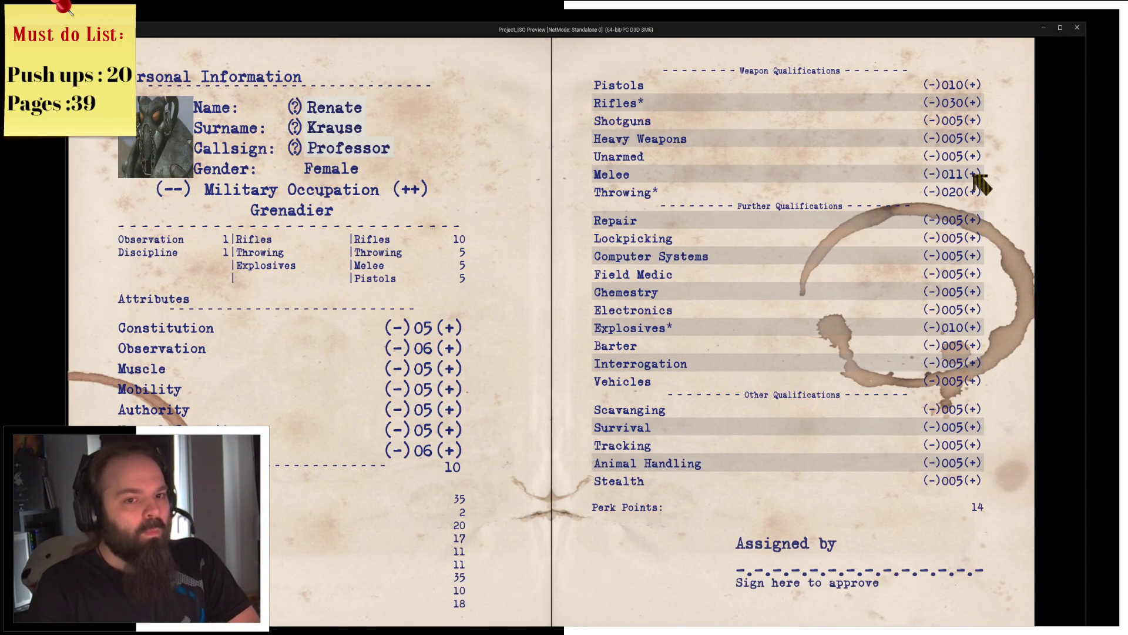
Step: Raise Melee until Perk Points reach 0, then stop the play session
left_click(975, 175)
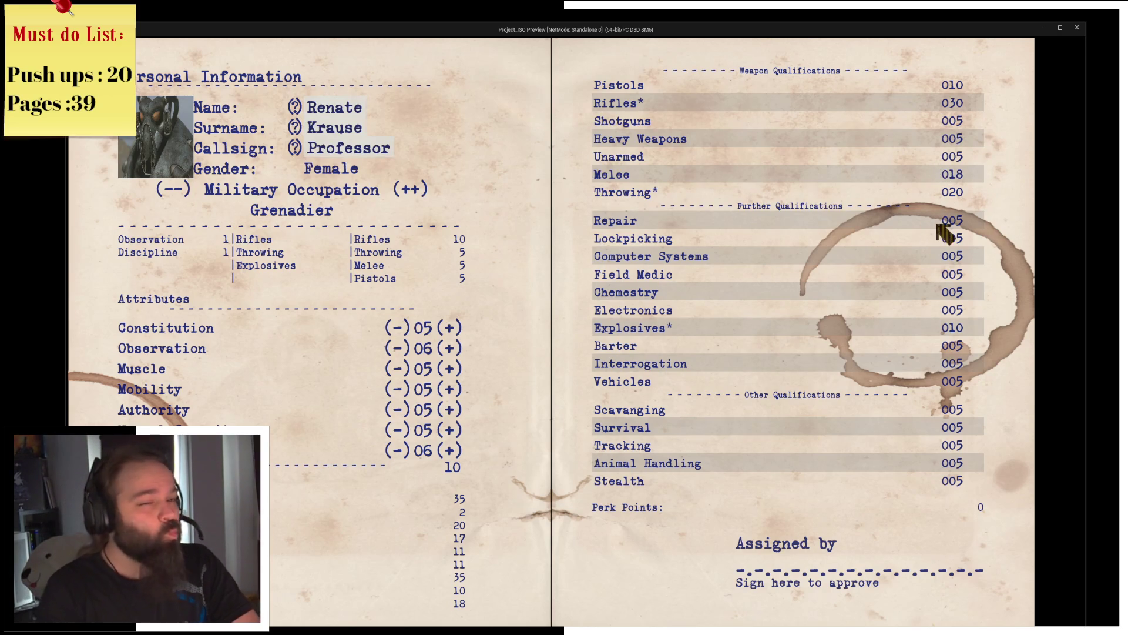
key("alt+Tab")
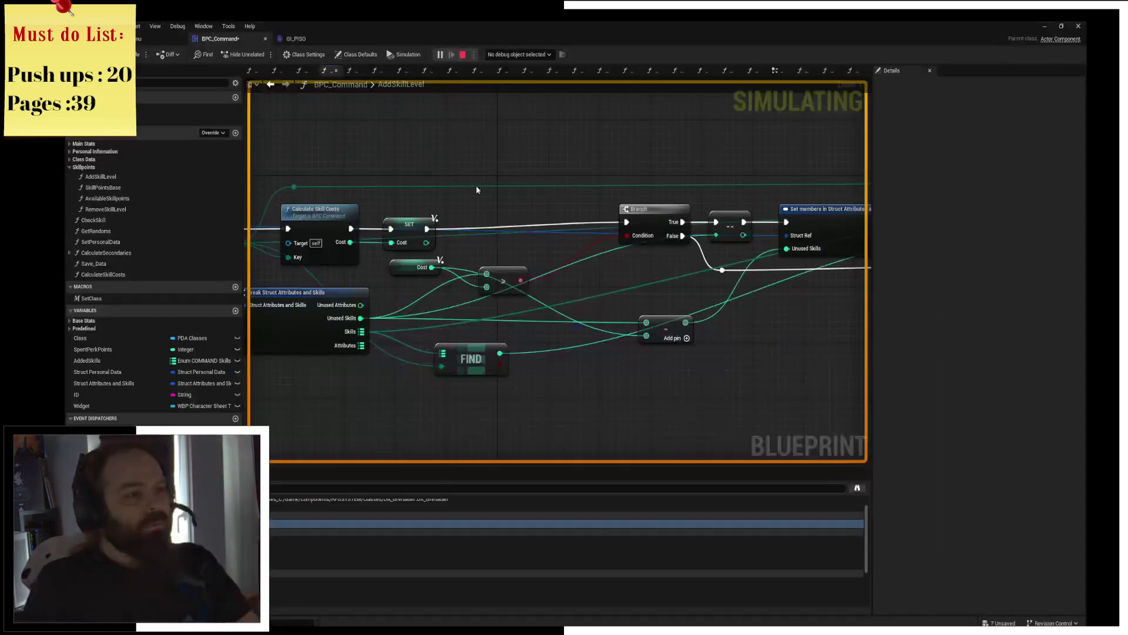
left_click(461, 56)
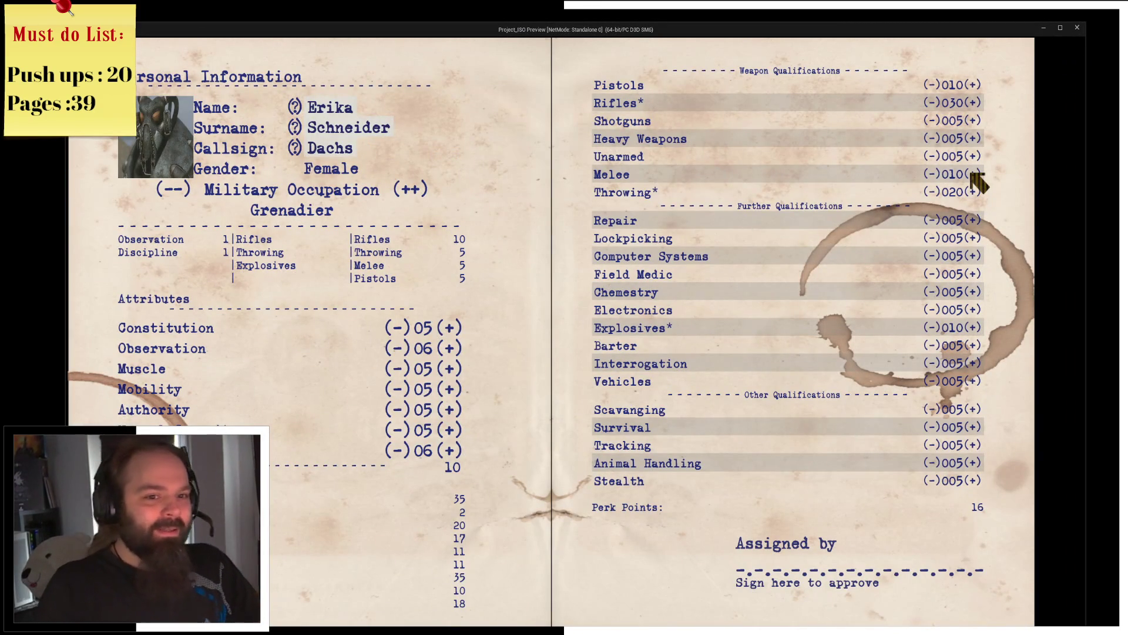
key("alt+Tab")
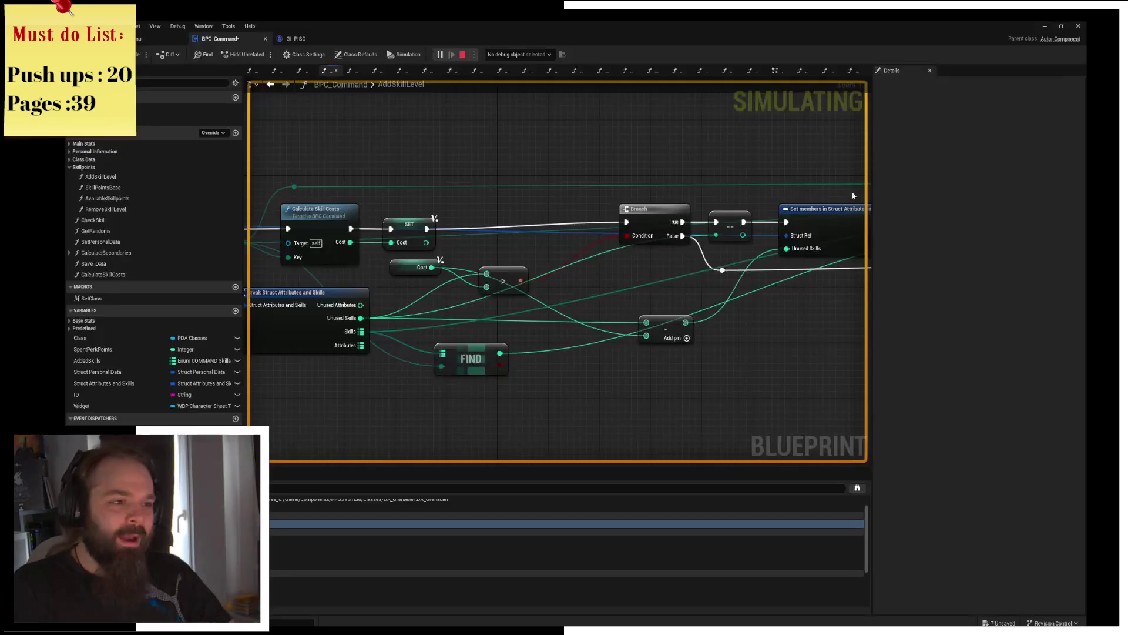
left_click(462, 54)
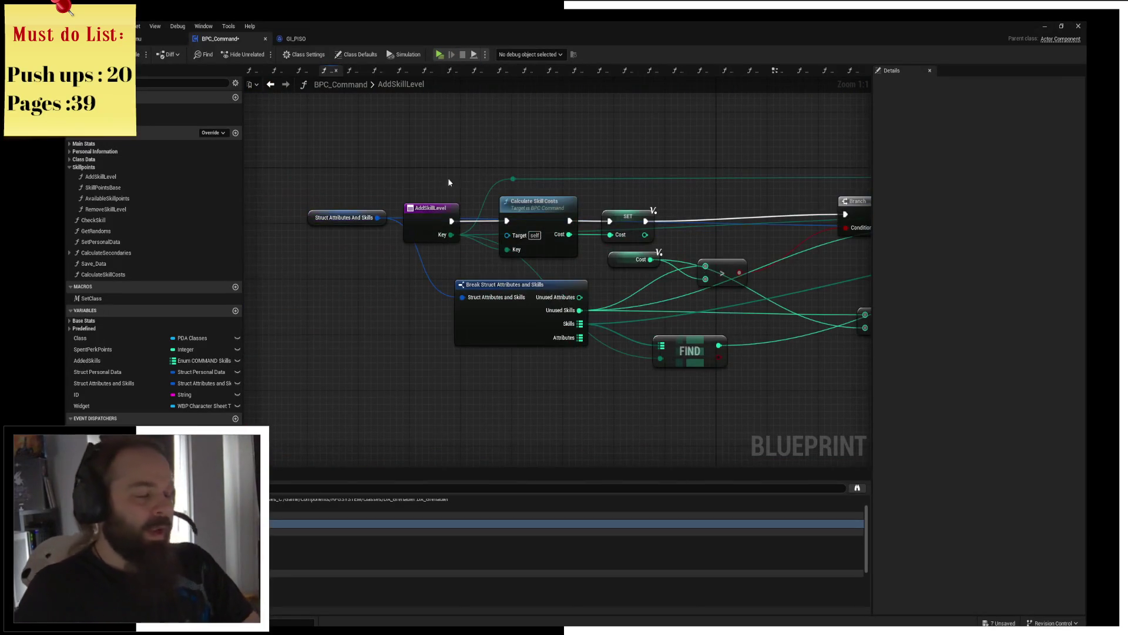
Step: Put a breakpoint on the AddSkillLevel entry node and trigger it from a play session
left_click(426, 213)
key("F9")
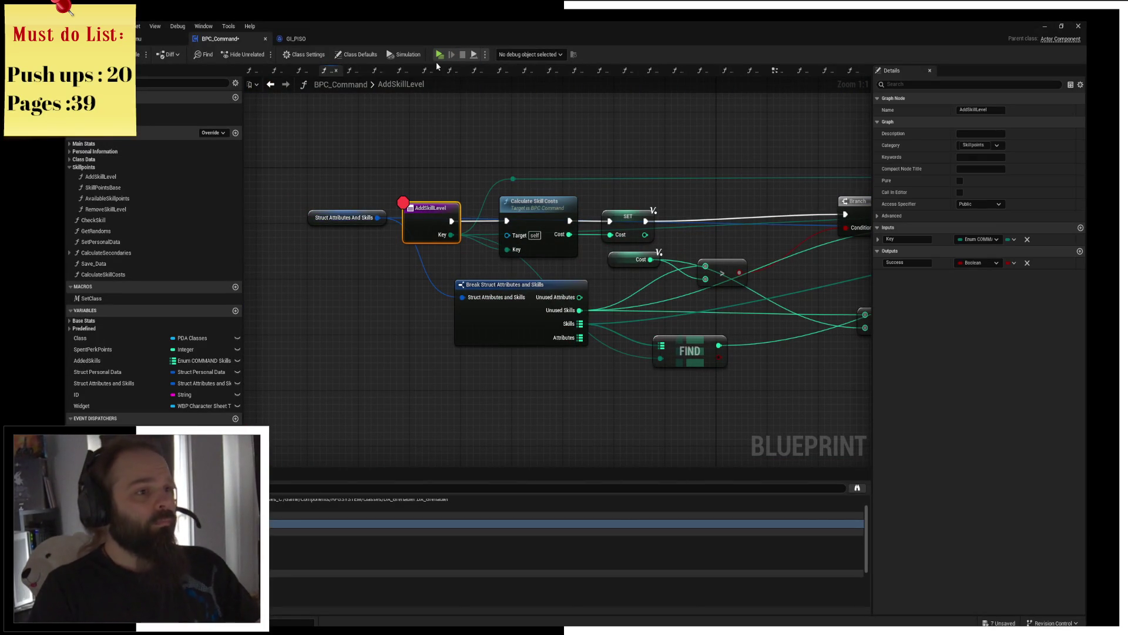
left_click(440, 54)
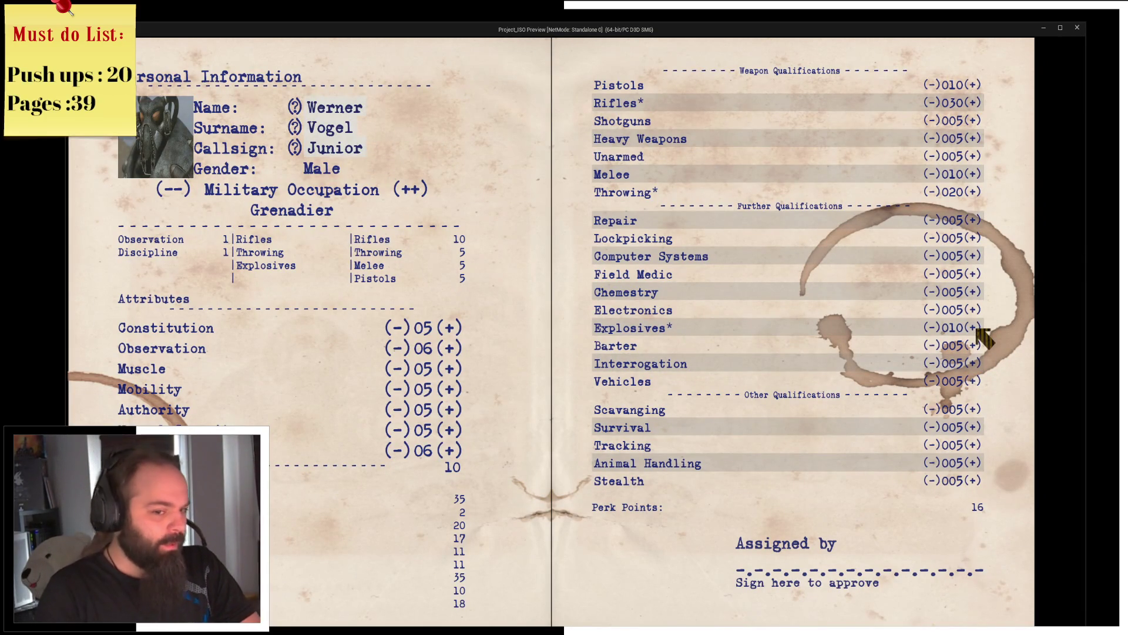
key("Escape")
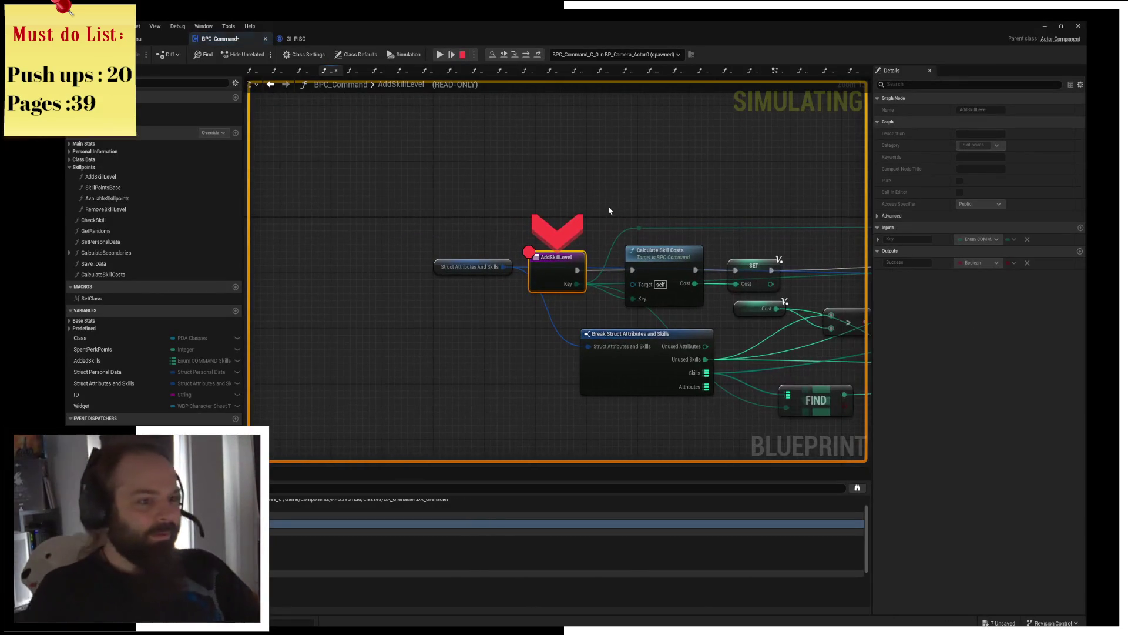
Step: Step execution node by node through AddSkillLevel, then end the debug session
left_click(532, 54)
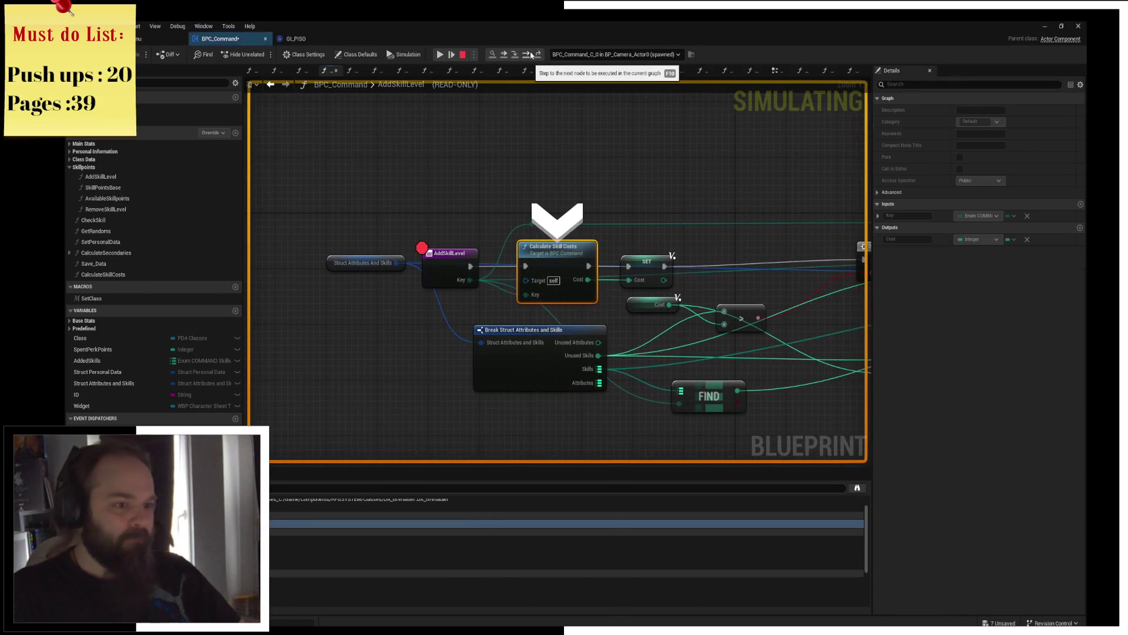
left_click(531, 54)
left_click(532, 55)
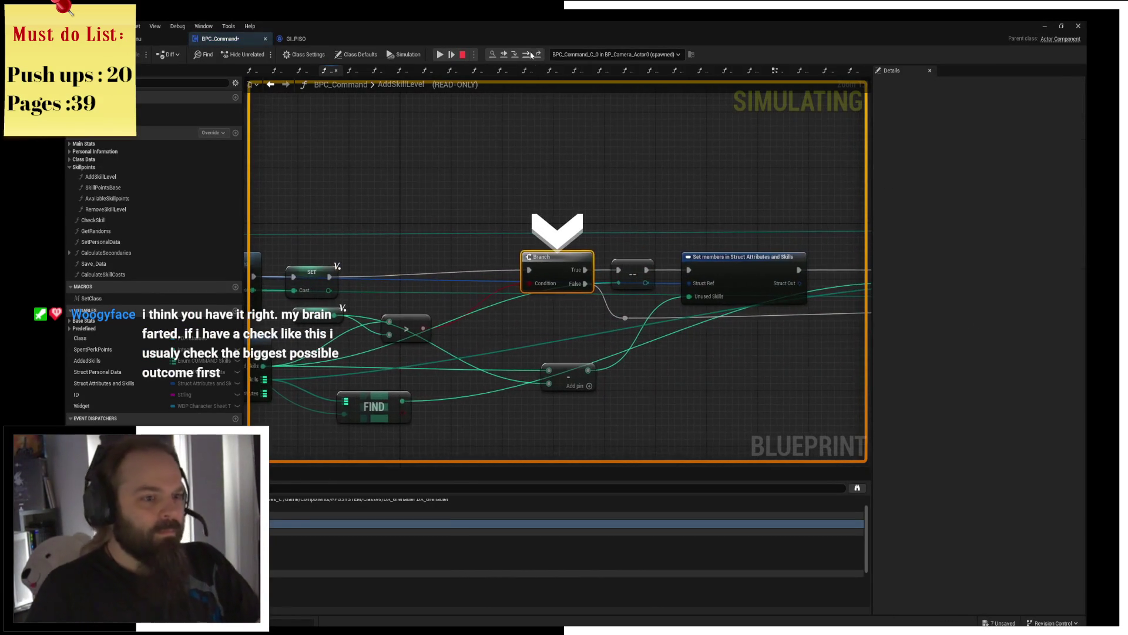
left_click(532, 55)
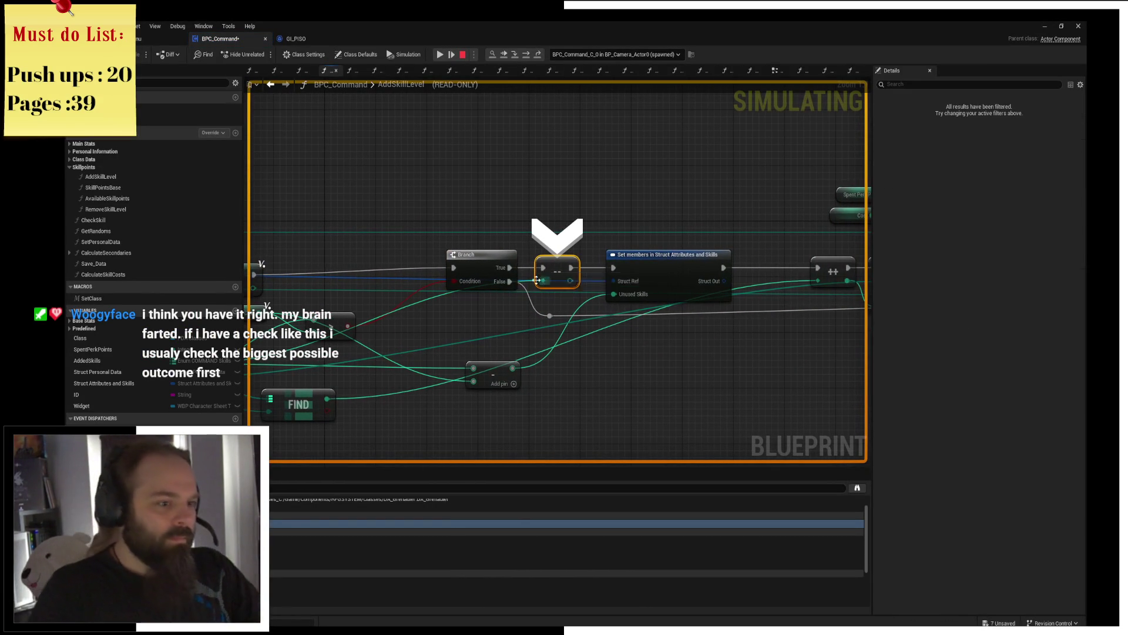
left_click_drag(539, 280, 750, 239)
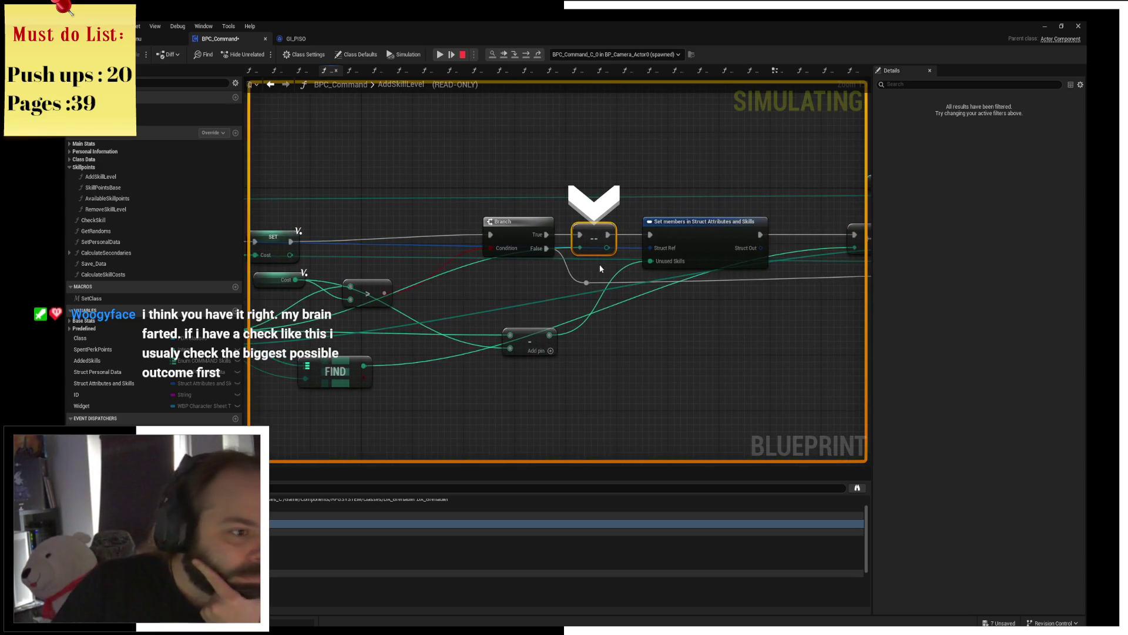
key("Escape")
Step: Delete the stray decrement node and wire Branch True directly to Set members
key("Delete")
left_click_drag(546, 234, 650, 235)
left_click_drag(672, 192, 566, 233)
left_click(568, 236)
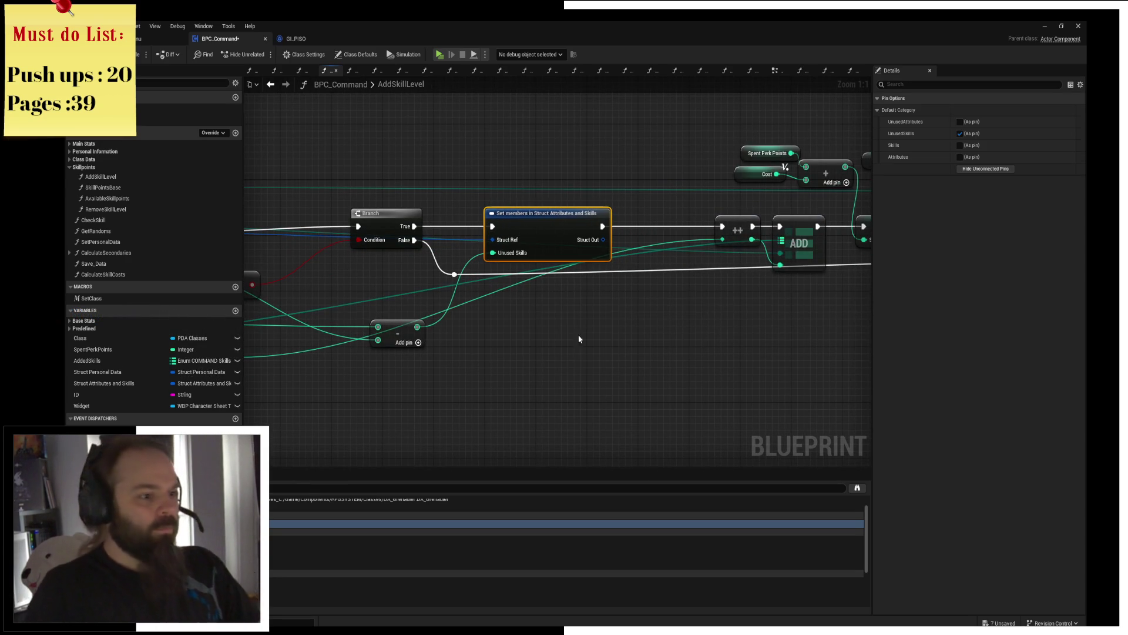
Step: Save and compile BPC_Command, then launch the game preview to retest
key("ctrl+s")
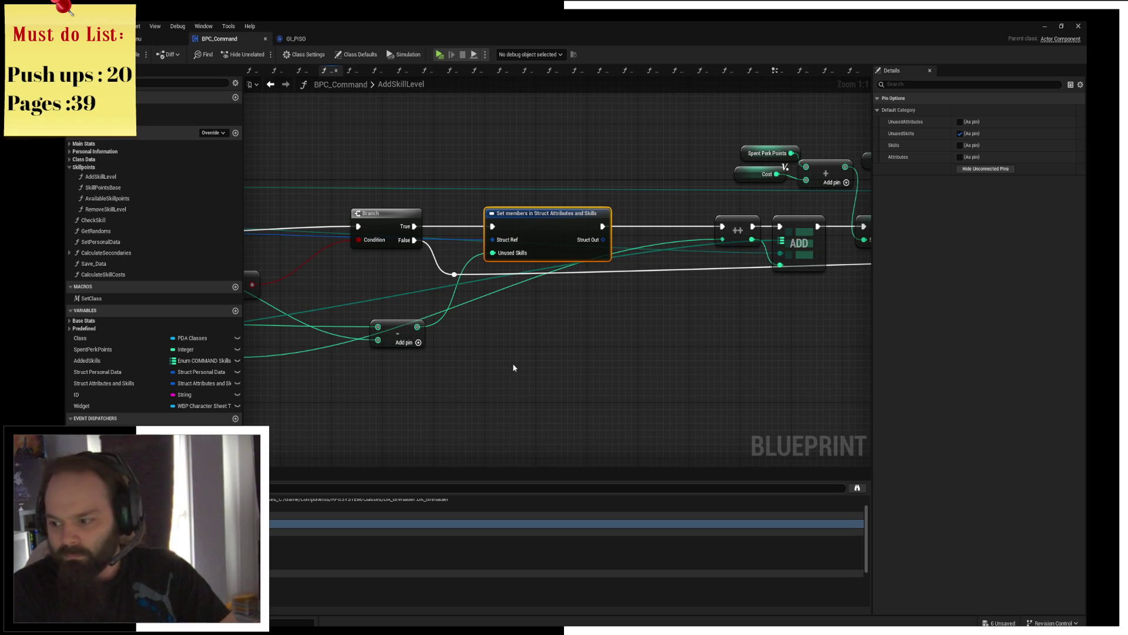
key("ctrl+s")
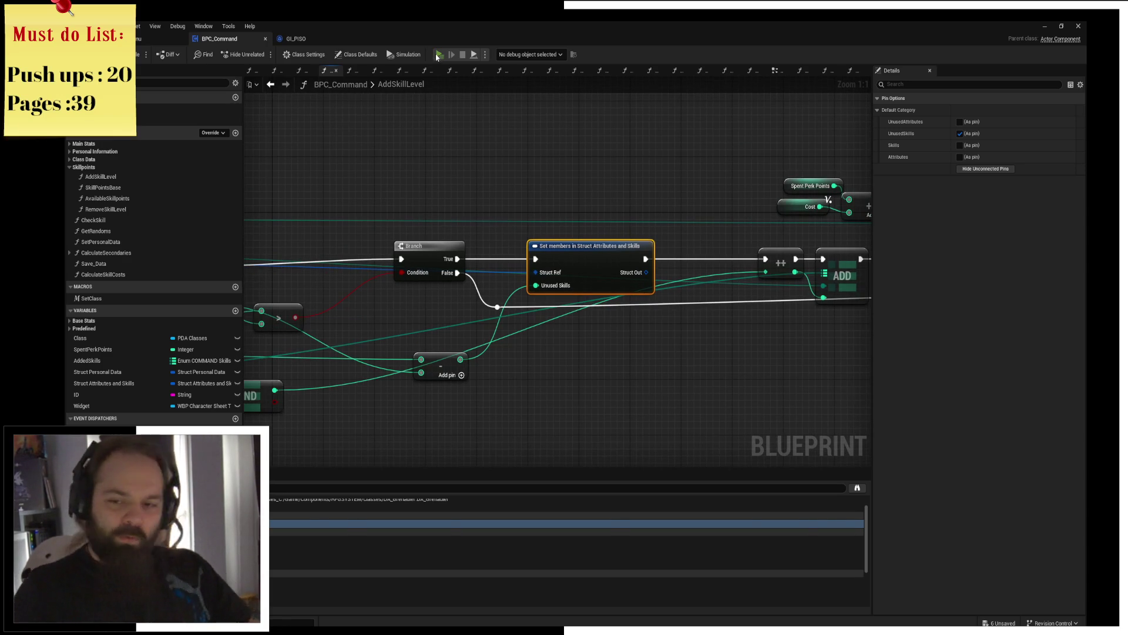
left_click(439, 56)
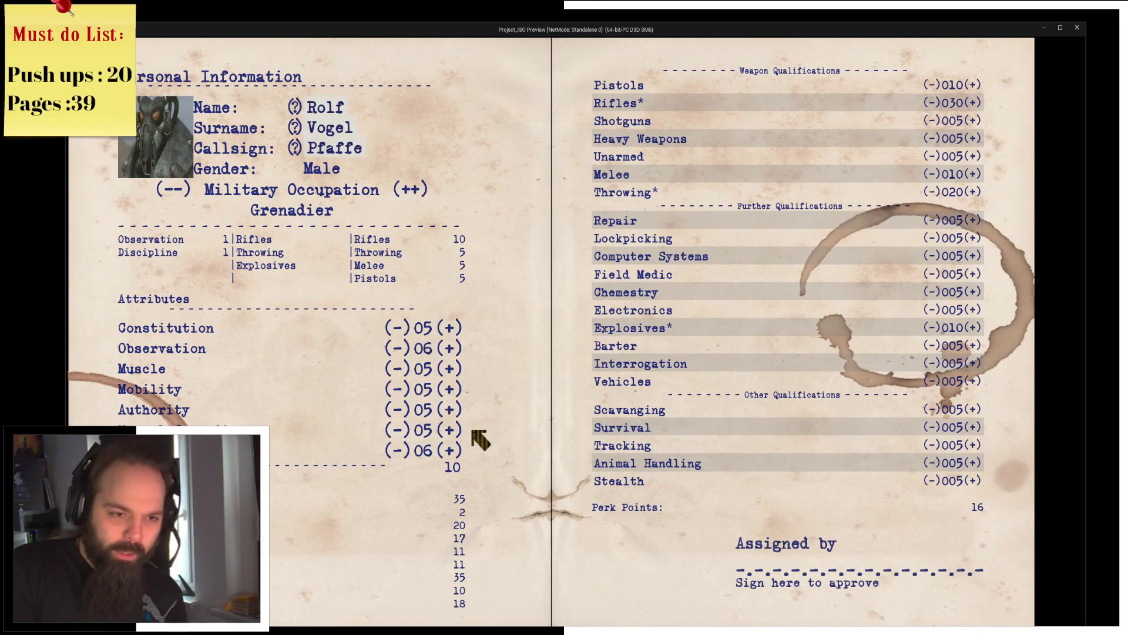
Step: Raise Melee in game to hit the AddSkillLevel breakpoint and return to the editor
left_click(975, 174)
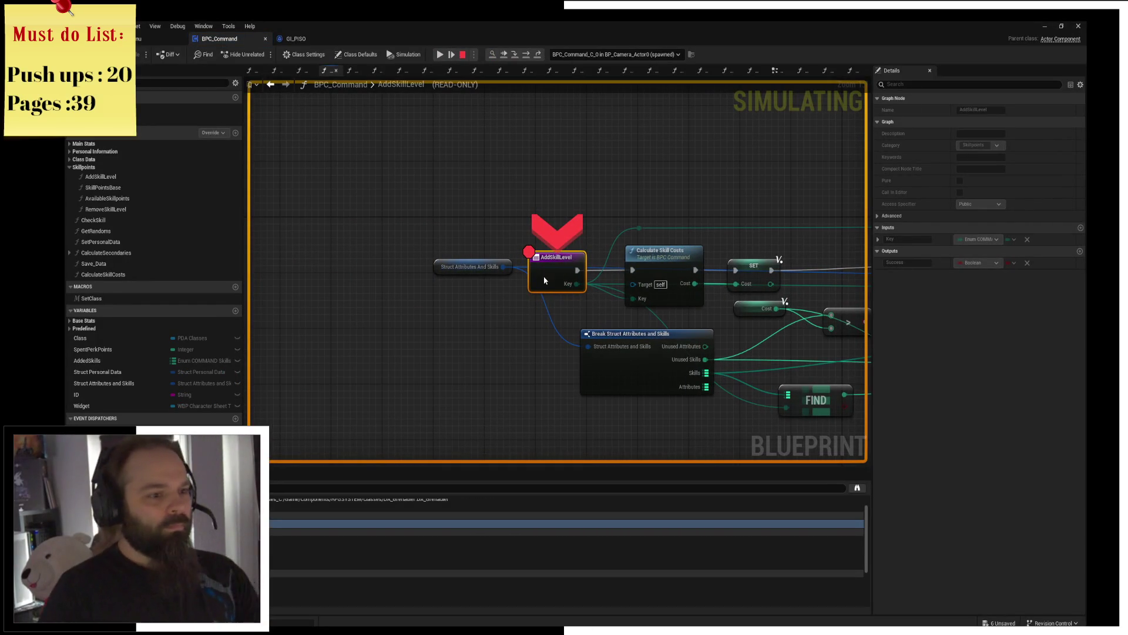
left_click(439, 55)
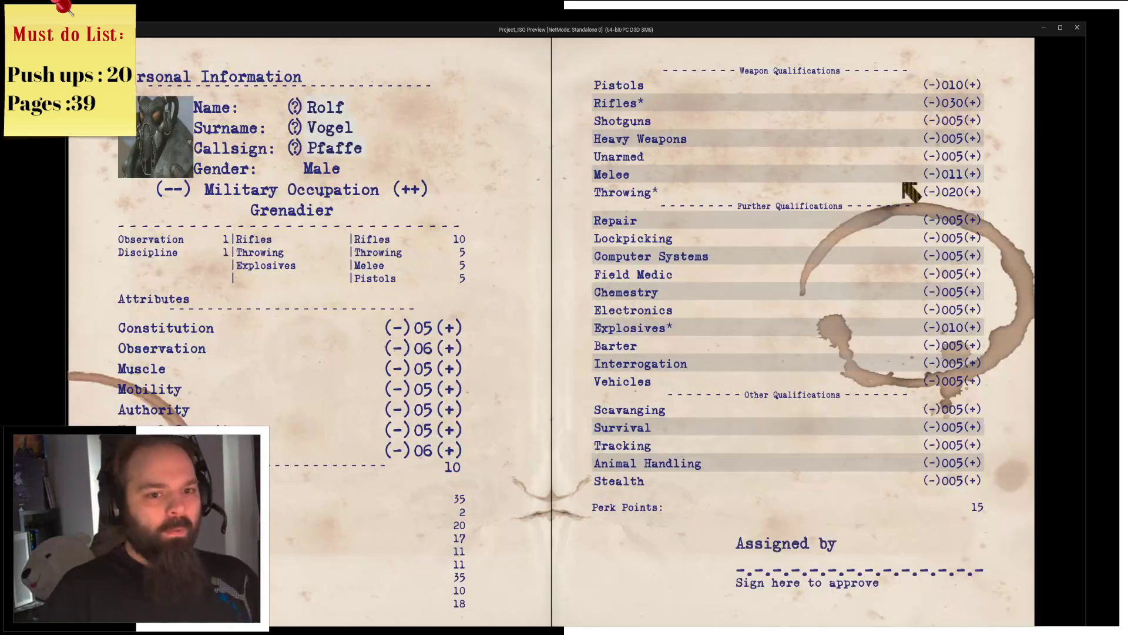
left_click(976, 176)
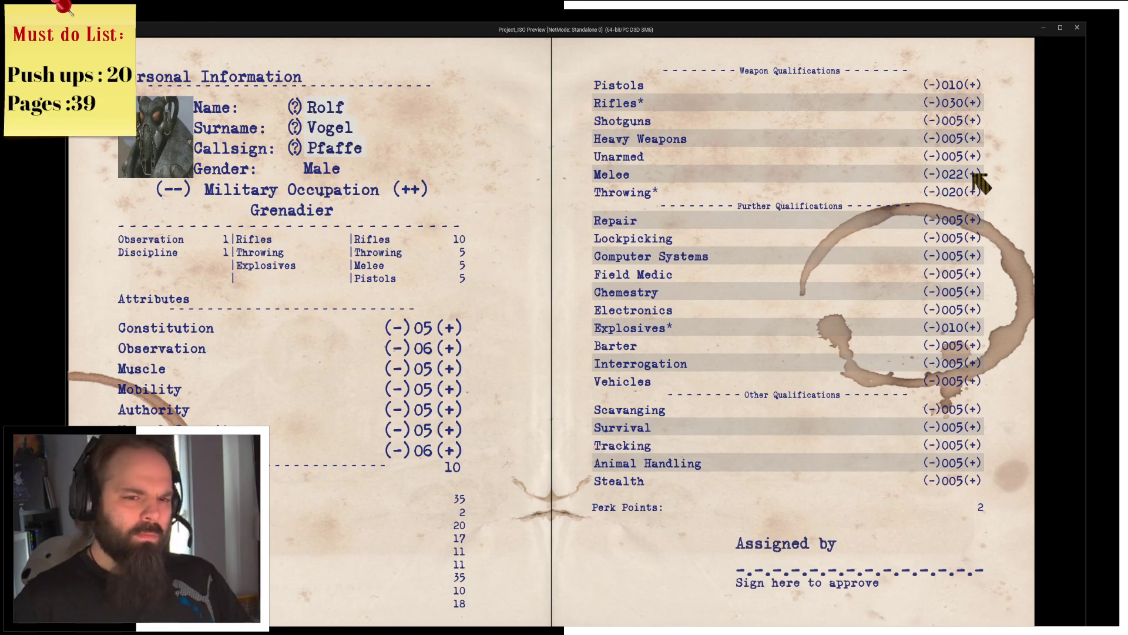
key("alt+Tab")
right_click(553, 269)
key("Escape")
key("alt+Tab")
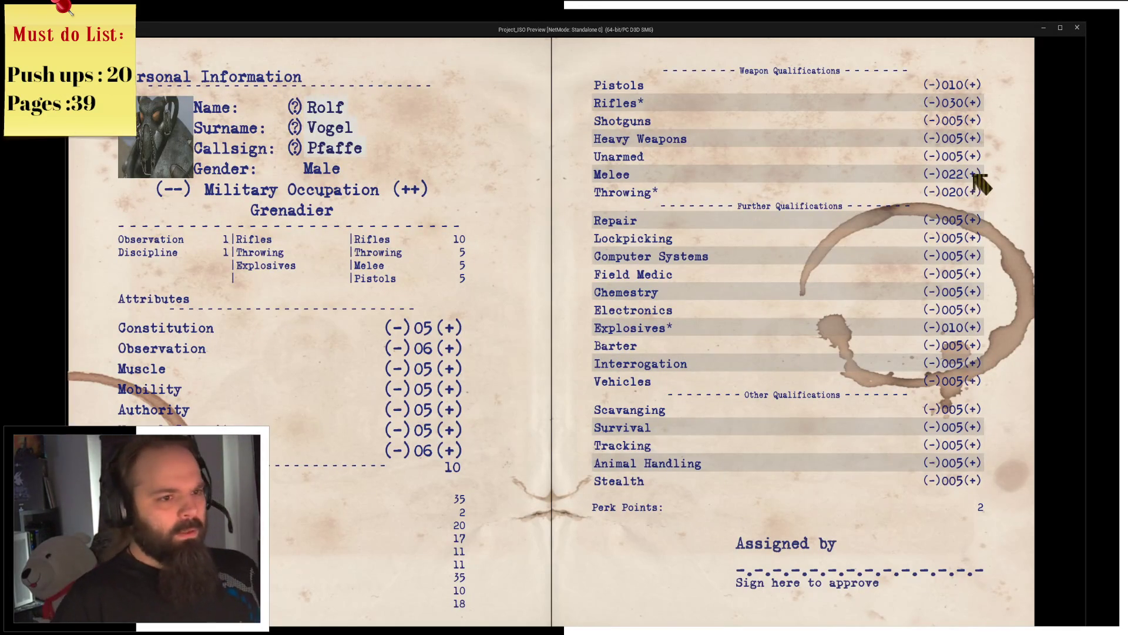
key("alt+Tab")
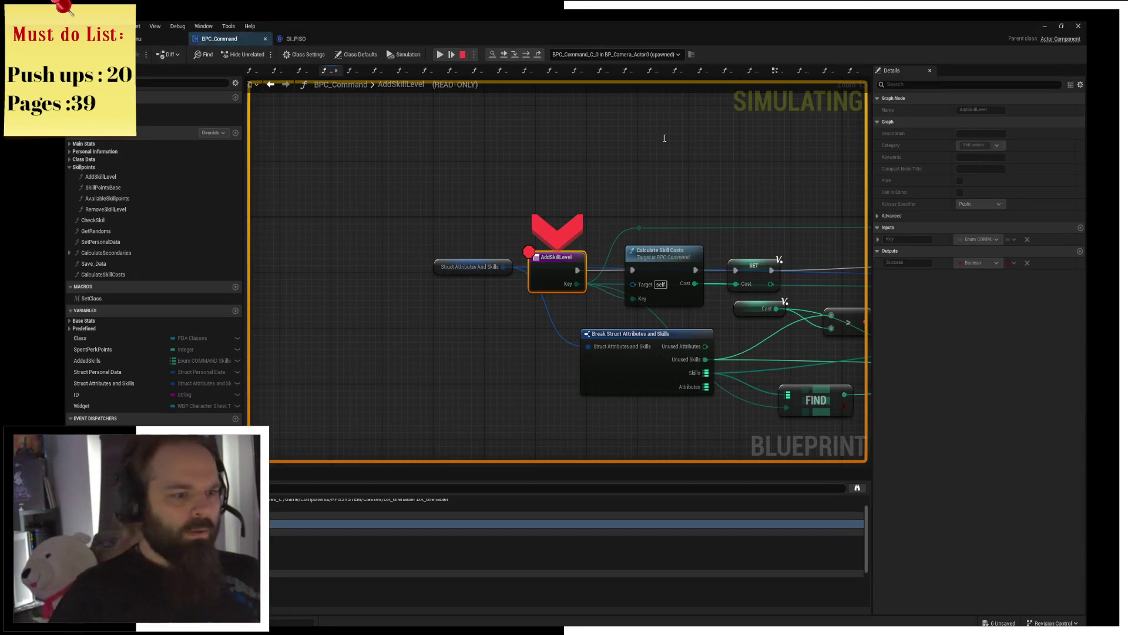
Step: Step the paused run from SET Cost forward to the Branch node, Cost showing 2
left_click(529, 54)
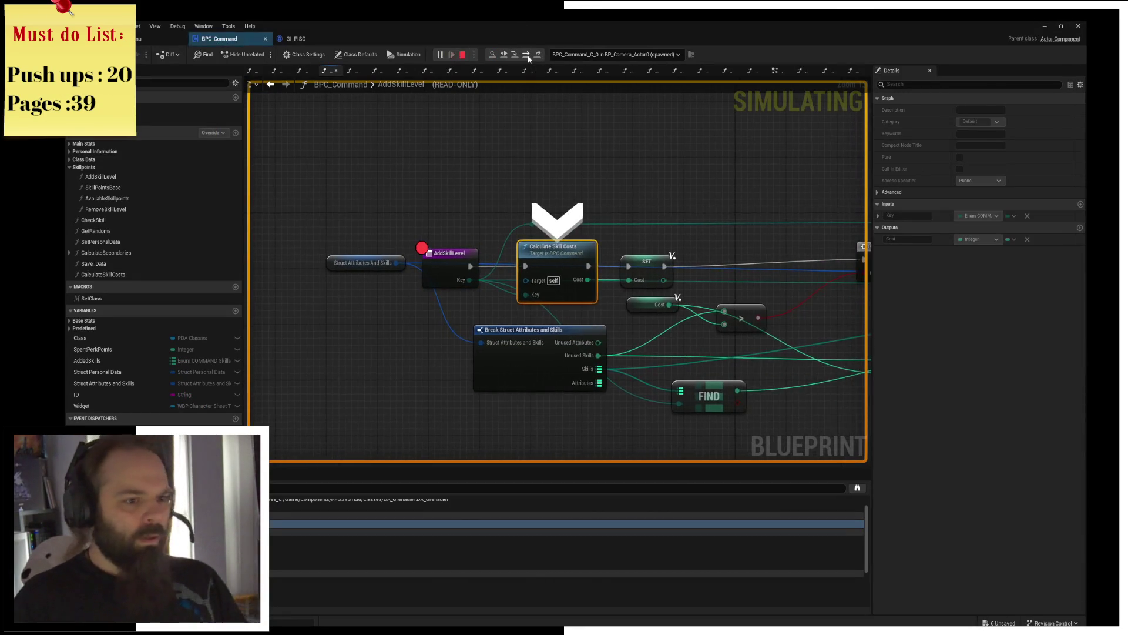
left_click(529, 55)
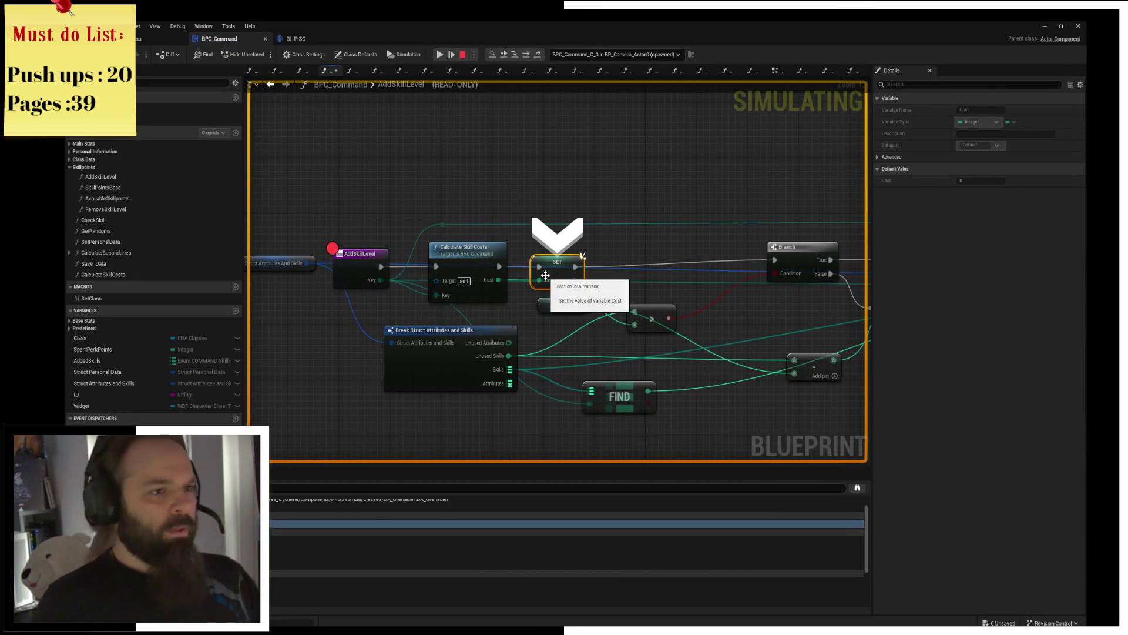
left_click(528, 56)
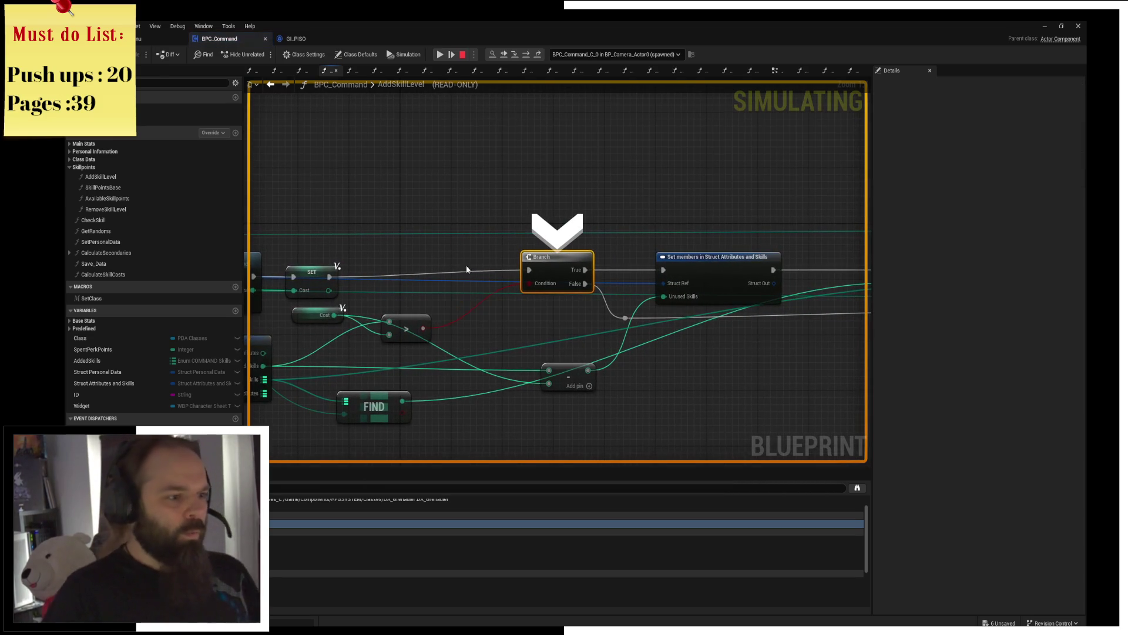
mouse_move(389, 322)
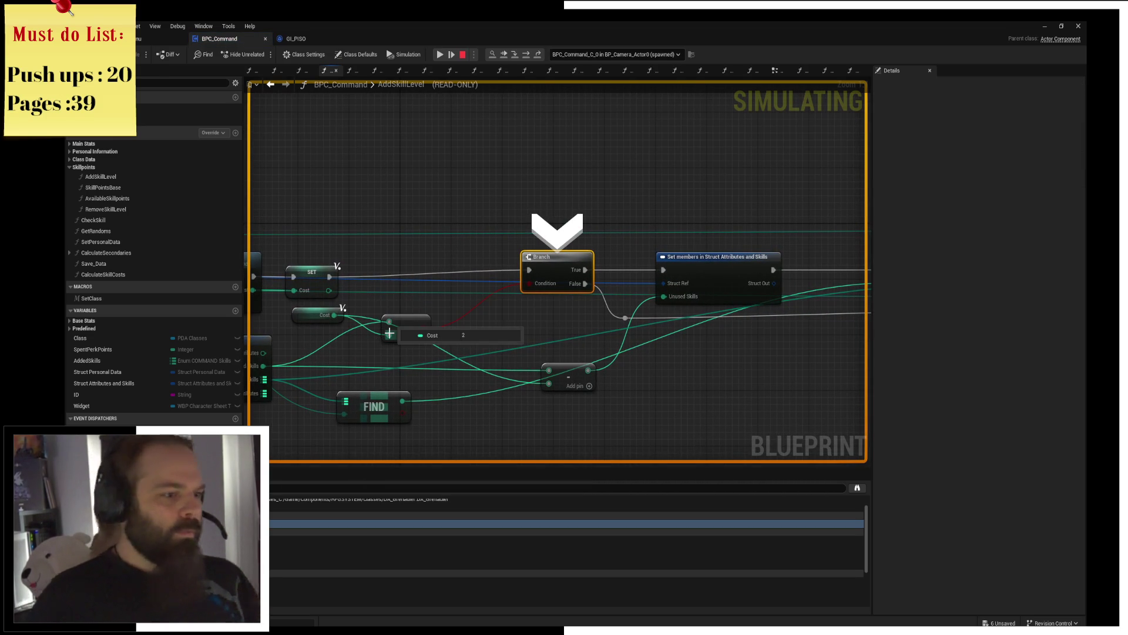
left_click_drag(388, 333, 411, 333)
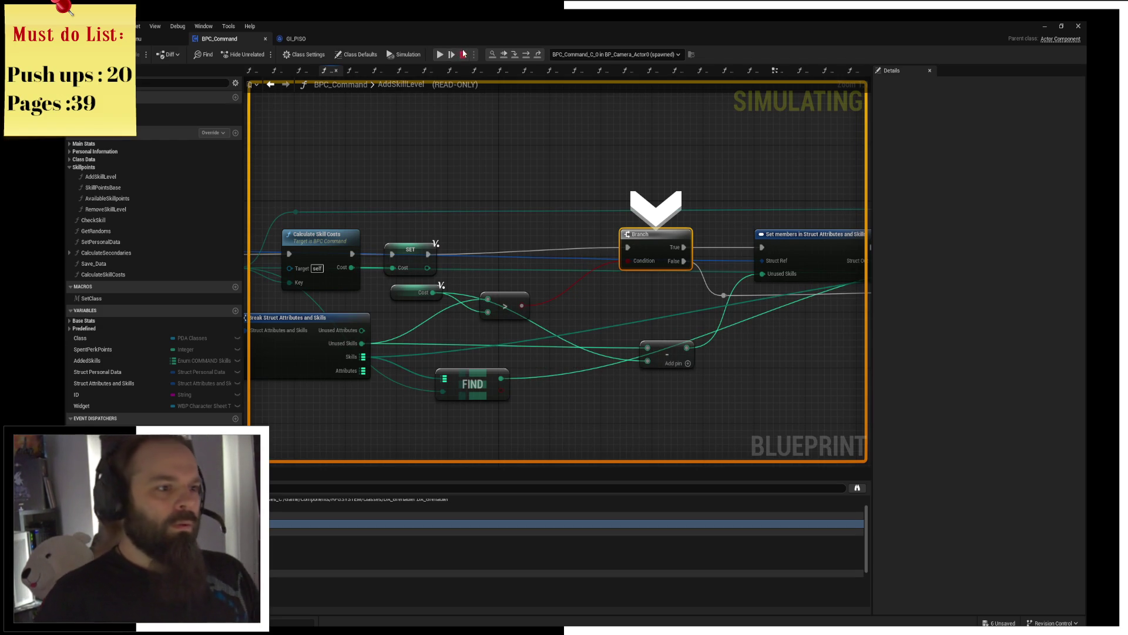
Step: Stop simulation and replace the > comparison on Cost with a >= node driving the Branch
key("Escape")
left_click_drag(432, 292, 484, 333)
type(">=")
key("Return")
left_click_drag(514, 339, 627, 260)
left_click(513, 299)
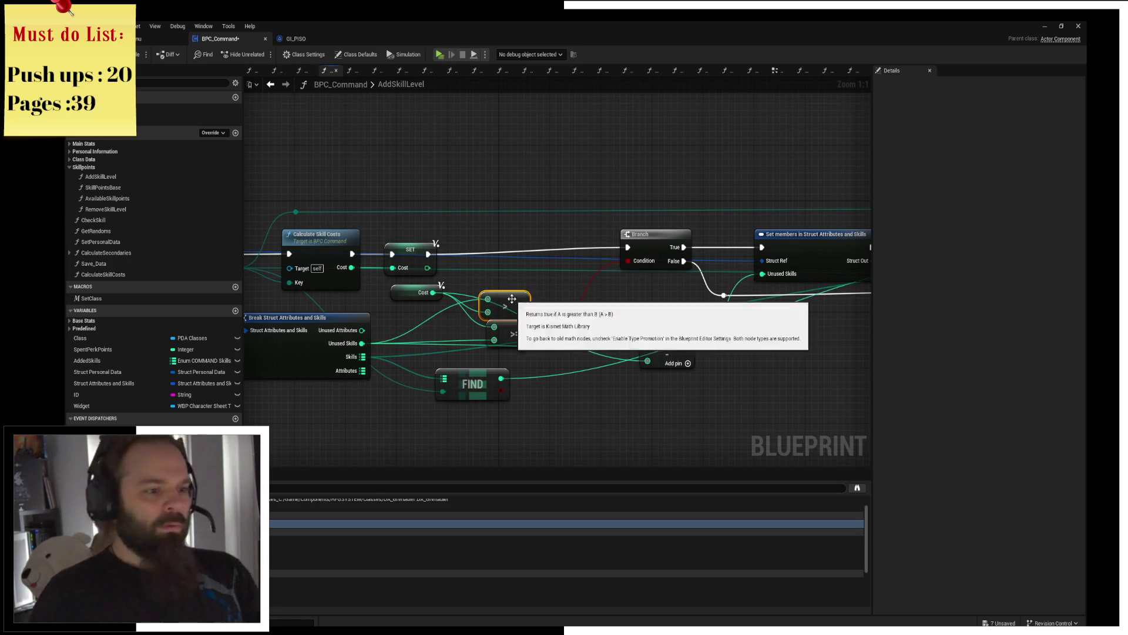
key("Delete")
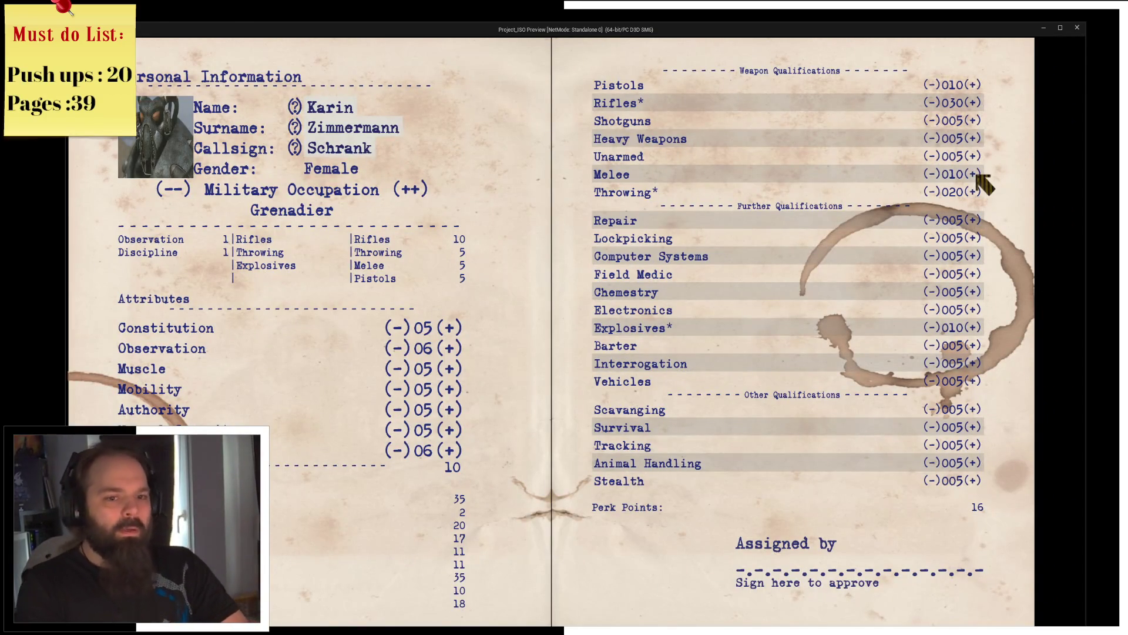
Step: Hit the AddSkillLevel breakpoint in game, step to the Branch, then stop simulation
left_click(976, 175)
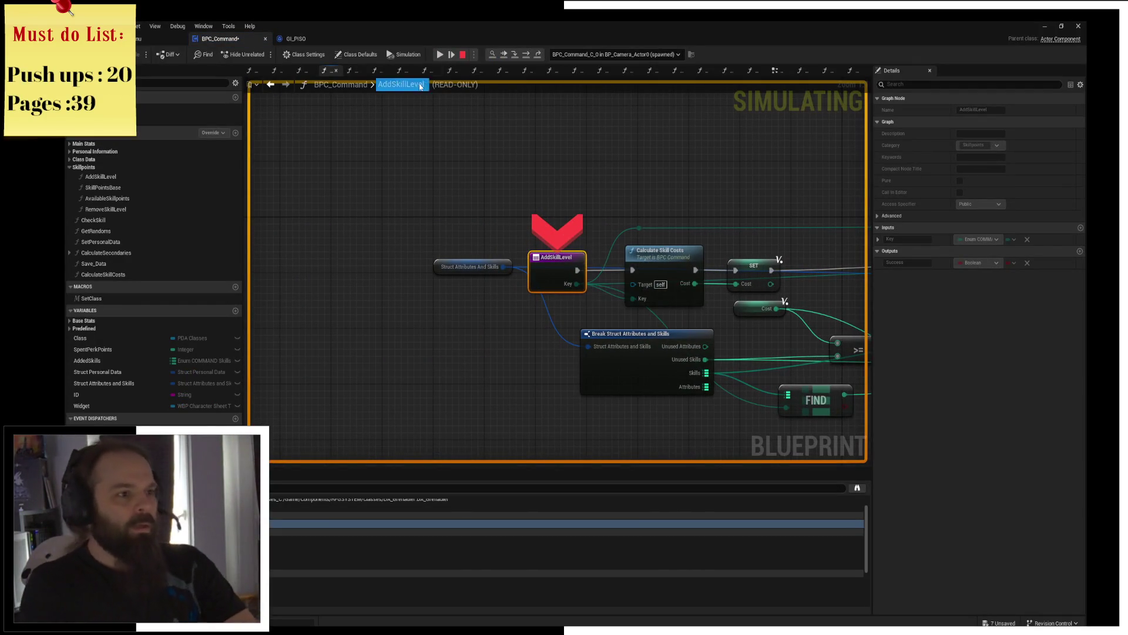
left_click(441, 54)
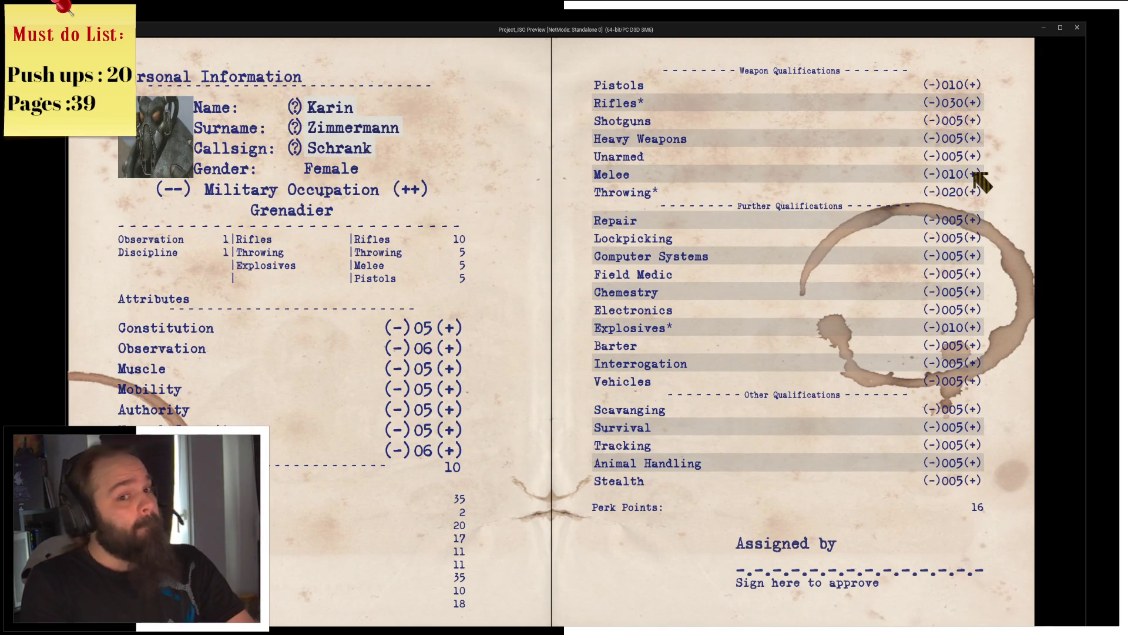
left_click(977, 175)
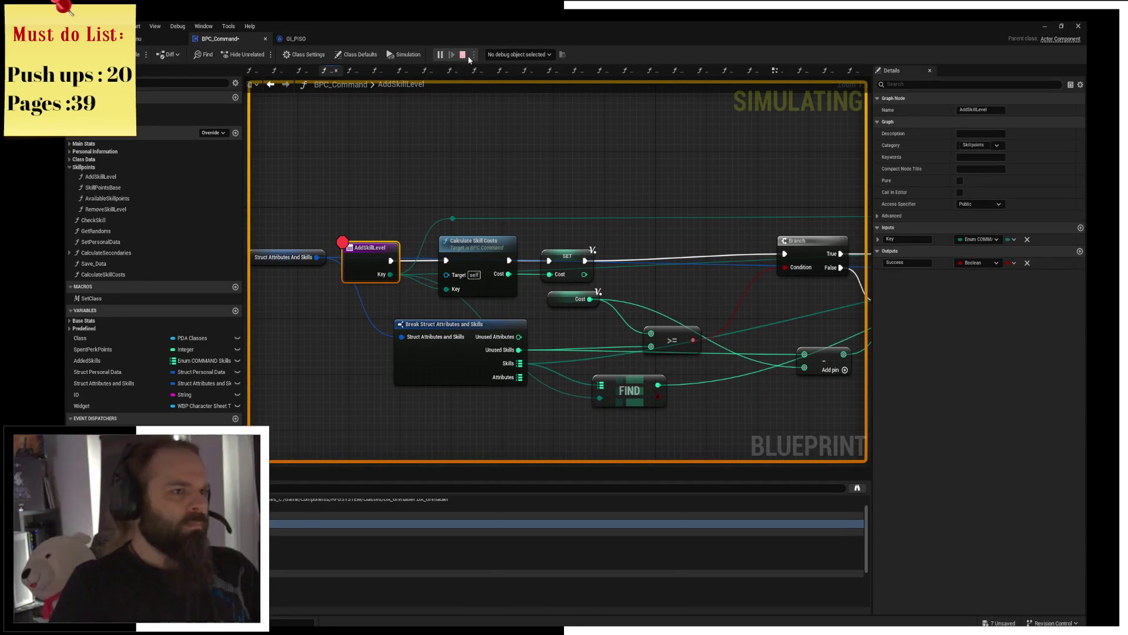
key("alt+Tab")
left_click(979, 173)
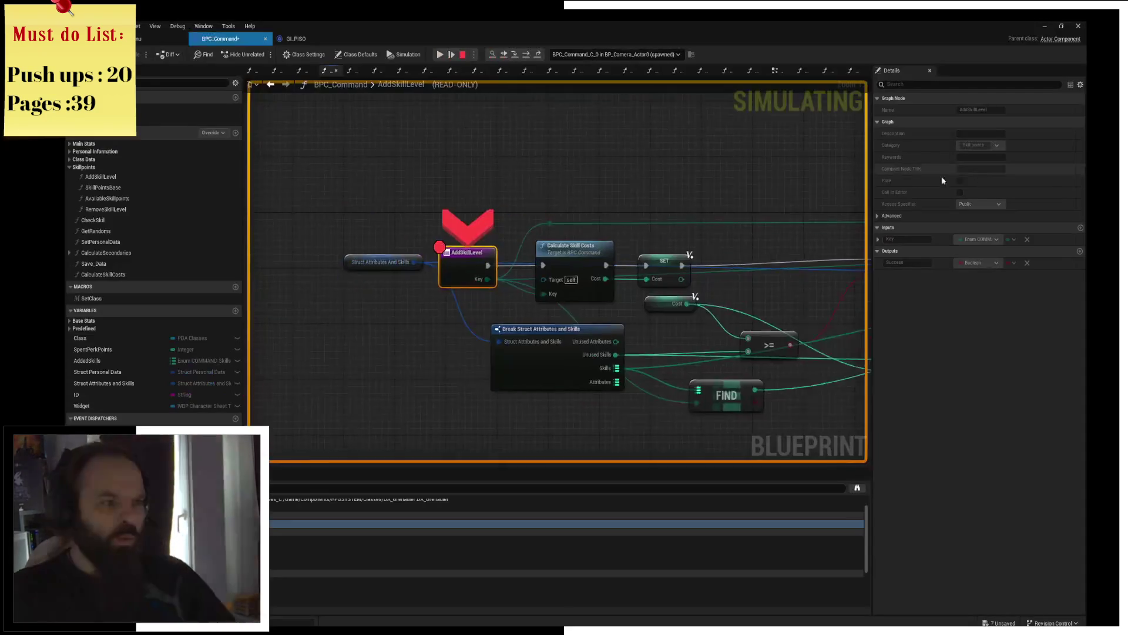
left_click(527, 55)
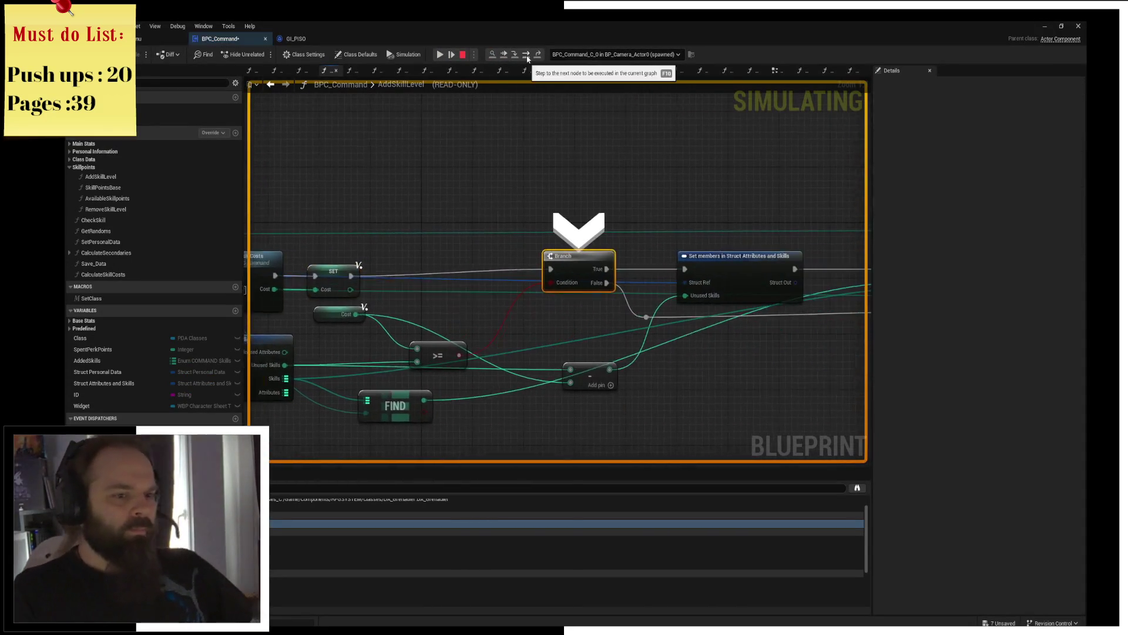
left_click_drag(436, 294, 507, 220)
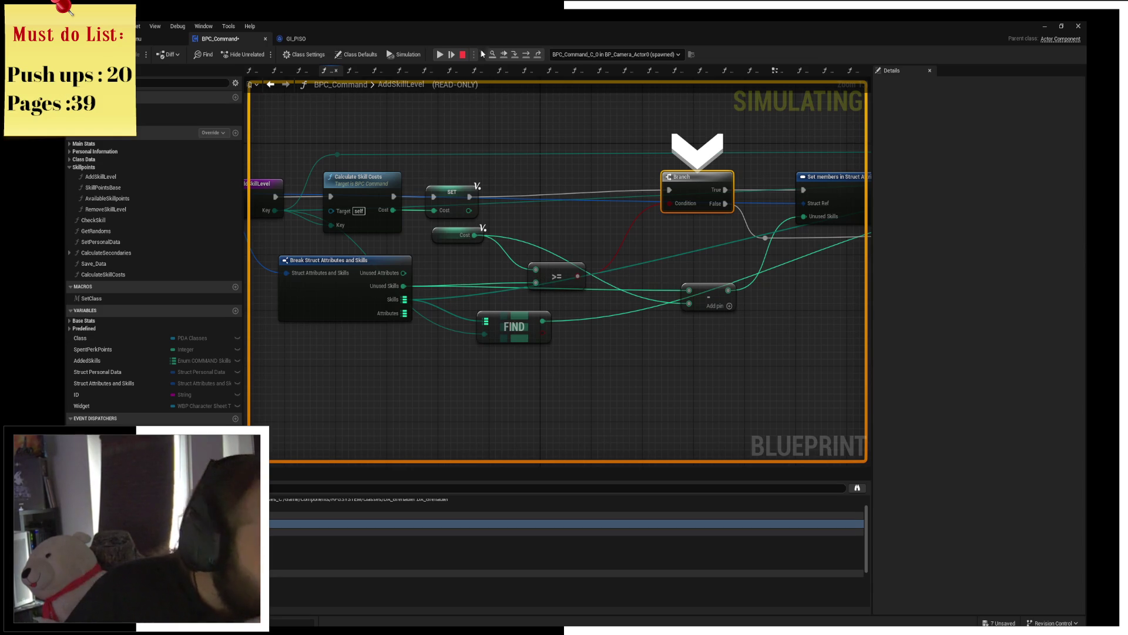
key("Escape")
Step: Wire Cost into the >= node's lower input and step a new debug run through to the Branch
left_click_drag(535, 282, 474, 236)
left_click(565, 209)
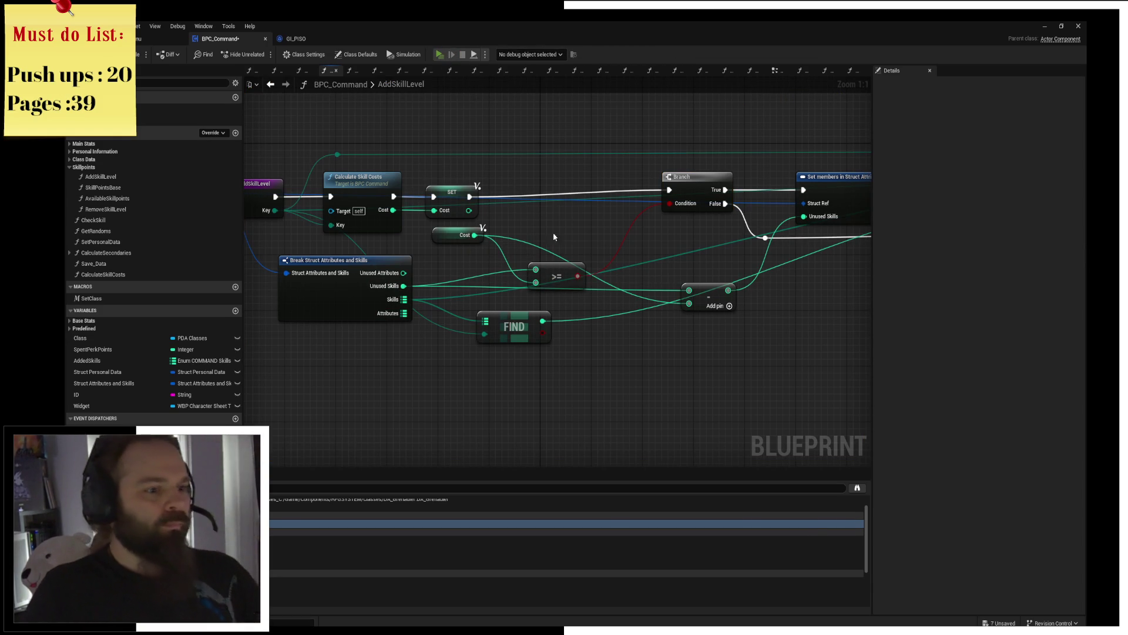
key("alt+p")
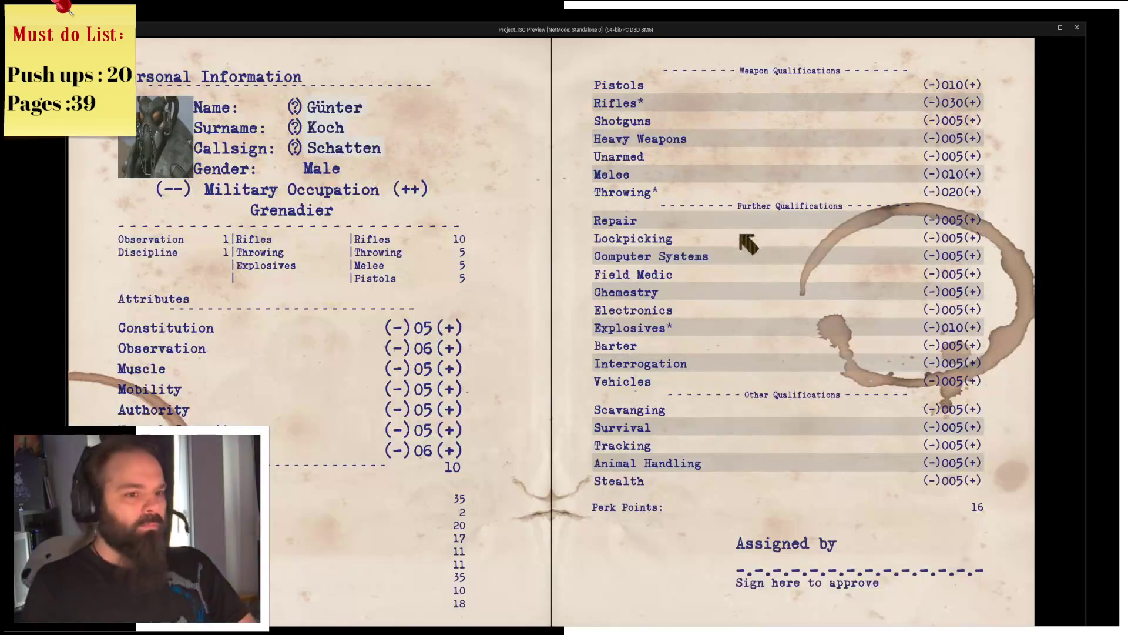
left_click(975, 174)
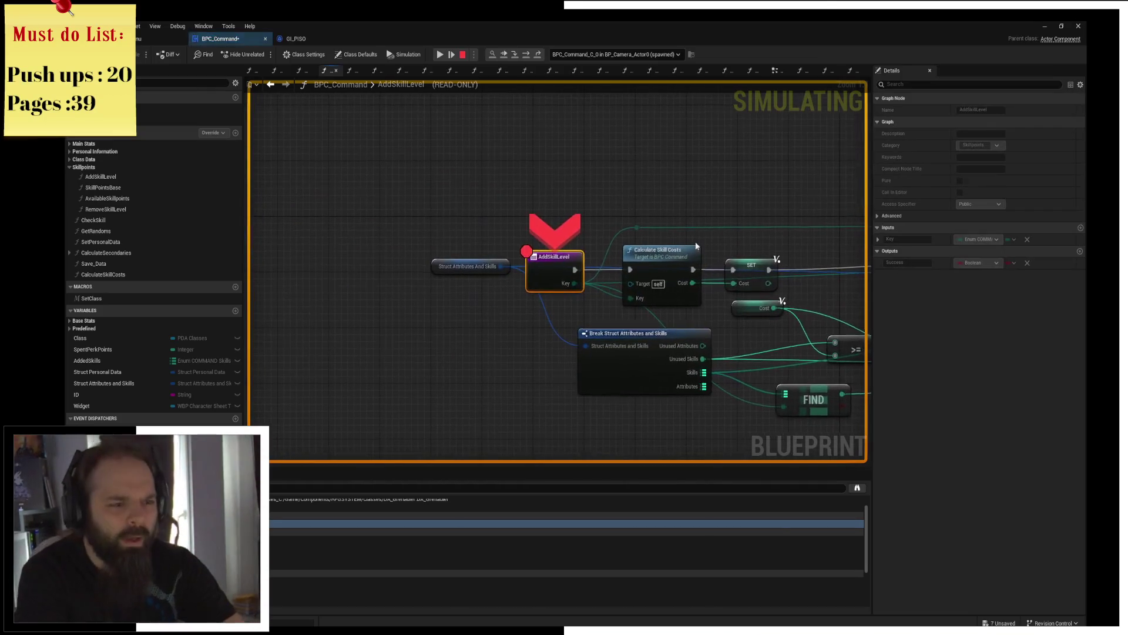
left_click(532, 51)
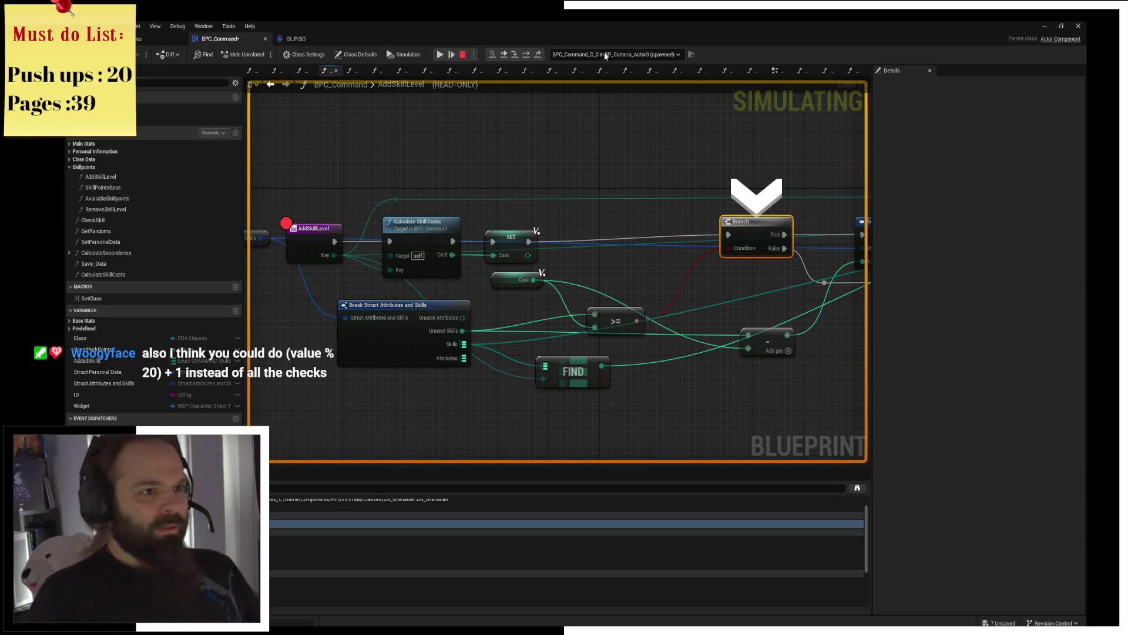
key("Escape")
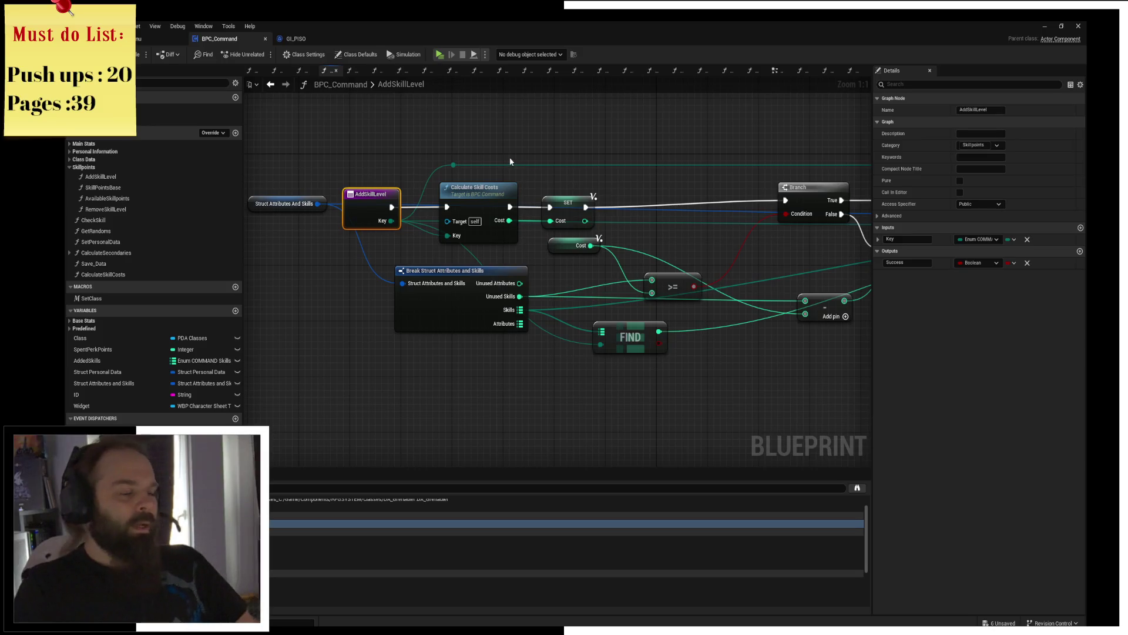
left_click_drag(607, 130, 494, 221)
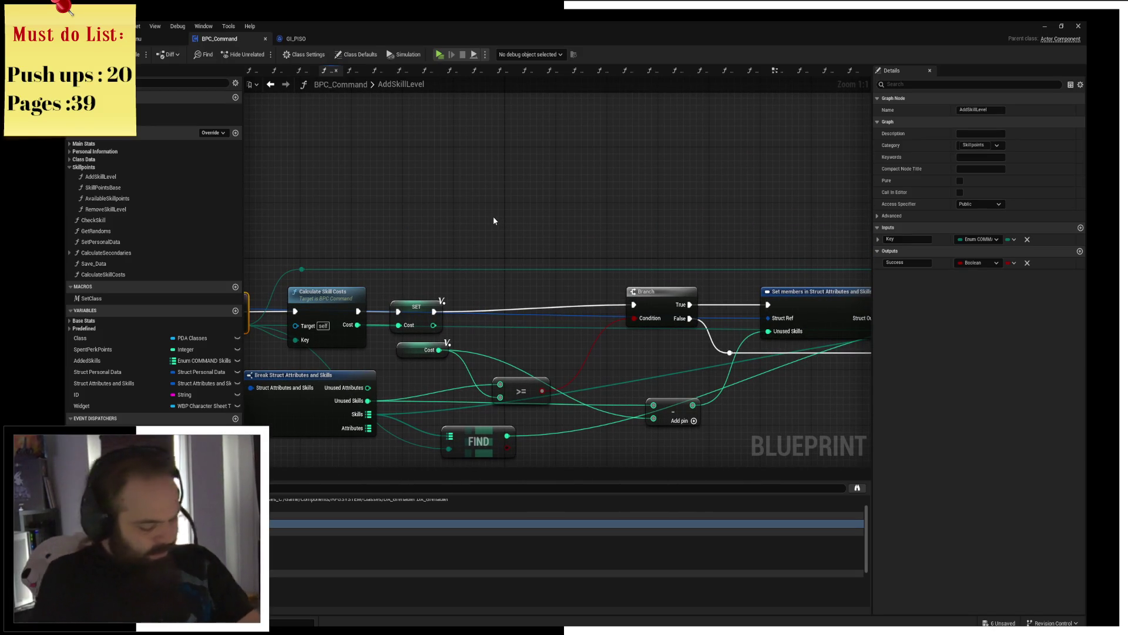
left_click_drag(493, 215, 557, 201)
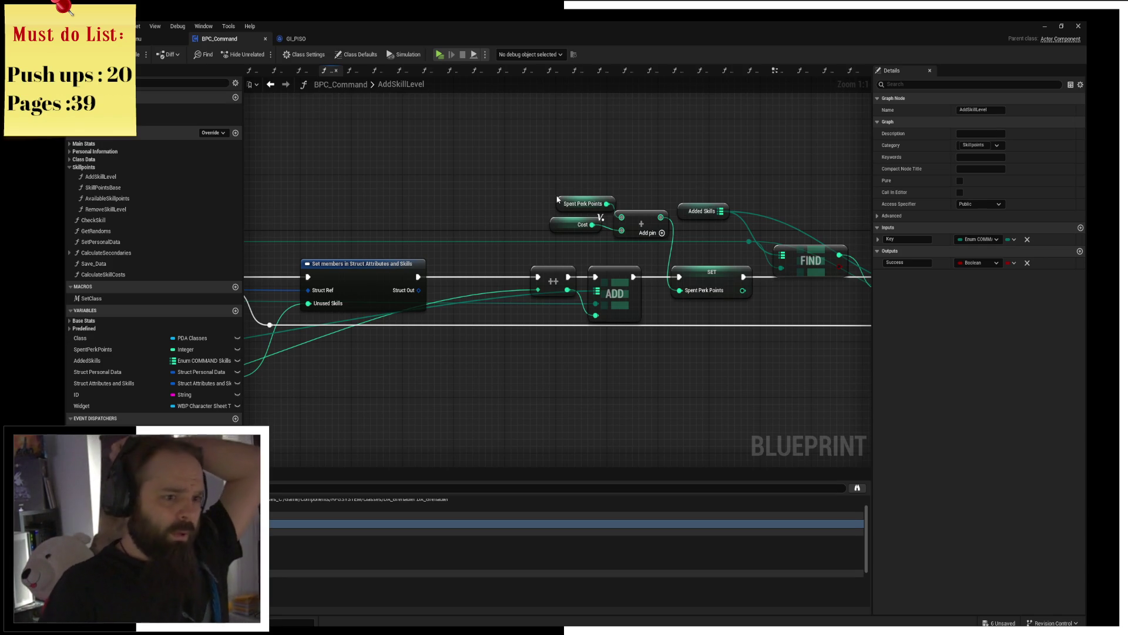
left_click_drag(374, 227, 173, 251)
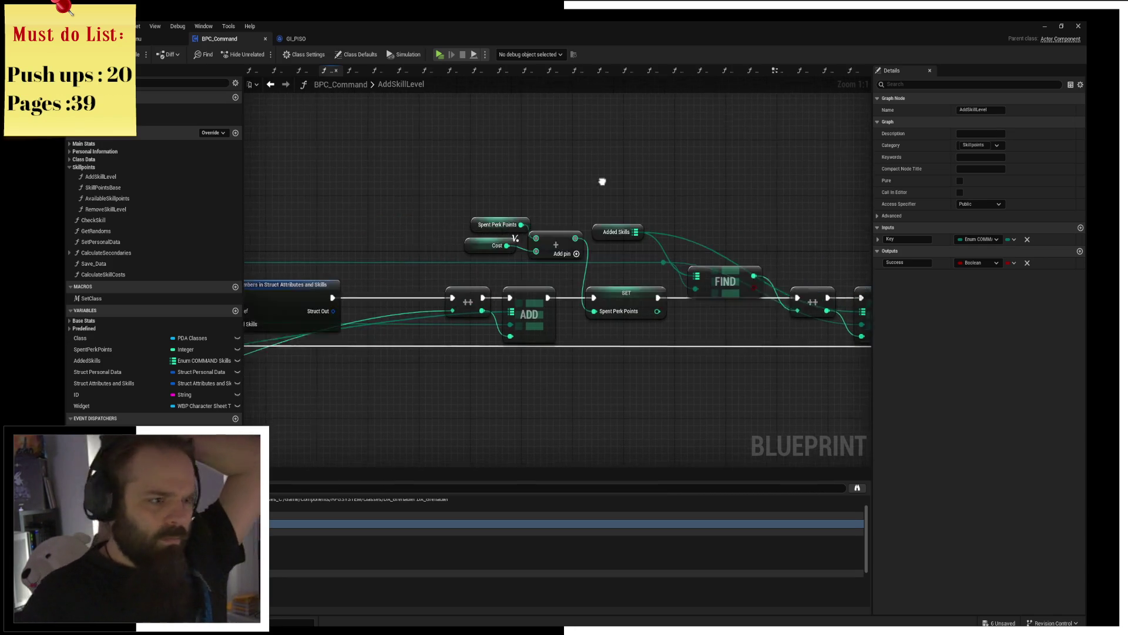
left_click_drag(451, 265, 248, 174)
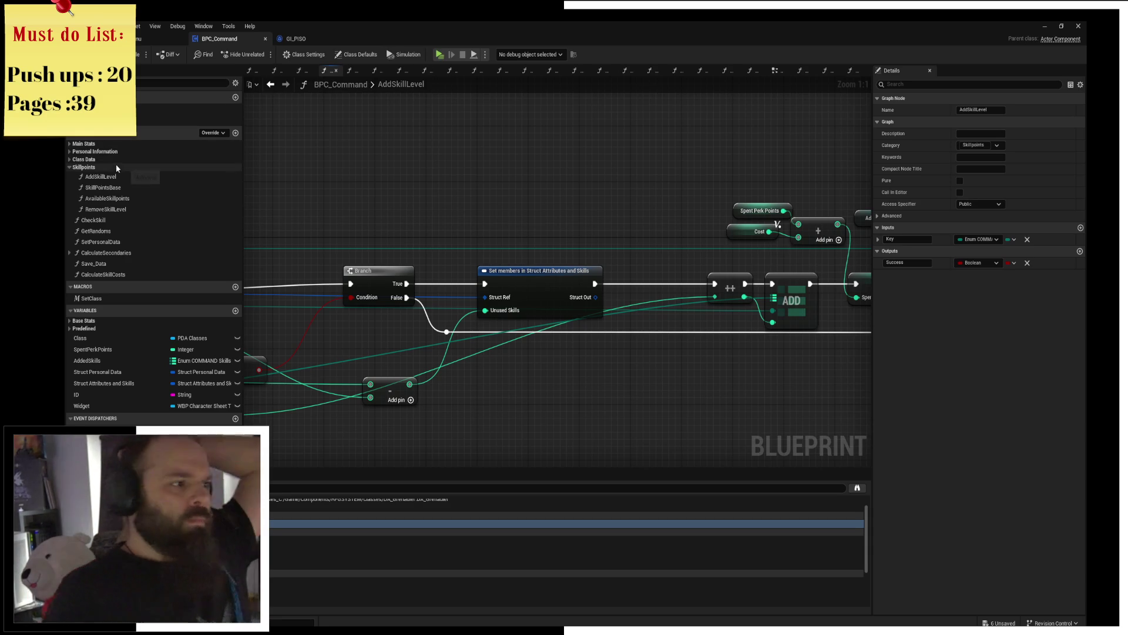
mouse_move(440, 214)
left_mouse_down()
mouse_move(734, 133)
mouse_move(828, 136)
left_mouse_up()
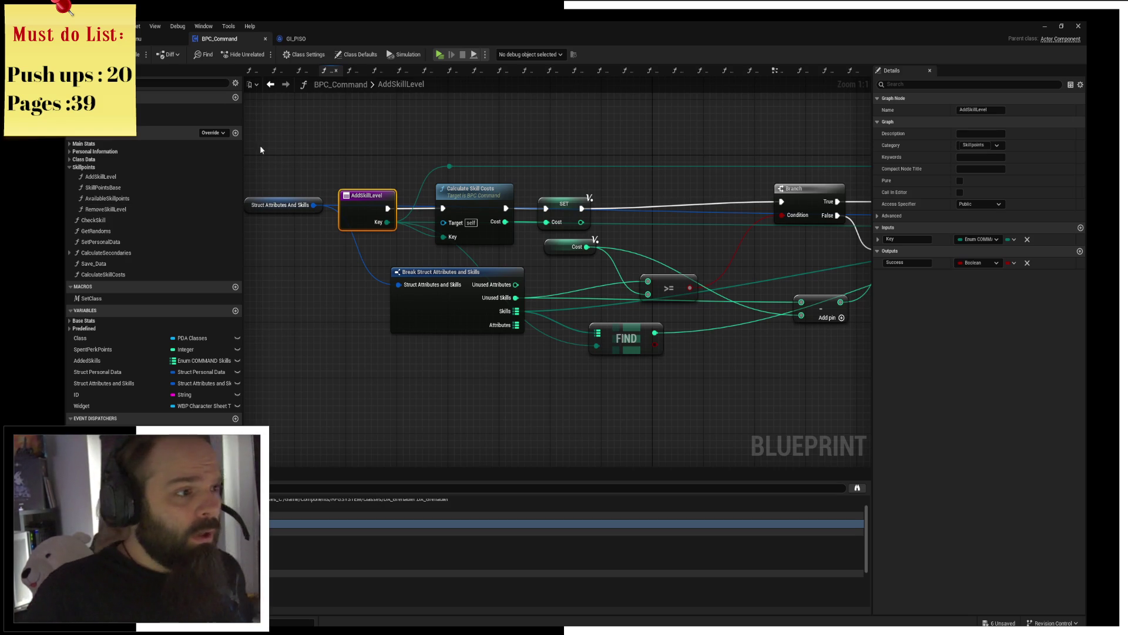
Step: Open RemoveSkillLevel and nudge the reroute near Added Skills and Spent Perk Points
double_click(124, 209)
scroll(404, 150, "up", 3)
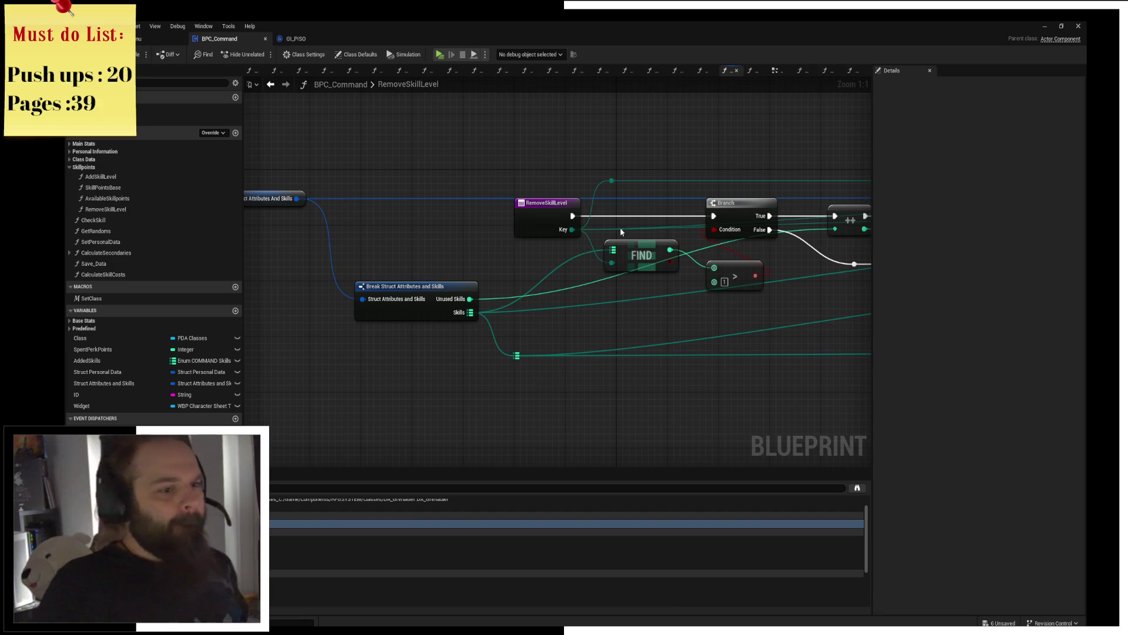
mouse_move(611, 227)
left_mouse_down()
mouse_move(521, 266)
mouse_move(570, 252)
left_mouse_up()
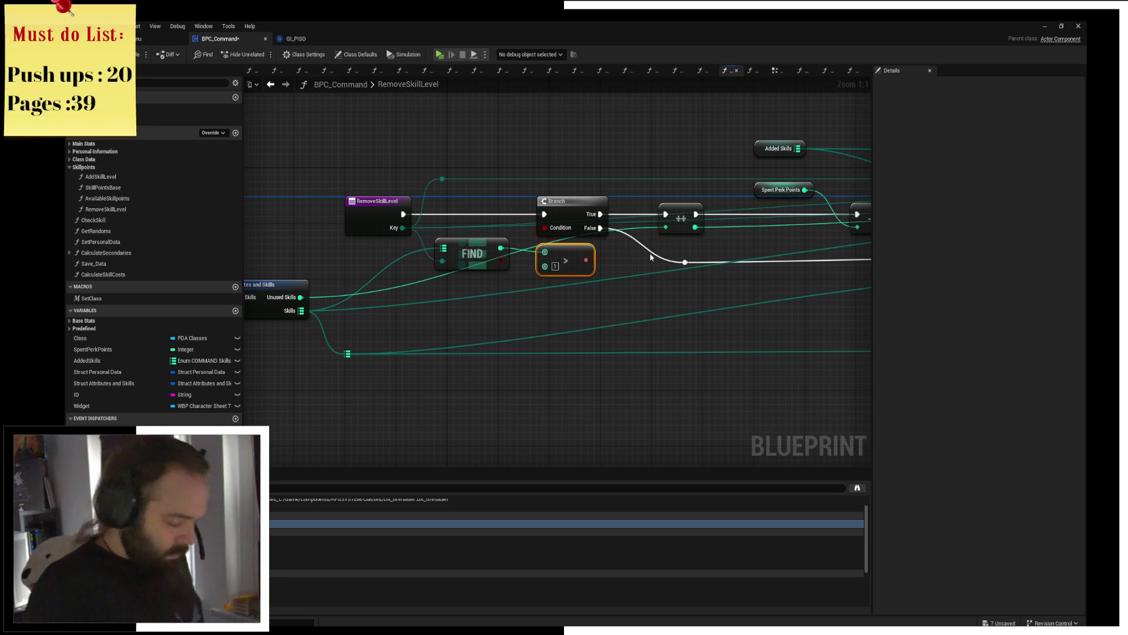
mouse_move(693, 247)
left_mouse_down()
mouse_move(589, 259)
mouse_move(557, 280)
mouse_move(764, 256)
left_mouse_up()
left_click(584, 281)
left_click(587, 259)
scroll(525, 272, "down", 2)
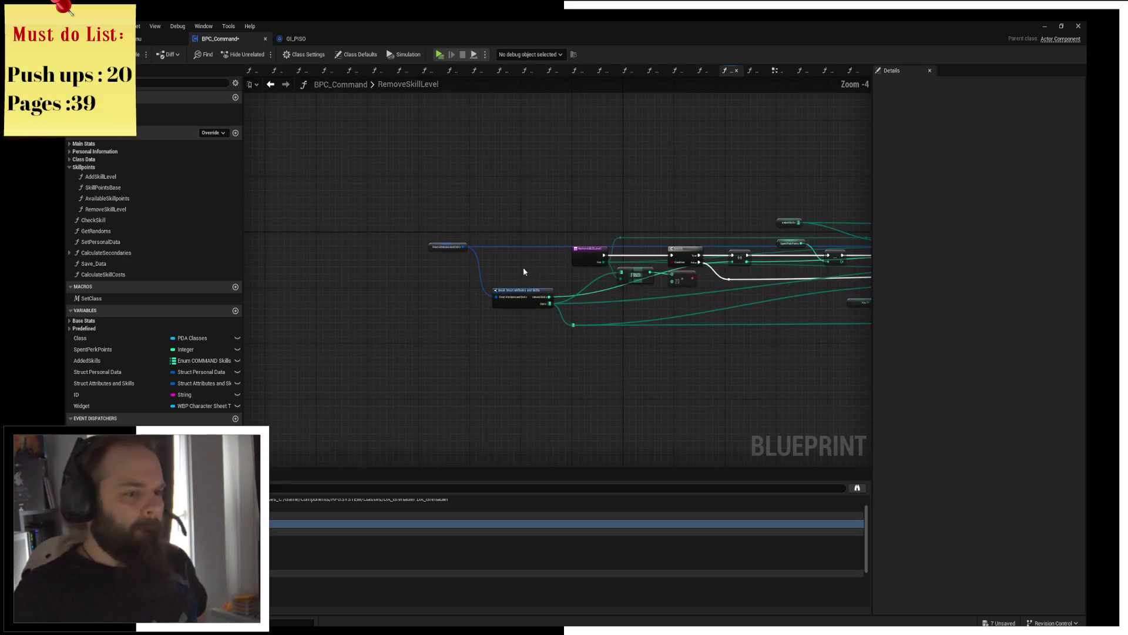
scroll(340, 236, "down", 2)
scroll(462, 295, "up", 2)
left_click_drag(462, 295, 417, 294)
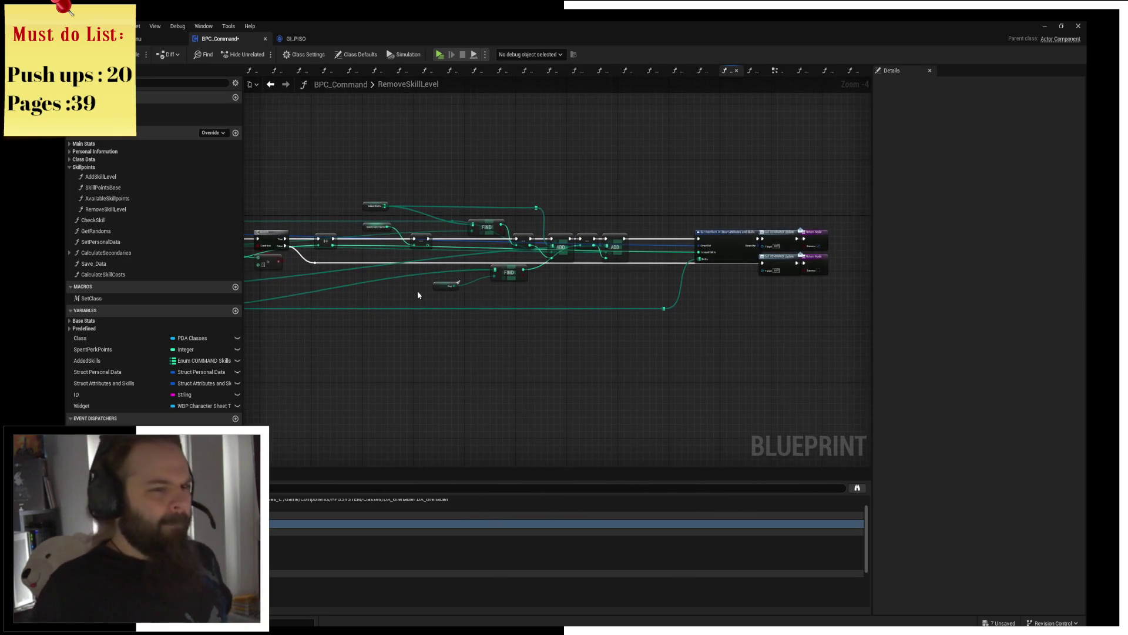
scroll(516, 316, "up", 1)
scroll(668, 257, "up", 1)
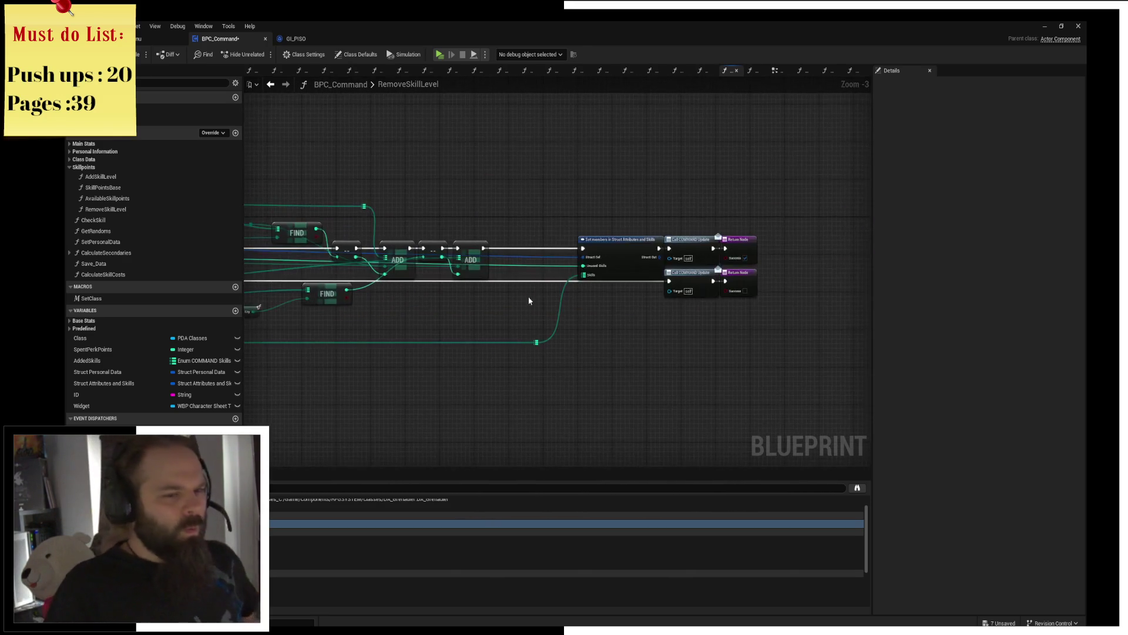
scroll(531, 297, "up", 1)
Step: Move the Call COMMAND Update and Return nodes further right
mouse_move(737, 157)
left_mouse_down()
mouse_move(750, 296)
mouse_move(809, 279)
left_mouse_up()
left_click(595, 332)
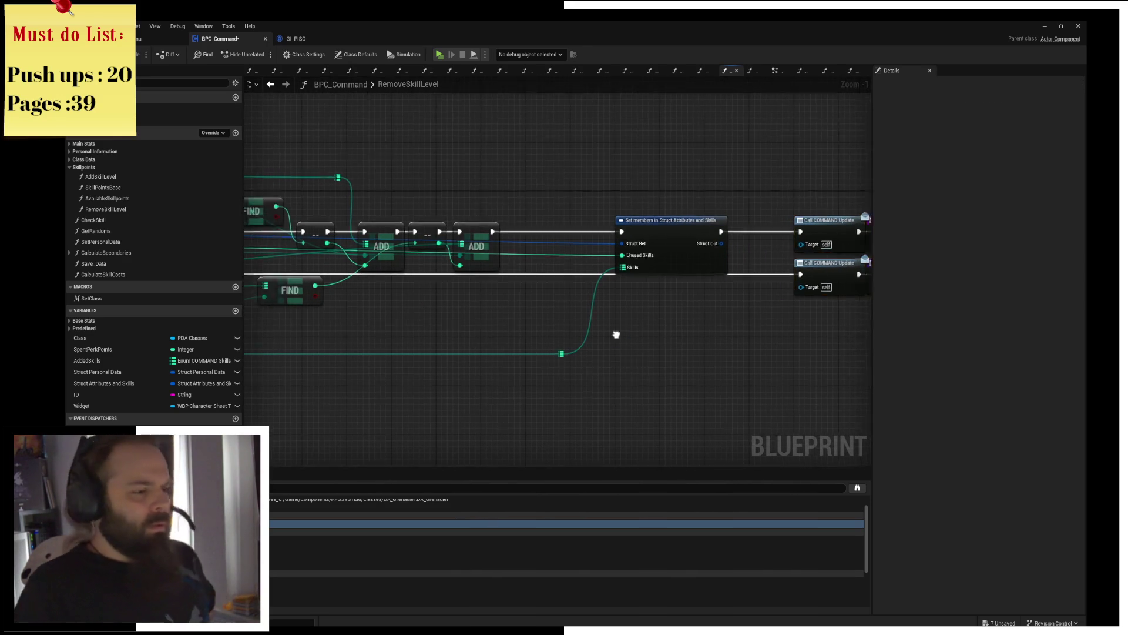
left_click_drag(447, 315, 527, 332)
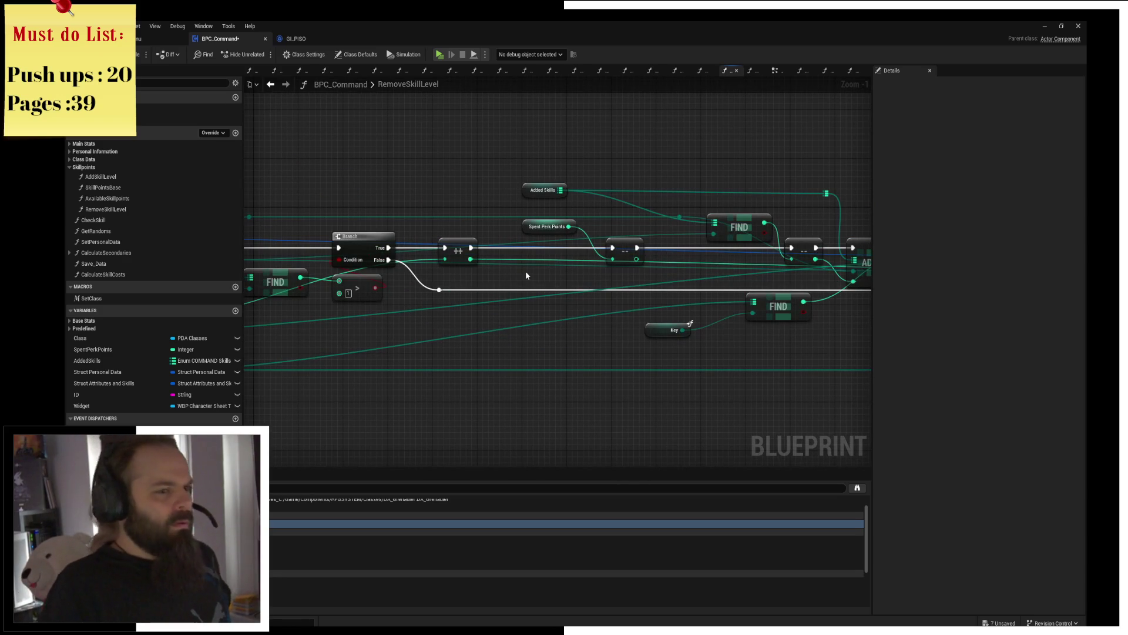
left_click_drag(525, 271, 699, 232)
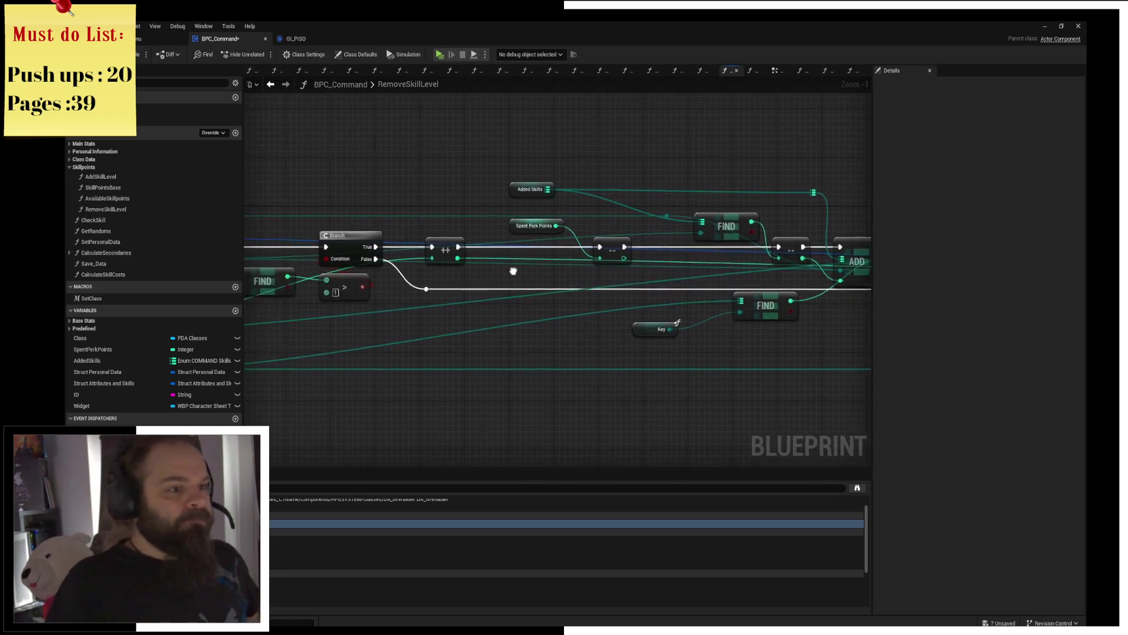
mouse_move(636, 265)
left_mouse_down()
mouse_move(634, 252)
mouse_move(437, 303)
left_mouse_up()
Step: Add a reroute point on the long wire below the Key node and save
double_click(589, 349)
left_click_drag(590, 344, 669, 284)
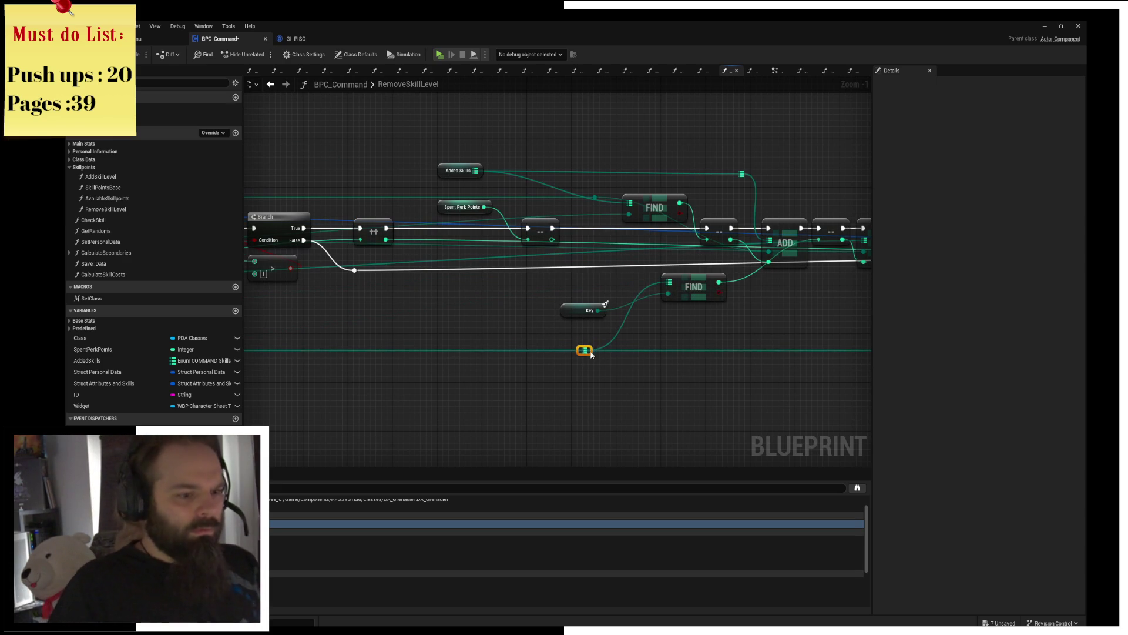
left_click_drag(591, 345, 551, 344)
key("ctrl+s")
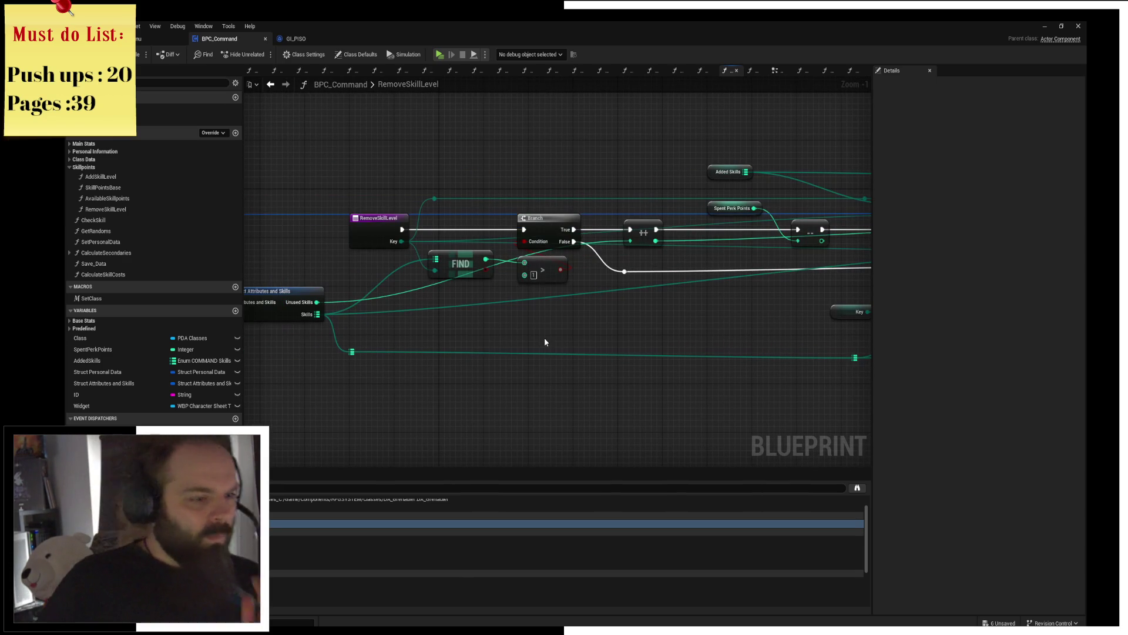
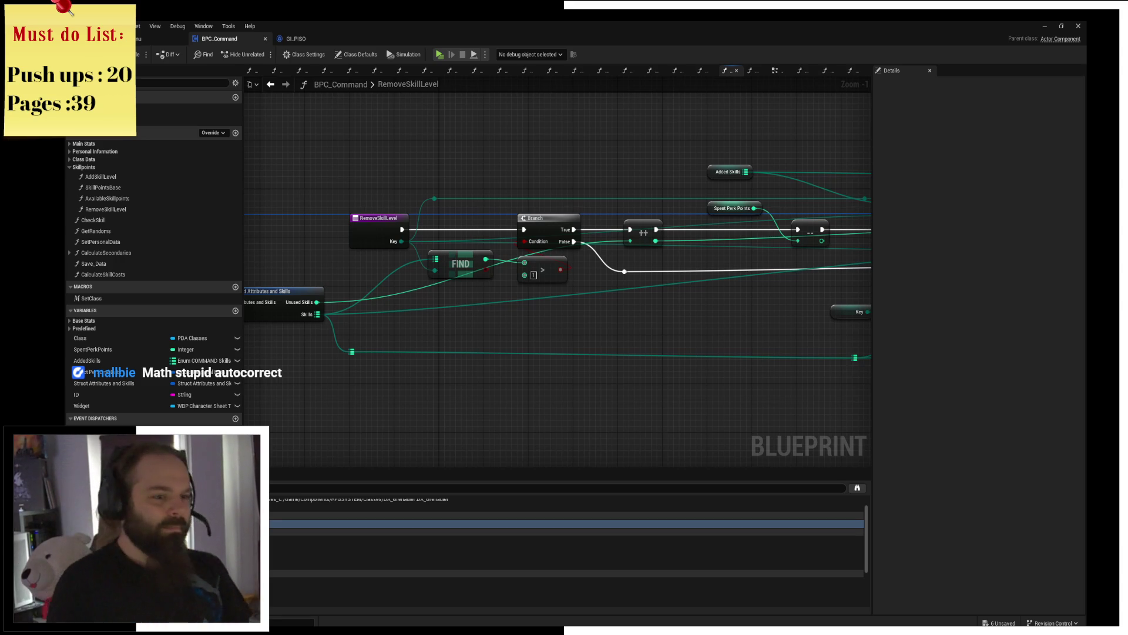
Step: Reposition the RemoveSkillLevel entry node and survey the function's existing find-and-branch logic
left_click_drag(434, 228, 623, 225)
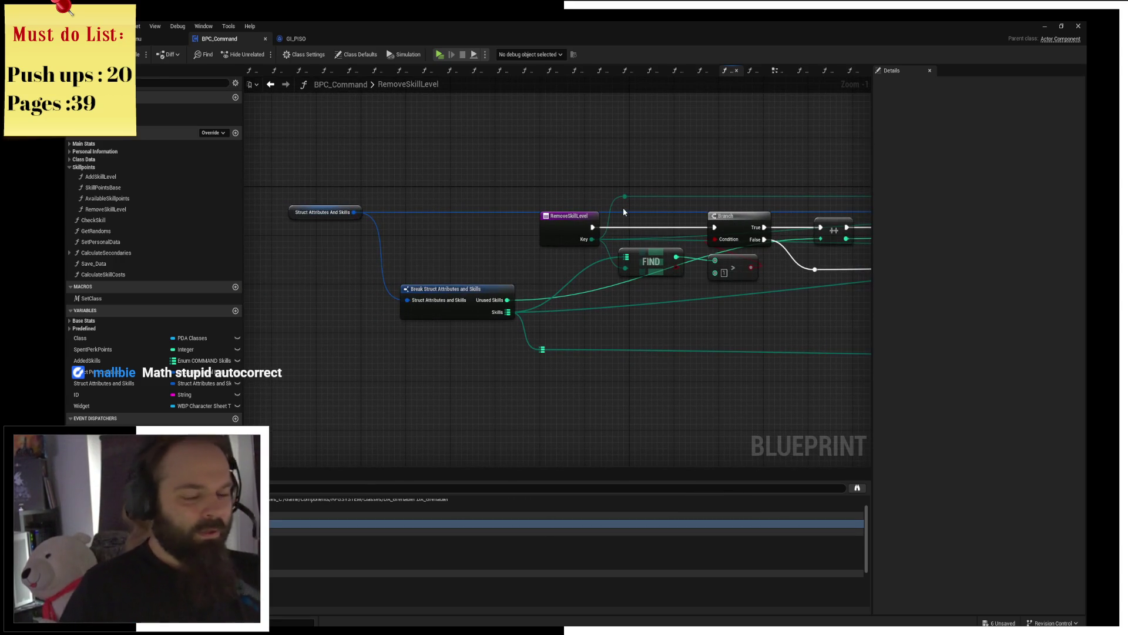
left_click_drag(551, 221, 437, 222)
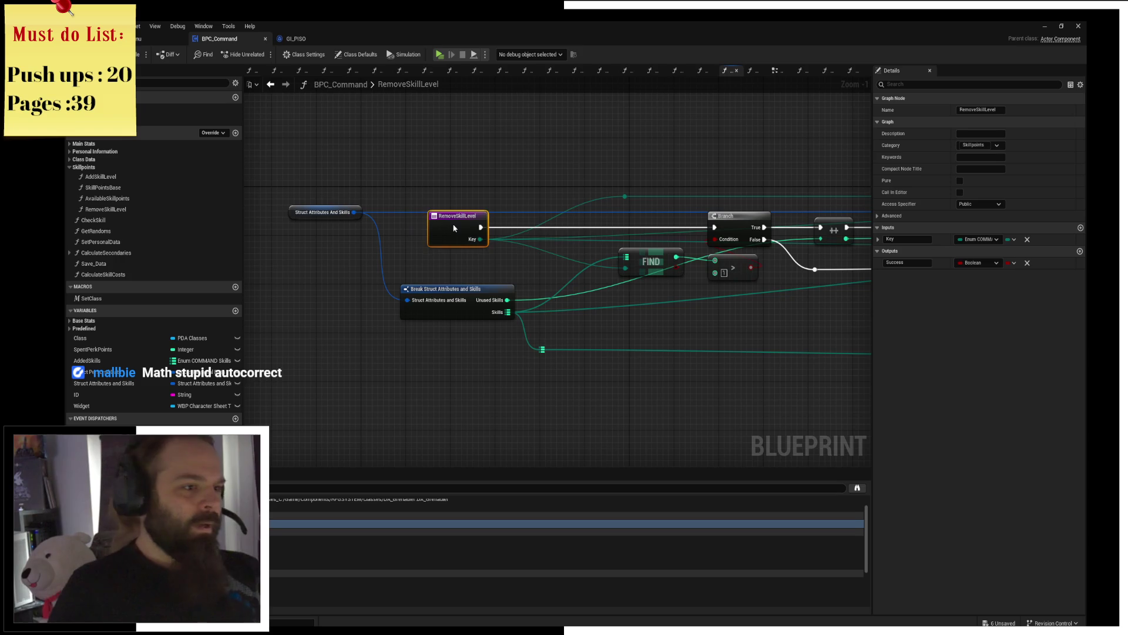
left_click(574, 132)
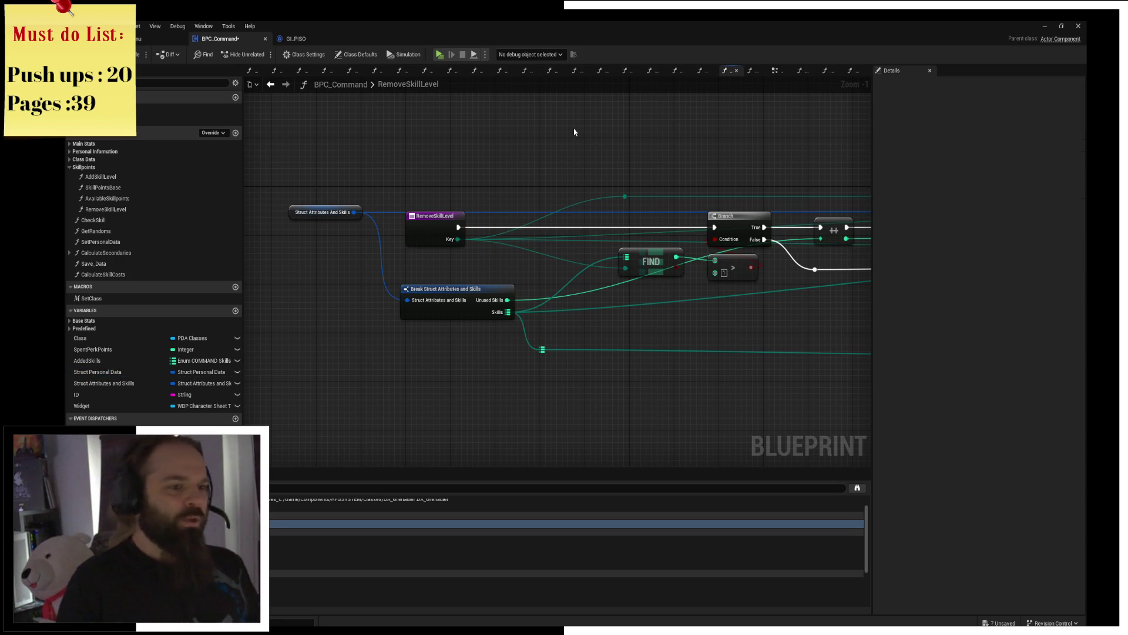
mouse_move(846, 212)
left_mouse_down()
mouse_move(602, 202)
mouse_move(613, 146)
mouse_move(772, 139)
left_mouse_up()
left_click_drag(438, 220, 485, 283)
scroll(350, 326, "down", 2)
scroll(458, 313, "down", 1)
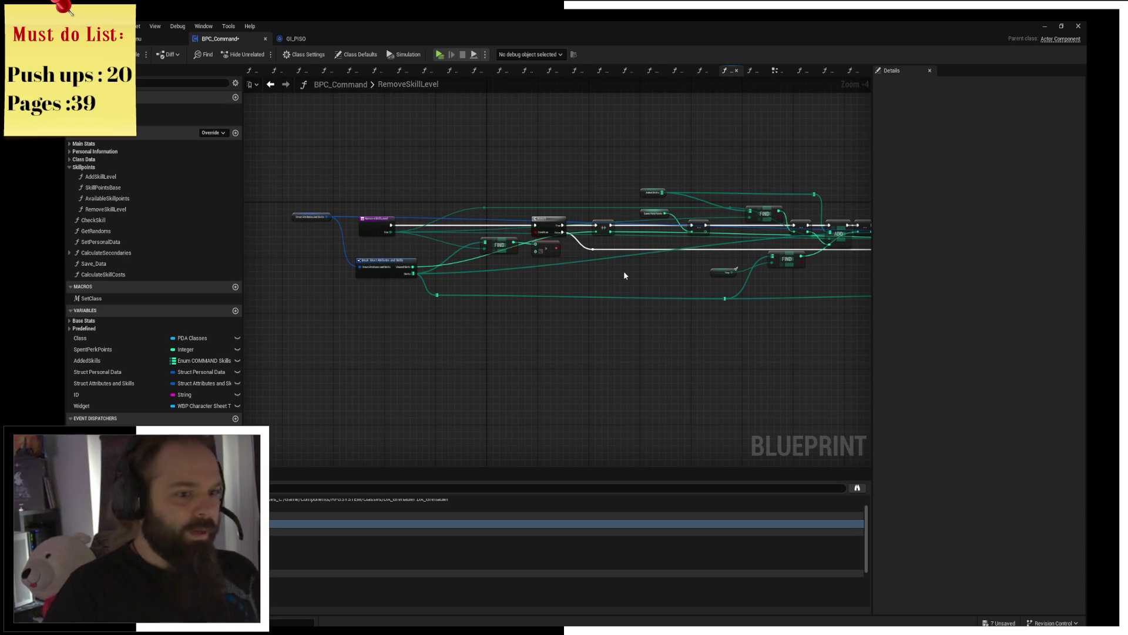
left_click_drag(585, 309, 438, 304)
scroll(433, 327, "up", 1)
scroll(460, 308, "up", 1)
scroll(448, 291, "up", 1)
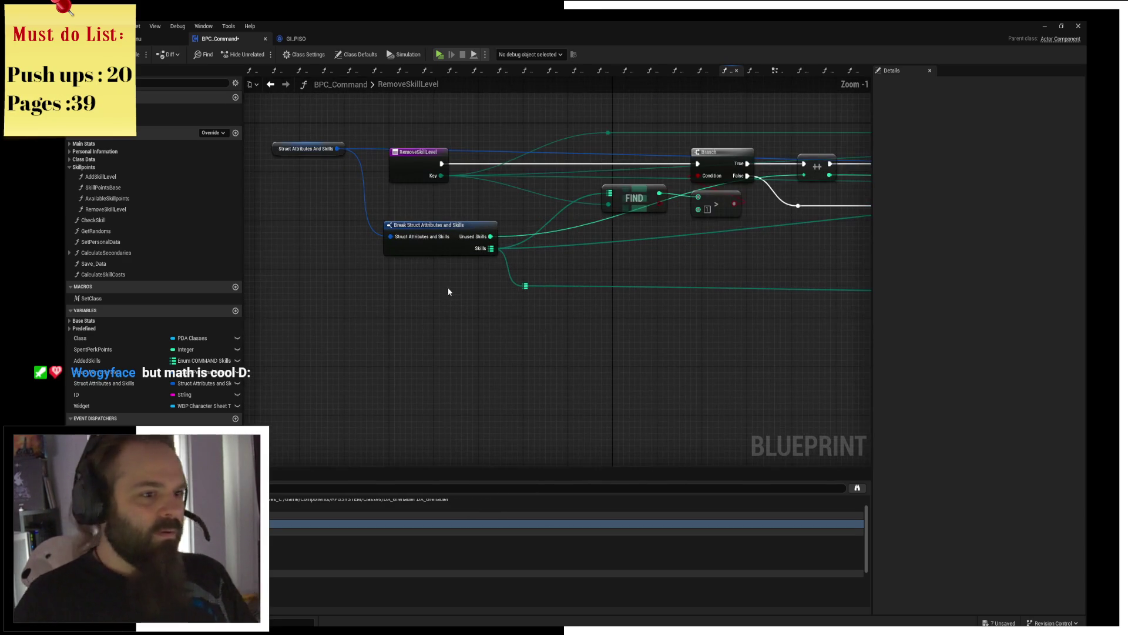
Step: Detach the entry node's exec and Key wires onto a Reroute node and move the entry to empty space
left_click(419, 169)
key("ctrl+v")
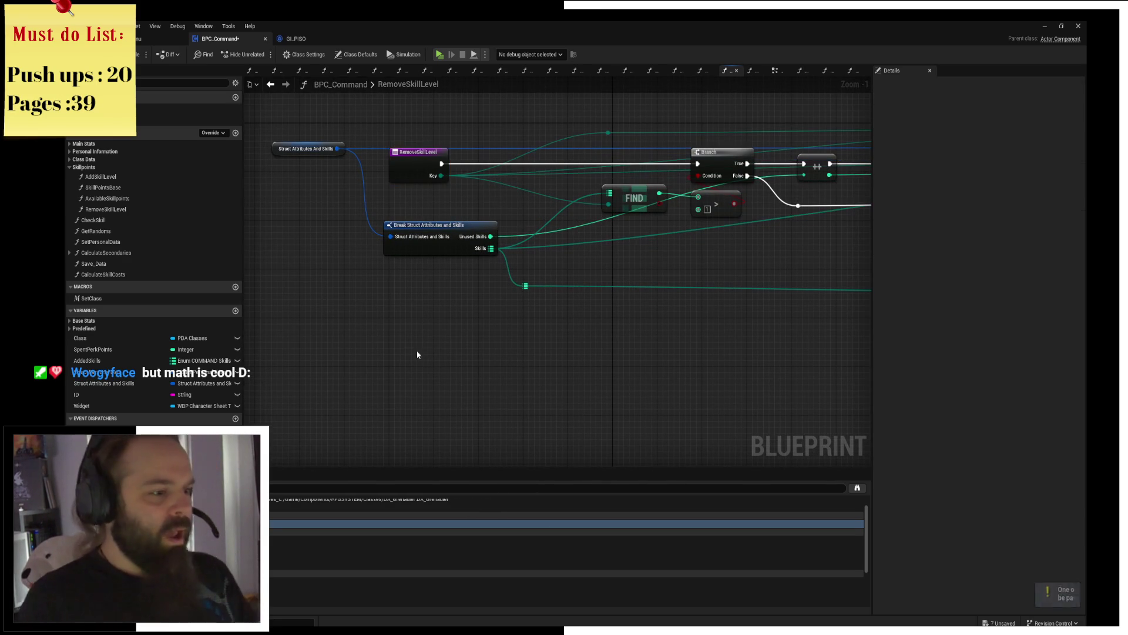
left_click(436, 167)
left_click_drag(441, 175, 481, 196)
type("reroute")
key("Return")
mouse_move(424, 158)
left_mouse_down()
mouse_move(369, 314)
mouse_move(494, 241)
left_mouse_up()
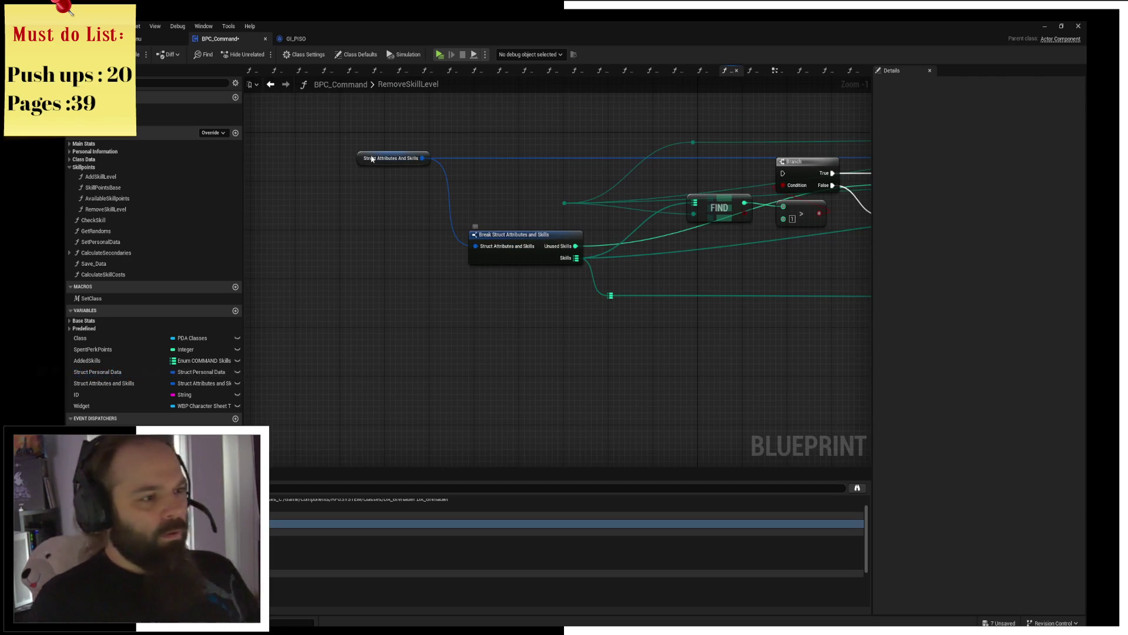
Step: Duplicate the struct getter and Break Struct nodes beside the RemoveSkillLevel entry node
left_click(392, 158)
left_click(525, 235, "ctrl")
key("Delete")
key("ctrl+v")
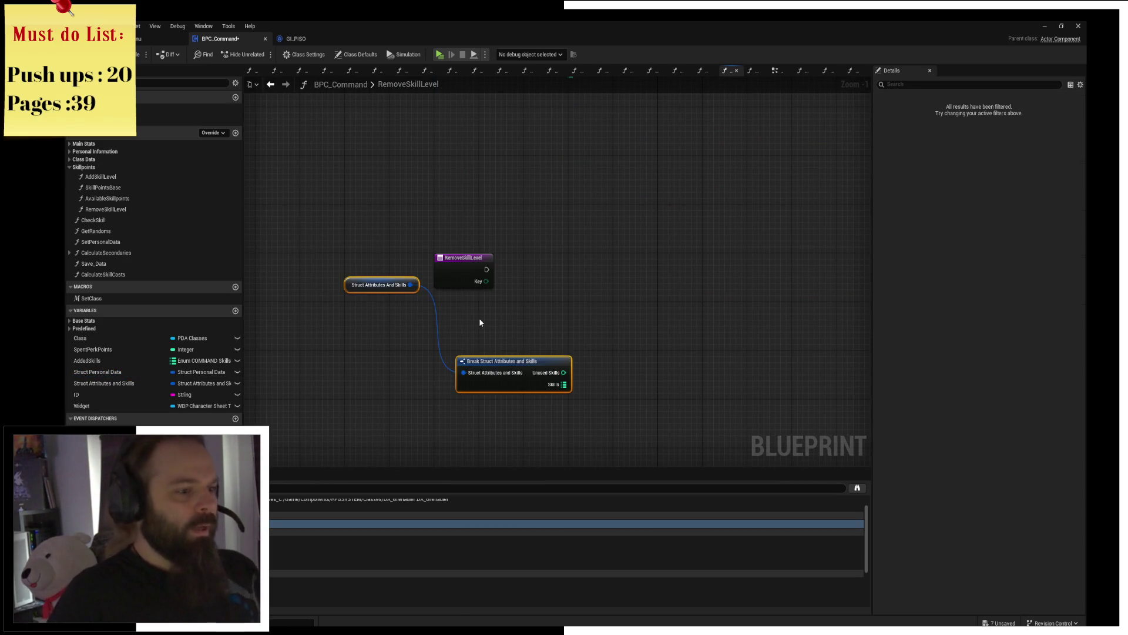
left_click_drag(516, 359, 435, 319)
Step: Add a Find lookup on the Skills map by Key and a greater-than comparison on its result
mouse_move(486, 281)
left_mouse_down()
mouse_move(520, 318)
mouse_move(537, 308)
left_mouse_up()
type(">")
left_click(547, 359)
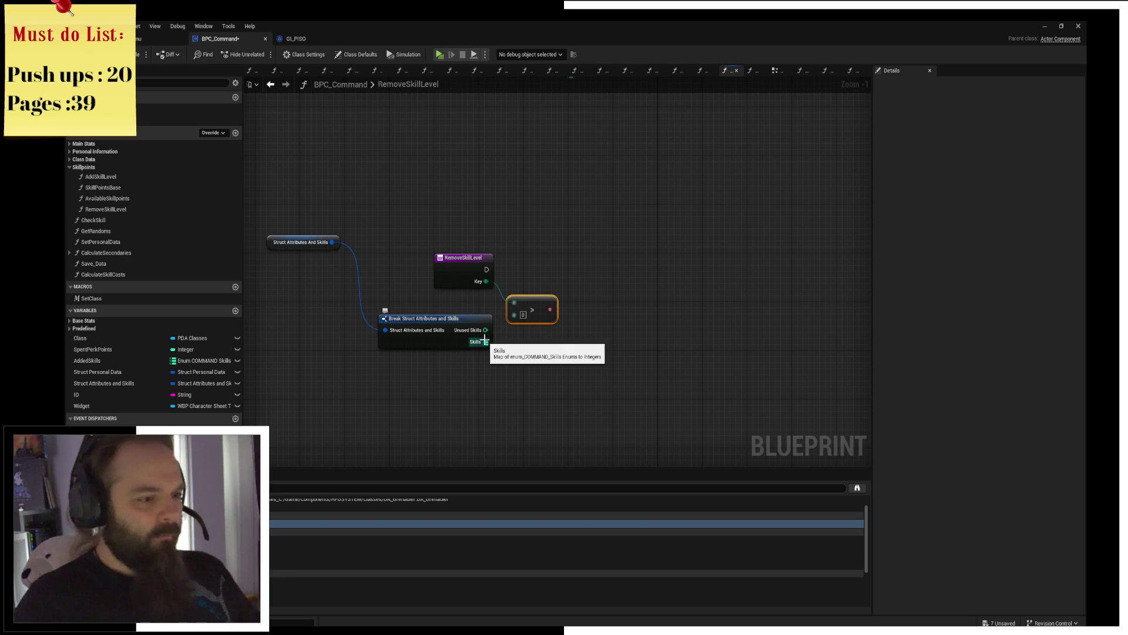
key("Delete")
mouse_move(484, 340)
left_mouse_down()
mouse_move(542, 315)
mouse_move(519, 344)
left_mouse_up()
type("find")
key("Return")
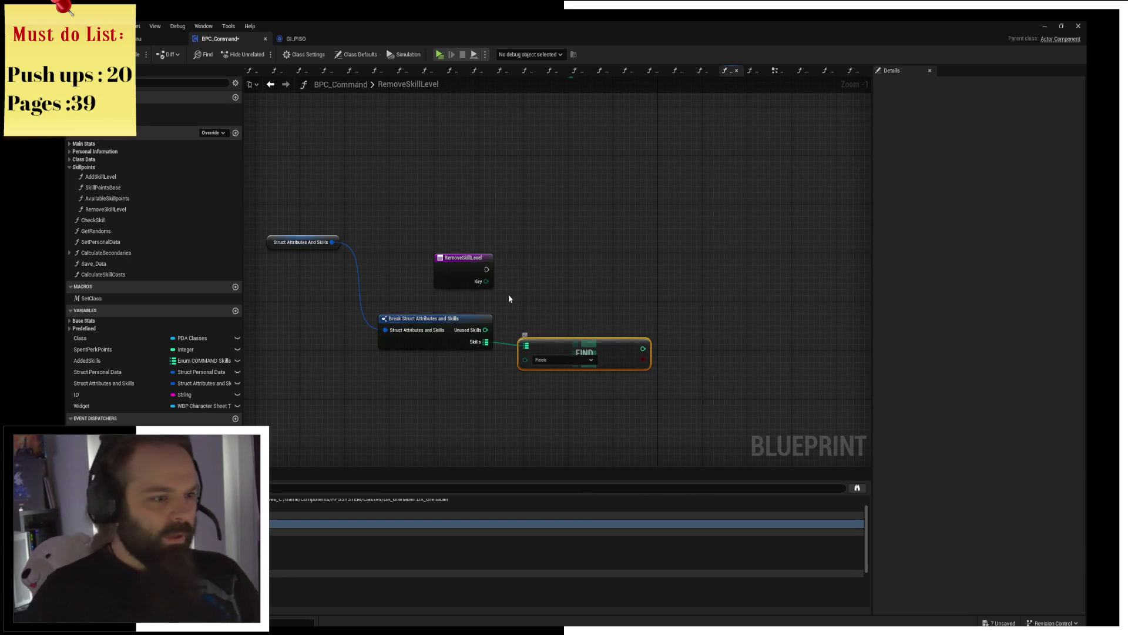
left_click_drag(577, 348, 621, 274)
type(">")
key("Return")
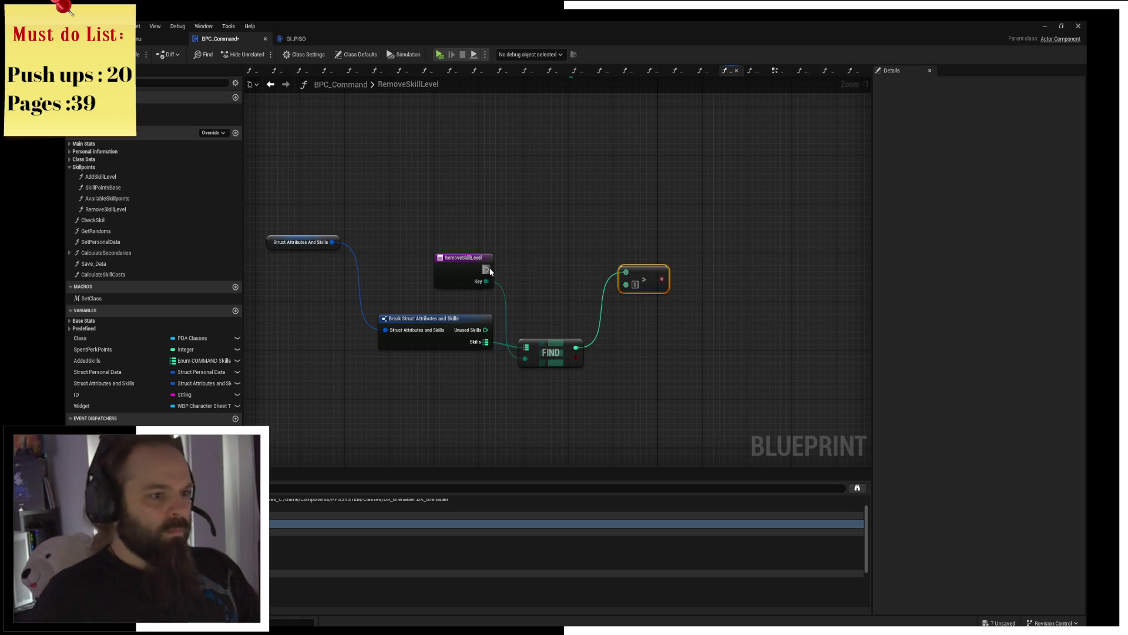
mouse_move(649, 279)
left_mouse_down()
mouse_move(622, 353)
mouse_move(670, 288)
left_mouse_up()
Step: Add a Branch on the comparison fed by the entry exec and tidy the struct getter's position
left_click_drag(486, 269, 670, 276)
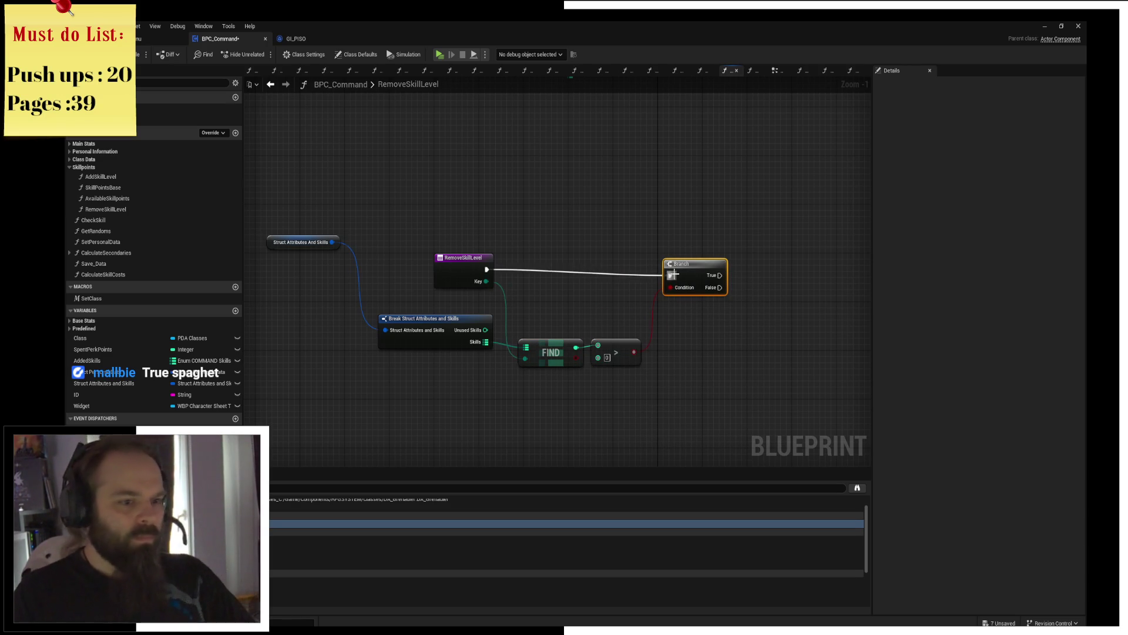
key("q")
scroll(441, 290, "down", 1)
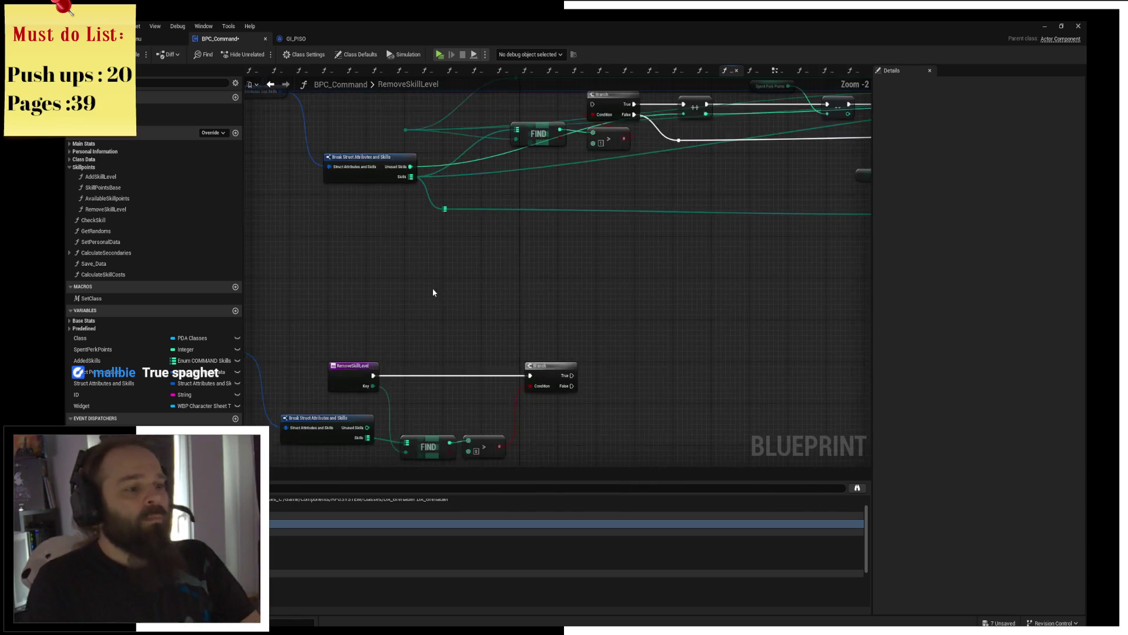
left_click(399, 254)
left_click_drag(399, 254, 434, 334)
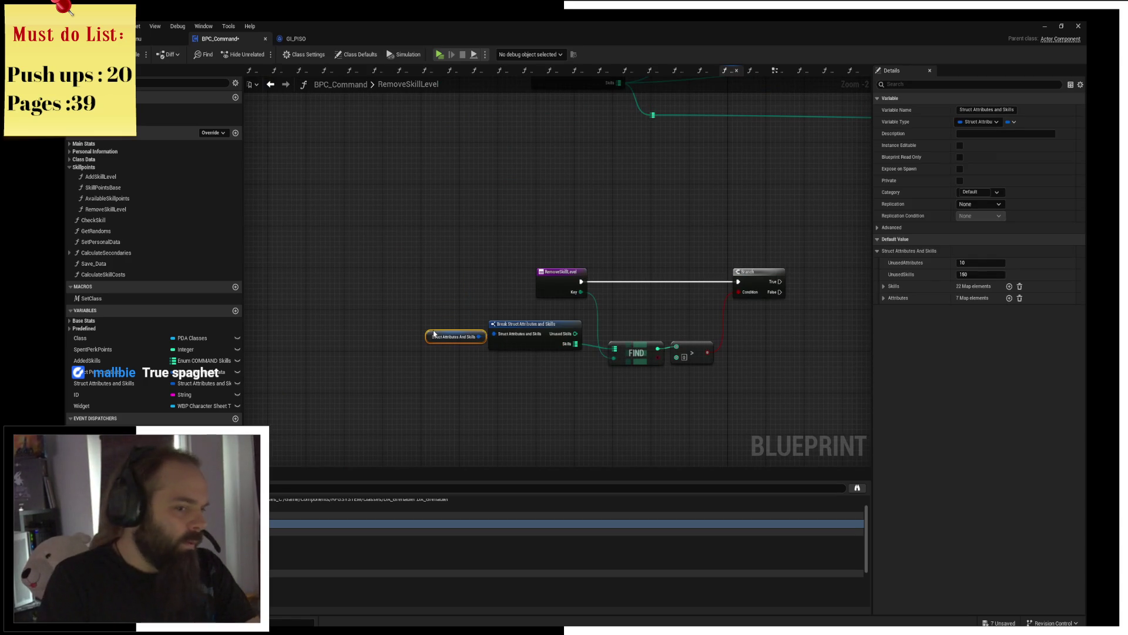
left_click(684, 368)
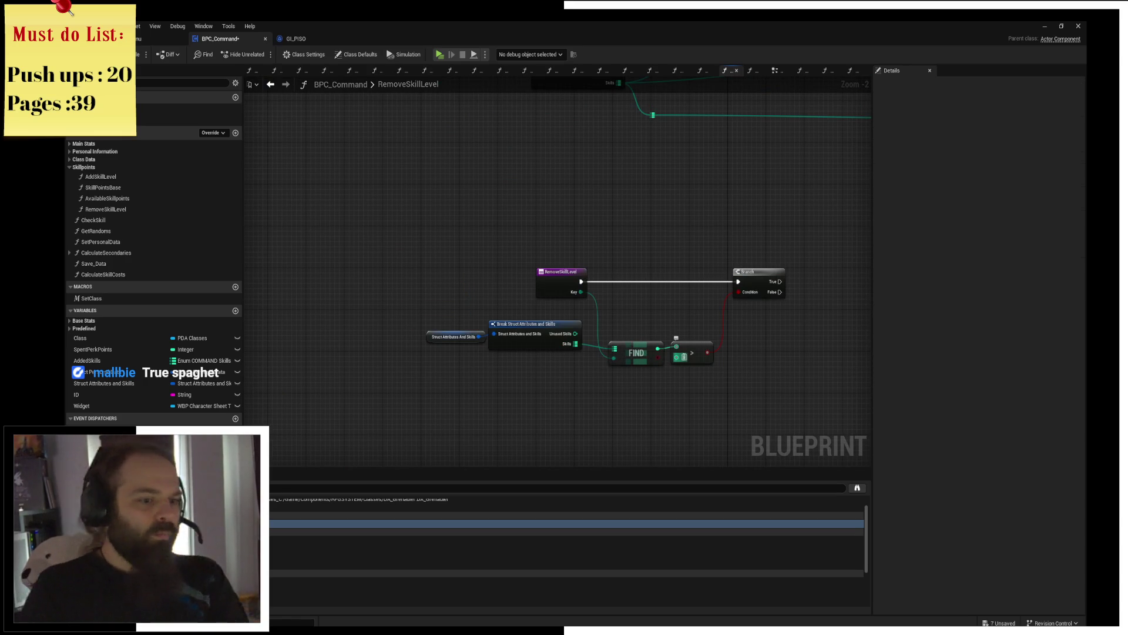
mouse_move(769, 372)
left_mouse_down()
mouse_move(646, 374)
mouse_move(586, 234)
left_mouse_up()
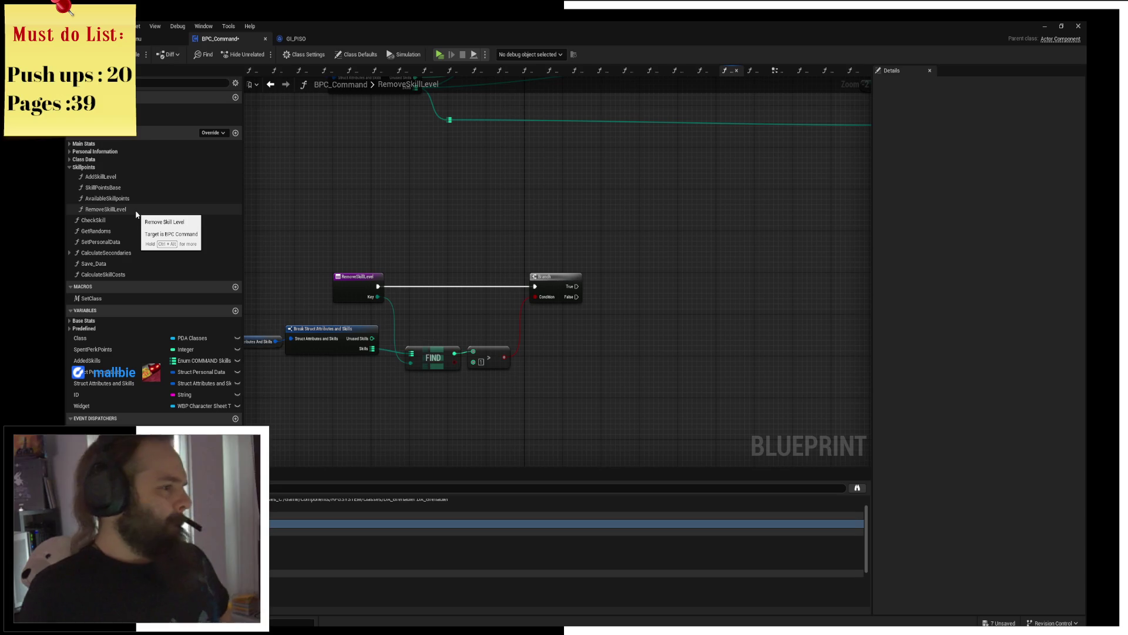
double_click(135, 274)
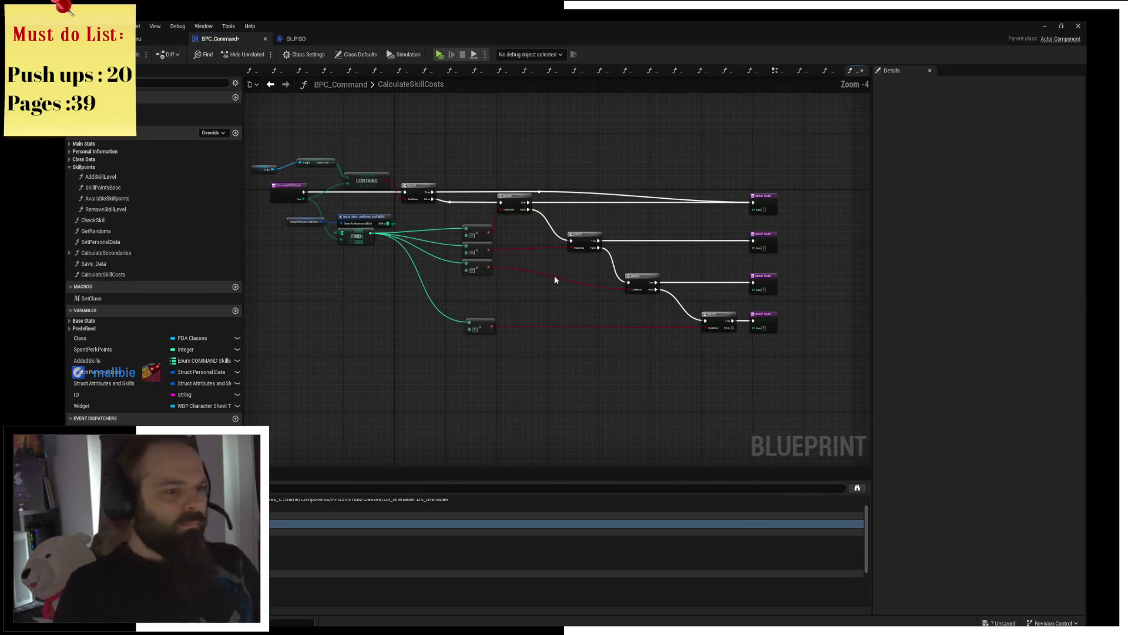
scroll(542, 315, "up", 1)
scroll(504, 297, "up", 1)
scroll(544, 334, "up", 1)
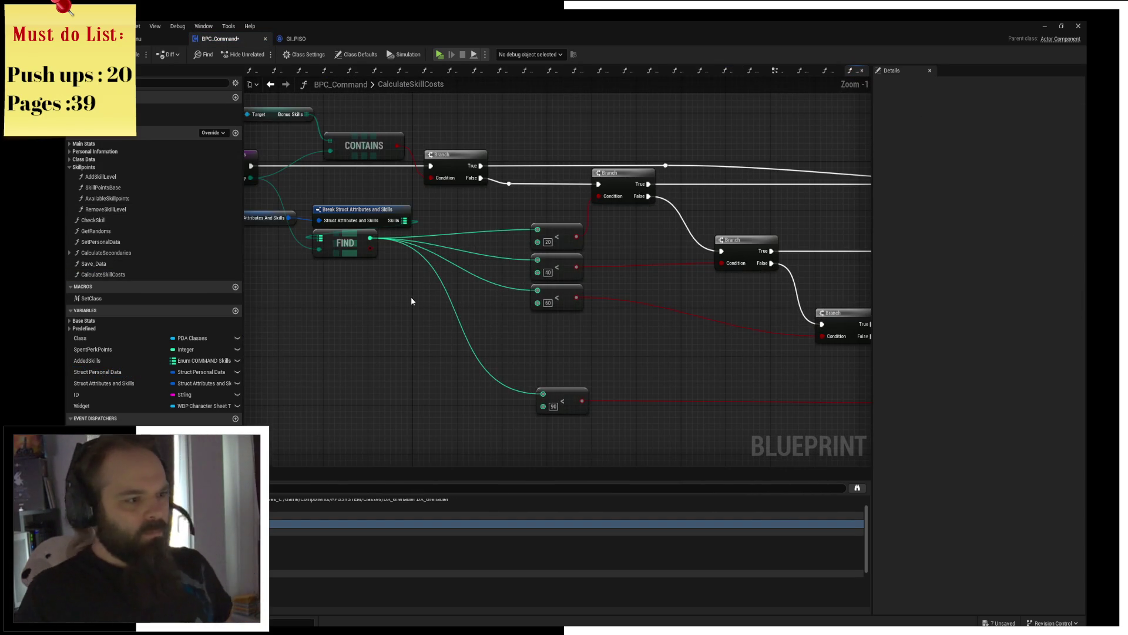
Step: Align CalculateSkillCosts' last compare, Branch and Return nodes into a tidier column
left_click_drag(410, 297, 348, 248)
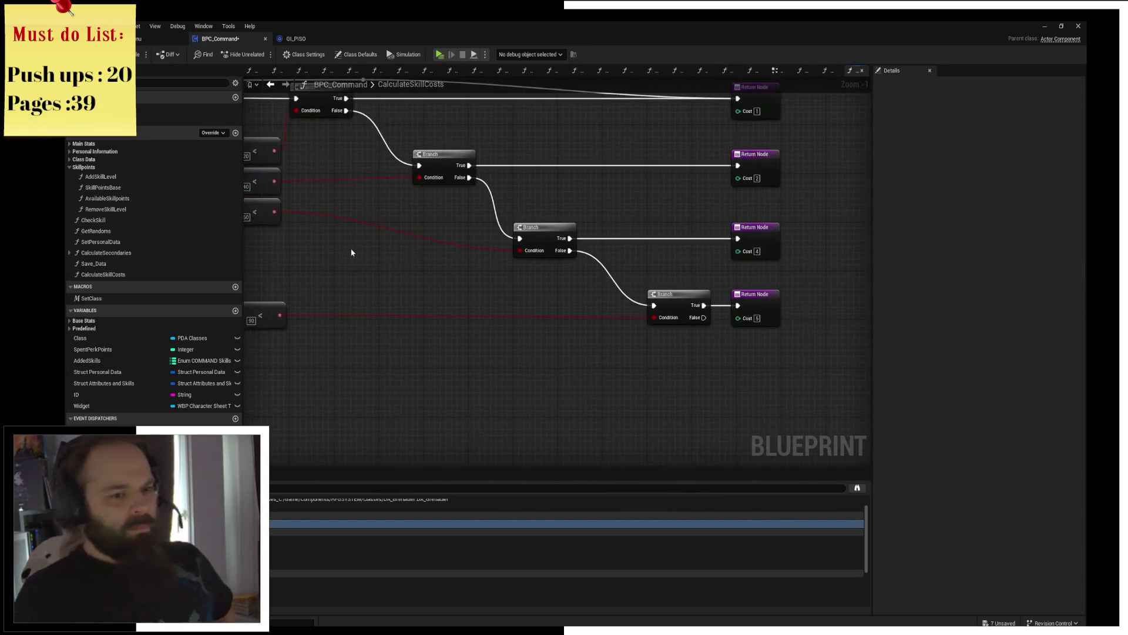
scroll(373, 265, "down", 1)
mouse_move(423, 353)
left_mouse_down()
mouse_move(841, 284)
mouse_move(840, 259)
left_mouse_up()
mouse_move(398, 315)
left_mouse_down()
mouse_move(844, 234)
mouse_move(844, 209)
left_mouse_up()
left_click(759, 292)
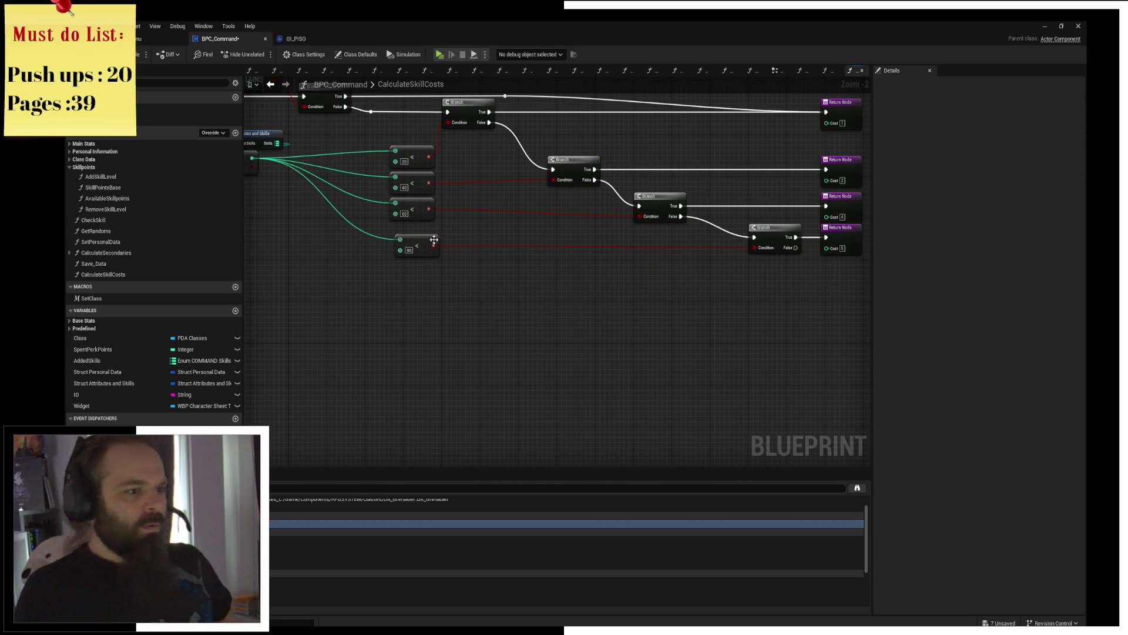
left_click_drag(420, 248, 415, 248)
scroll(468, 284, "down", 1)
mouse_move(392, 360)
left_mouse_down()
mouse_move(797, 237)
mouse_move(798, 211)
left_mouse_up()
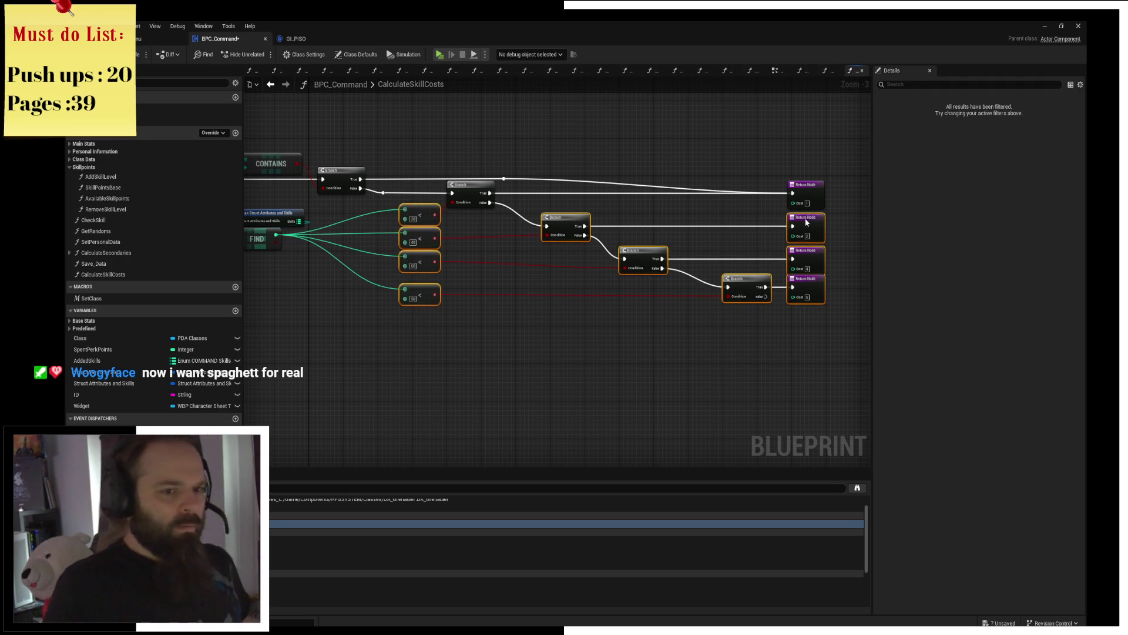
left_click(550, 325)
Step: Move the reroute toward the Return Nodes and inspect the Class variable feeding the Contains check
left_click_drag(735, 181, 574, 195)
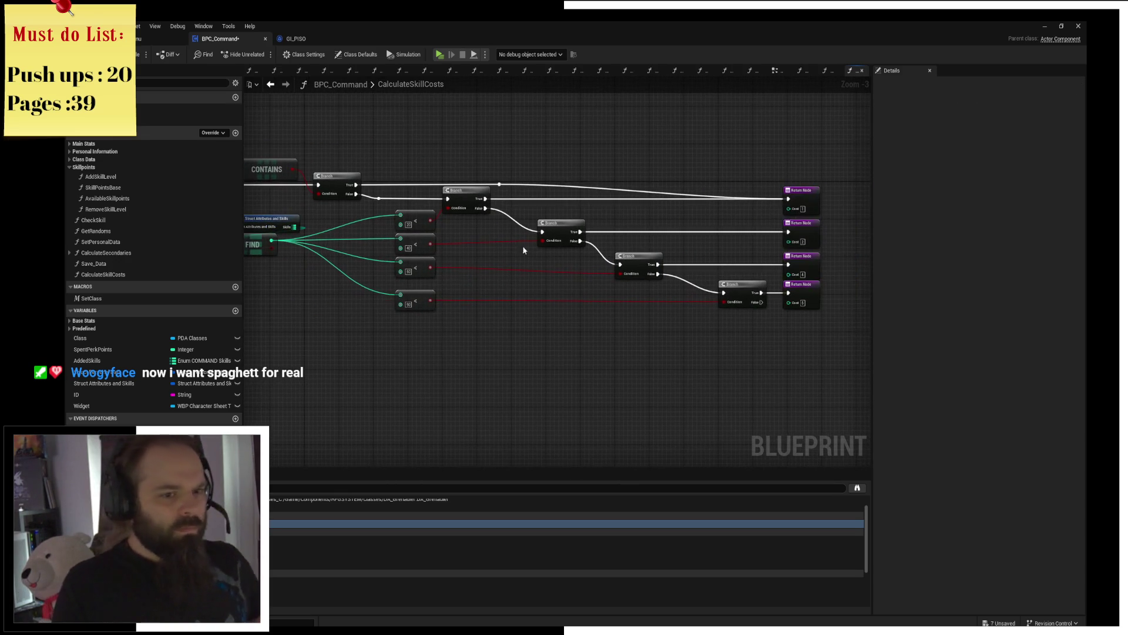
left_click_drag(500, 185, 758, 186)
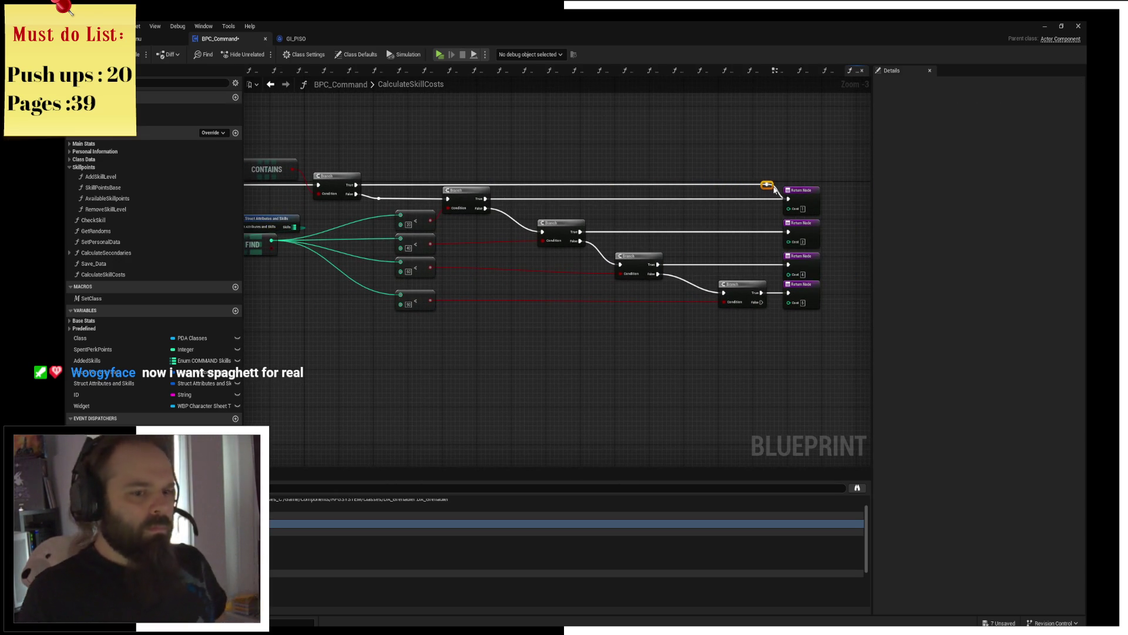
left_click(777, 156)
left_click_drag(431, 150, 508, 172)
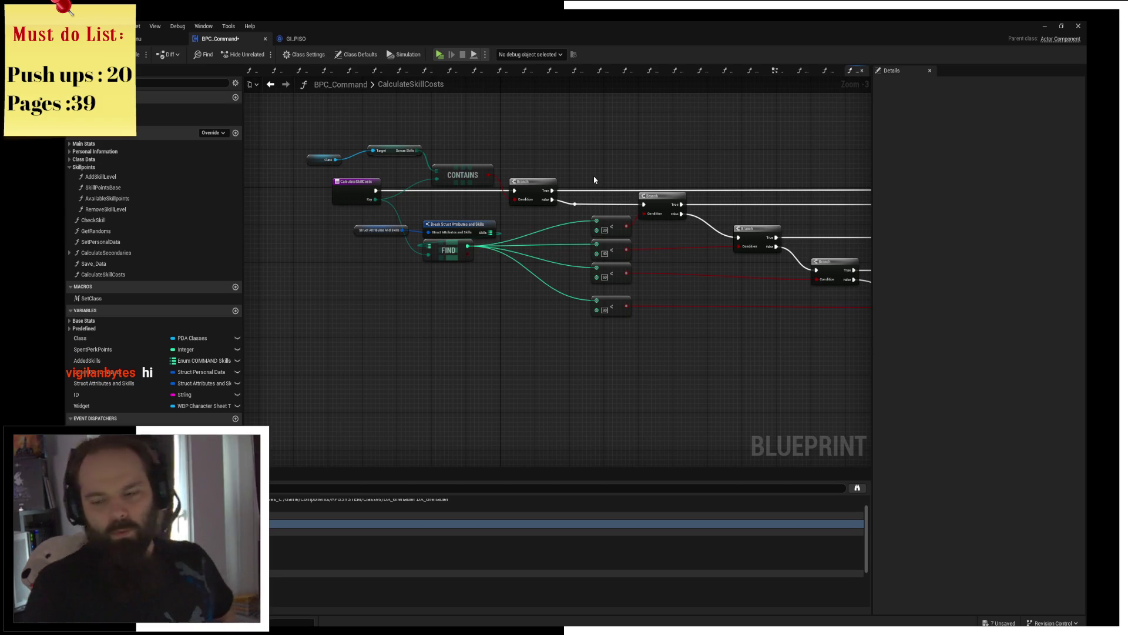
left_click(338, 150)
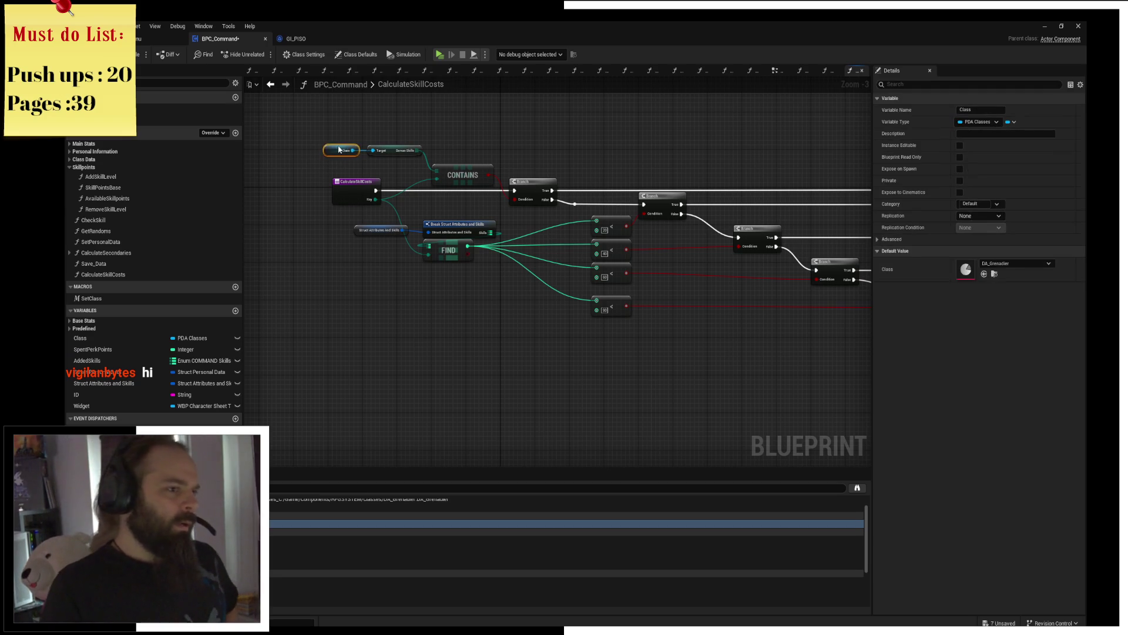
Step: Review the CalculateSkillCosts branch chain and return nodes, then save the BPC_Command Blueprint
mouse_move(338, 139)
left_mouse_down()
mouse_move(390, 157)
mouse_move(400, 175)
mouse_move(350, 181)
left_mouse_up()
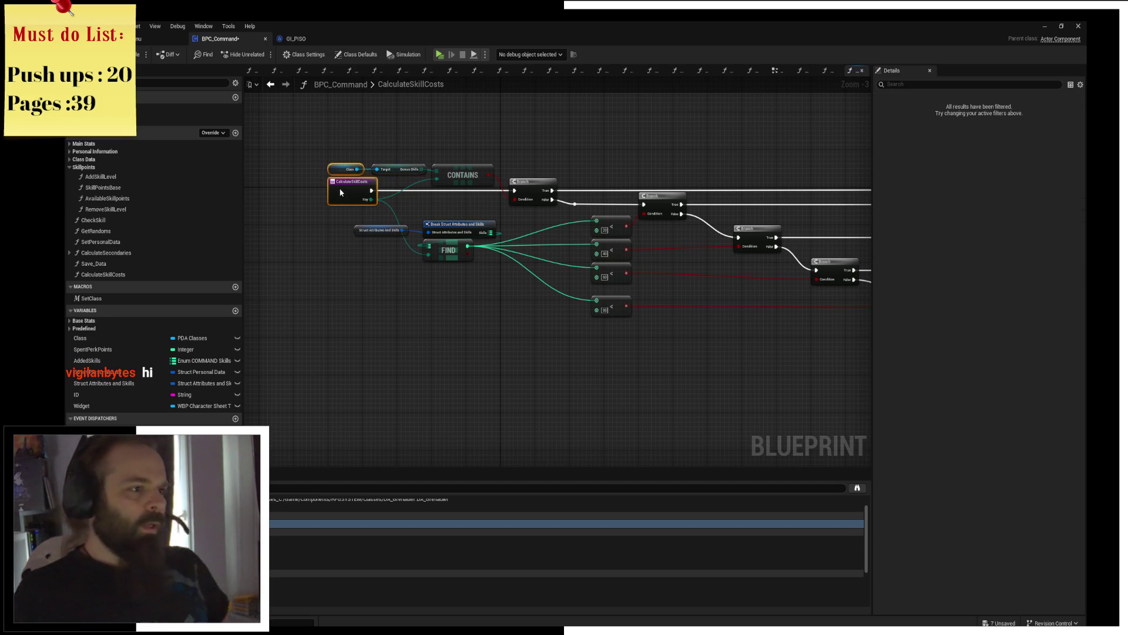
left_click(422, 153)
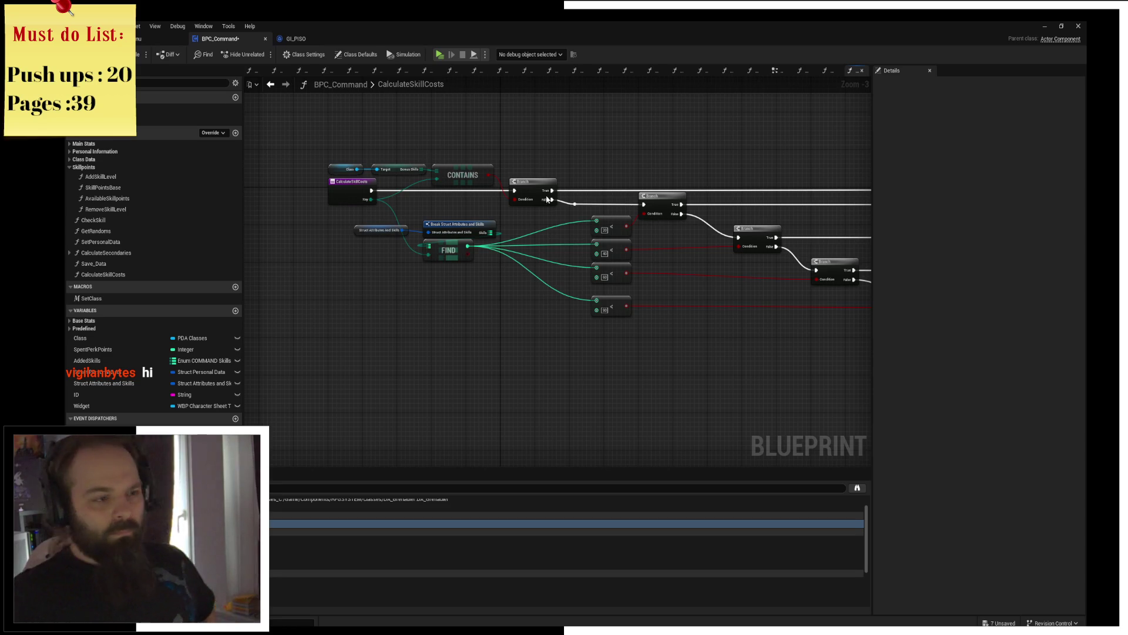
left_click_drag(422, 154, 314, 158)
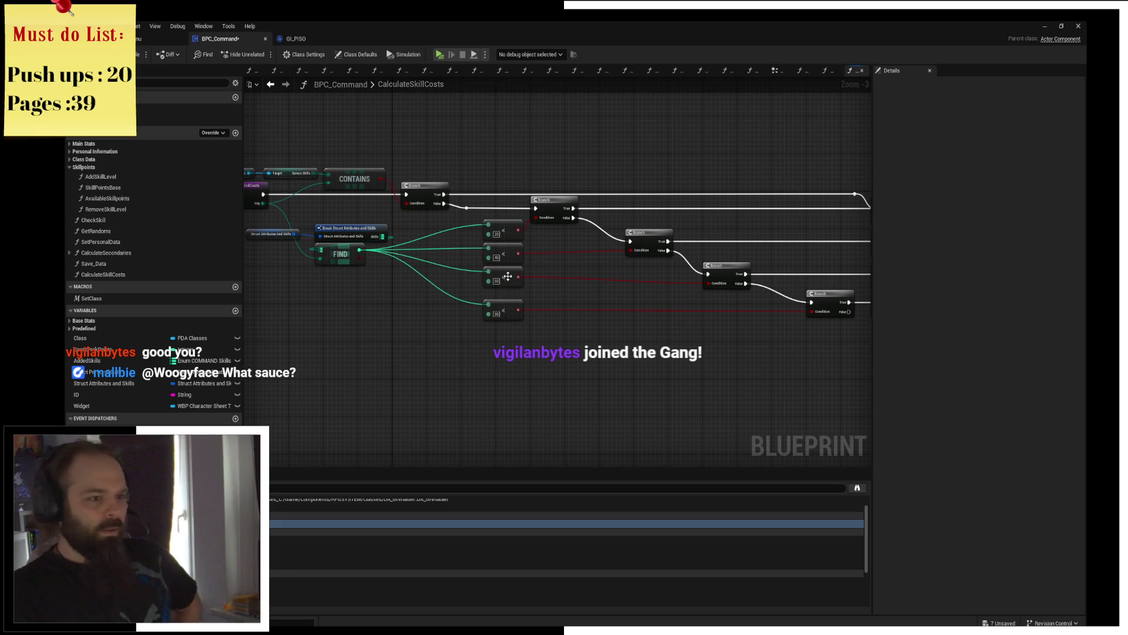
left_click_drag(512, 280, 511, 293)
left_click_drag(510, 286, 510, 282)
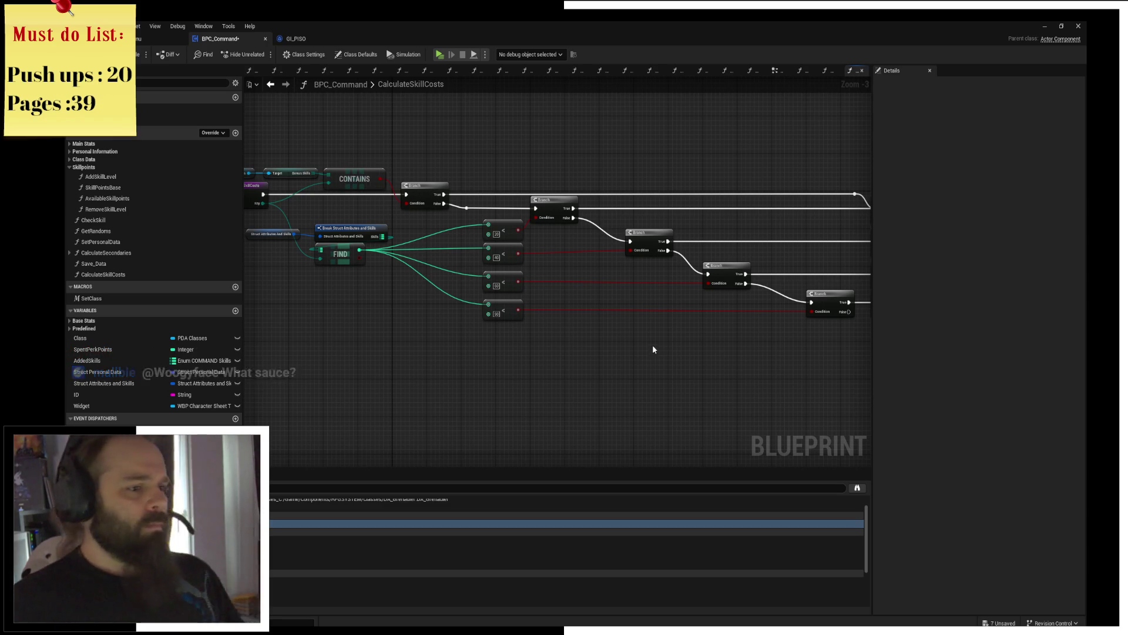
left_click_drag(652, 350, 506, 300)
left_click_drag(653, 182, 684, 198)
key("ctrl+s")
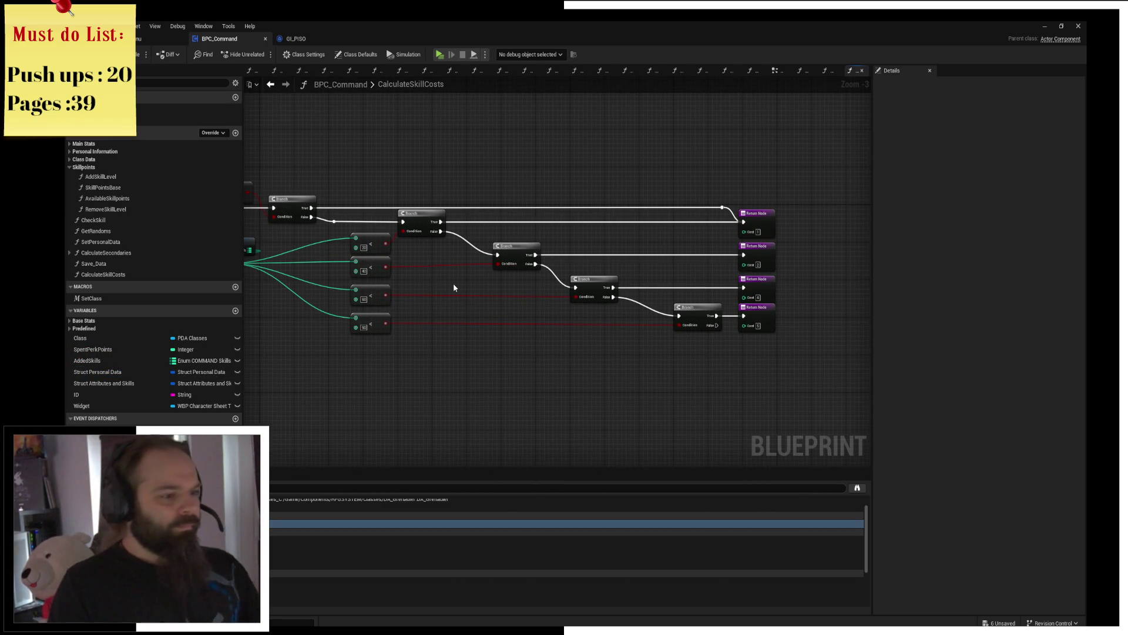
Step: Look over the whole graph again and bring up actions for the CalculateSkillCosts function in My Blueprint
left_click_drag(454, 288, 614, 271)
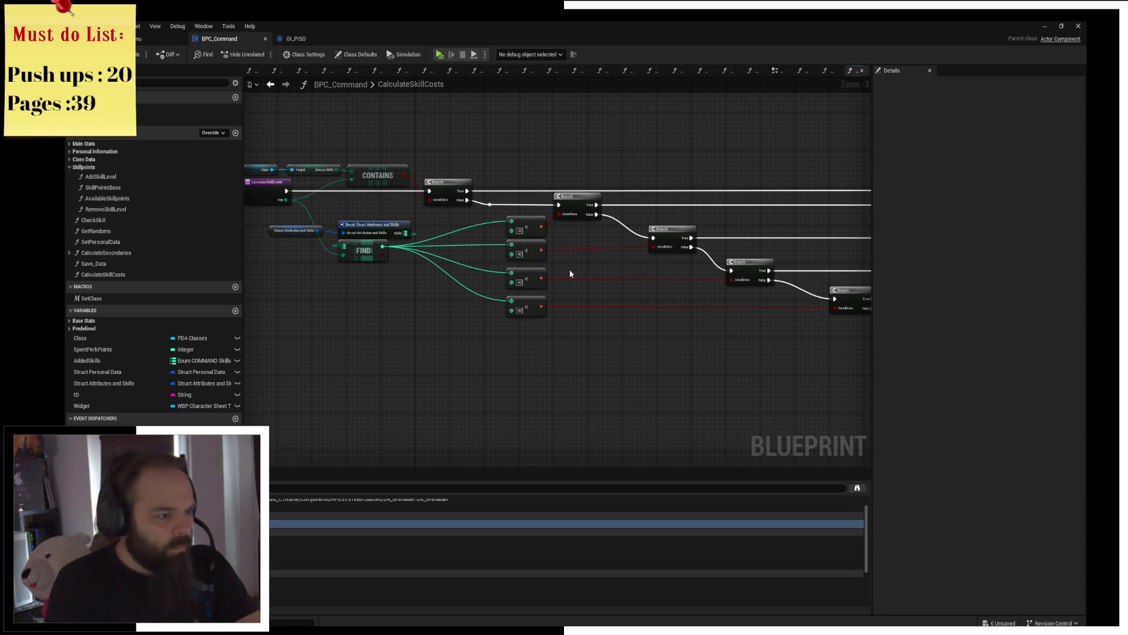
left_click_drag(570, 274, 370, 291)
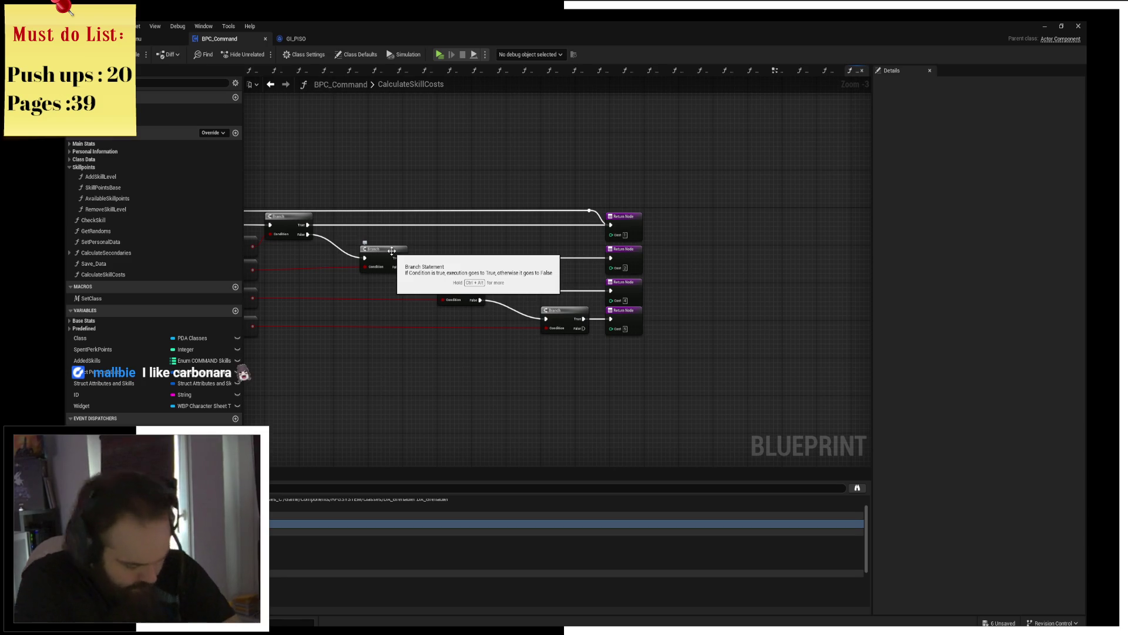
left_click_drag(391, 251, 630, 252)
left_click(104, 274)
right_click(111, 280)
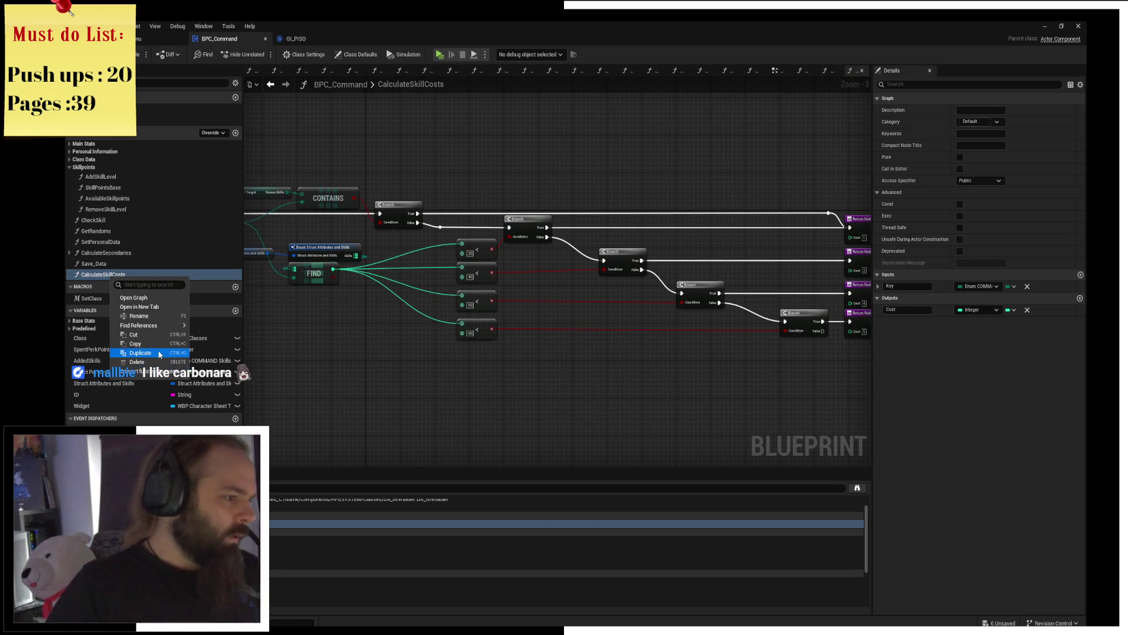
Step: Duplicate CalculateSkillCosts and name the copy CalculateSkillPayback
left_click(141, 353)
type("CalculateSkill")
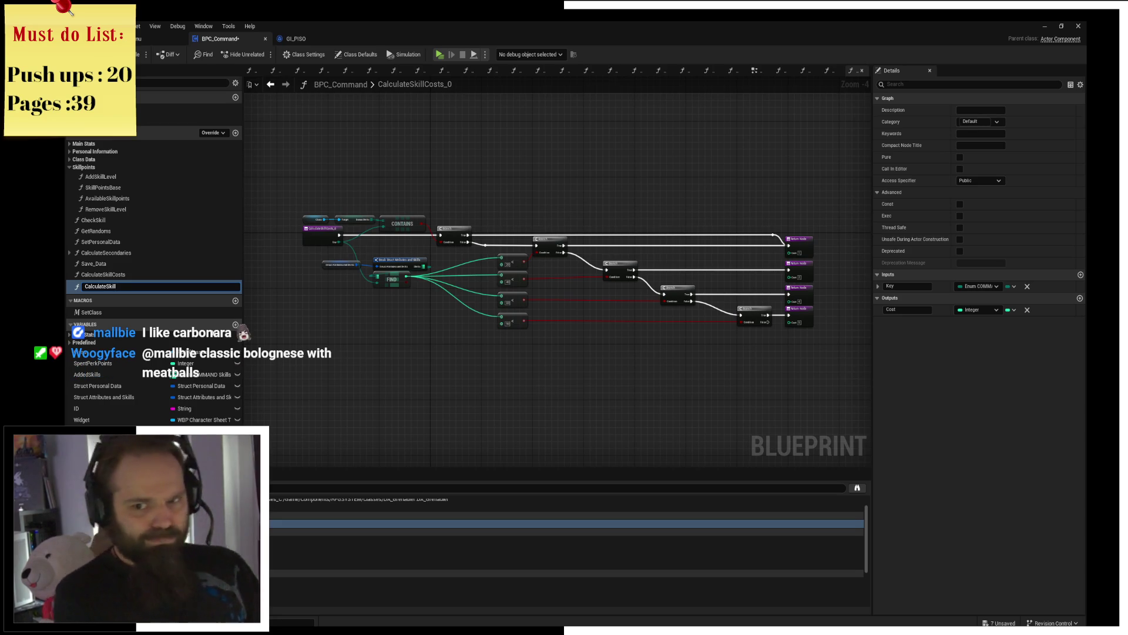
type("Oay")
type("vec")
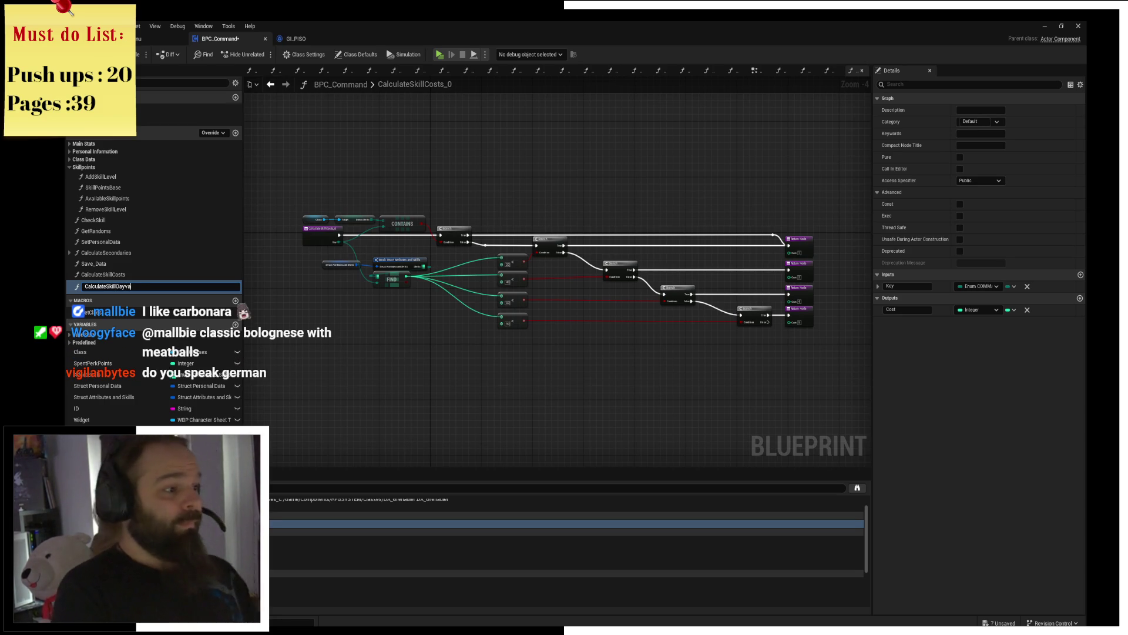
key("BackSpace")
key("BackSpace")
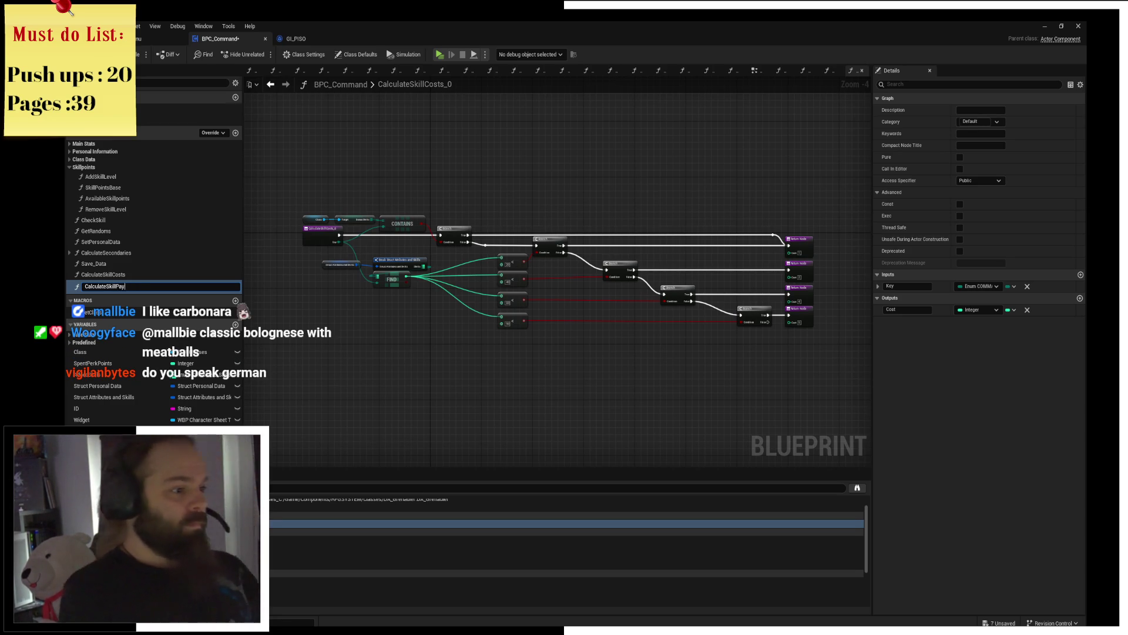
type("back")
key("Return")
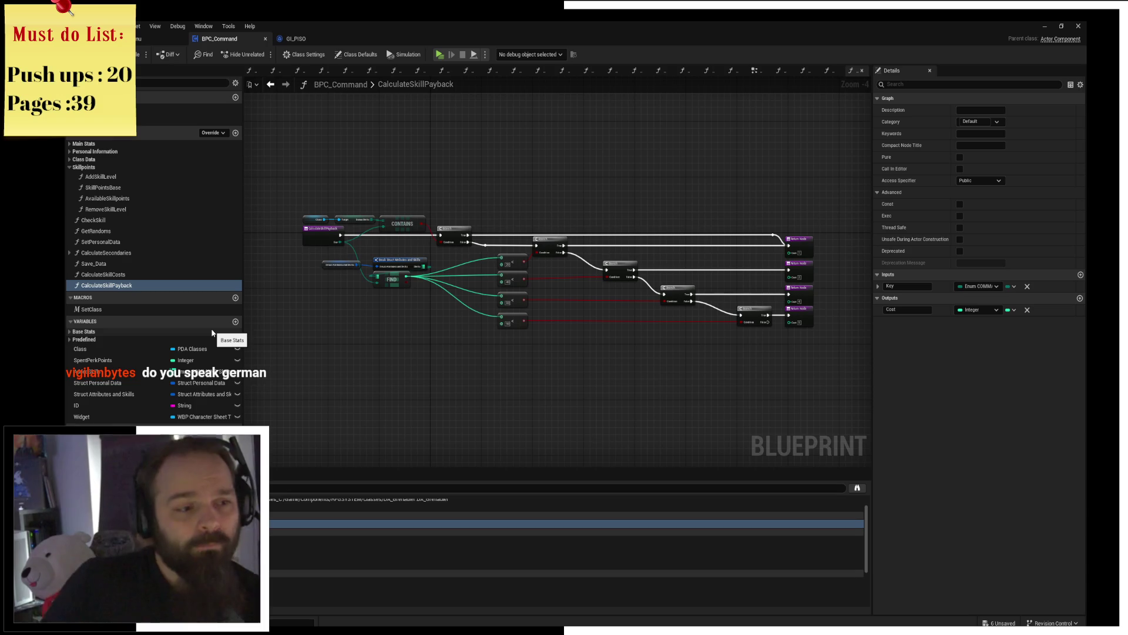
Step: Replace the first less-than check with a greater-than 20 comparison from FIND feeding the top Branch
mouse_move(491, 335)
left_mouse_down()
mouse_move(529, 252)
mouse_move(499, 259)
left_mouse_up()
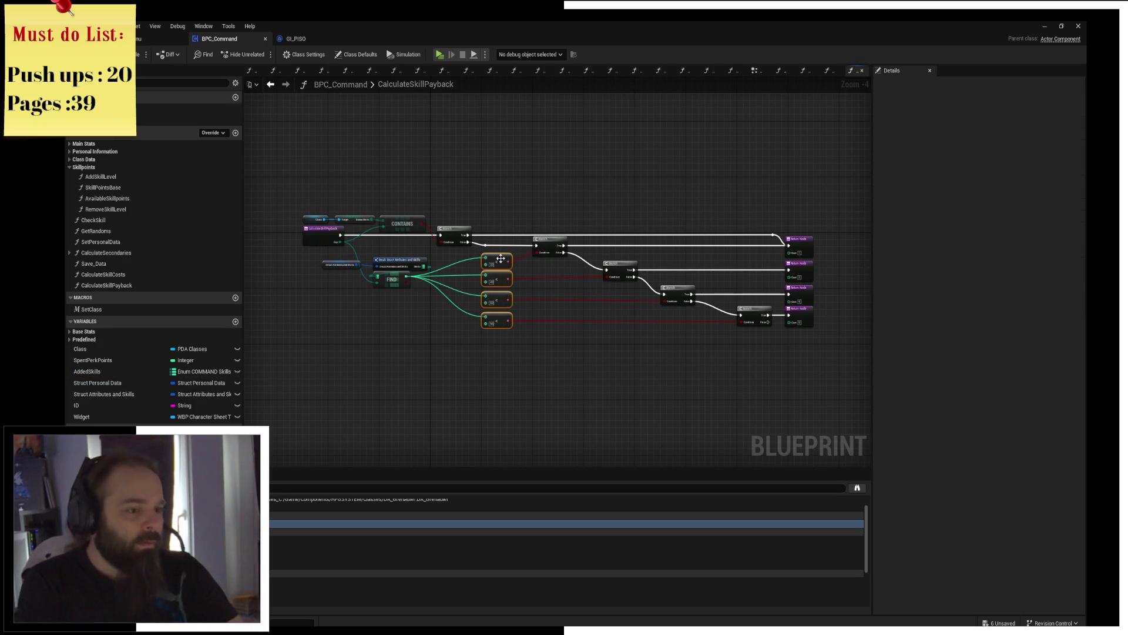
left_click(544, 373)
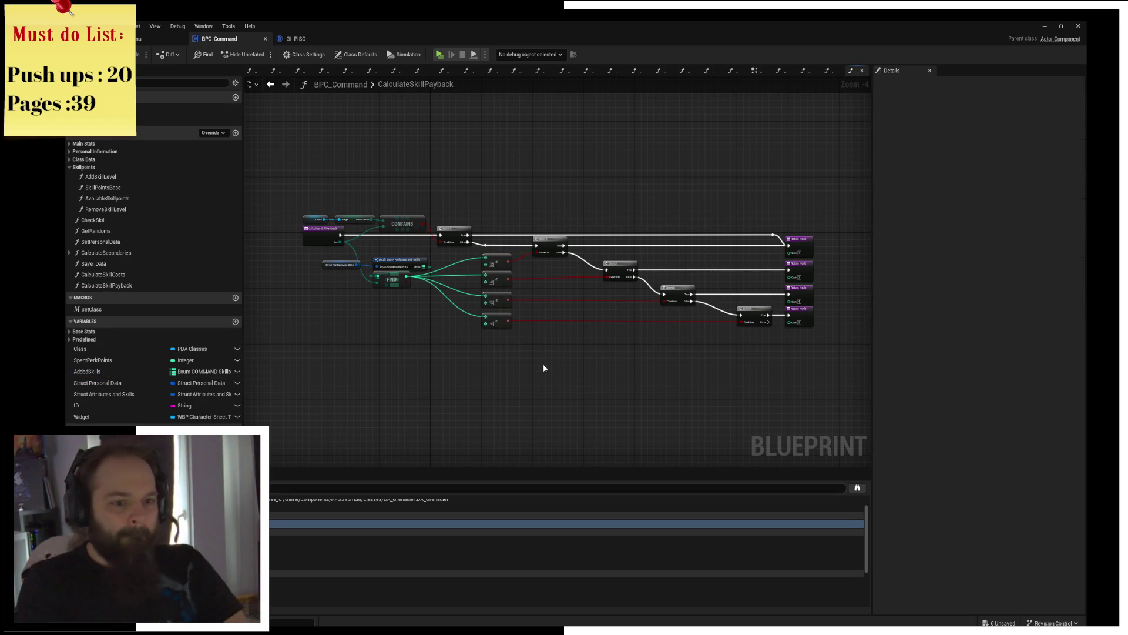
scroll(543, 364, "up", 1)
scroll(558, 300, "up", 1)
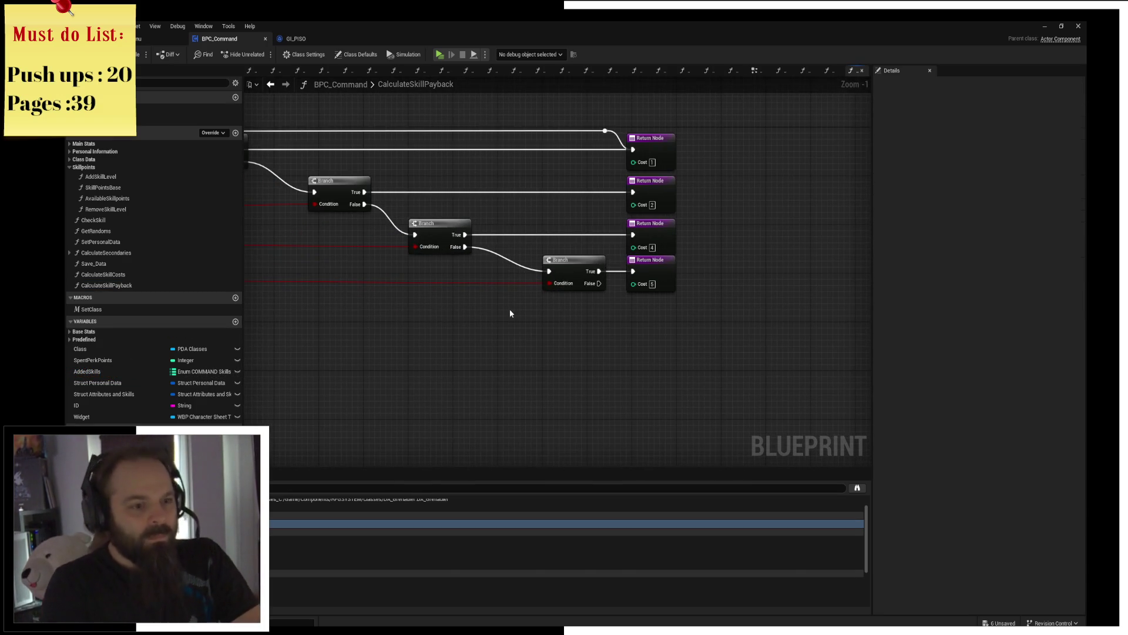
scroll(583, 294, "up", 1)
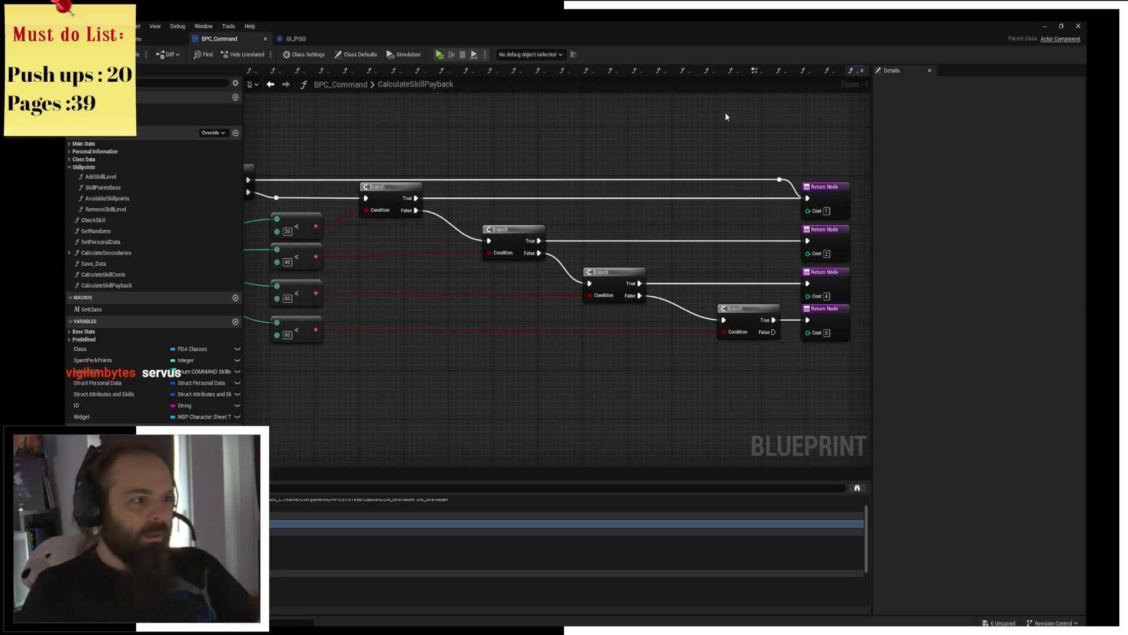
left_click_drag(324, 221, 640, 216)
mouse_move(452, 245)
left_mouse_down()
mouse_move(520, 367)
mouse_move(569, 372)
left_mouse_up()
type(">")
left_click(585, 413)
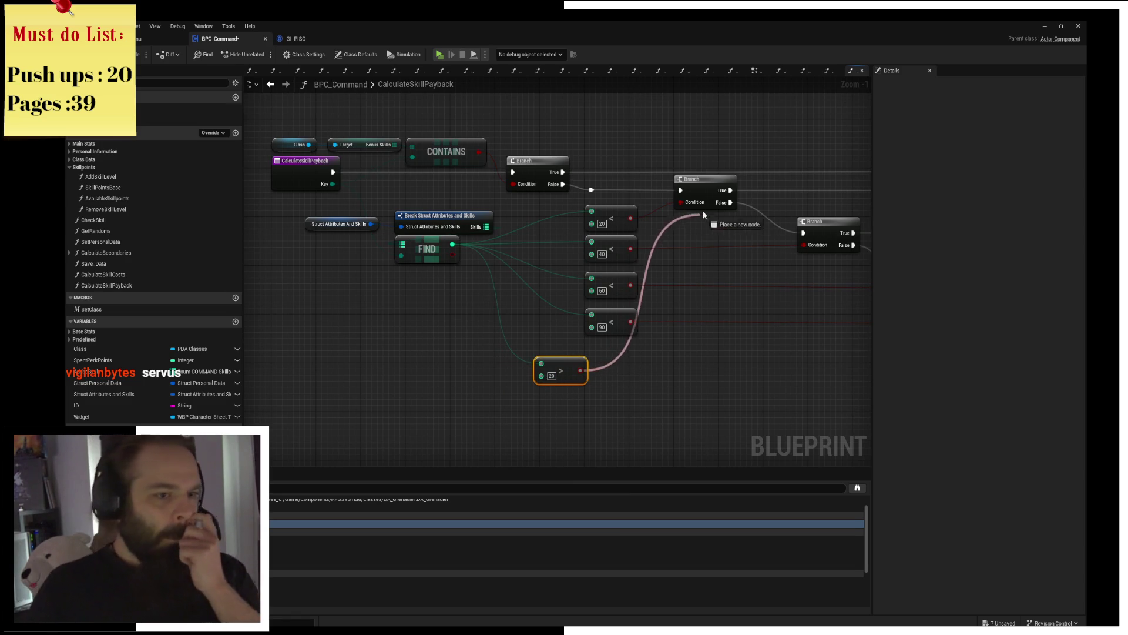
left_click_drag(579, 373, 681, 202)
left_click_drag(560, 370, 609, 212)
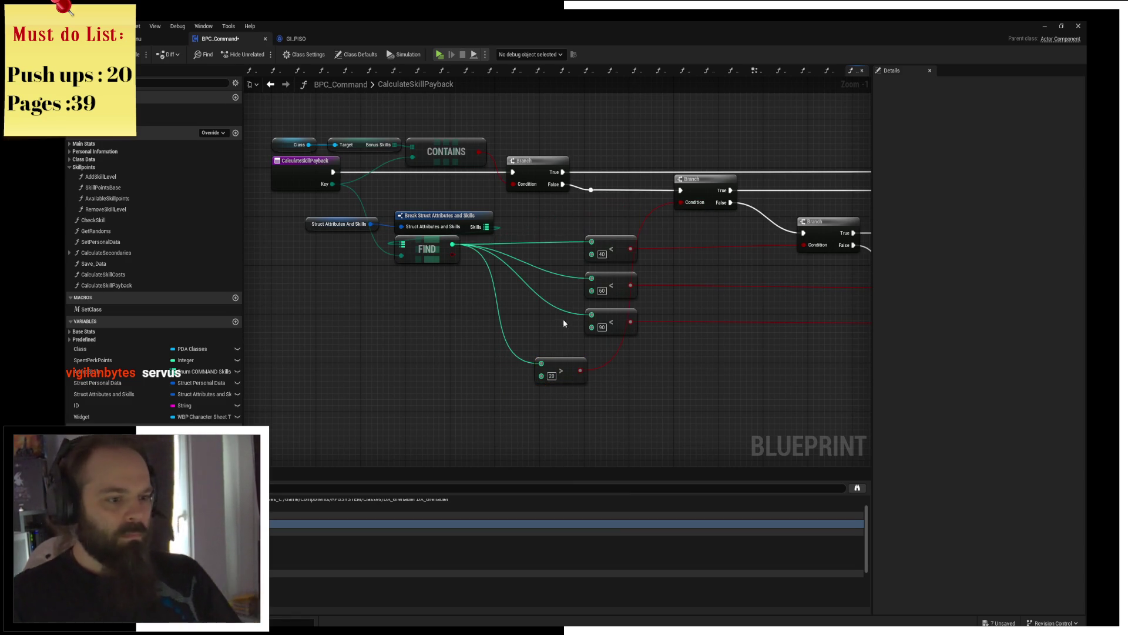
left_click(617, 248)
key("Delete")
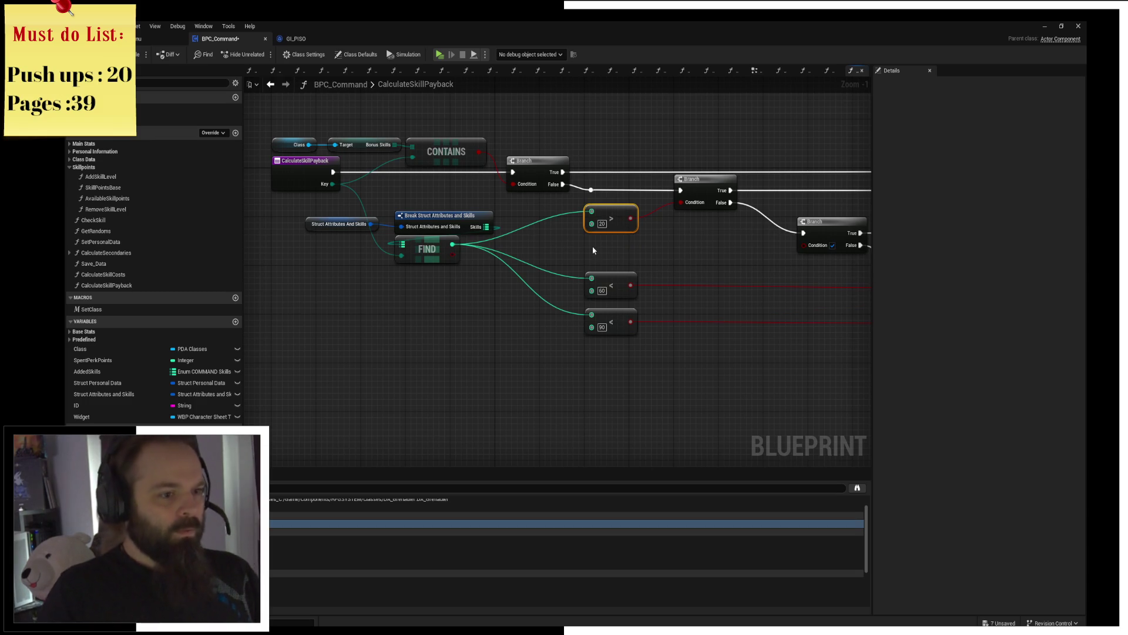
Step: Replace the next check with a greater-than 40 comparison from FIND feeding the second Branch
key("ctrl+d")
left_click(602, 262)
type("40")
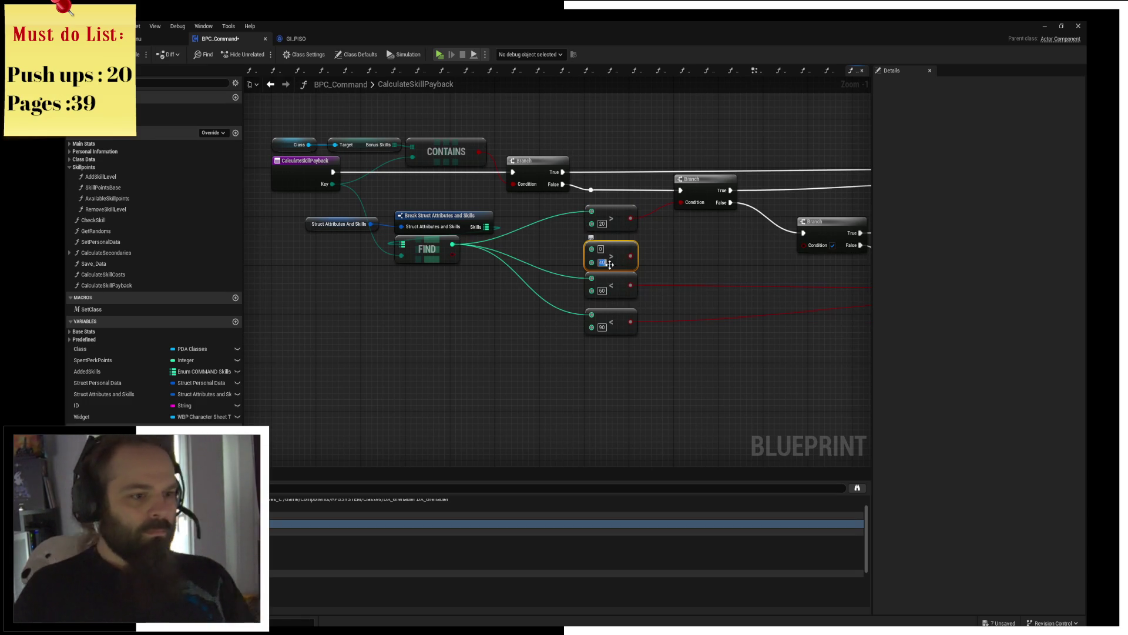
left_click_drag(453, 245, 803, 245)
left_click_drag(619, 306, 415, 285)
left_click(410, 266)
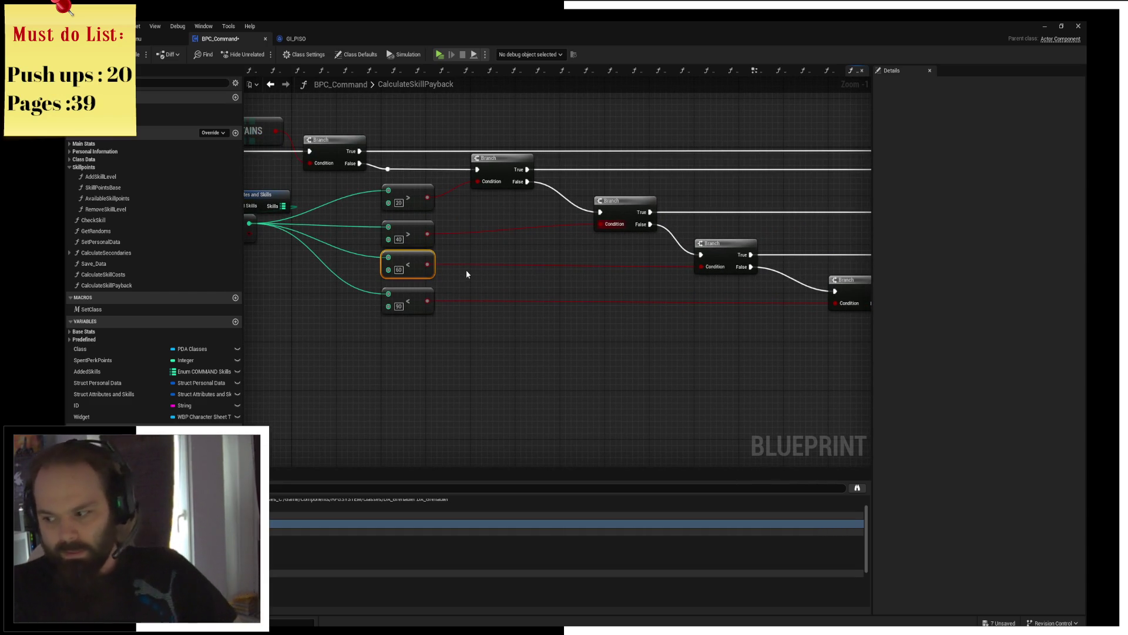
left_click_drag(461, 269, 544, 256)
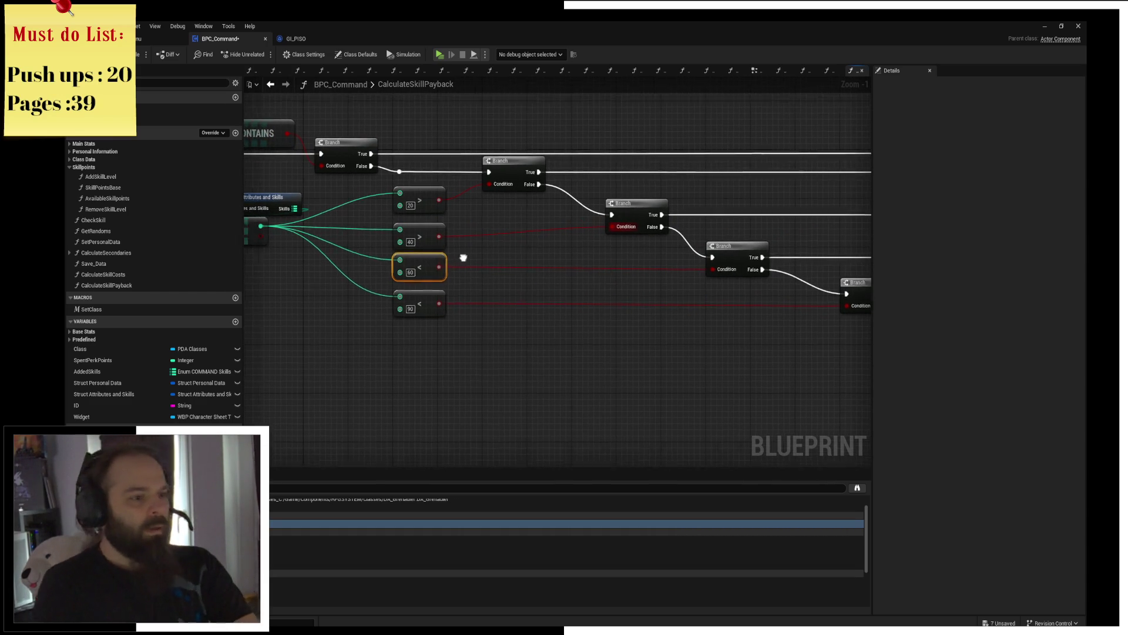
key("Delete")
Step: Replace the remaining less-than 60 and 90 checks with greater-than comparisons feeding the last Branches
left_click(508, 264)
key("ctrl+c")
key("ctrl+v")
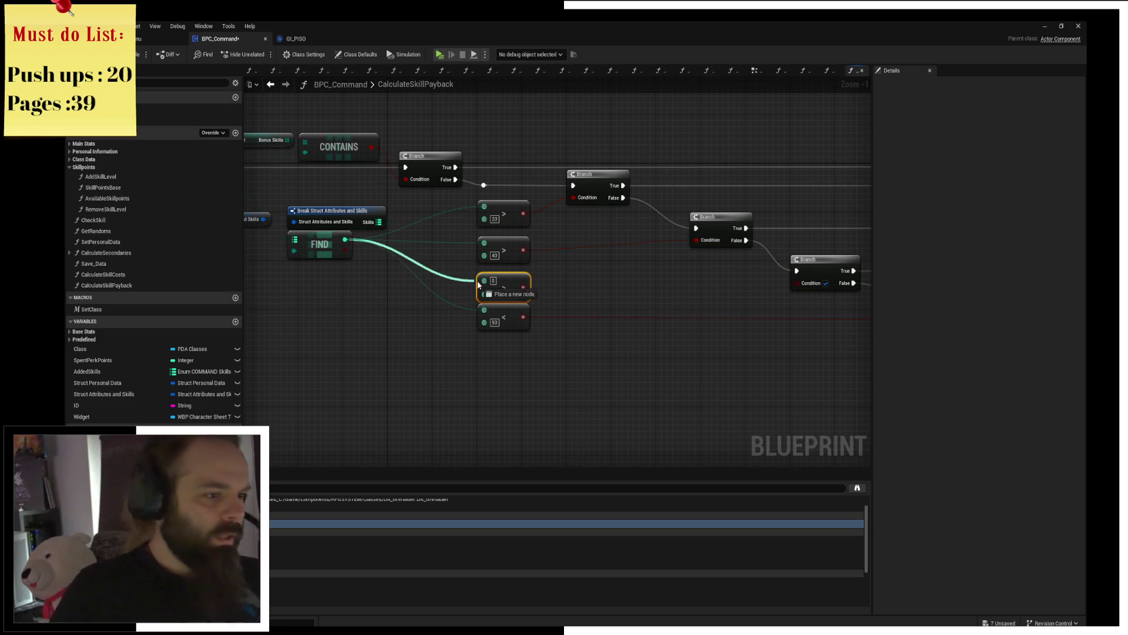
type("60")
left_click_drag(347, 244, 484, 281)
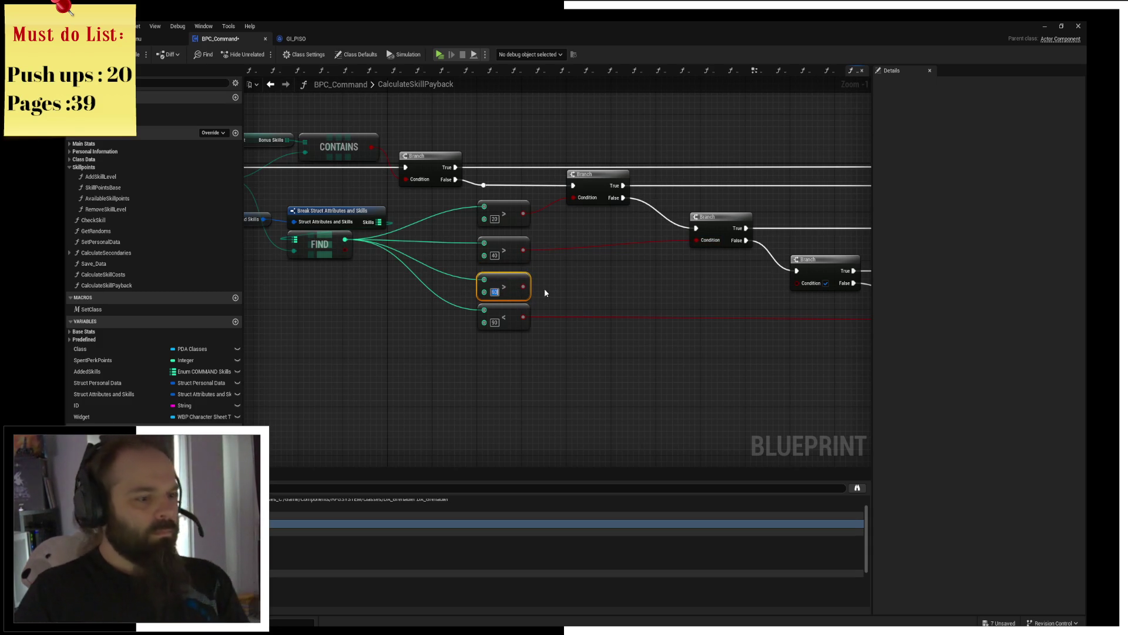
left_click(514, 314)
key("Delete")
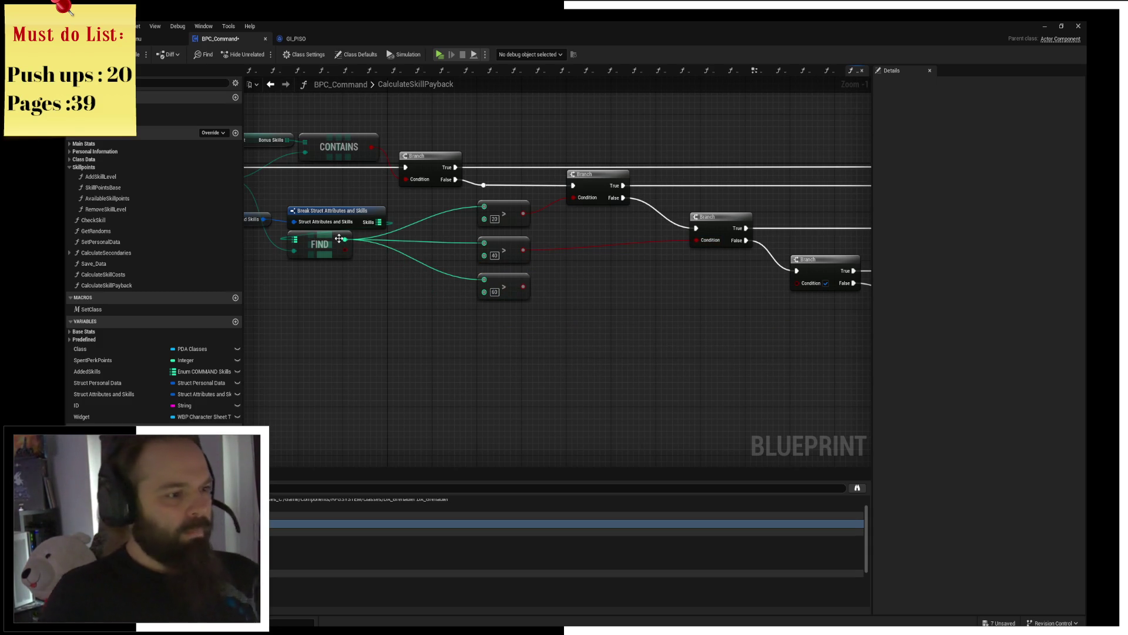
left_click_drag(345, 242, 479, 314)
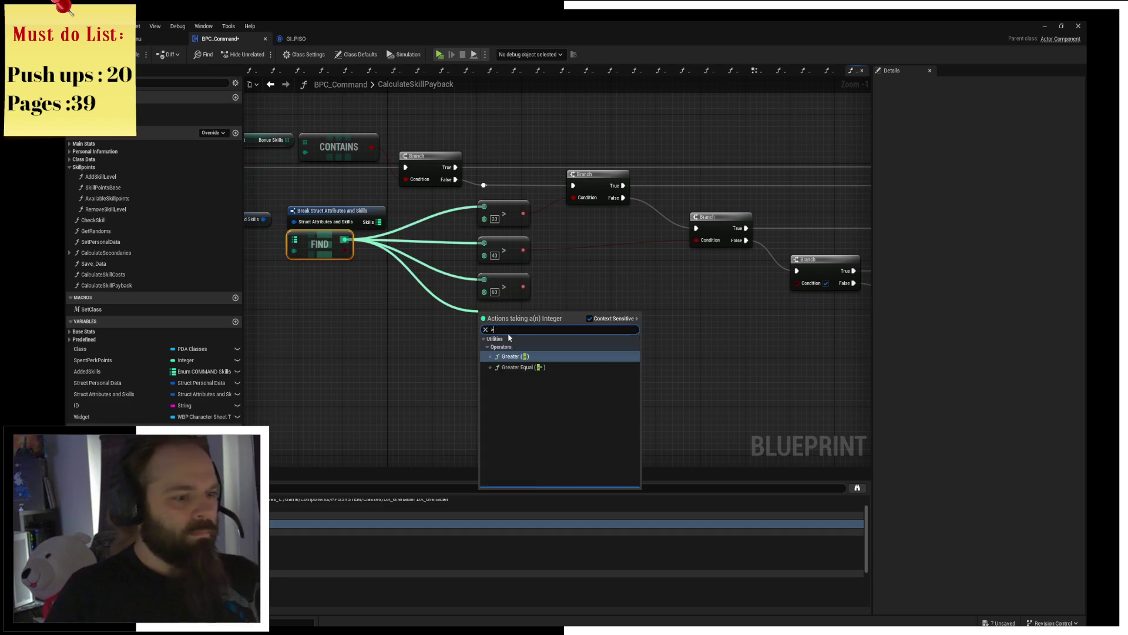
type(">")
left_click(517, 358)
type("80")
left_click_drag(522, 326, 808, 319)
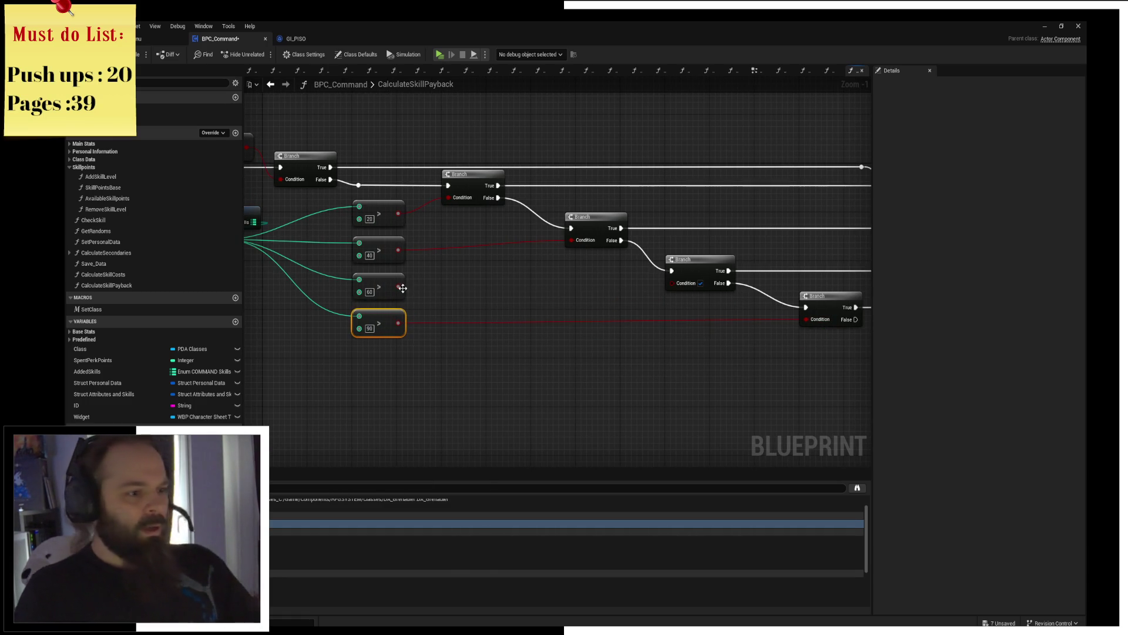
Step: Save the Blueprint and review the whole CalculateSkillPayback graph
left_click_drag(656, 330, 574, 328)
key("ctrl+s")
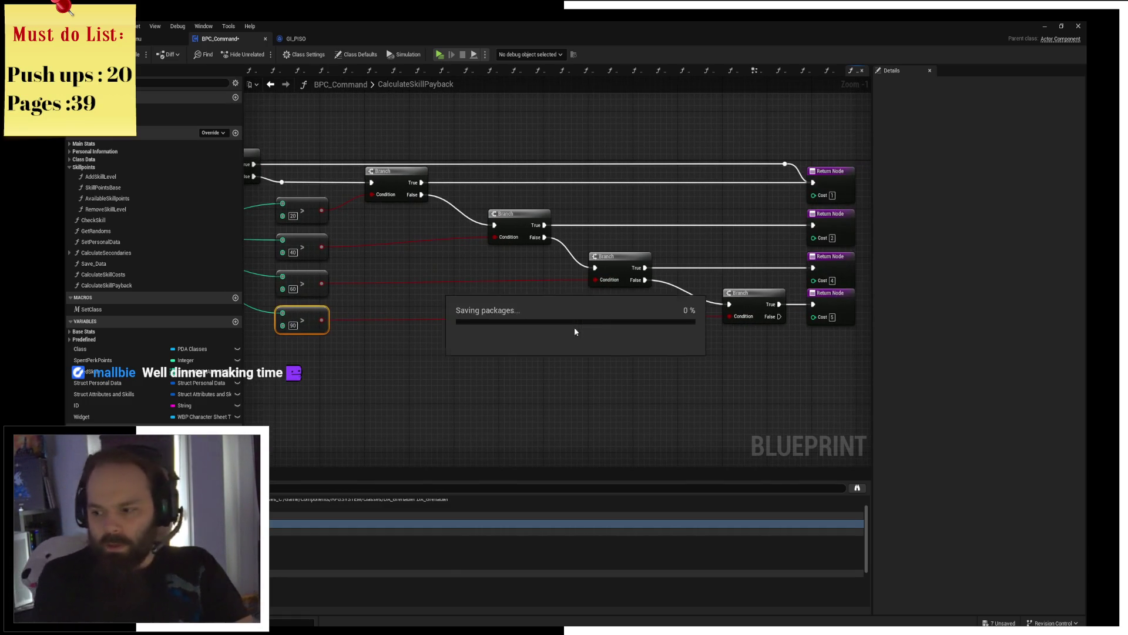
left_click_drag(695, 298, 582, 284)
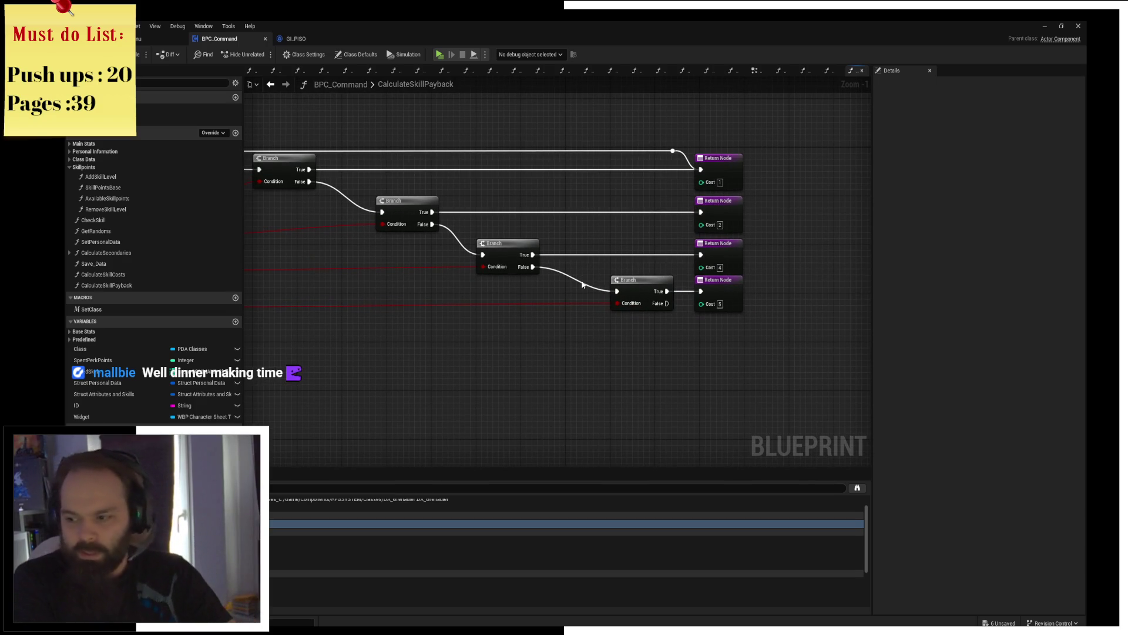
mouse_move(491, 215)
left_mouse_down()
mouse_move(641, 213)
mouse_move(496, 209)
mouse_move(457, 220)
left_mouse_up()
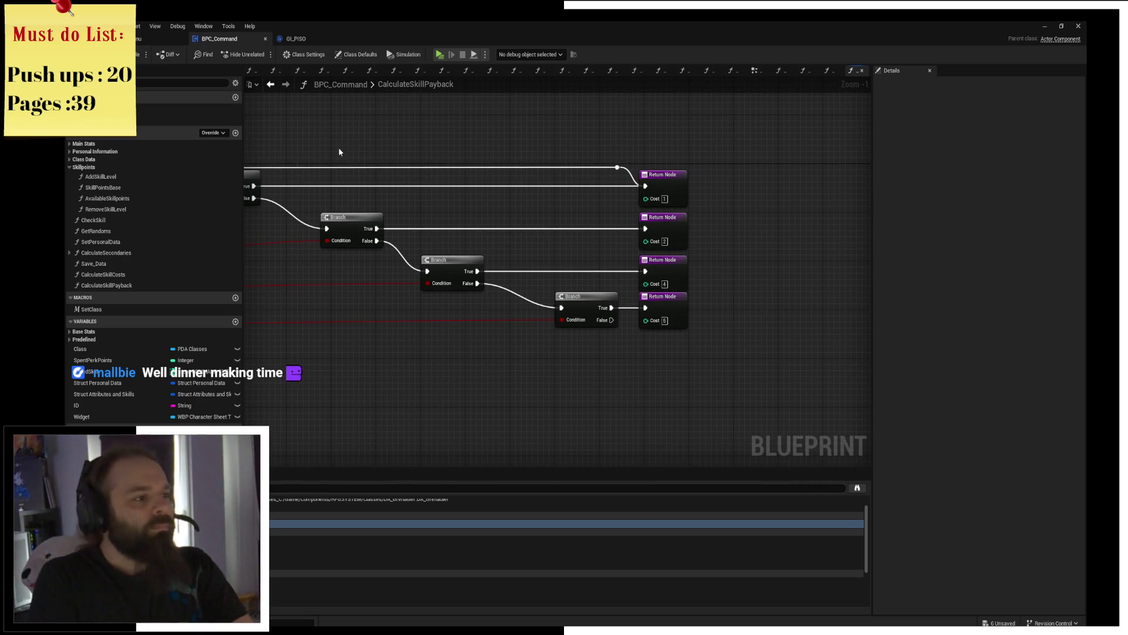
left_click_drag(347, 139, 496, 206)
scroll(496, 206, "down", 1)
left_click_drag(396, 214, 568, 246)
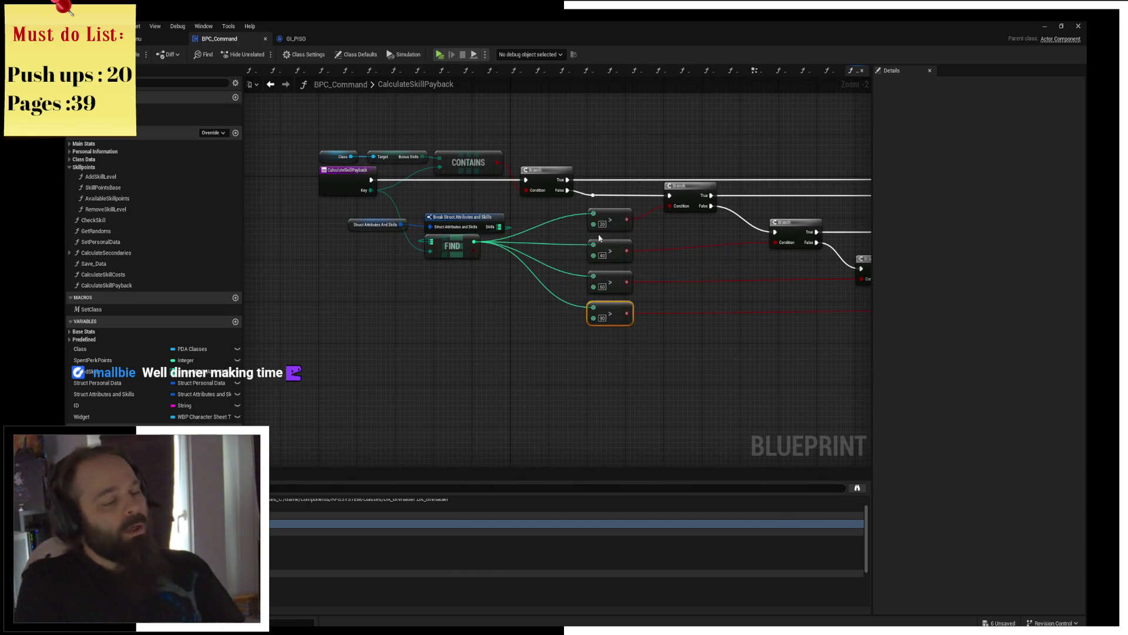
Step: Return to the RemoveSkillLevel graph and arrange the view around its entry, struct and Branch nodes
key("alt+Left")
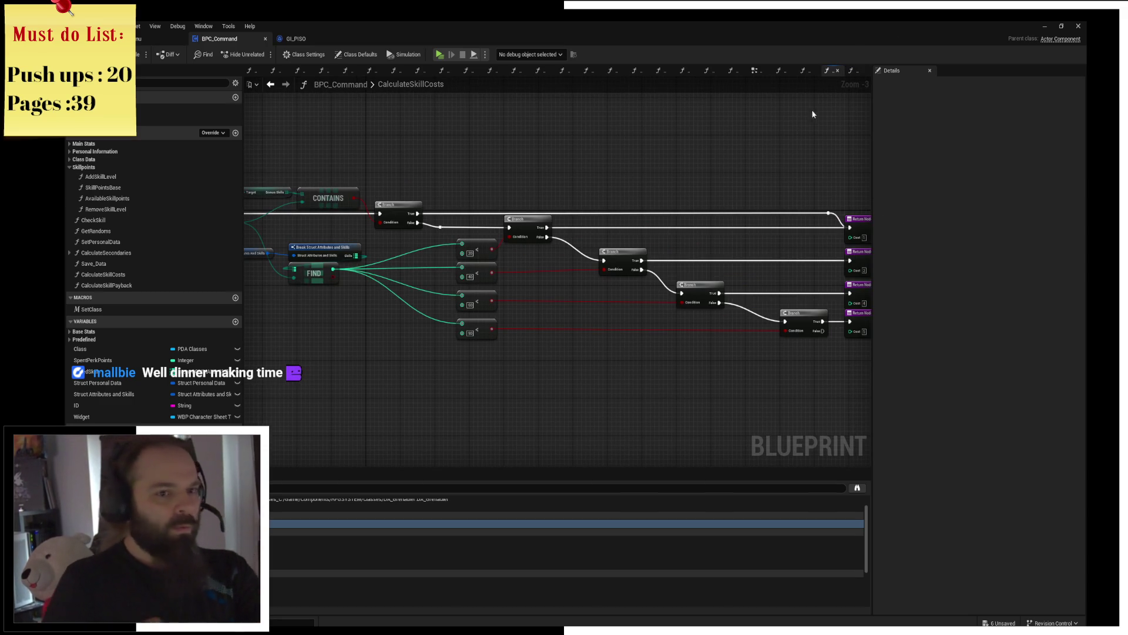
double_click(144, 209)
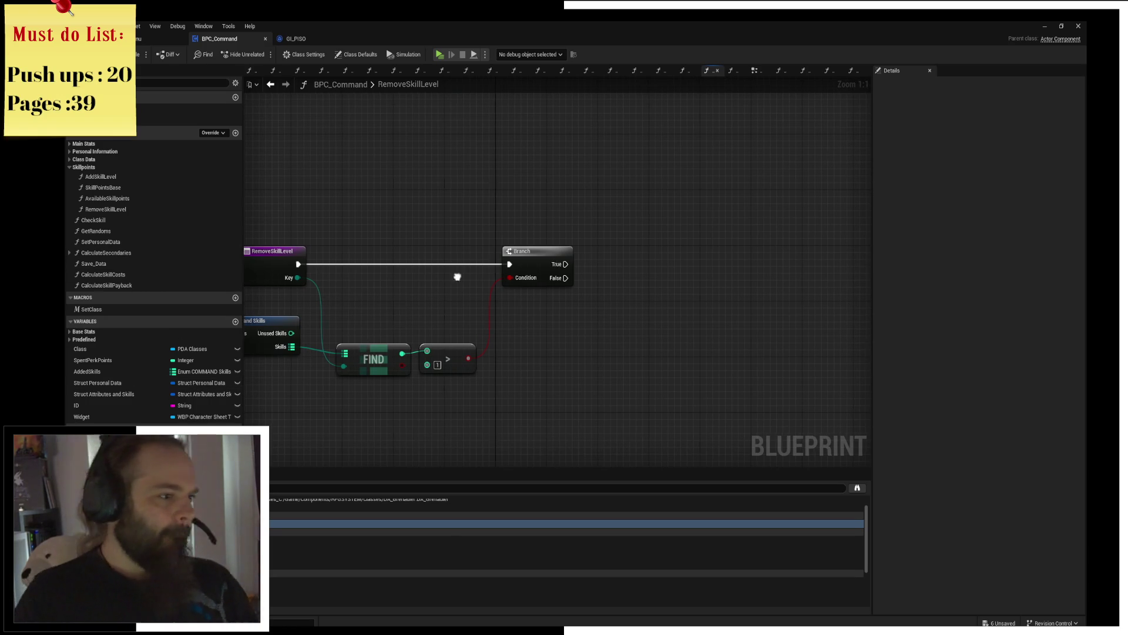
left_click_drag(456, 280, 546, 259)
mouse_move(298, 309)
left_mouse_down()
mouse_move(409, 265)
mouse_move(411, 283)
left_mouse_up()
left_click(623, 266)
left_click_drag(617, 256, 321, 276)
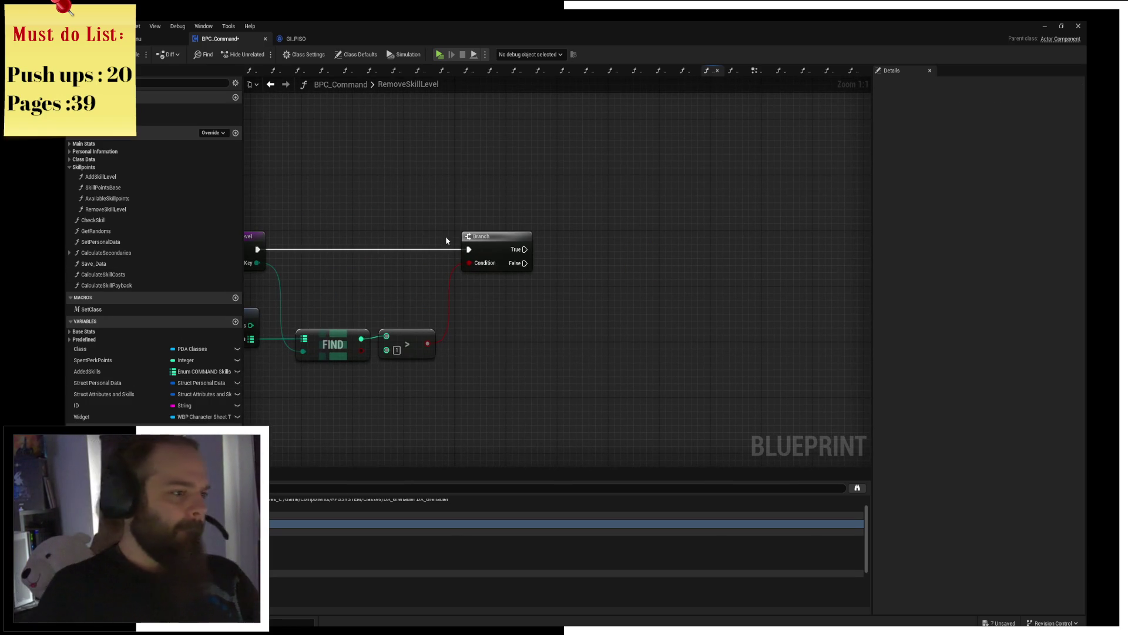
left_click_drag(445, 236, 586, 237)
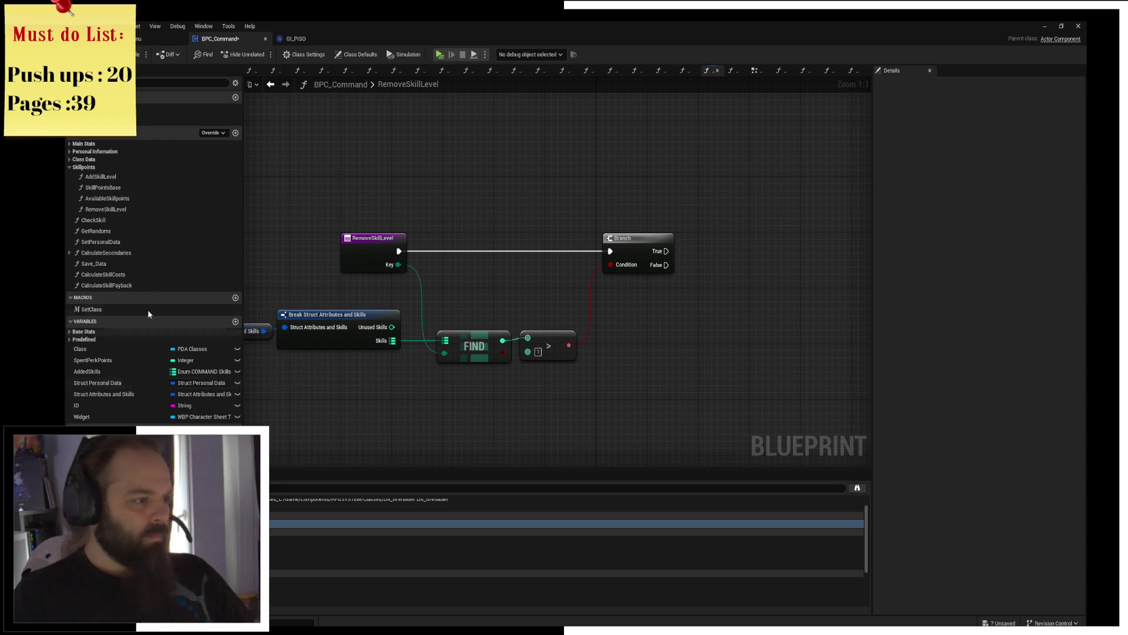
Step: Insert a CalculateSkillPayback call between the entry node and Branch, fed by the Key input
left_click(132, 285)
left_click_drag(133, 284, 471, 216)
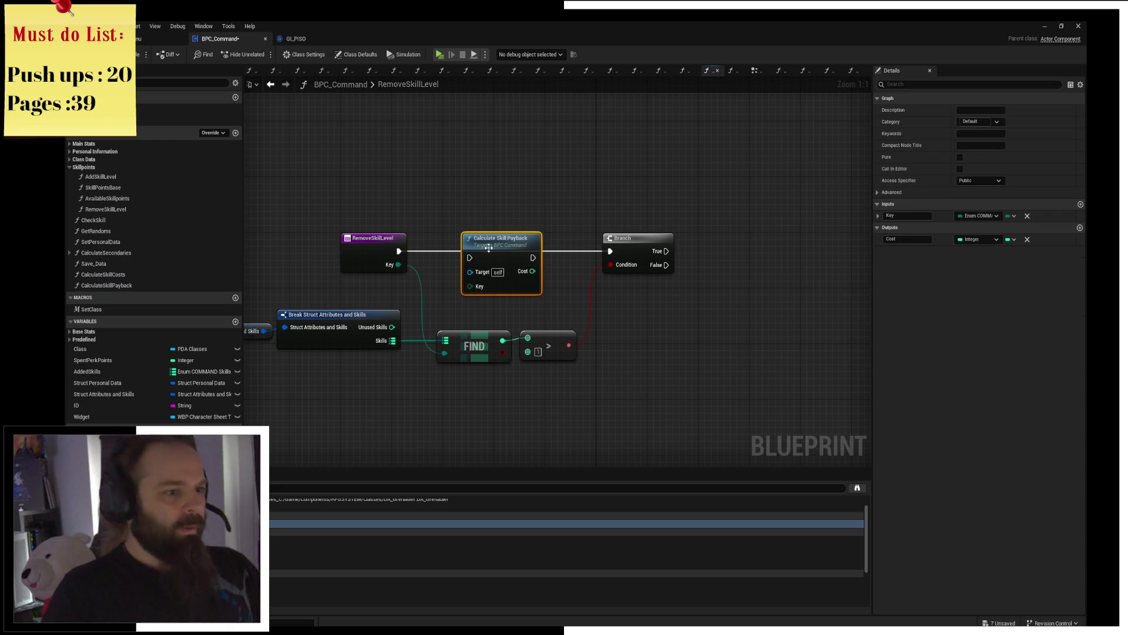
left_click_drag(533, 250, 609, 252)
left_click_drag(470, 279, 397, 265)
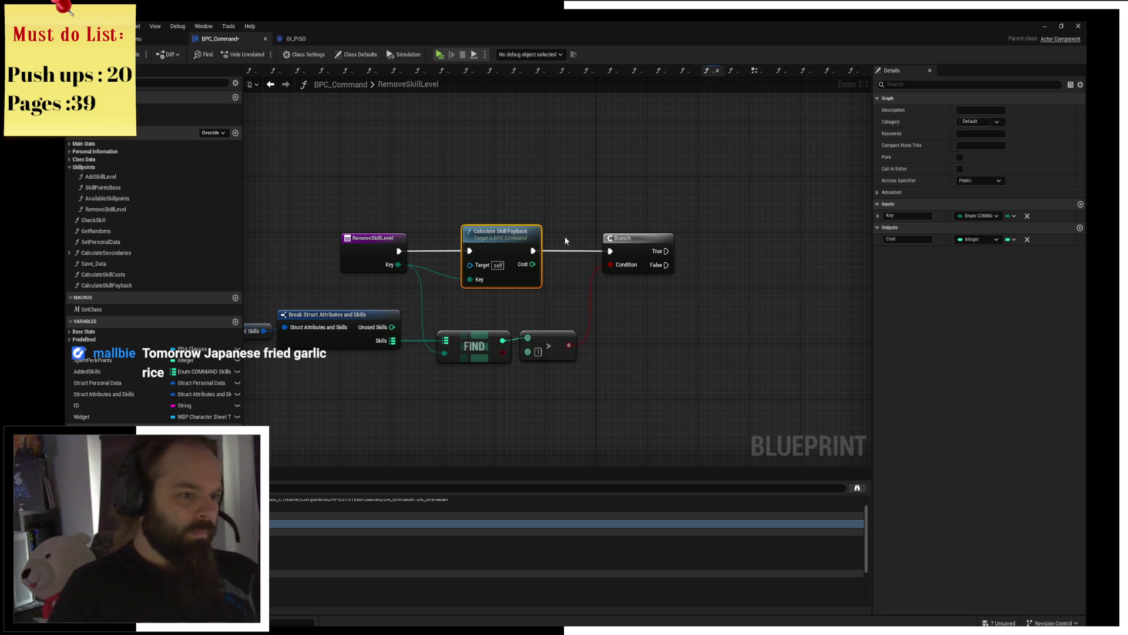
Step: Rename CalculateSkillPayback's Cost output to Payback
left_click(913, 240)
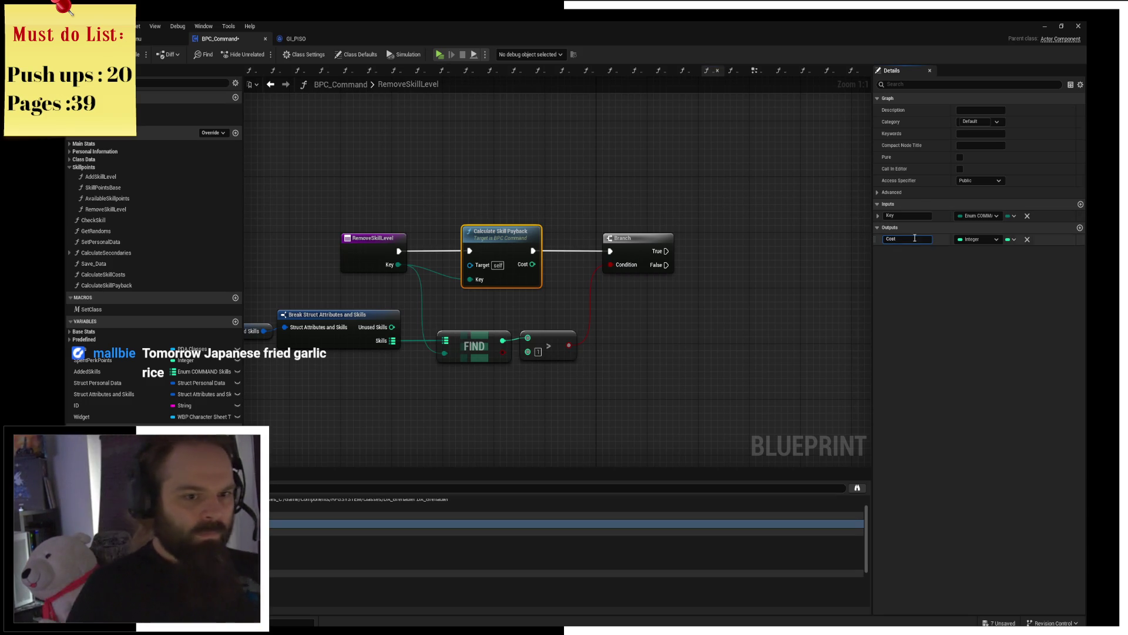
type("Fiyback")
key("Return")
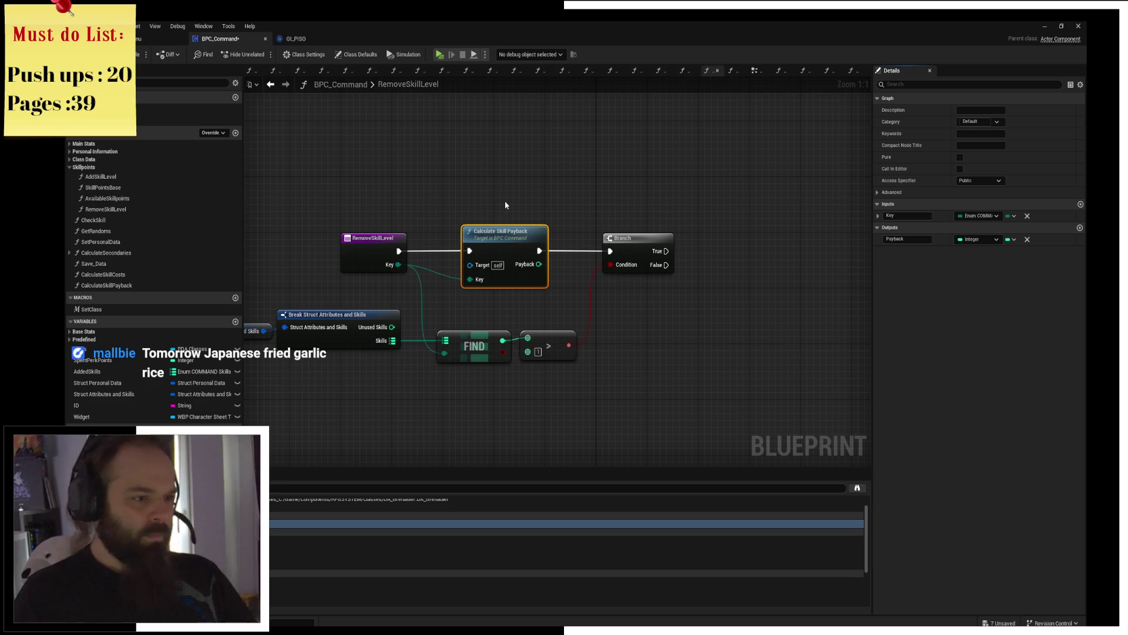
left_click_drag(488, 233, 465, 242)
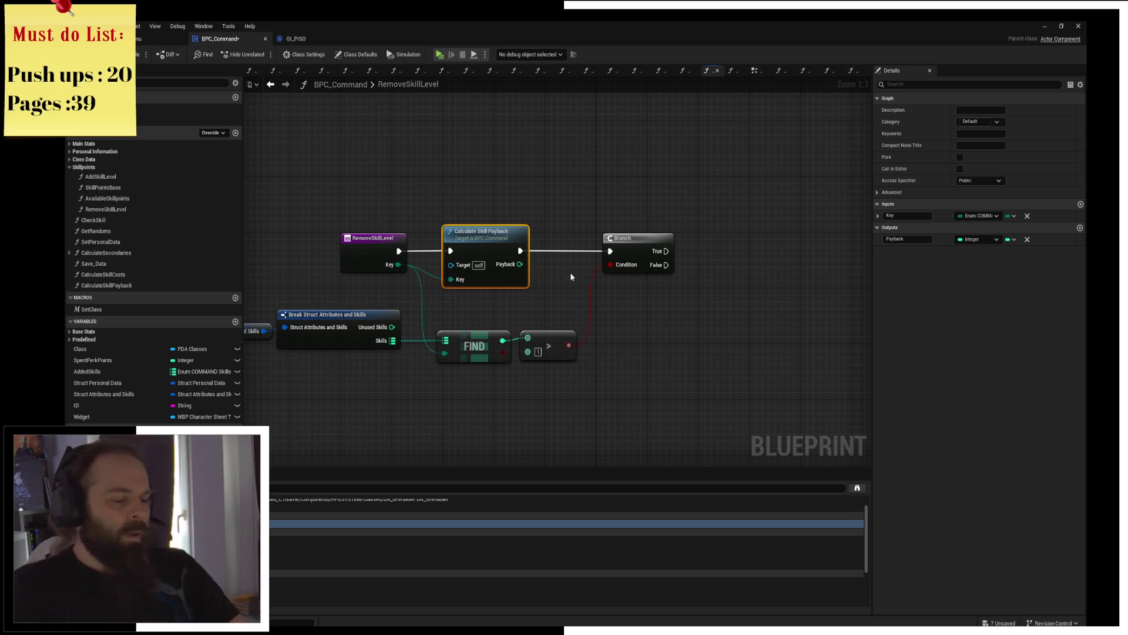
left_click_drag(520, 251, 567, 241)
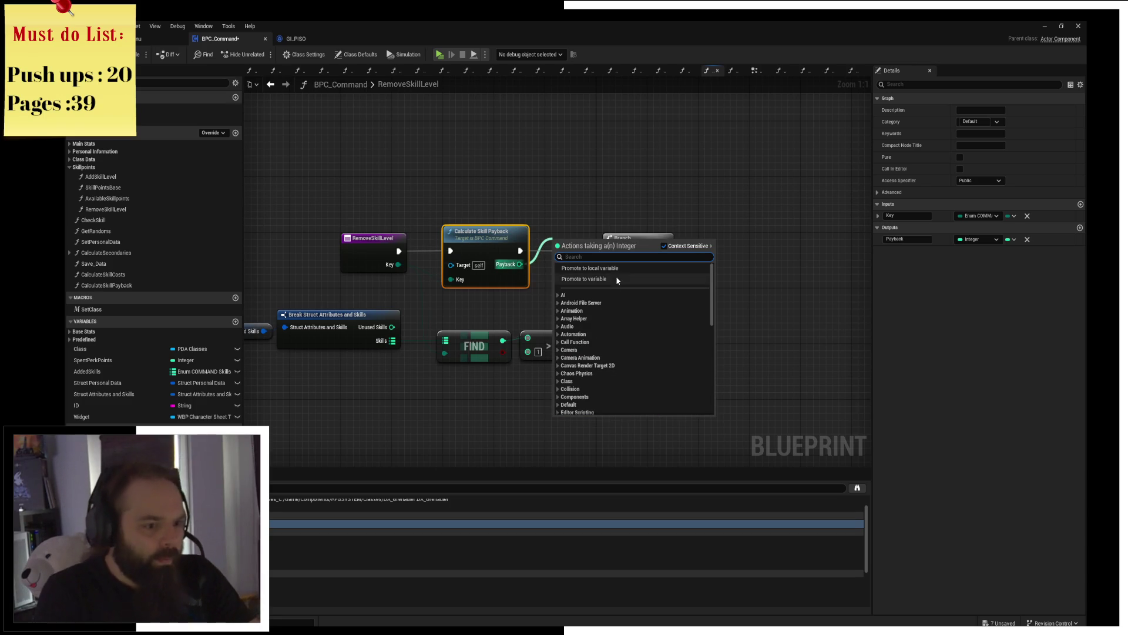
Step: Promote the Payback result to a local variable whose SET node runs before the Branch
left_click(611, 269)
left_click_drag(639, 246, 683, 247)
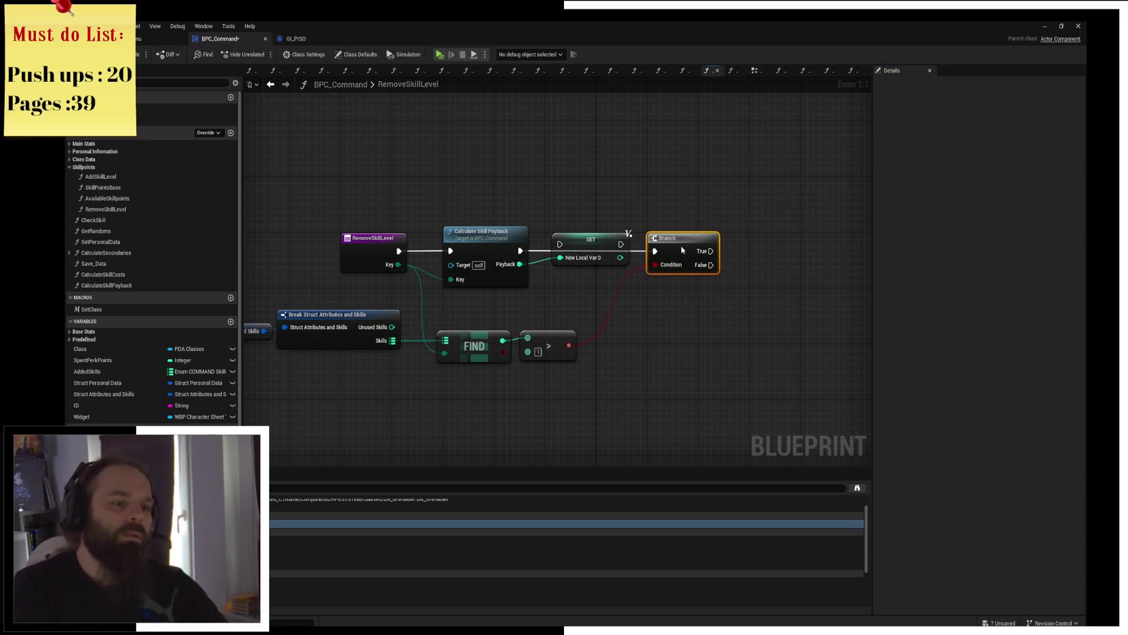
left_click(590, 247)
mouse_move(529, 256)
left_mouse_down()
mouse_move(668, 256)
mouse_move(655, 251)
left_mouse_up()
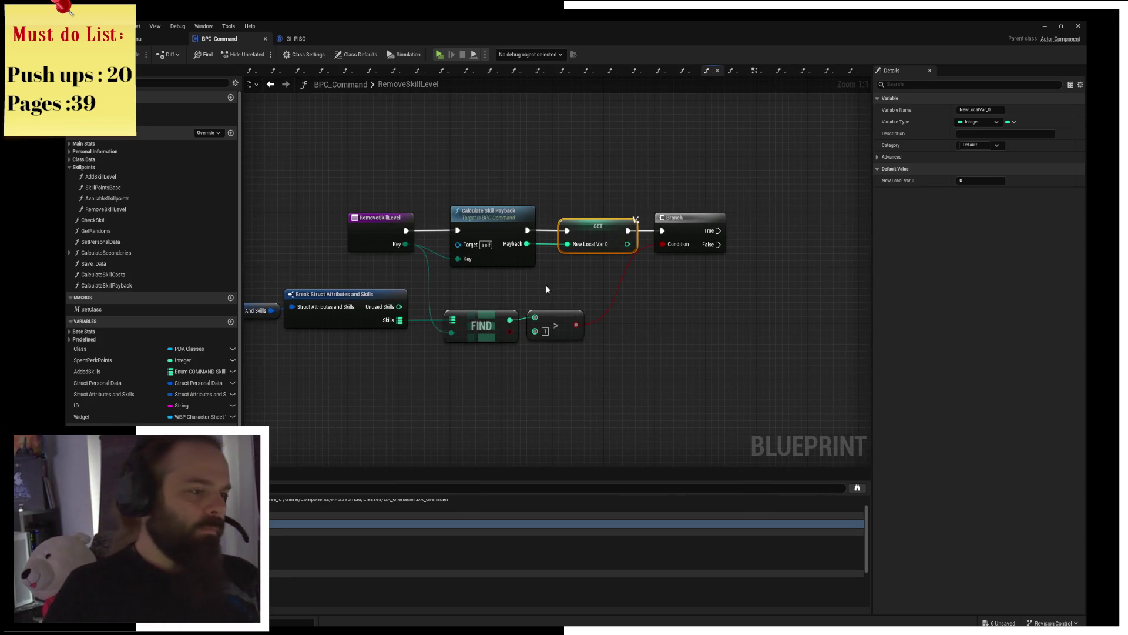
left_click(558, 322)
left_click_drag(712, 307, 550, 309)
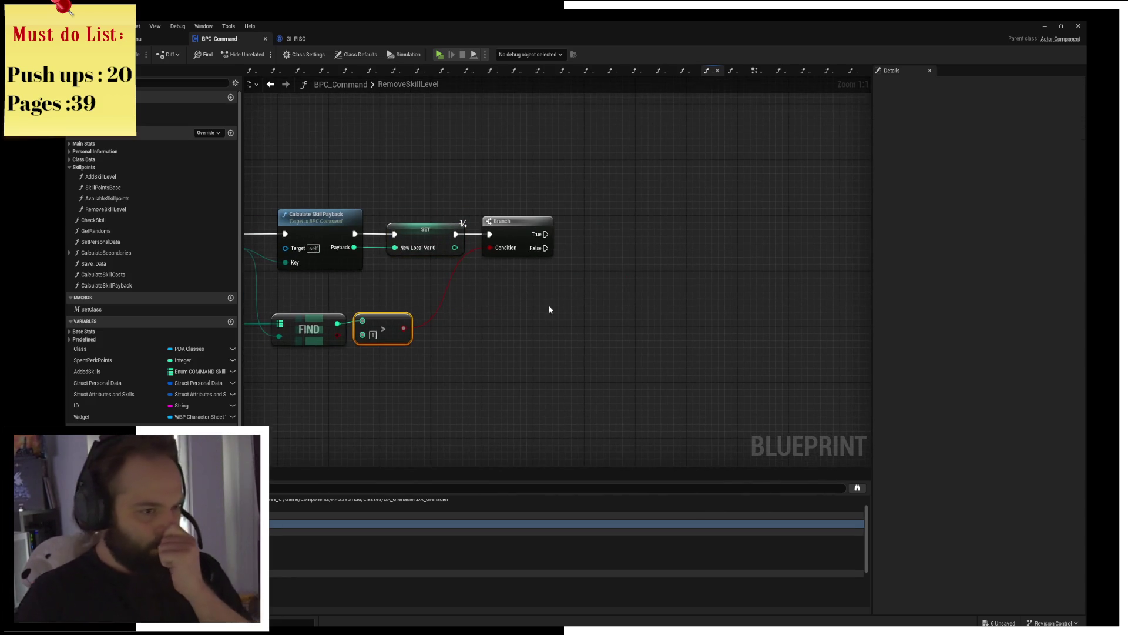
Step: Rename the new local variable to Payback
left_click(432, 232)
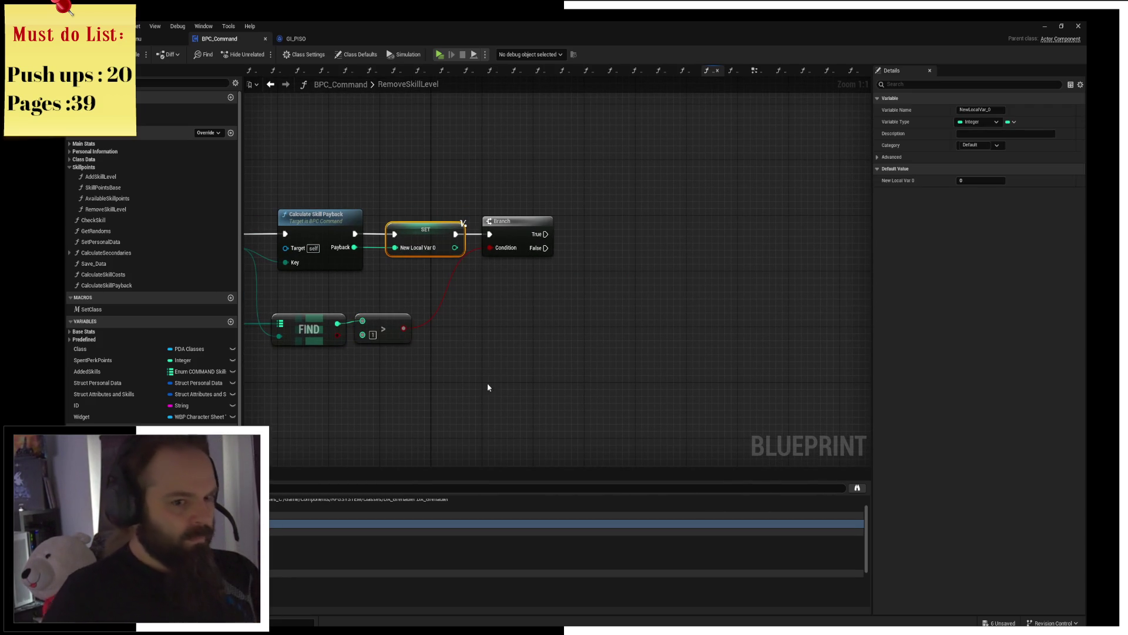
left_click(992, 112)
type("Pa")
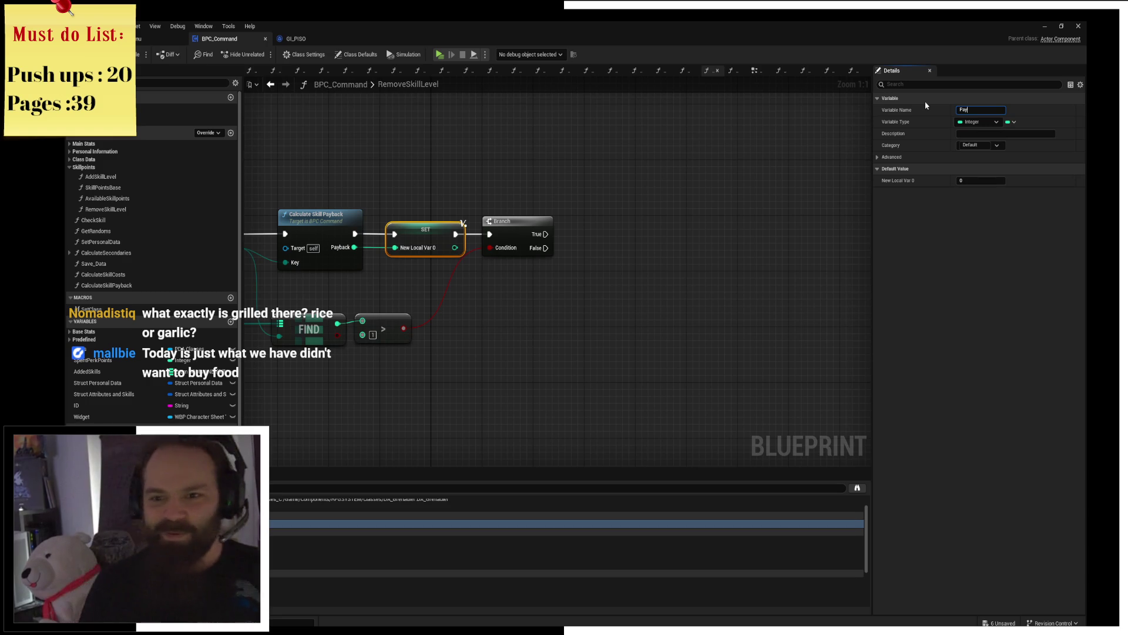
type("y")
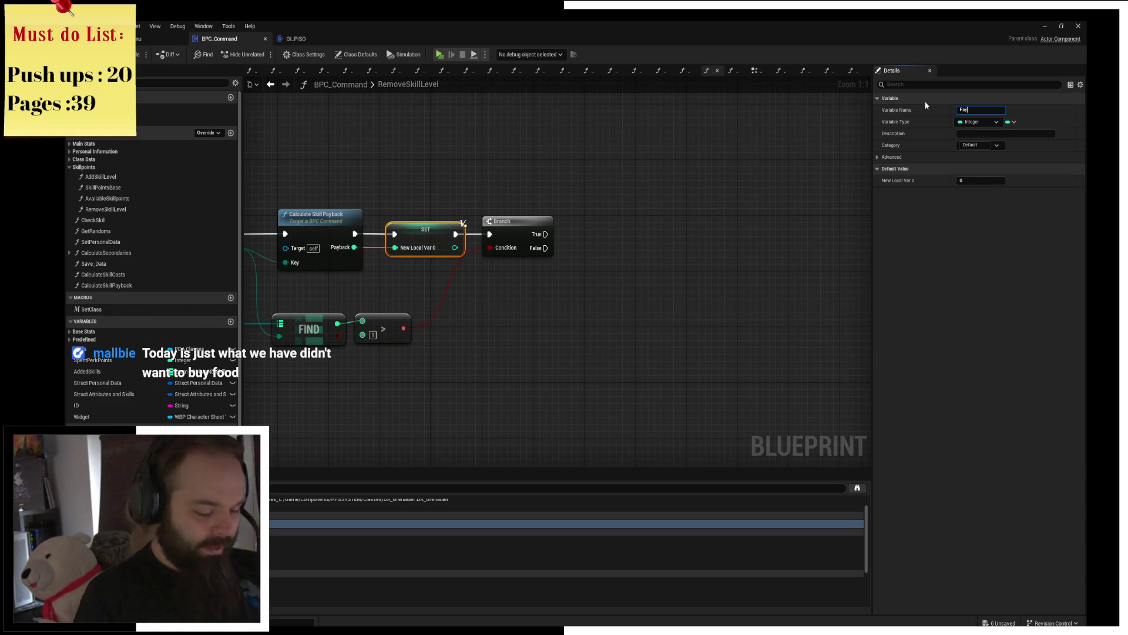
type("back")
key("Return")
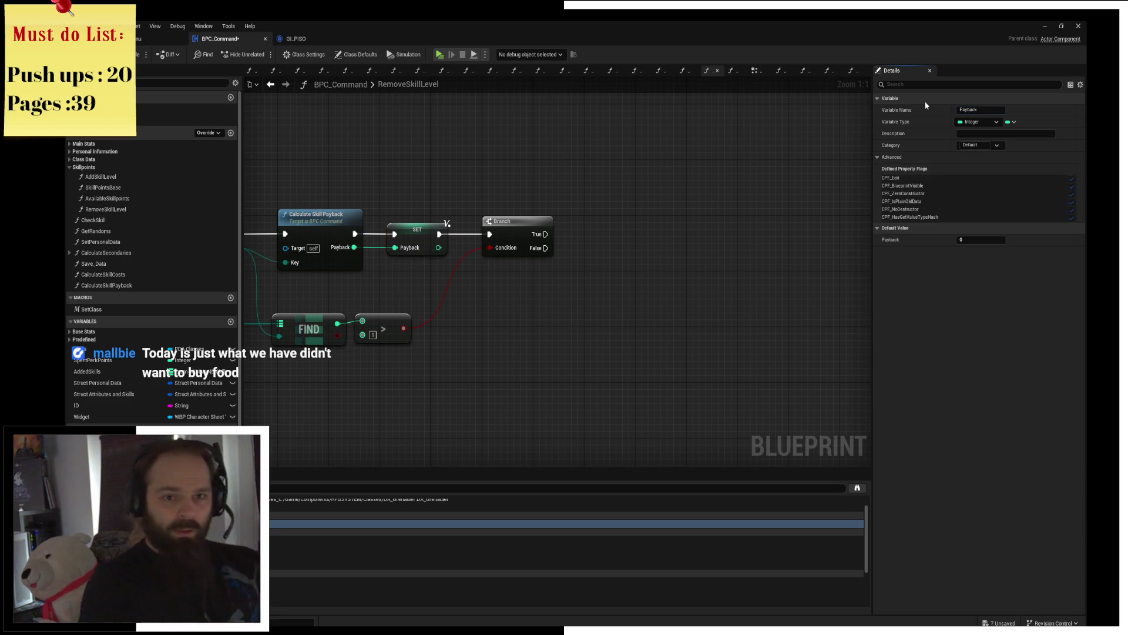
left_click_drag(529, 188, 781, 154)
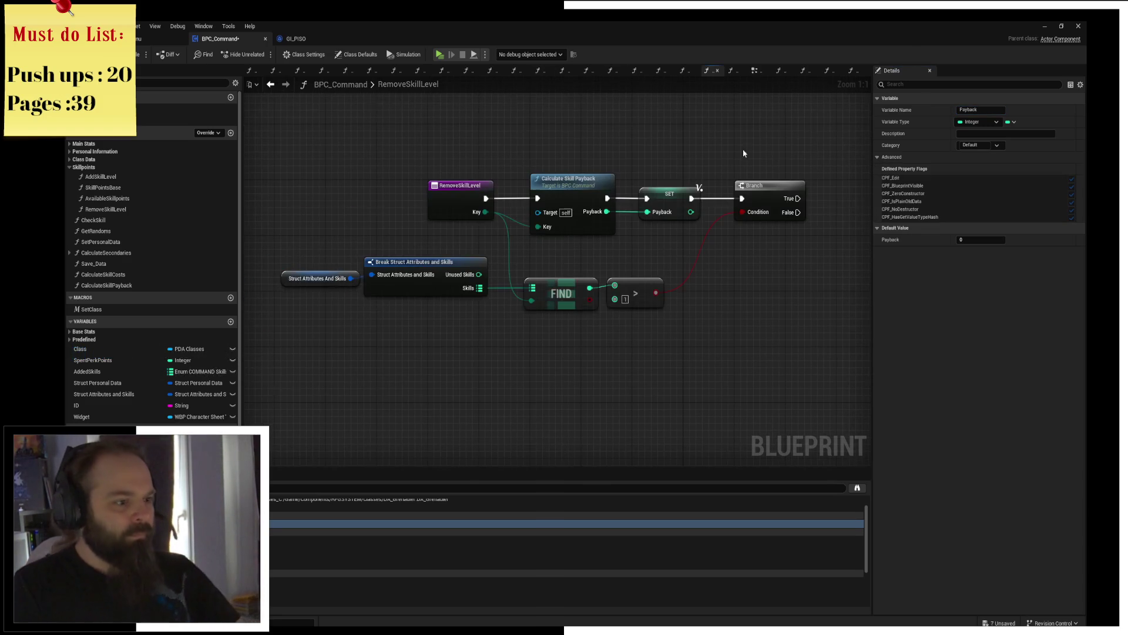
Step: Add an integer Add on Unused Skills and a Set members in Struct Attributes And Skills node exposing Unused Skills
left_click_drag(478, 275, 787, 274)
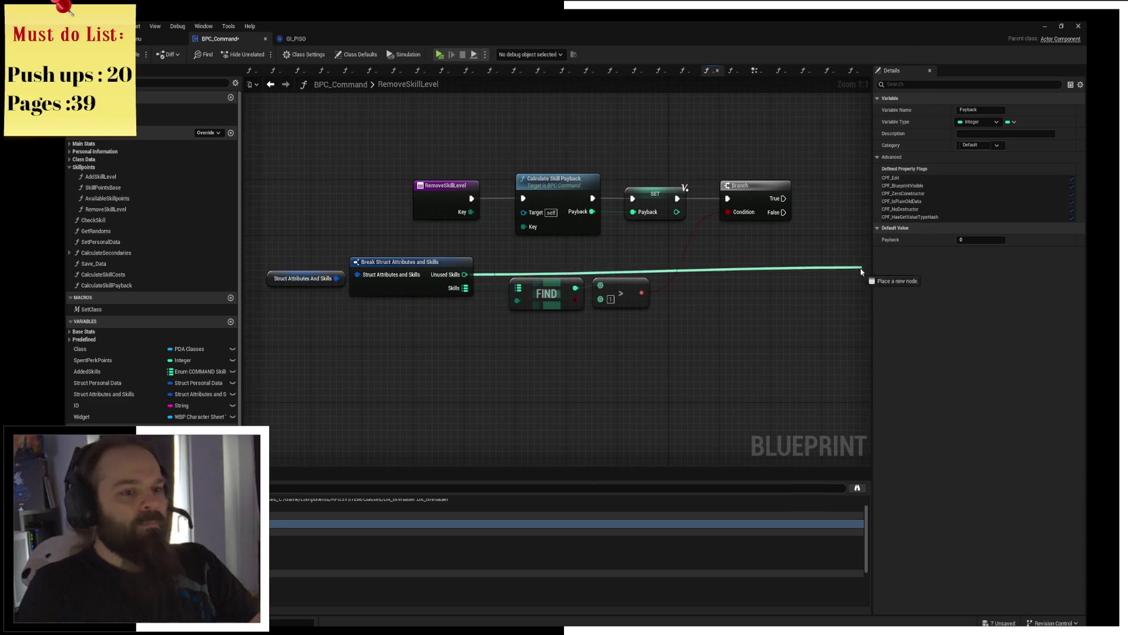
type("+")
key("Return")
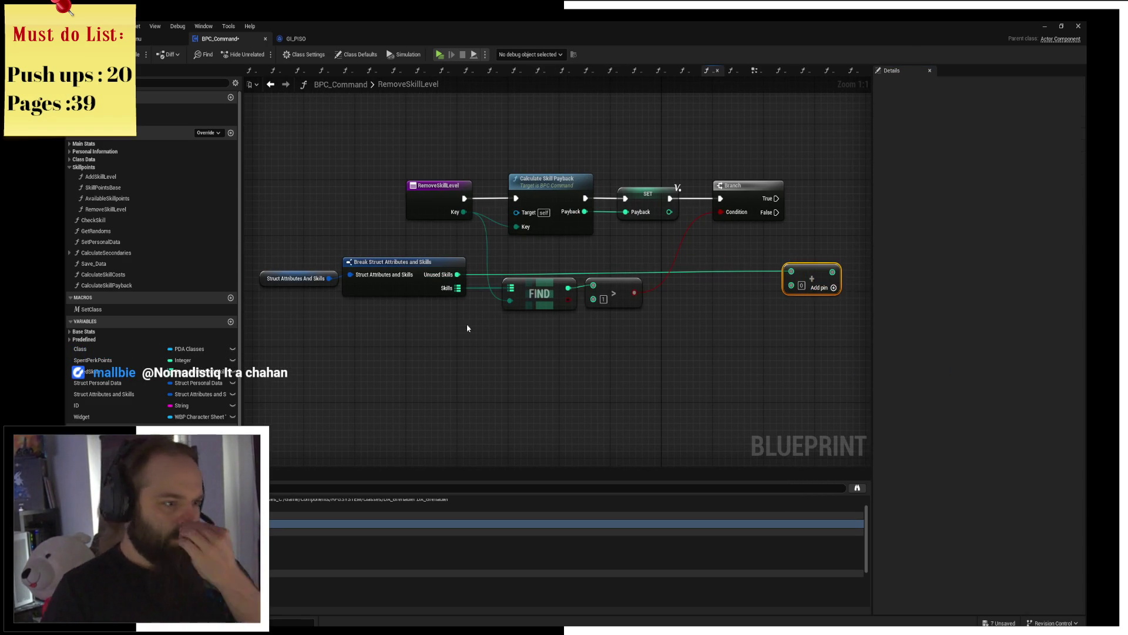
mouse_move(301, 262)
left_mouse_down()
mouse_move(313, 295)
mouse_move(474, 253)
left_mouse_up()
key("super+v")
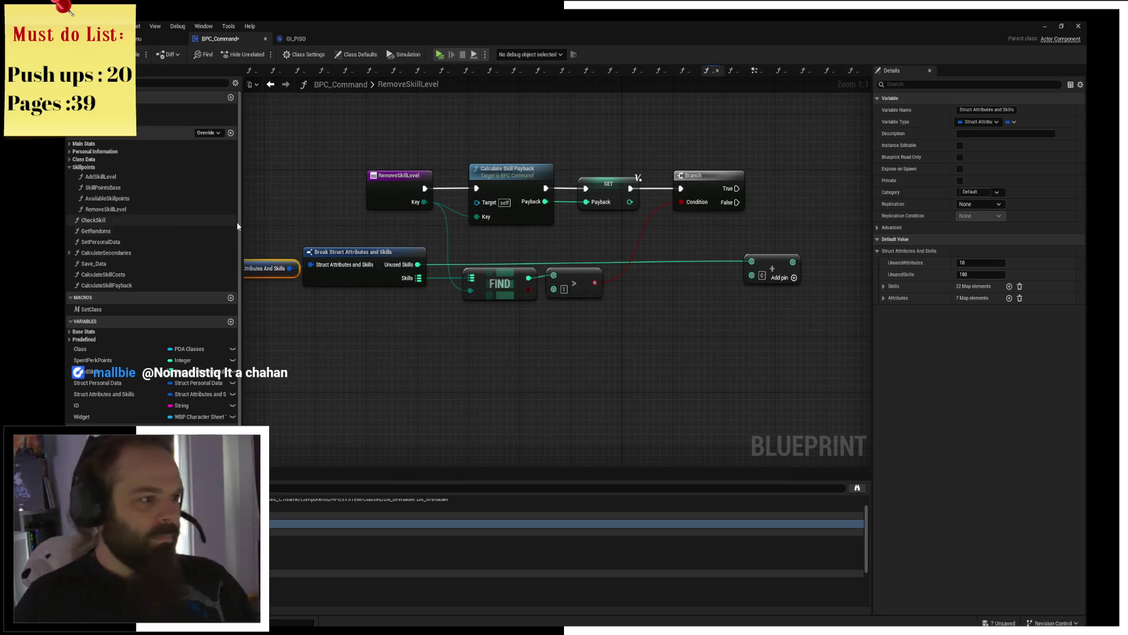
key("ctrl+v")
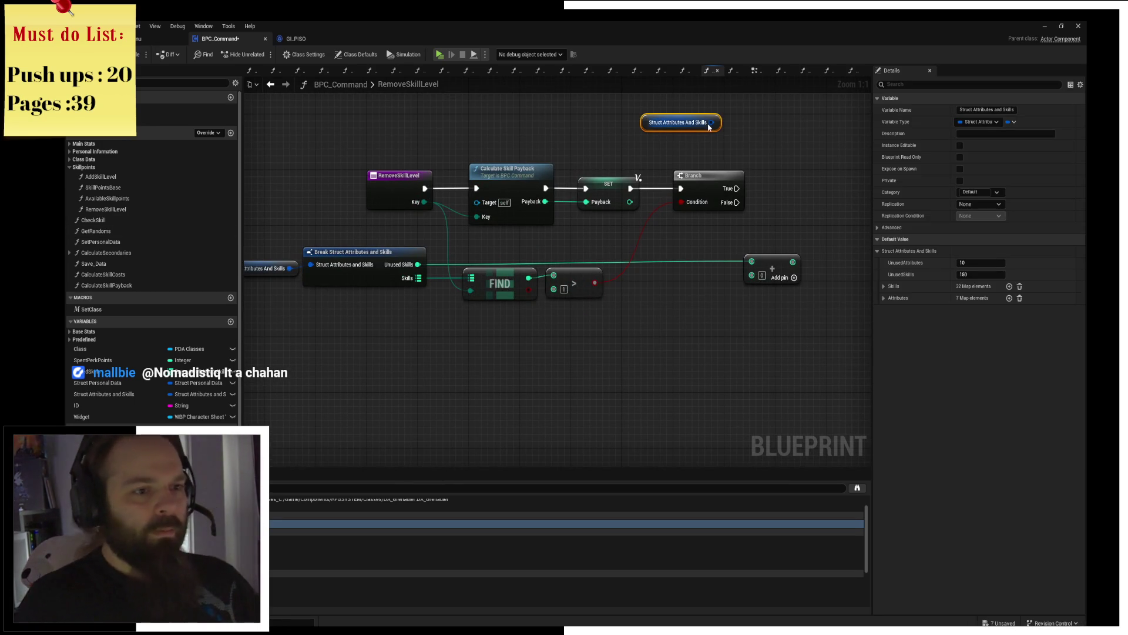
left_click_drag(716, 122, 771, 128)
type("set mem")
key("Return")
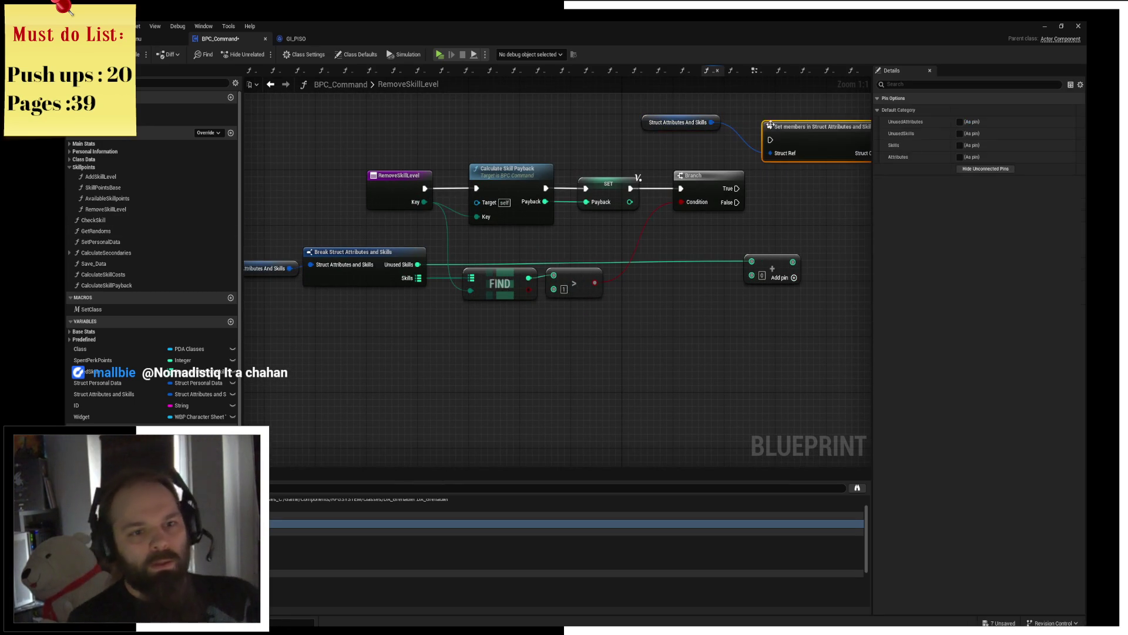
left_click(960, 134)
left_click_drag(808, 188, 669, 202)
left_click_drag(687, 138, 712, 183)
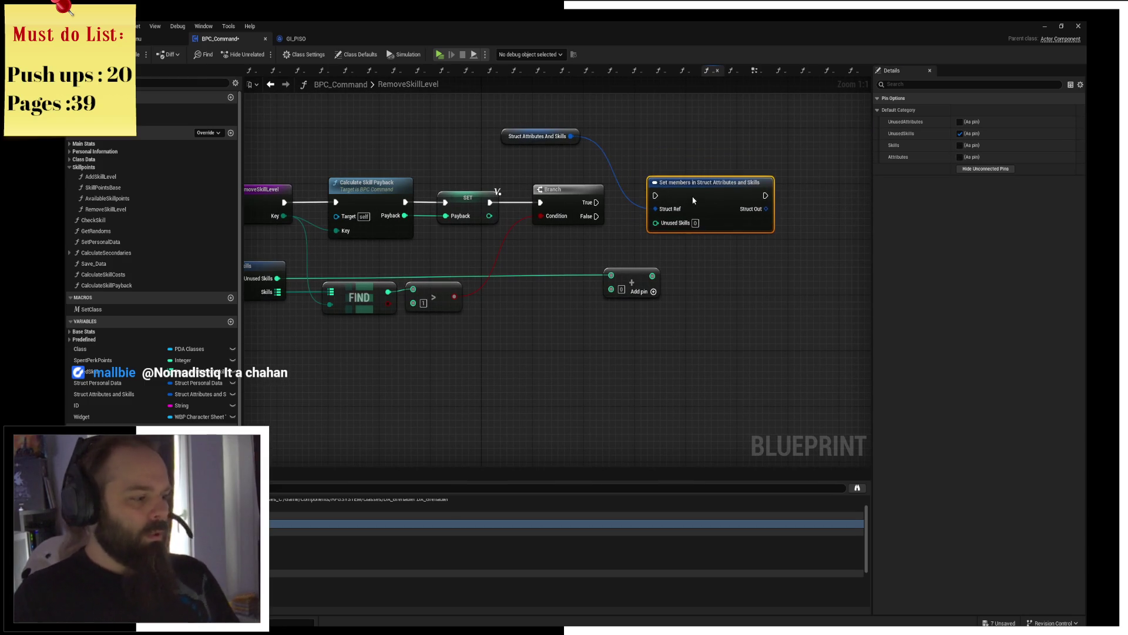
Step: Run Set members from Branch True, setting Unused Skills to its old value plus Payback
left_click_drag(598, 202, 715, 199)
left_click_drag(653, 275, 695, 229)
left_click(399, 336)
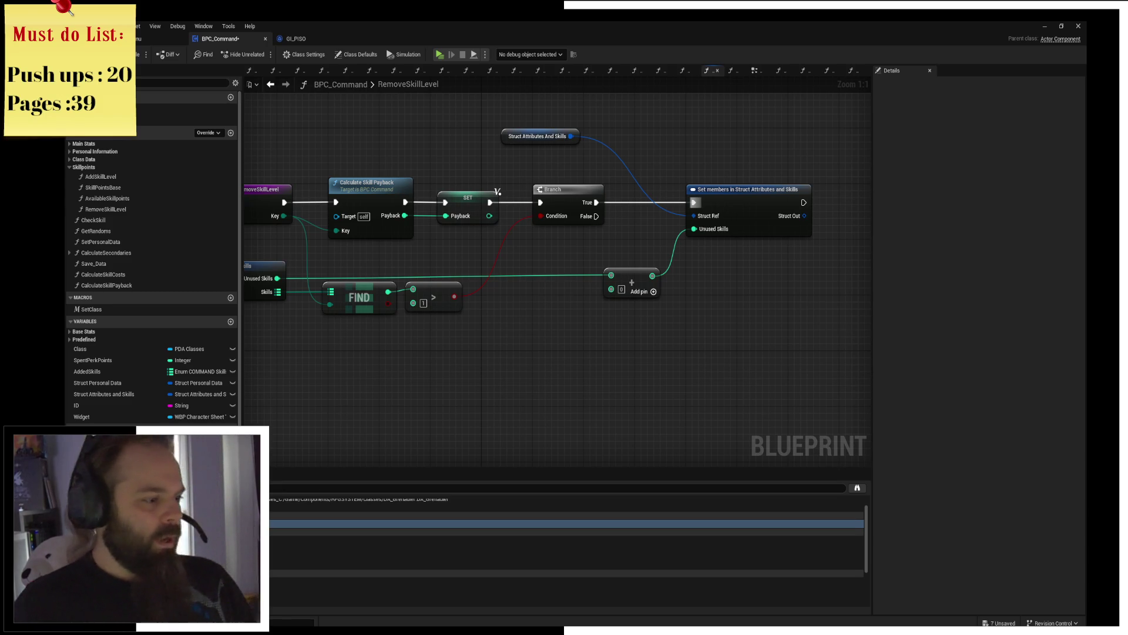
left_click_drag(97, 441, 529, 302)
left_click(549, 301)
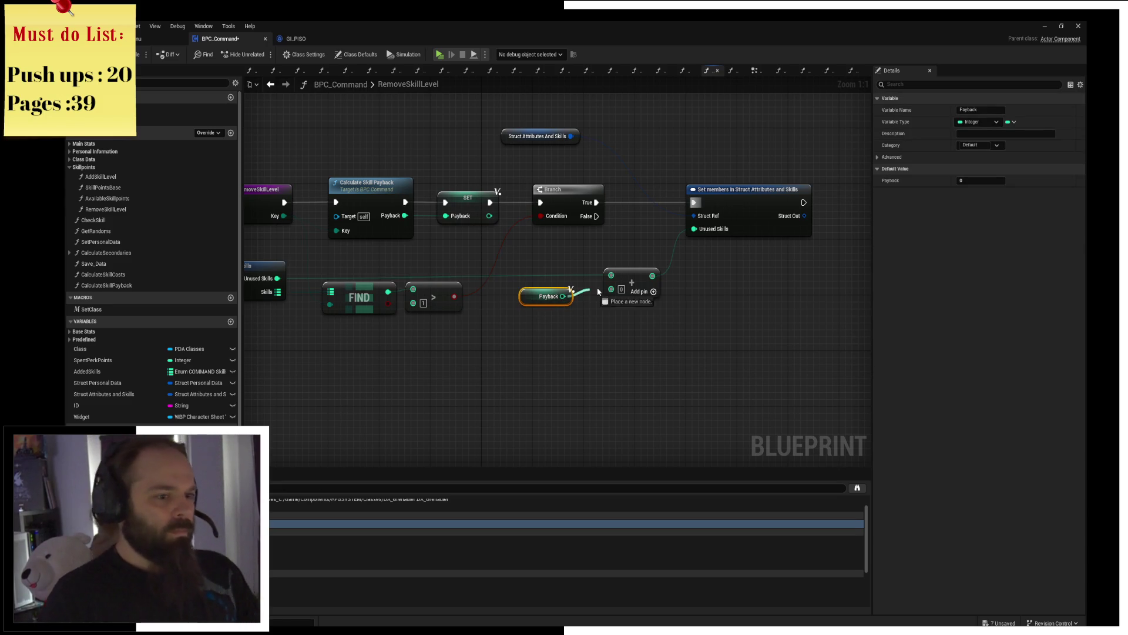
left_click_drag(611, 286, 623, 292)
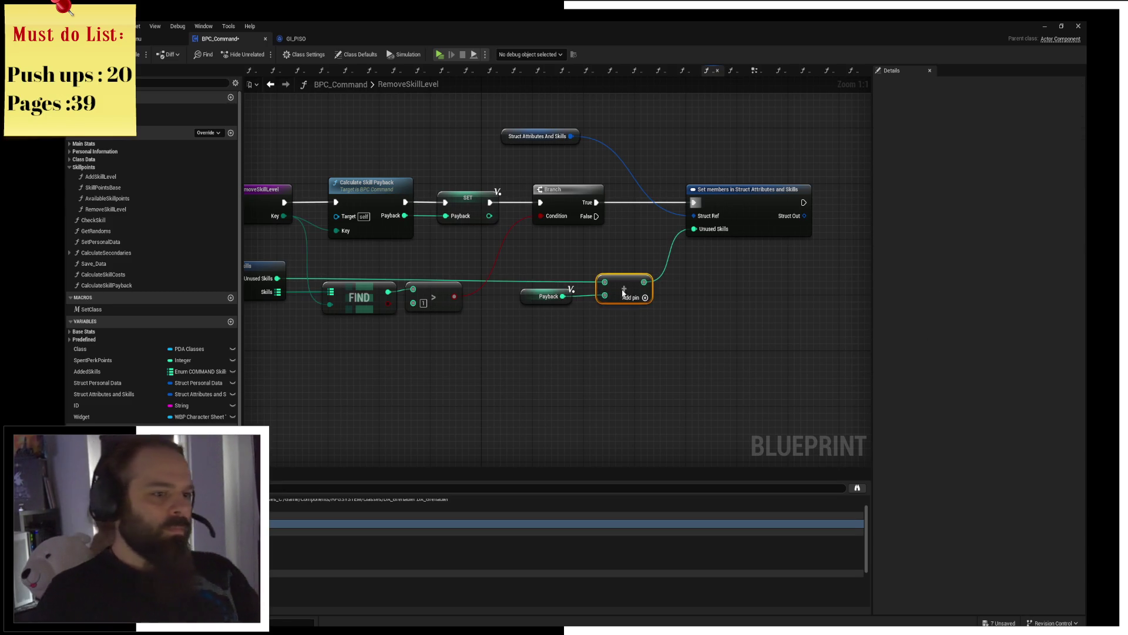
scroll(372, 265, "down", 1)
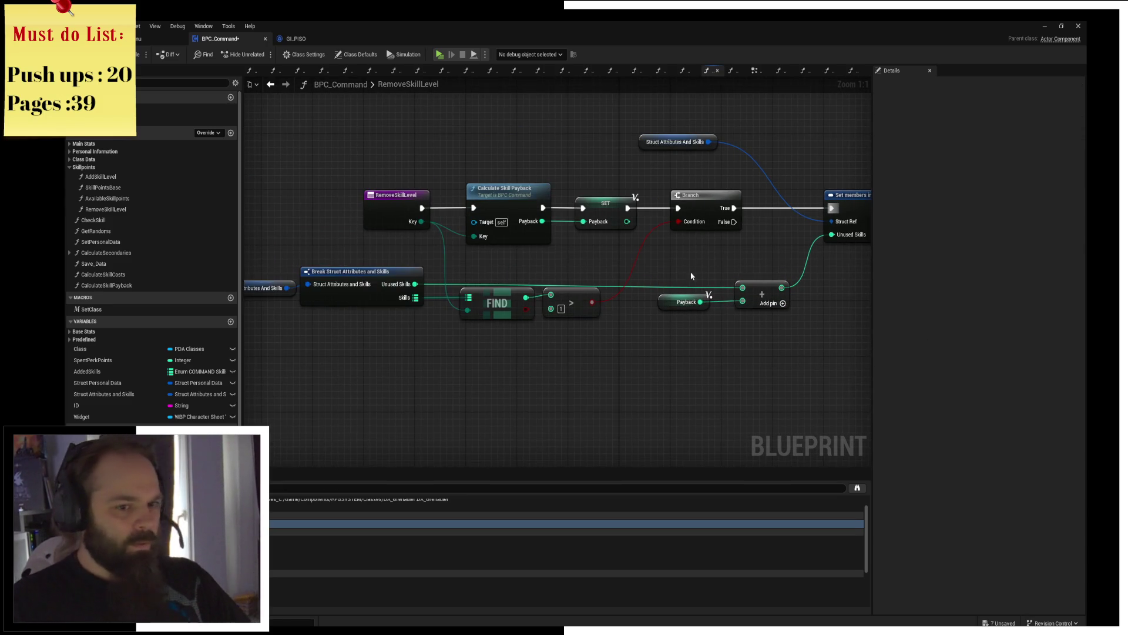
scroll(613, 273, "up", 1)
Step: Expose the Skills member on Set members and tidy the node and struct getter positions
left_click(644, 220)
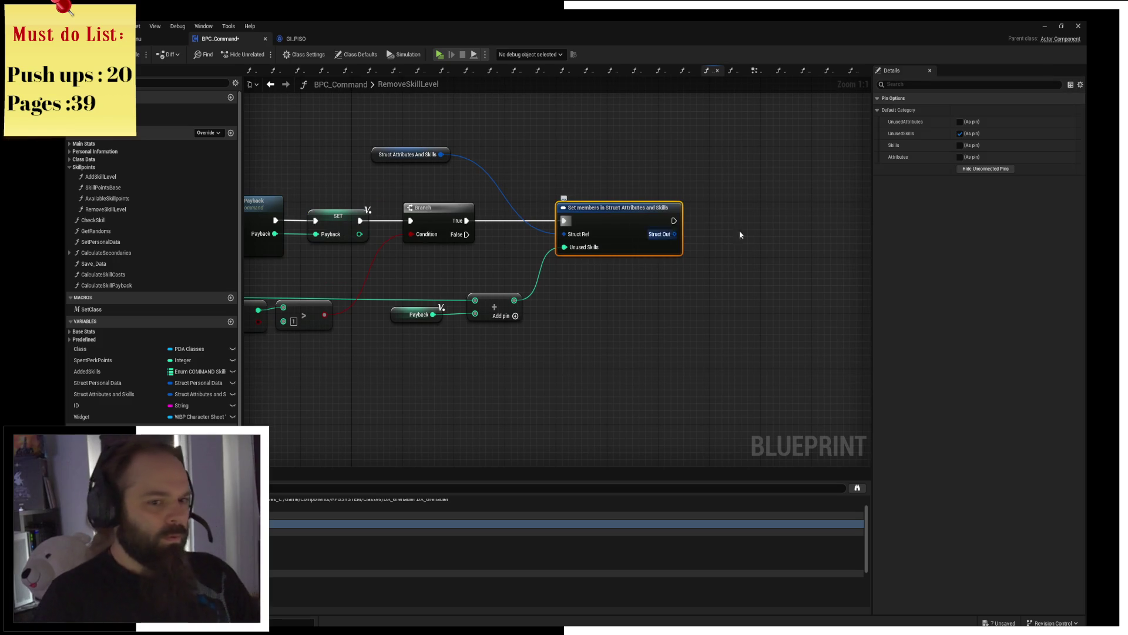
left_click(962, 145)
left_click_drag(684, 234, 736, 224)
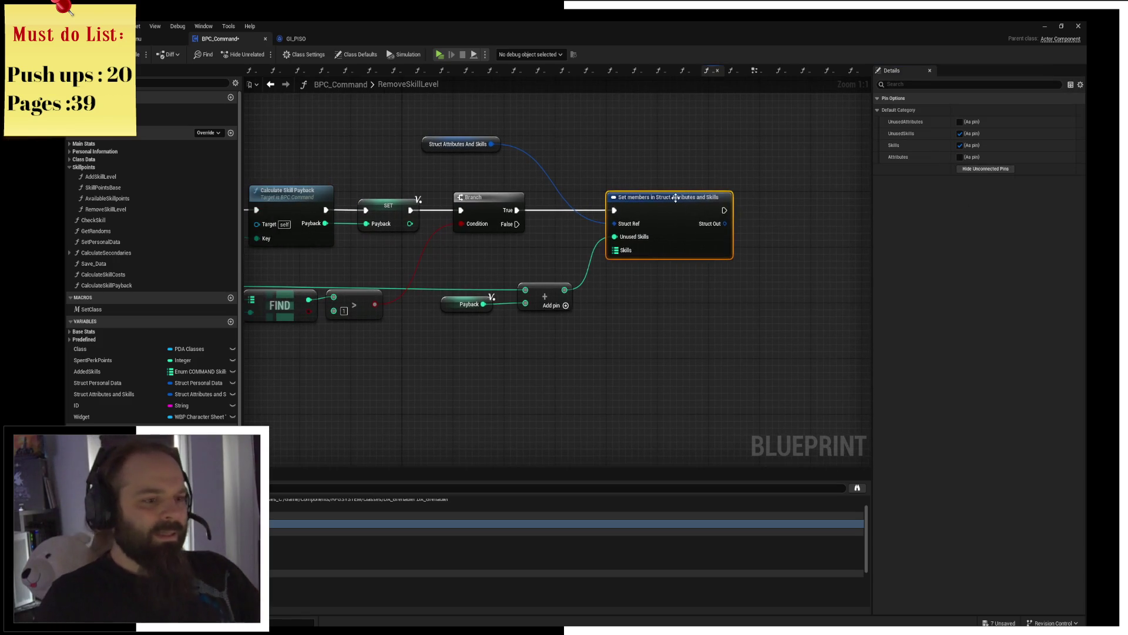
left_click_drag(673, 202, 829, 209)
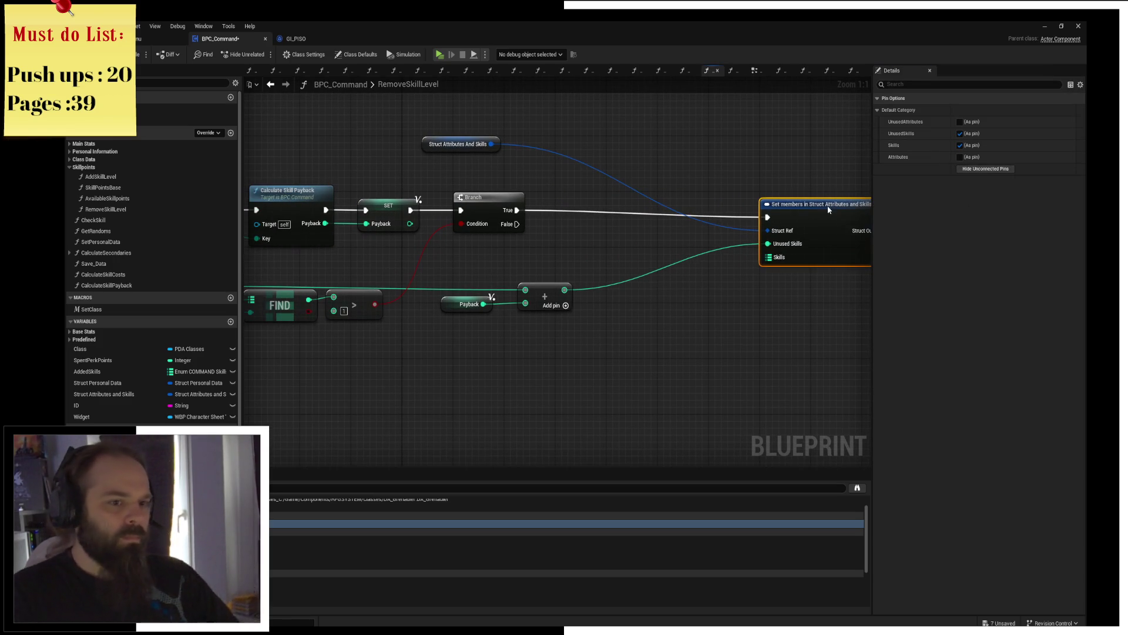
left_click(594, 190)
left_click_drag(457, 144, 696, 165)
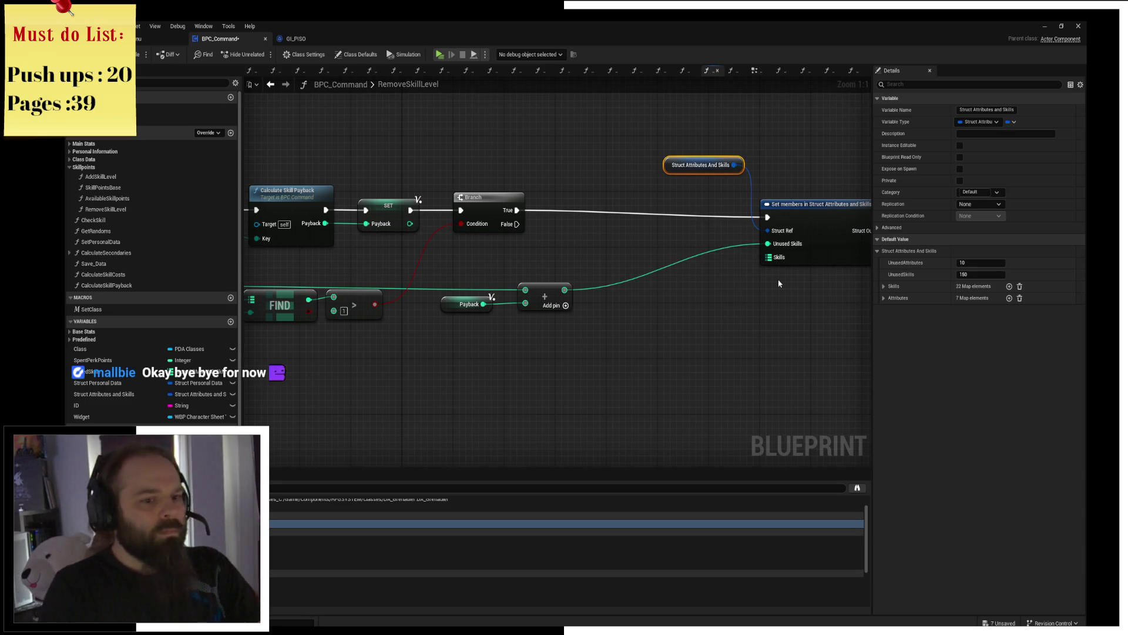
Step: Add a map Add node on Skills keyed by the RemoveSkillLevel Key input
mouse_move(316, 326)
left_mouse_down()
mouse_move(417, 336)
mouse_move(140, 321)
left_mouse_up()
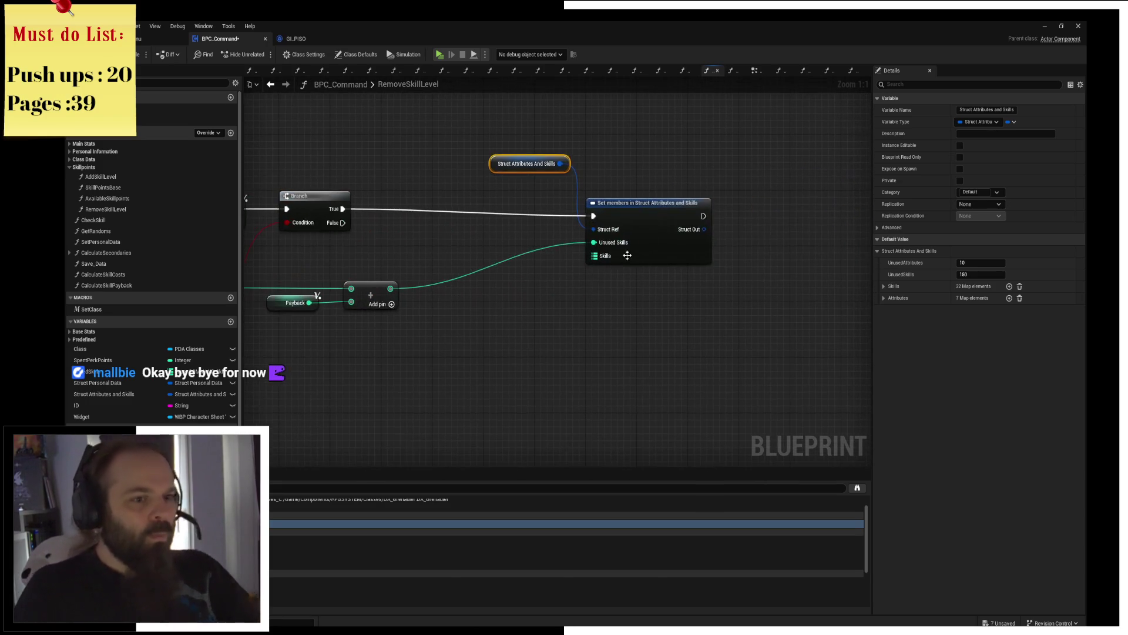
left_click(593, 267)
left_click_drag(516, 266, 808, 250)
left_click_drag(313, 279, 752, 283)
type("aff")
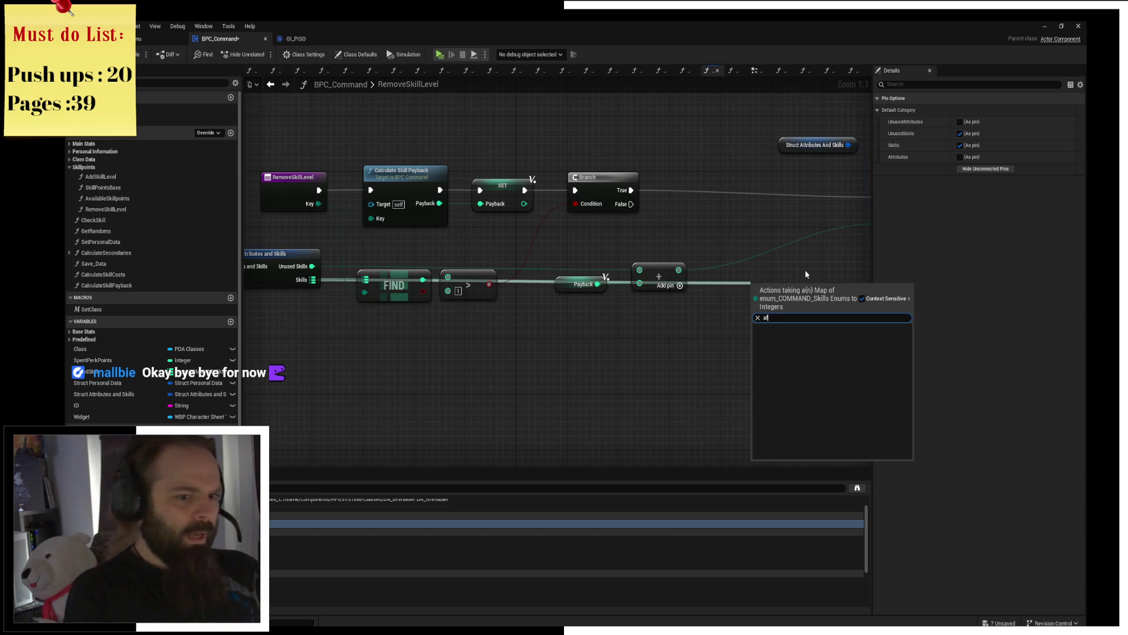
key("BackSpace")
key("BackSpace")
type("dd")
key("Return")
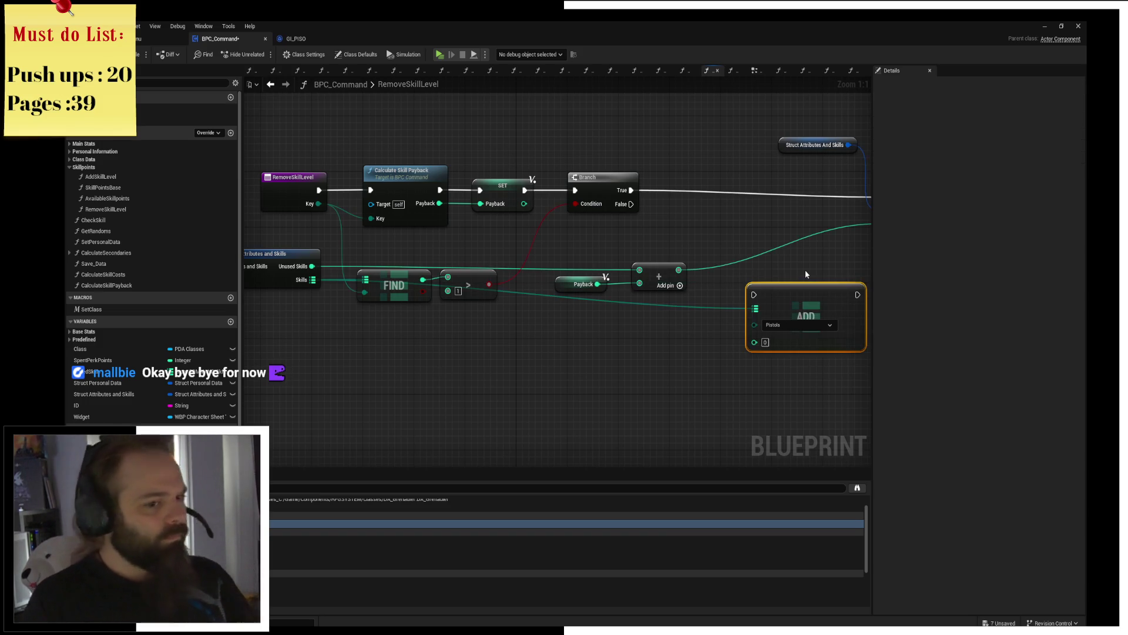
left_click_drag(783, 294, 769, 283)
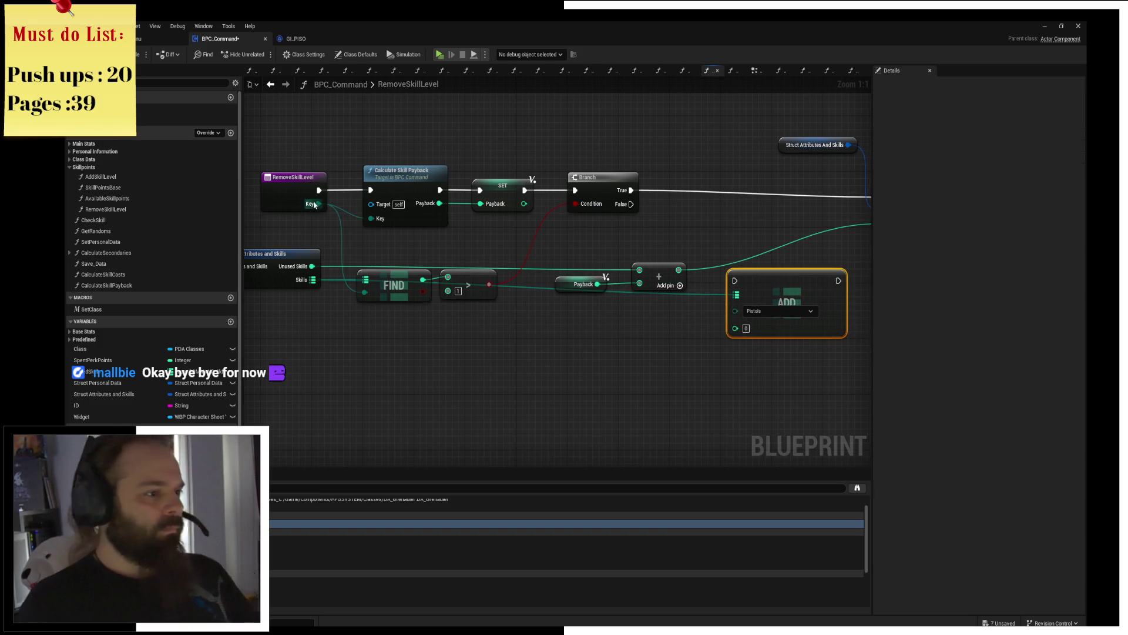
mouse_move(313, 207)
left_mouse_down()
mouse_move(735, 310)
mouse_move(797, 290)
left_mouse_up()
left_click(584, 326)
Step: Place an Increment Int on FIND's found value and run it from Branch True
left_click_drag(453, 290, 573, 345)
type("g")
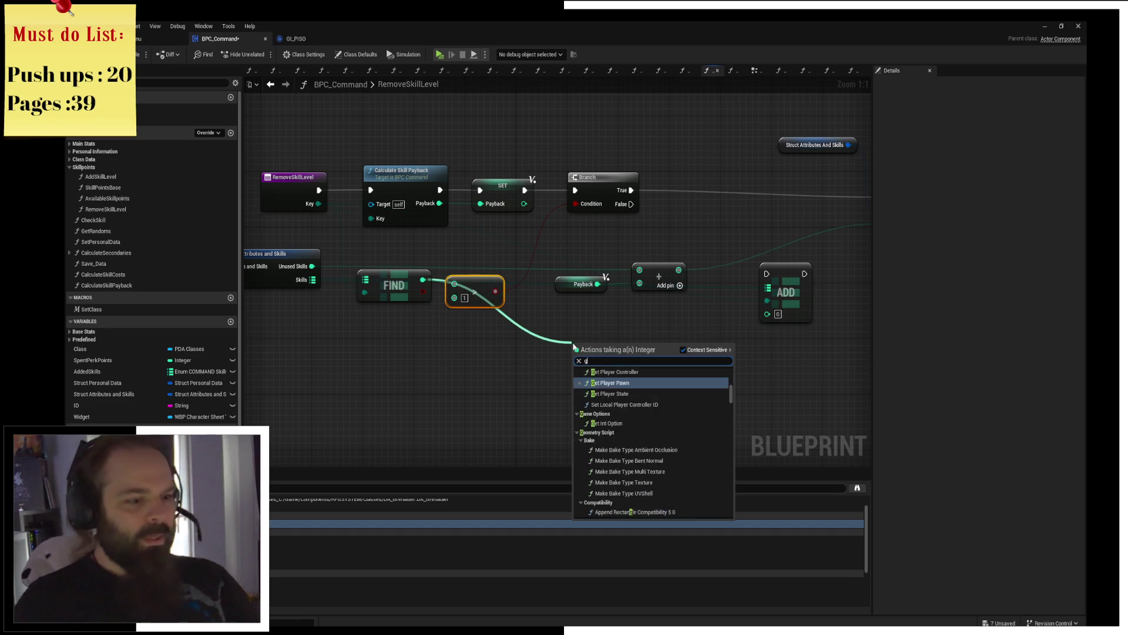
type("et")
left_click(587, 330)
mouse_move(423, 278)
left_mouse_down()
mouse_move(677, 330)
mouse_move(515, 362)
mouse_move(558, 216)
left_mouse_up()
type("incre")
key("Return")
mouse_move(449, 212)
left_mouse_down()
mouse_move(704, 222)
mouse_move(747, 200)
left_mouse_up()
left_click_drag(532, 183, 572, 240)
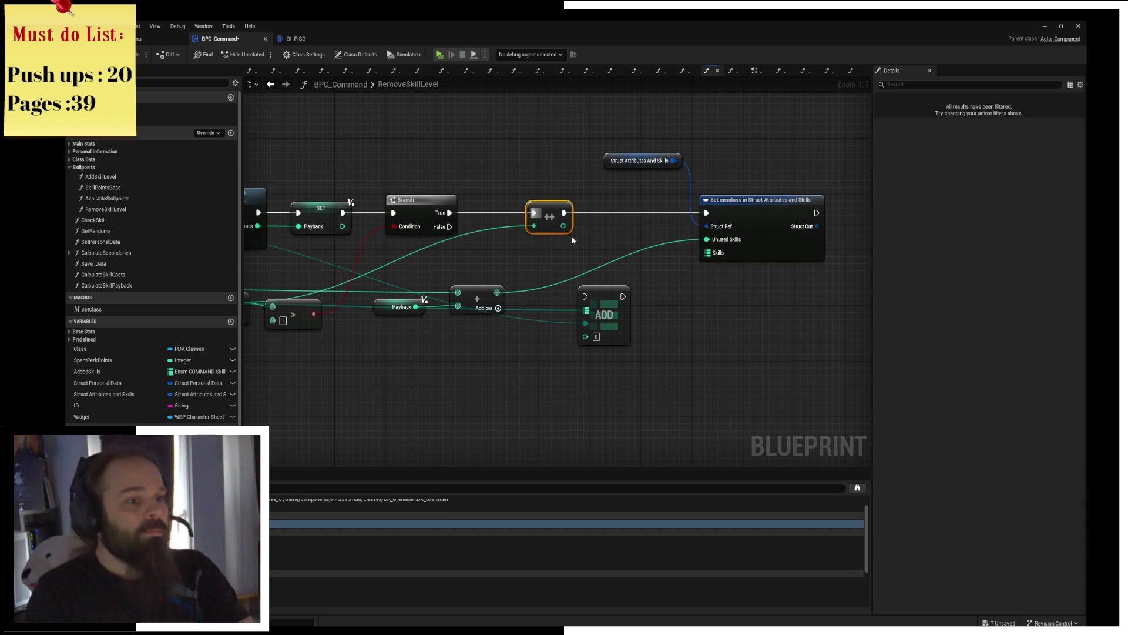
Step: Replace it with a Decrement Int on the found value, chained from Branch True into the map Add
left_click_drag(461, 262, 569, 252)
left_click_drag(350, 291, 606, 204)
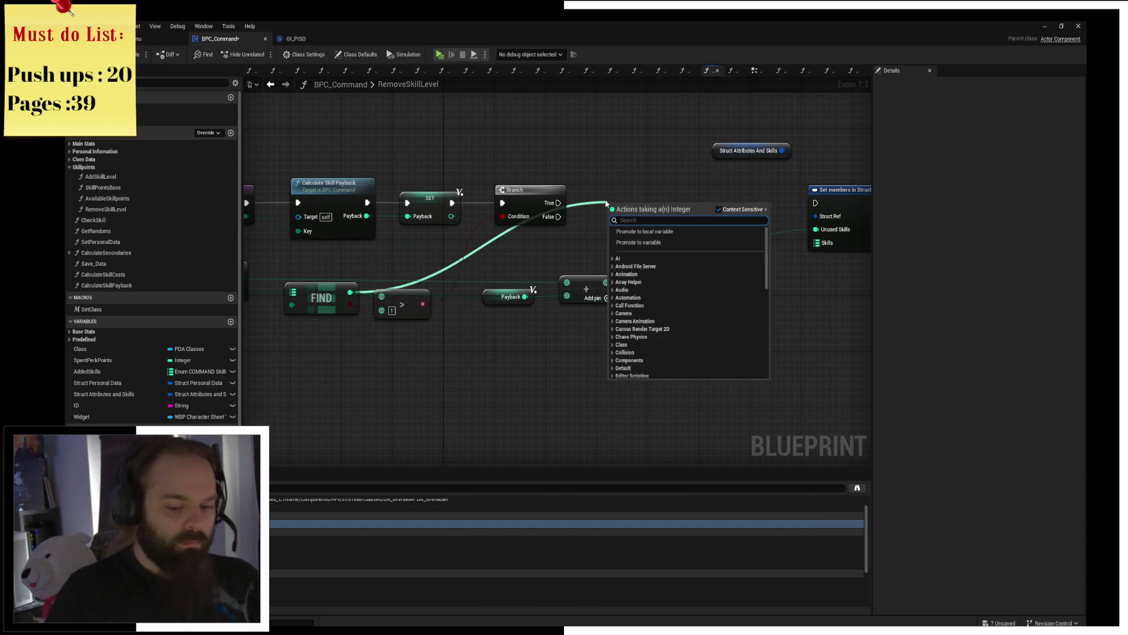
type("--")
key("Return")
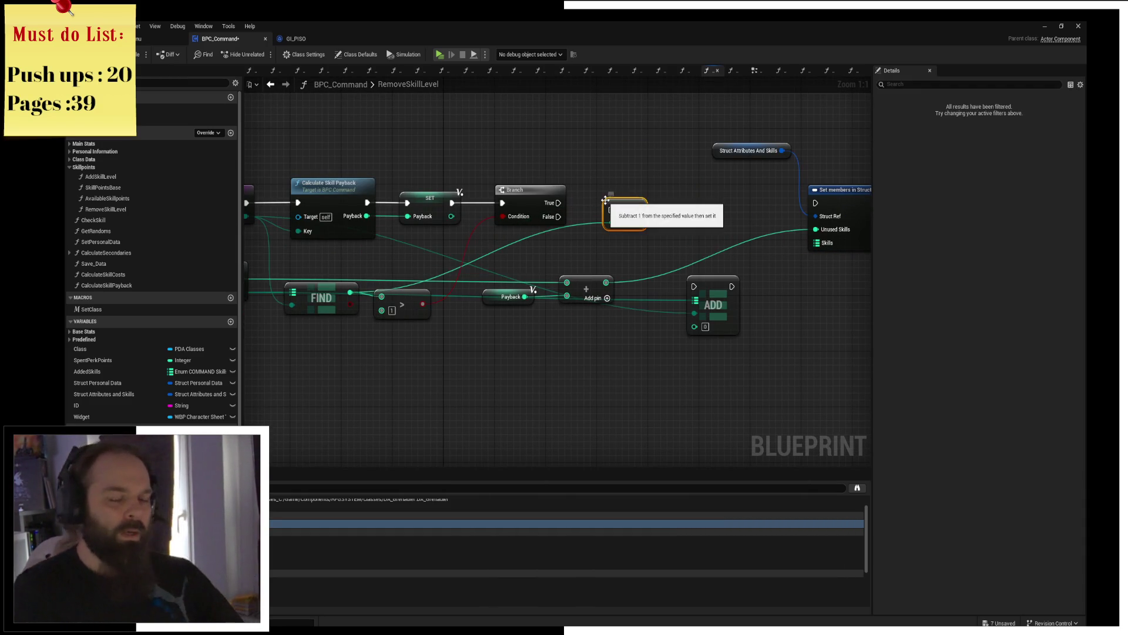
mouse_move(558, 203)
left_mouse_down()
mouse_move(622, 212)
mouse_move(621, 199)
left_mouse_up()
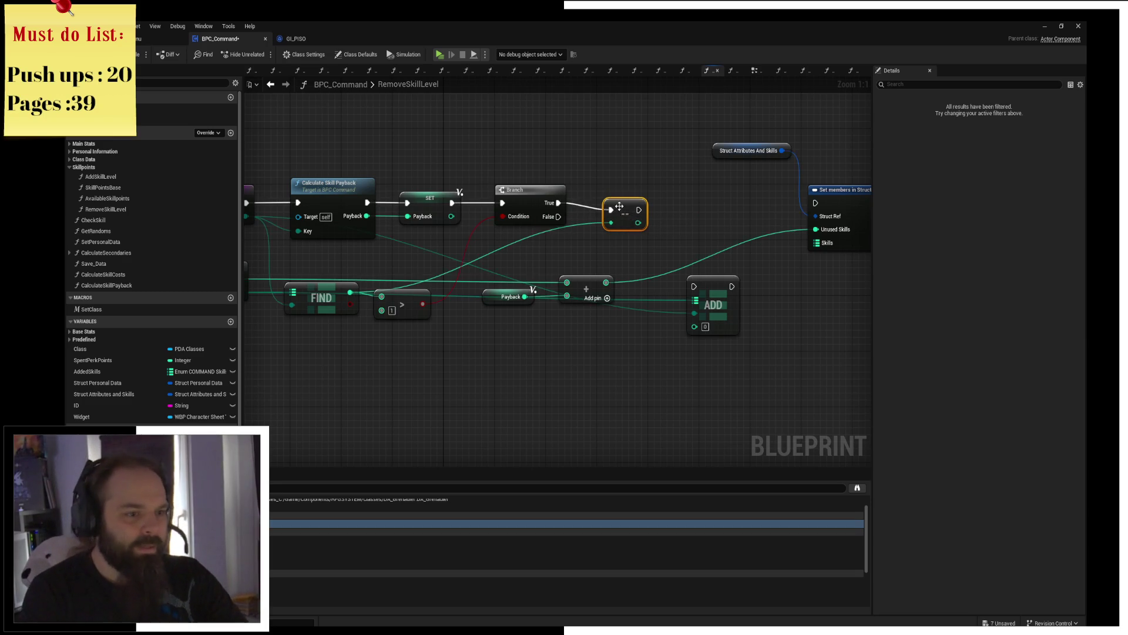
left_click(695, 222)
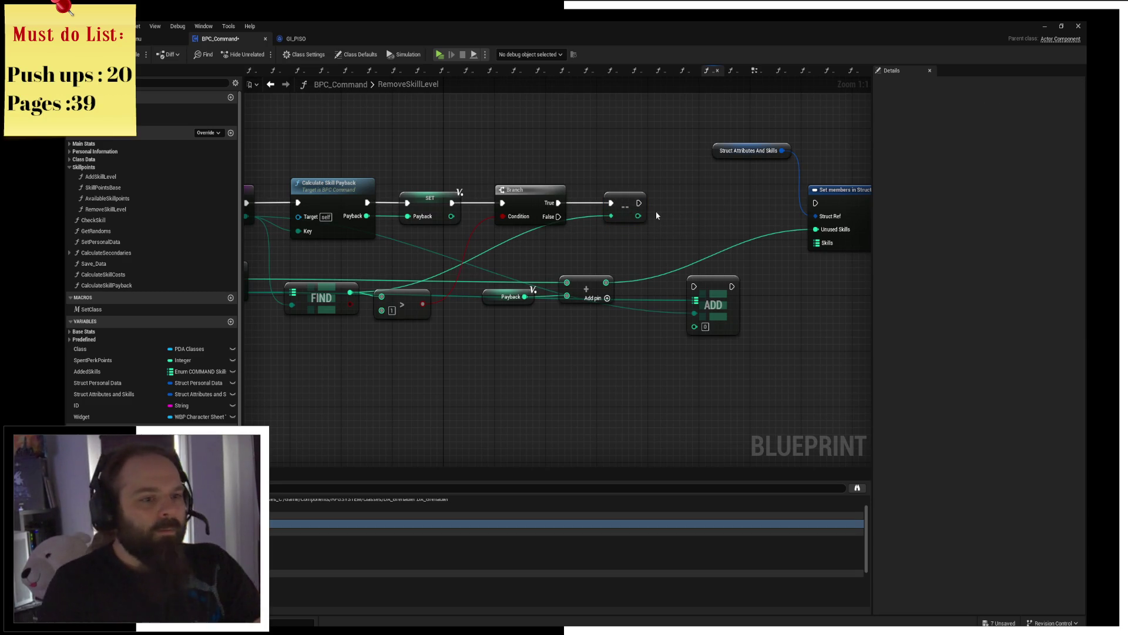
mouse_move(706, 291)
left_mouse_down()
mouse_move(698, 214)
mouse_move(669, 204)
left_mouse_up()
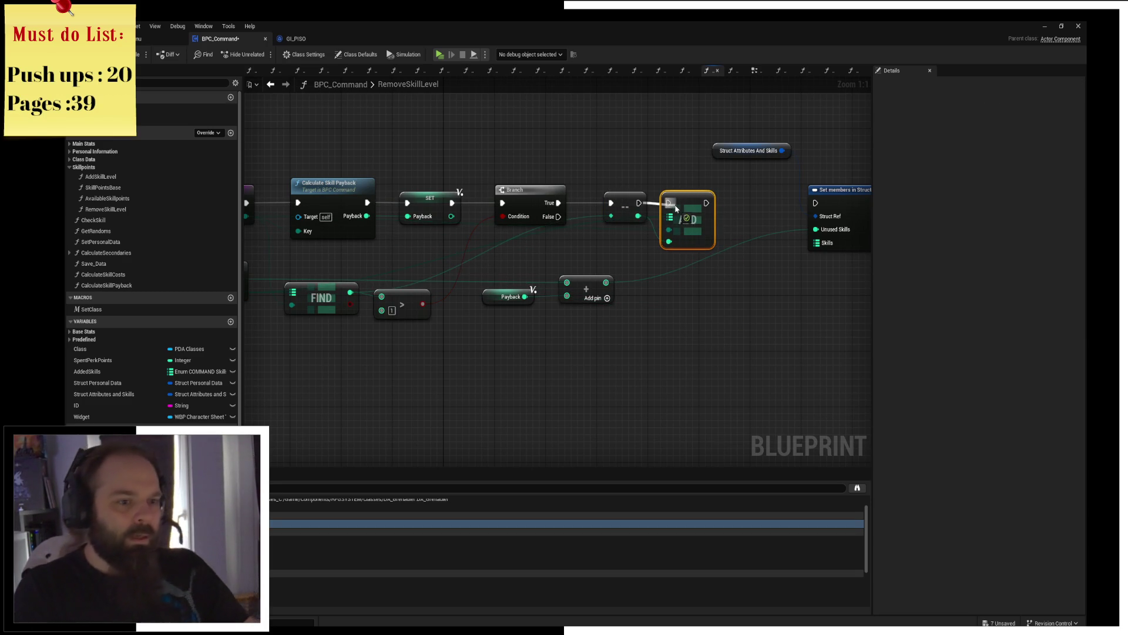
left_click(685, 338)
mouse_move(685, 338)
left_mouse_down()
mouse_move(518, 343)
mouse_move(836, 285)
left_mouse_up()
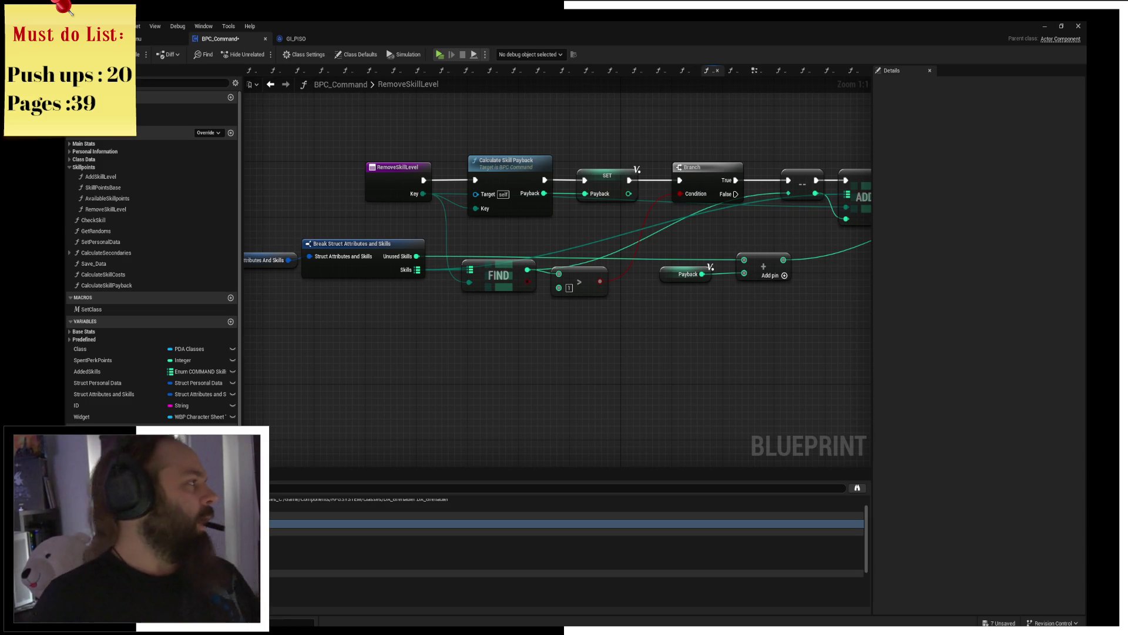
Step: Google 'chahan' in Chrome, preview the first image result, then return to Unreal
left_click_drag(469, 132, 469, 20)
type("cahan")
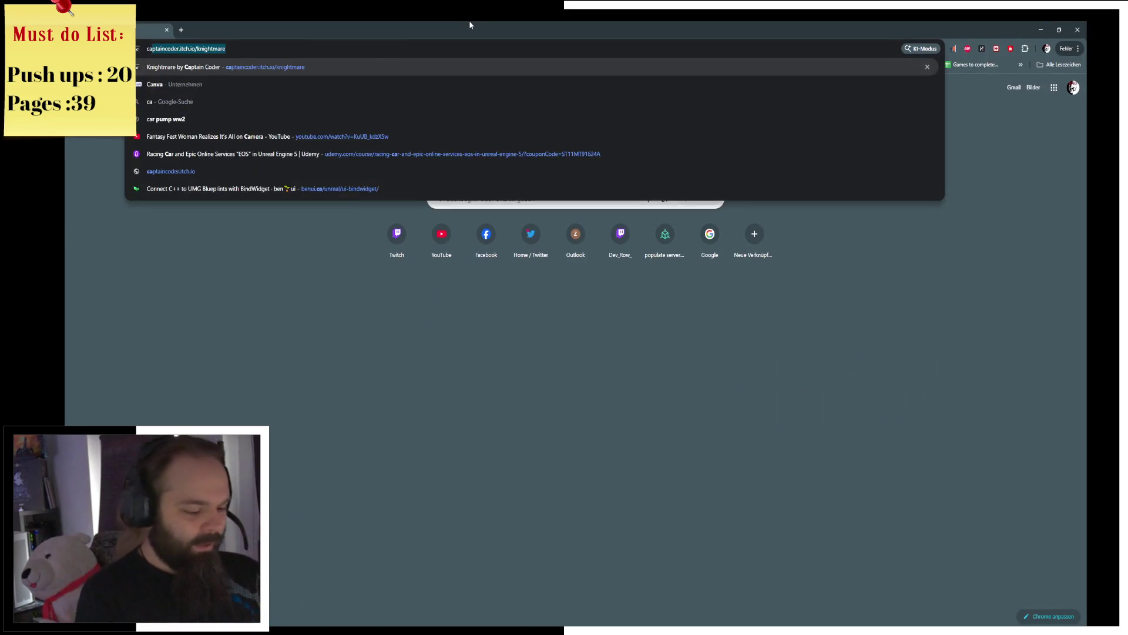
key("Return")
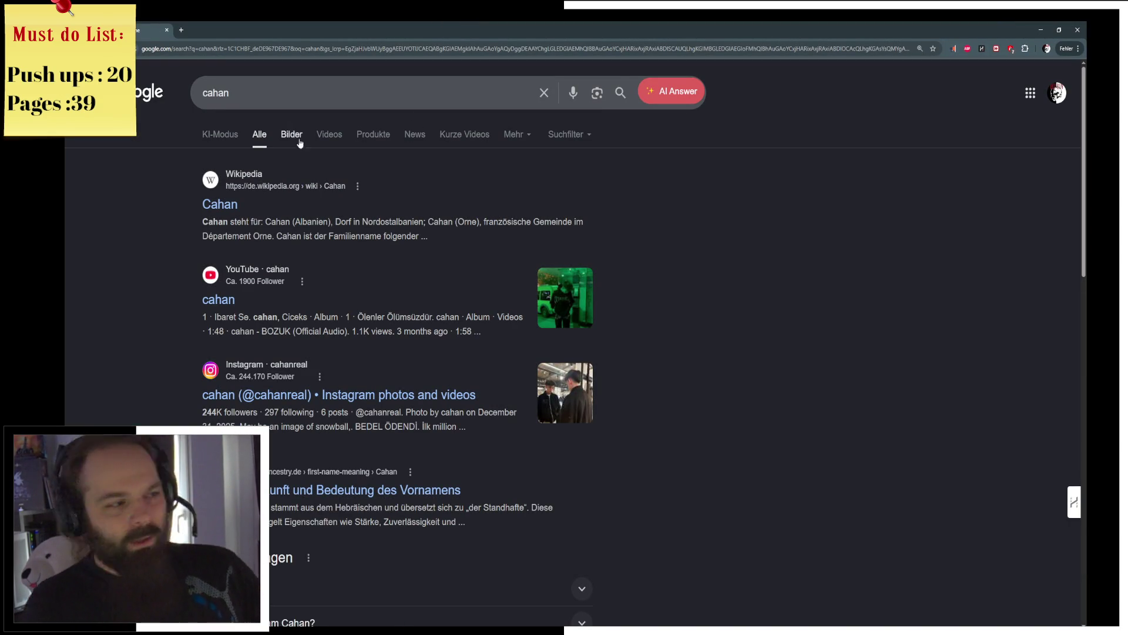
left_click(208, 94)
type("h")
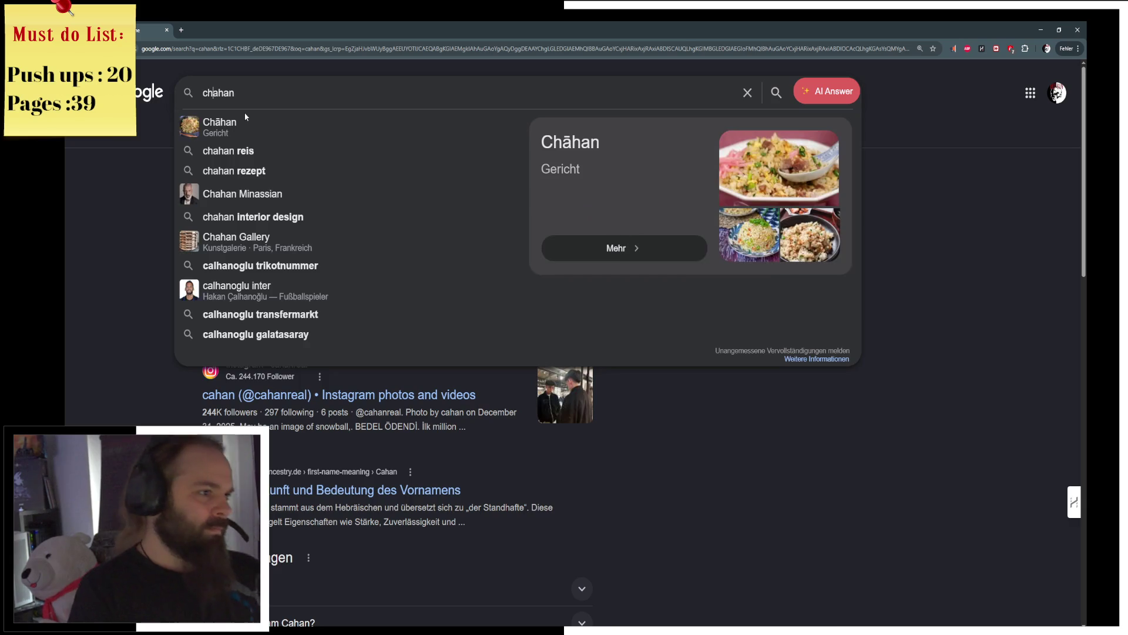
key("Return")
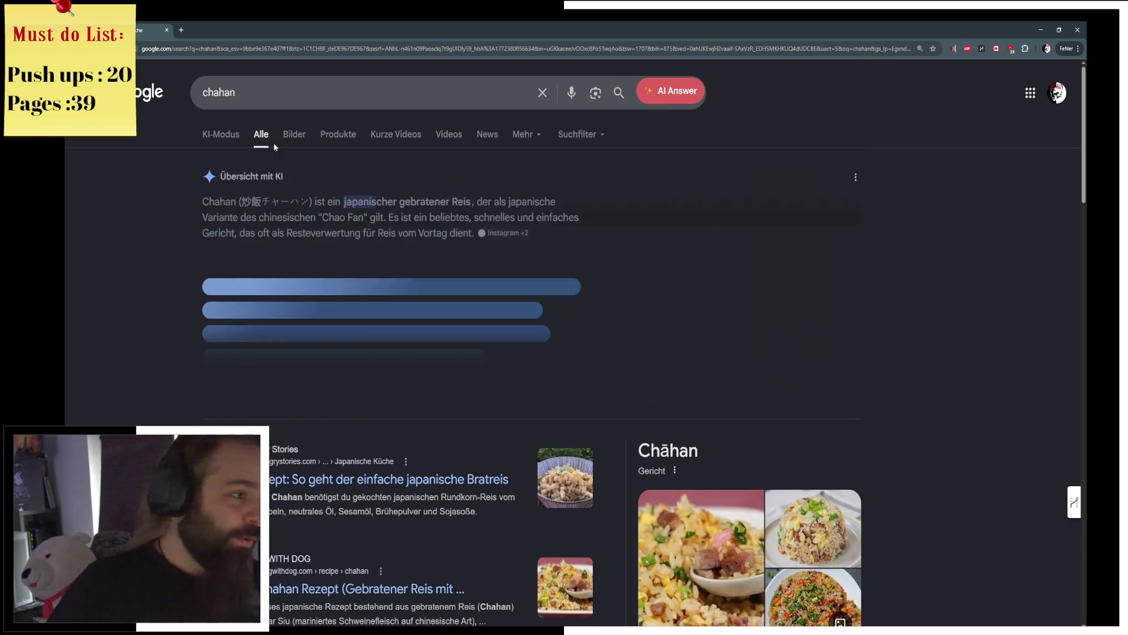
left_click(296, 135)
left_click(148, 276)
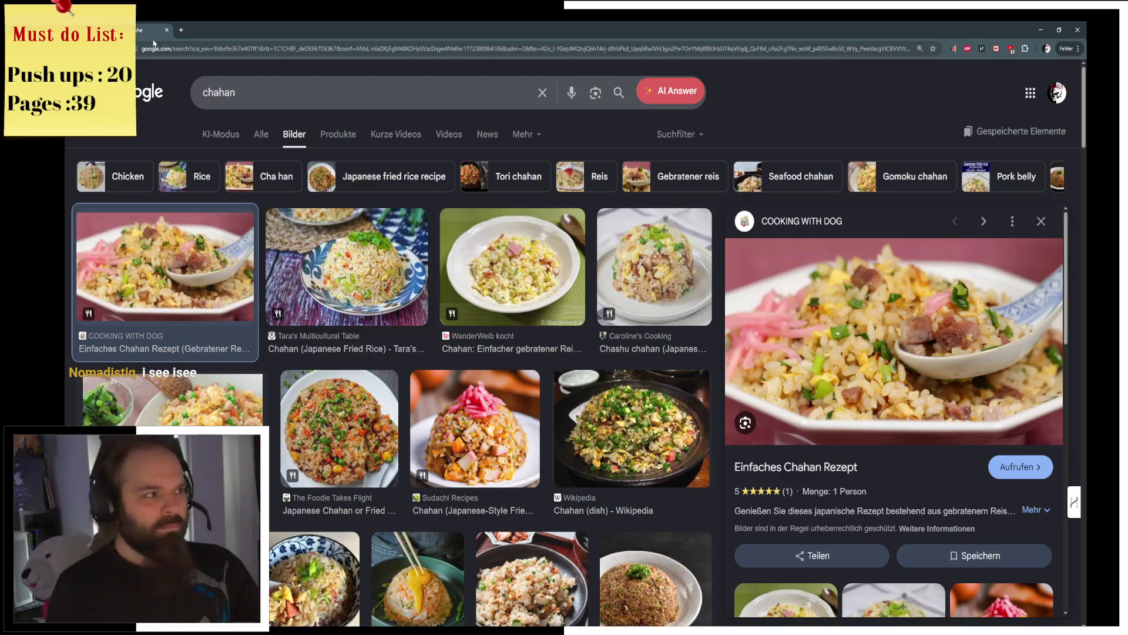
key("alt+Tab")
scroll(559, 279, "down", 1)
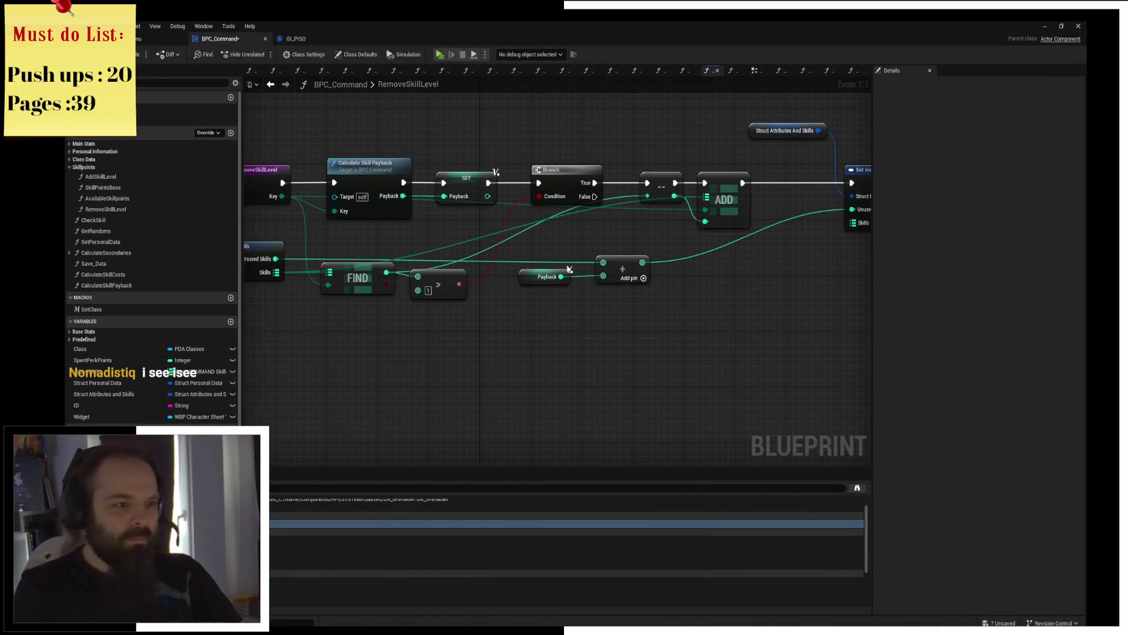
Step: Tidy and pan the RemoveSkillLevel graph, then compile, revealing the Set members Skills error
mouse_move(656, 234)
left_mouse_down()
mouse_move(521, 237)
mouse_move(676, 239)
left_mouse_up()
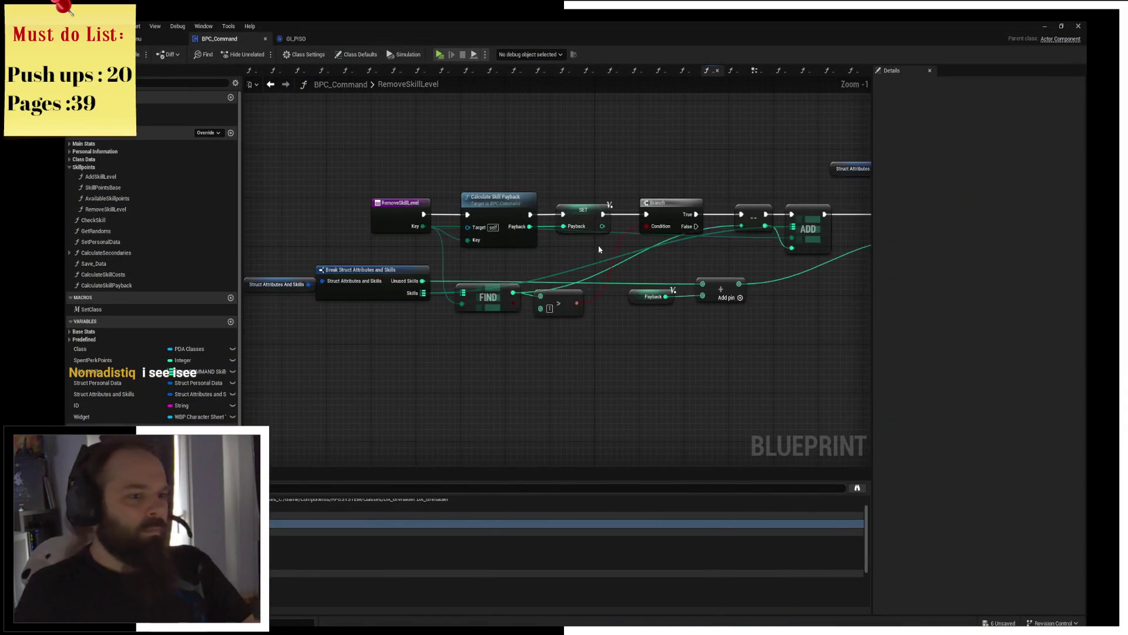
left_click_drag(422, 205, 285, 206)
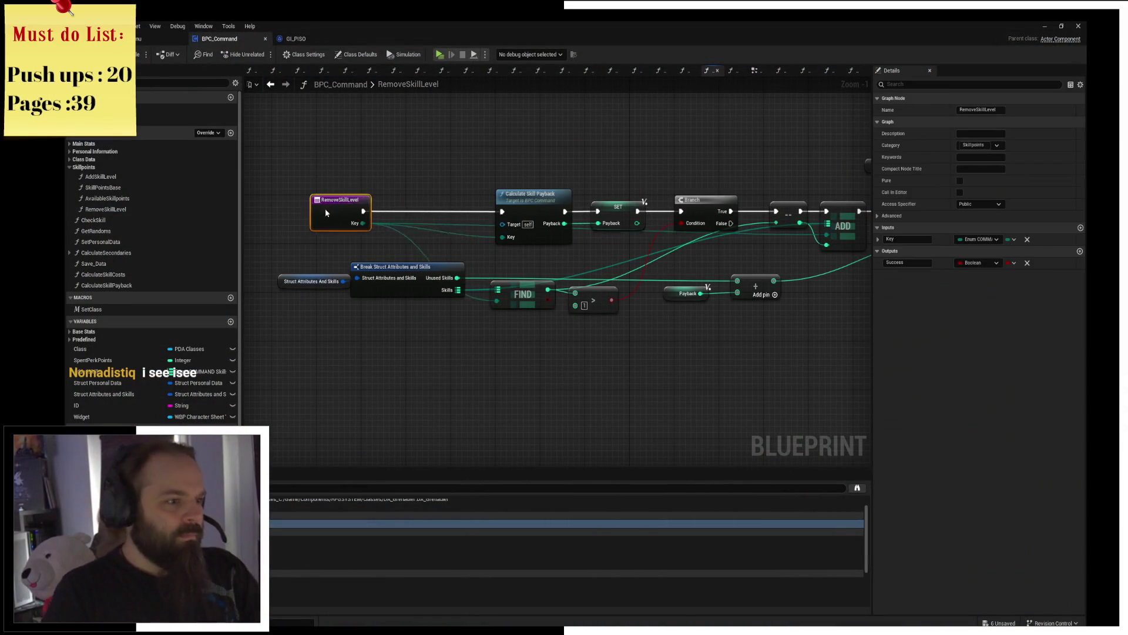
left_click(443, 148)
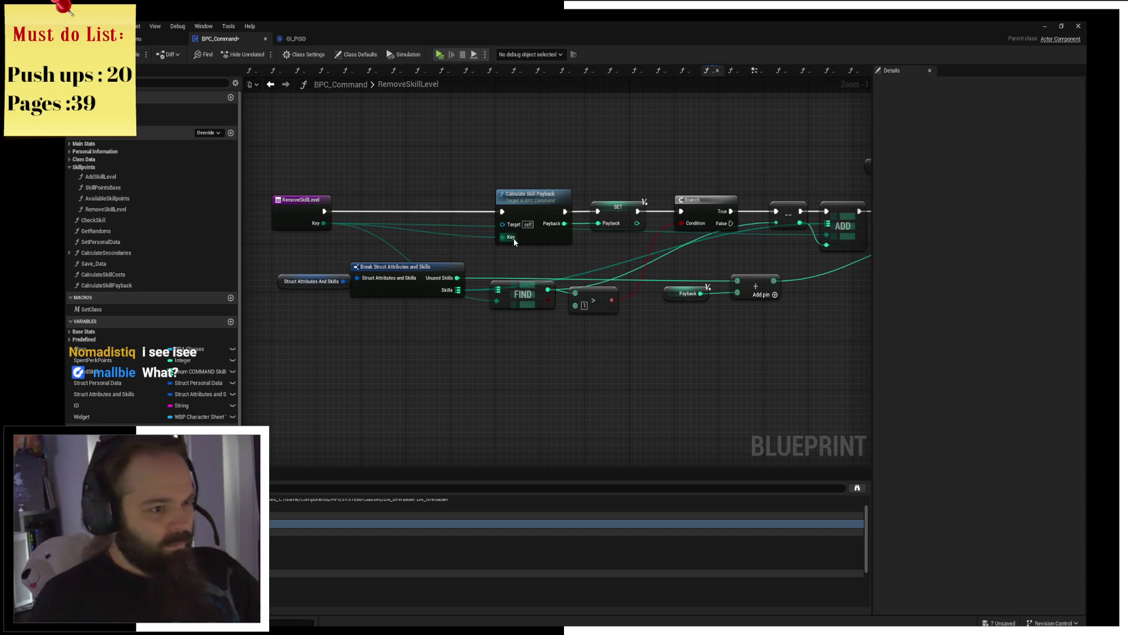
left_click_drag(529, 256, 275, 219)
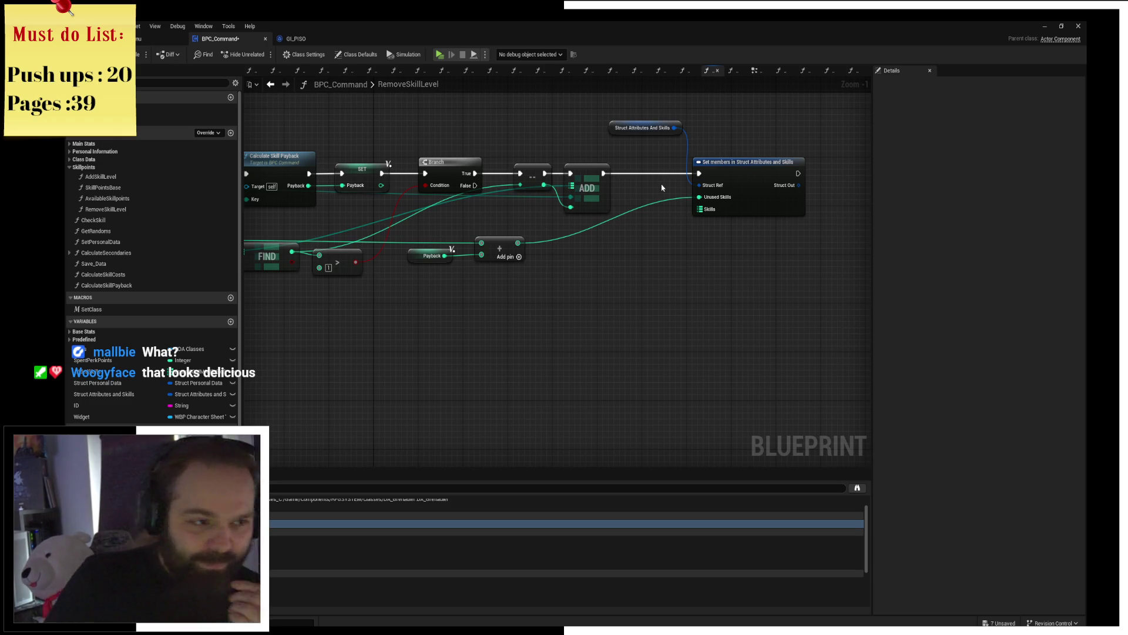
left_click_drag(662, 192, 585, 168)
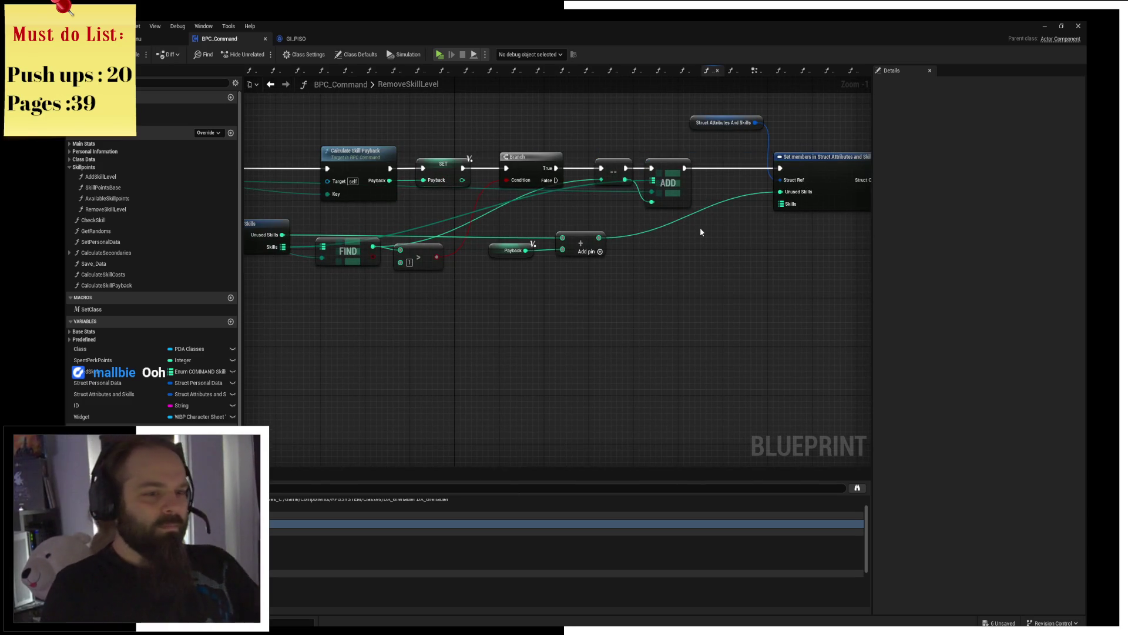
left_click_drag(551, 184, 337, 203)
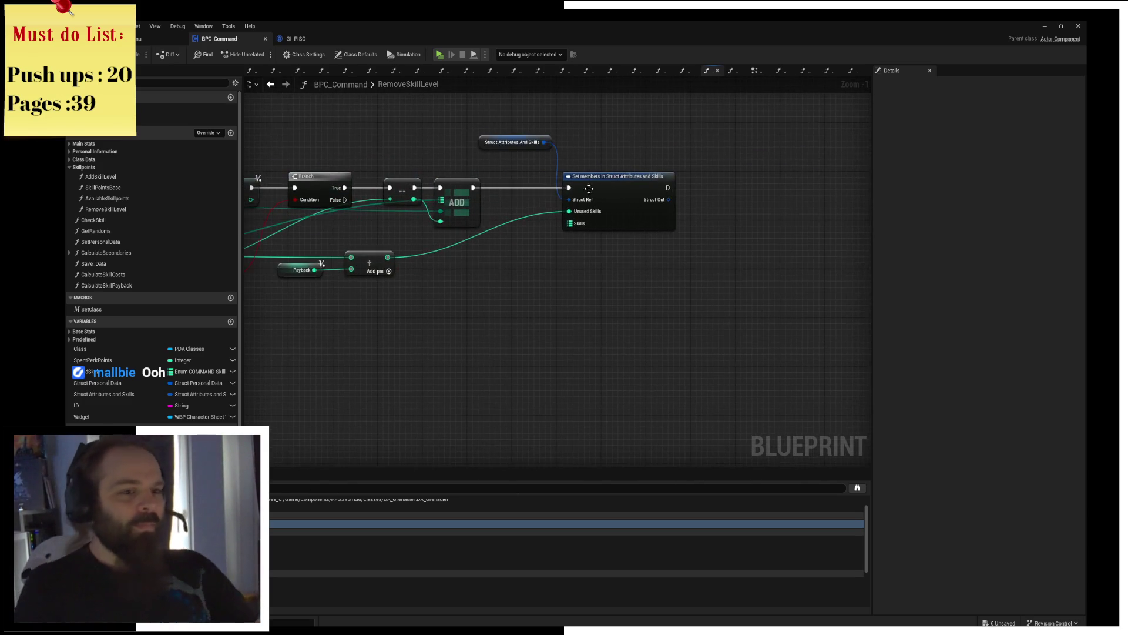
left_click_drag(680, 185, 778, 202)
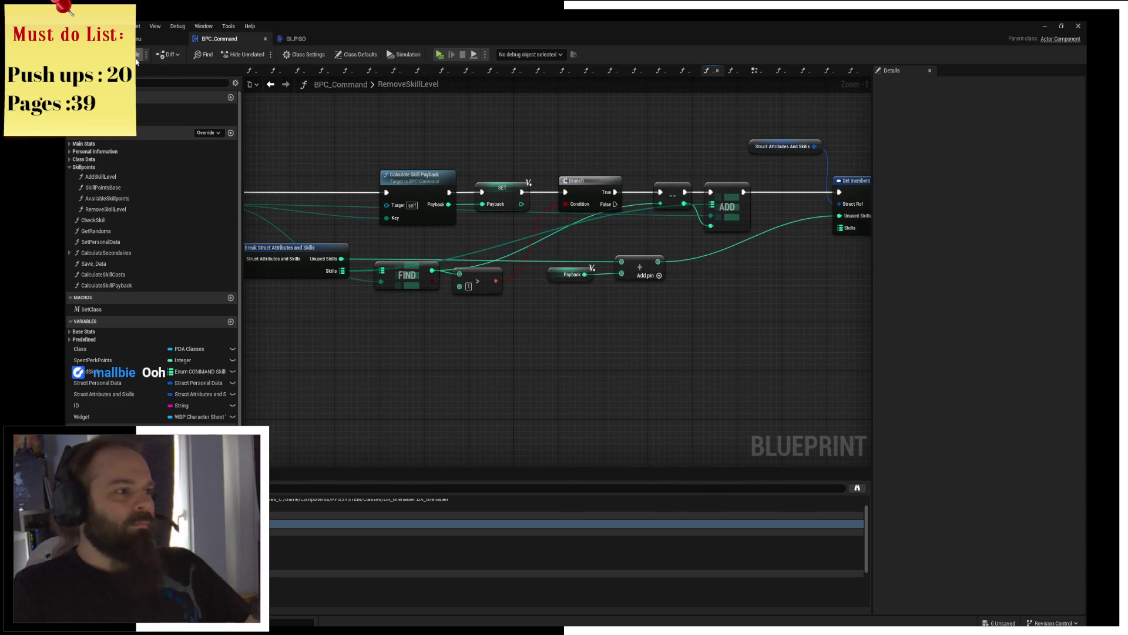
key("F7")
left_click_drag(646, 194, 333, 213)
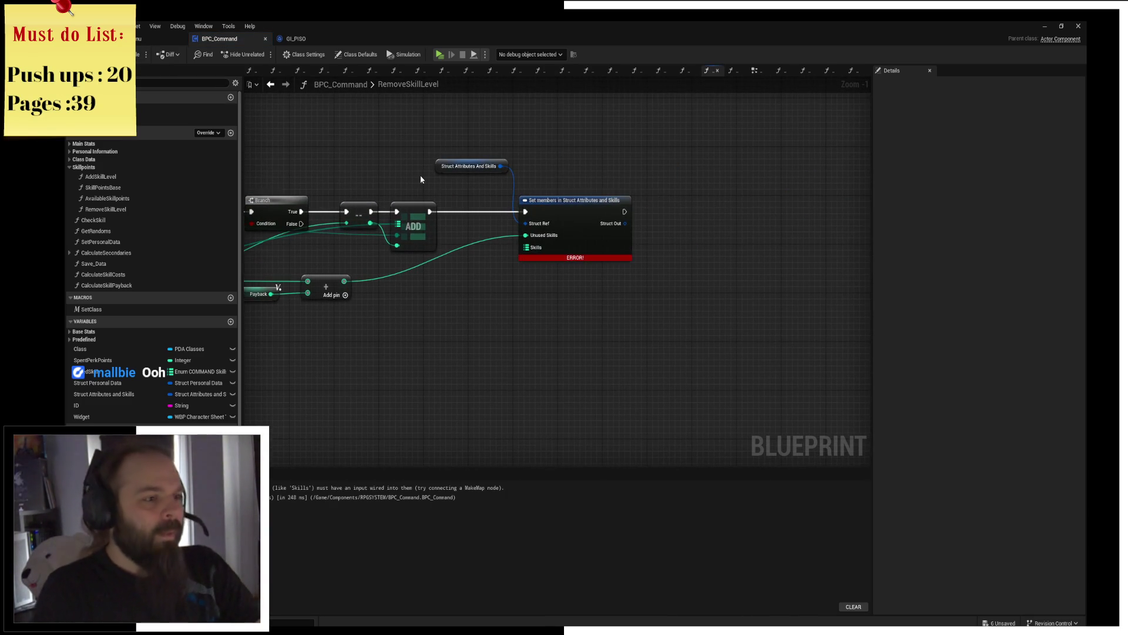
Step: Cut and paste back the Call COMMAND Update and Return nodes after Set members
left_click_drag(436, 177, 465, 209)
right_click(533, 255)
type("make")
key("Escape")
scroll(595, 207, "down", 5)
scroll(595, 208, "up", 2)
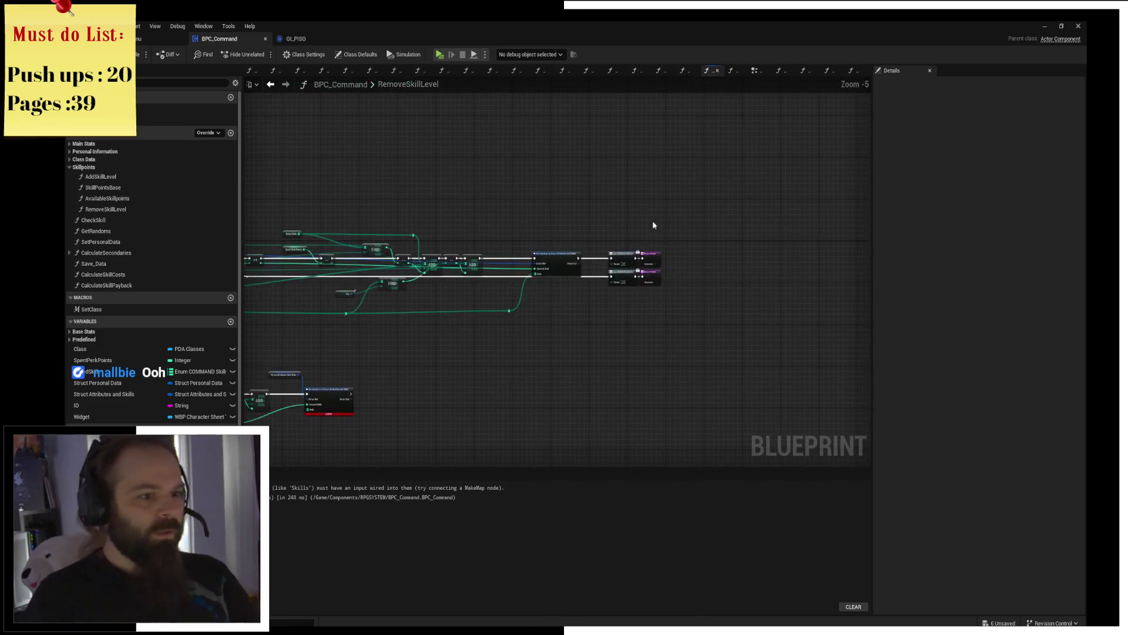
scroll(618, 178, "up", 2)
scroll(588, 140, "up", 1)
left_click_drag(639, 135, 857, 315)
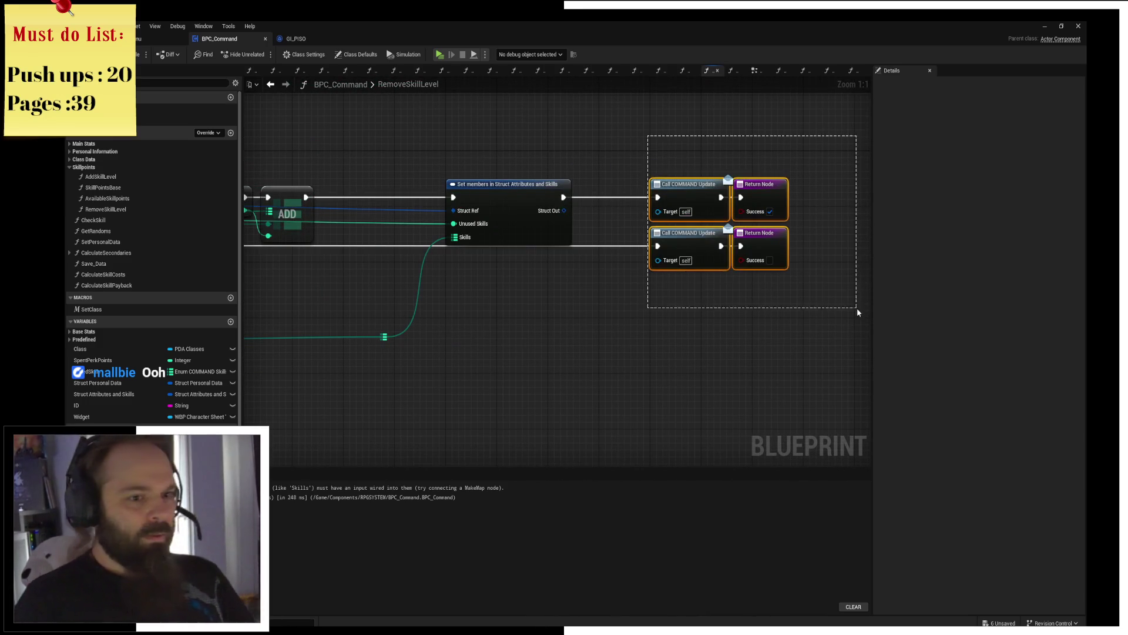
key("Delete")
key("ctrl+v")
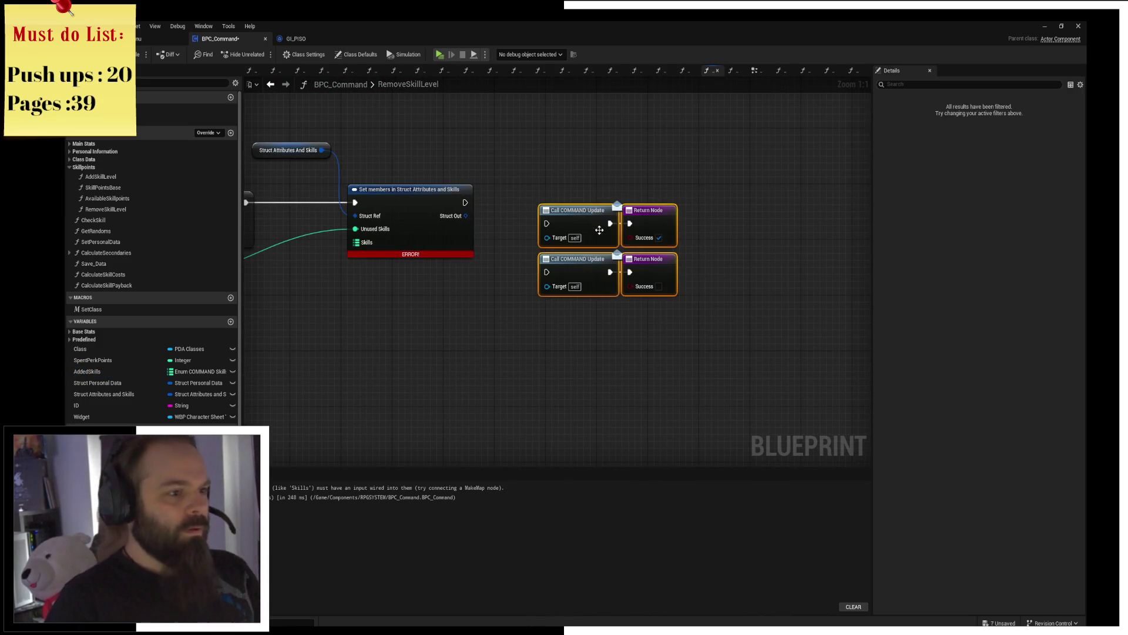
Step: Stop exposing Skills as a pin on Set members, rewire the update calls, and start the game preview
left_click_drag(608, 198, 681, 202)
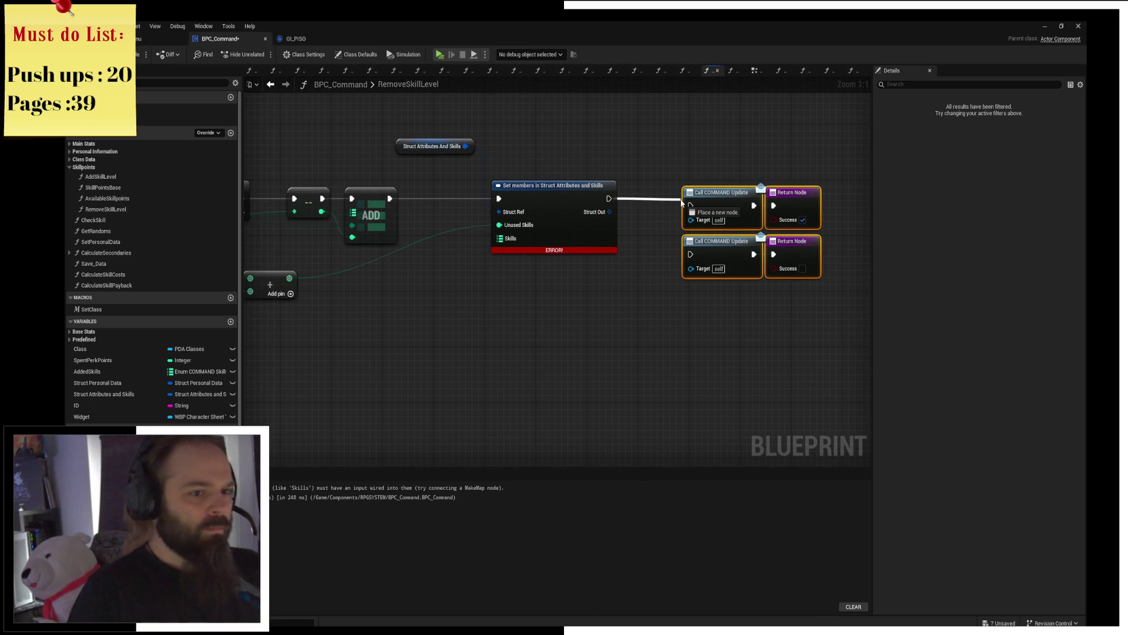
left_click(561, 235)
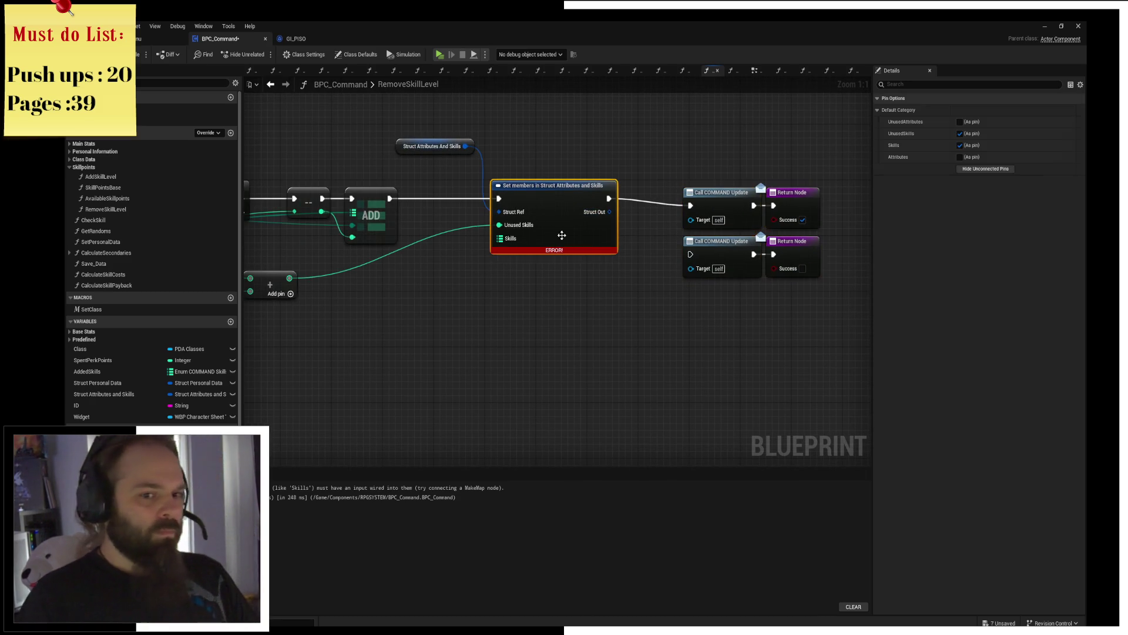
left_click(960, 145)
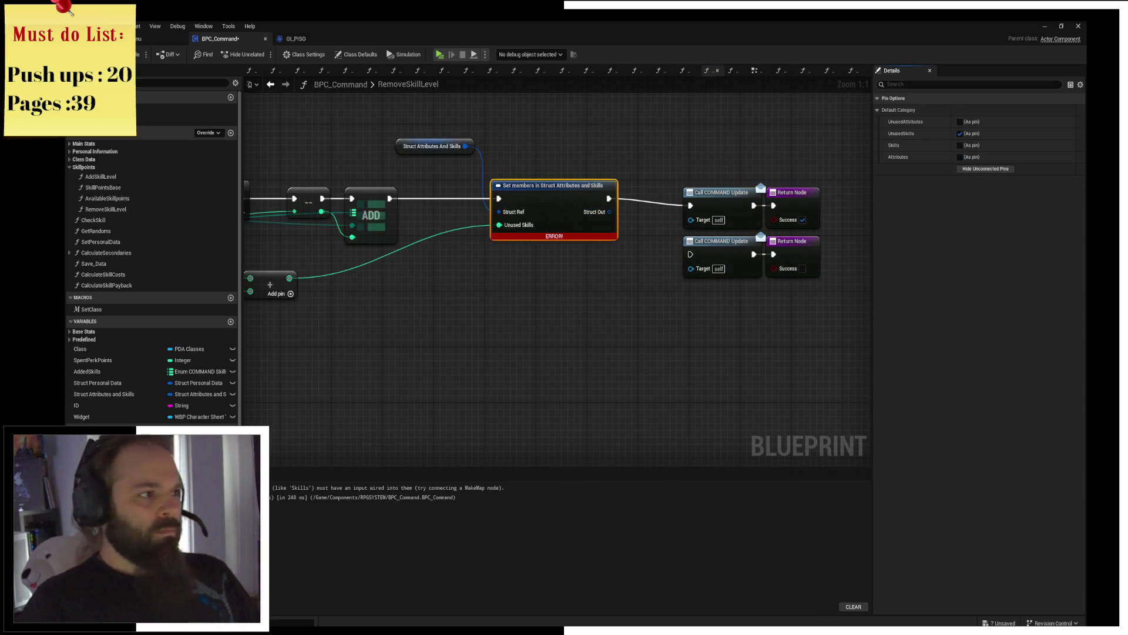
left_click_drag(758, 183, 799, 285)
left_click_drag(727, 248, 424, 220)
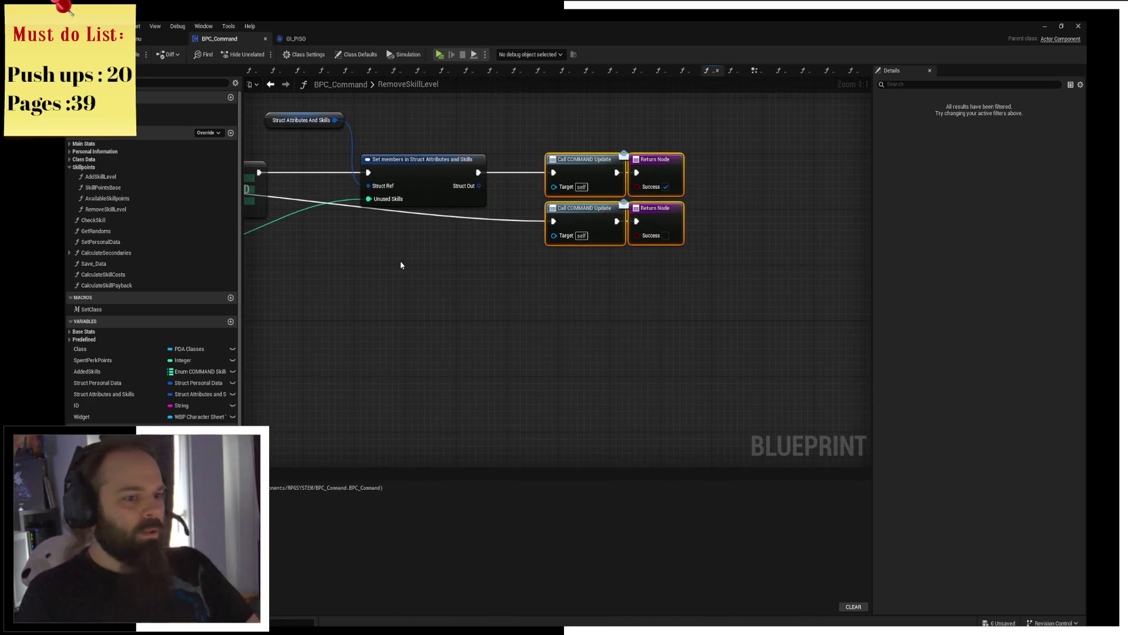
left_click_drag(457, 286, 790, 408)
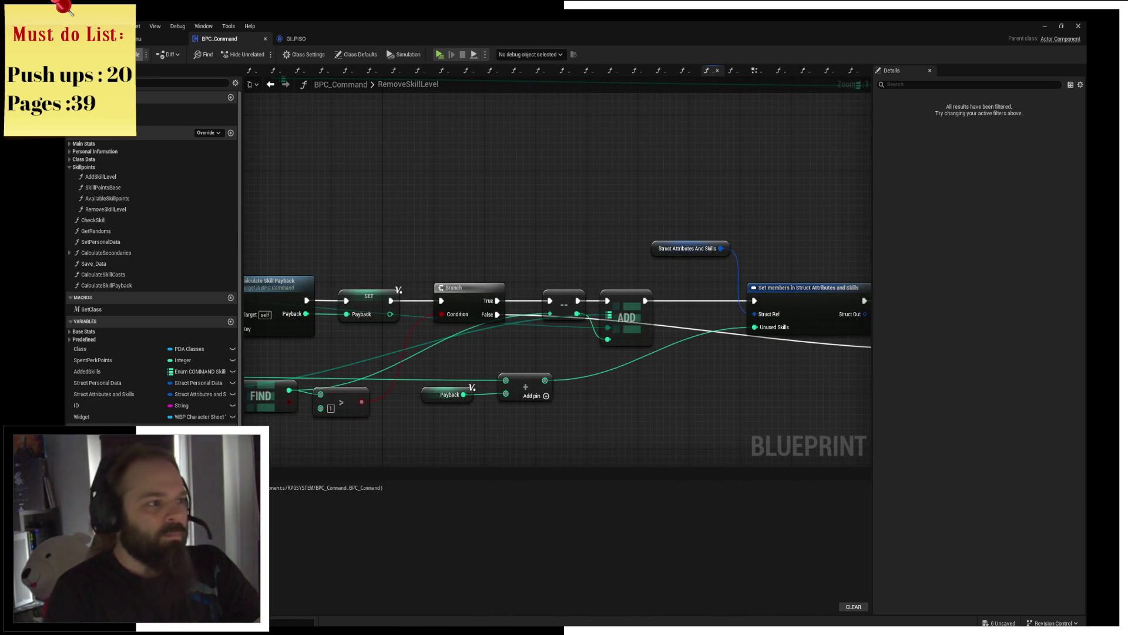
left_click_drag(454, 208, 554, 168)
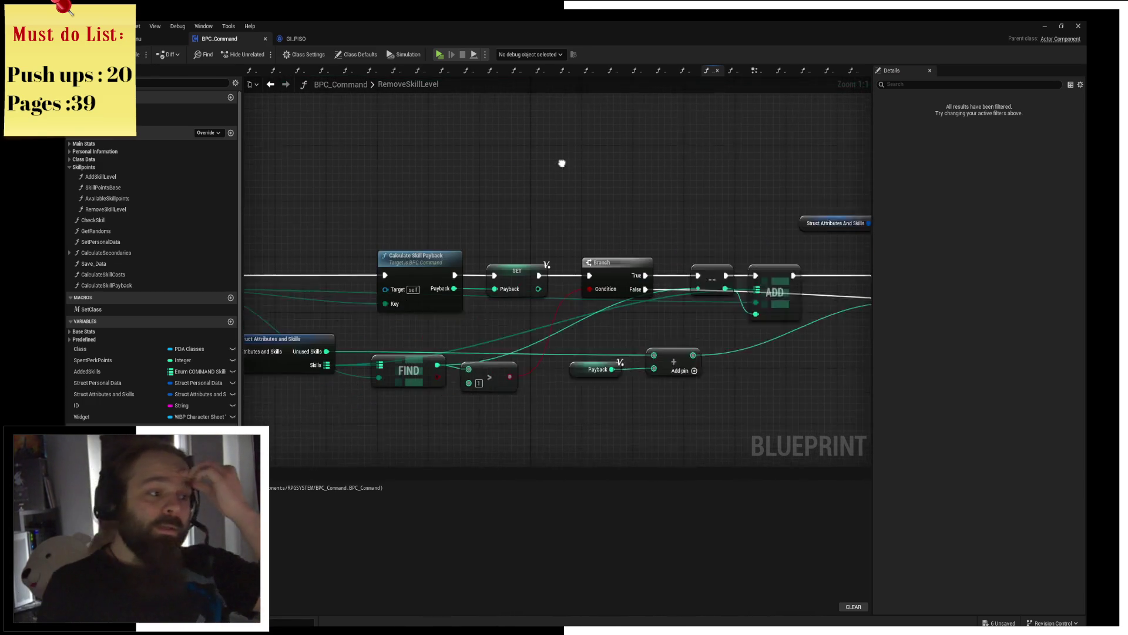
left_click(440, 53)
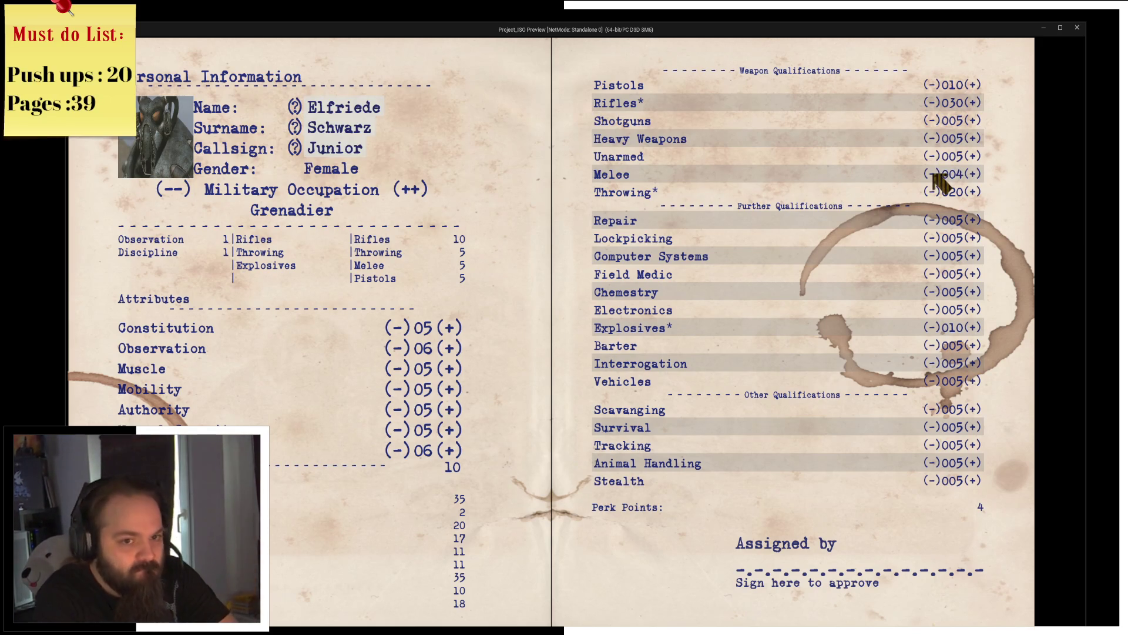
Step: Put a breakpoint on Set members and relaunch the game preview
left_click(1077, 28)
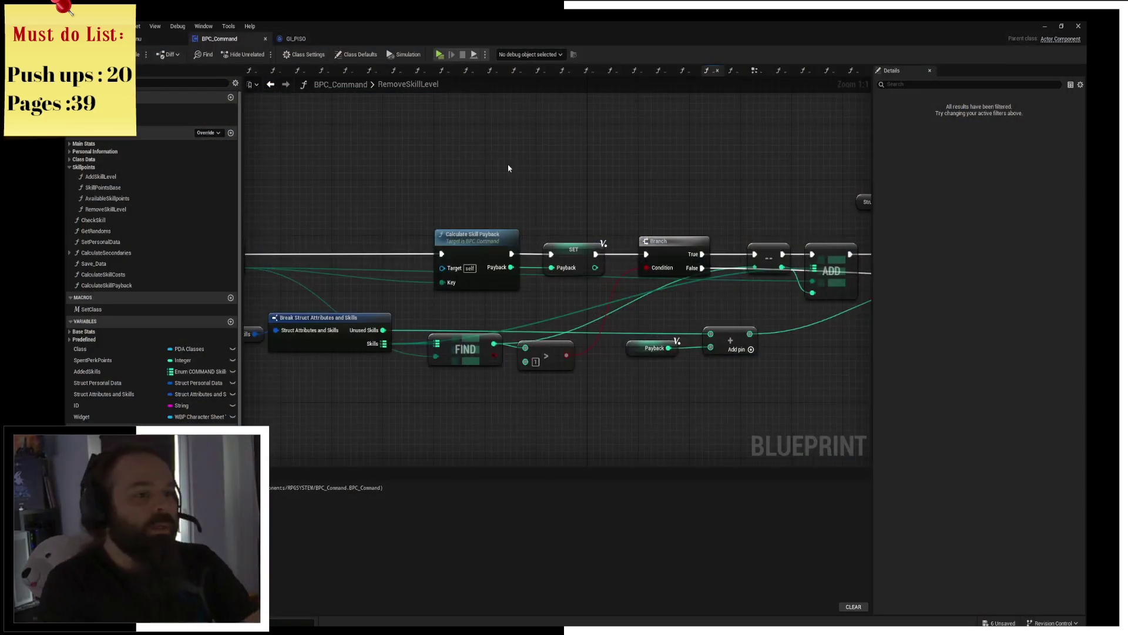
mouse_move(362, 183)
left_mouse_down()
mouse_move(538, 179)
mouse_move(419, 148)
left_mouse_up()
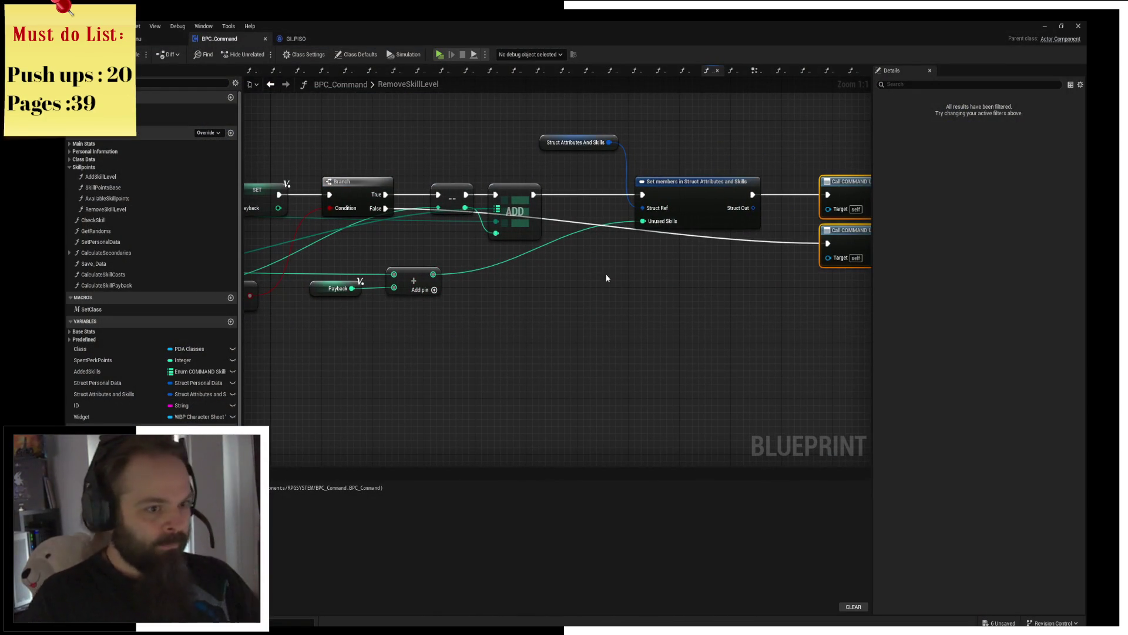
left_click_drag(471, 299, 654, 306)
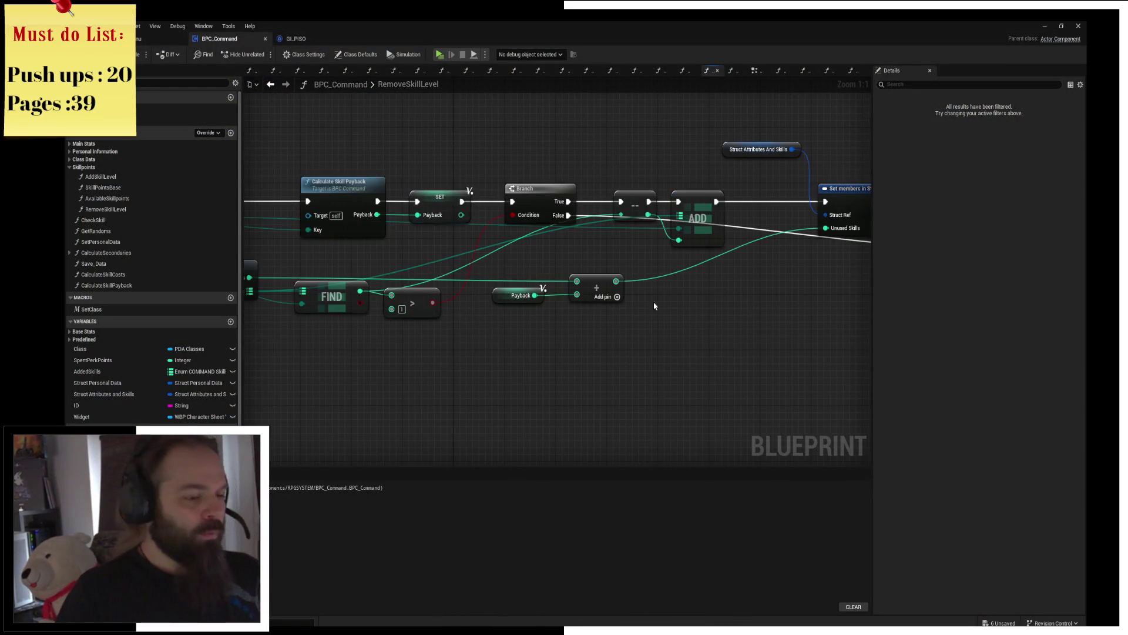
left_click(844, 203)
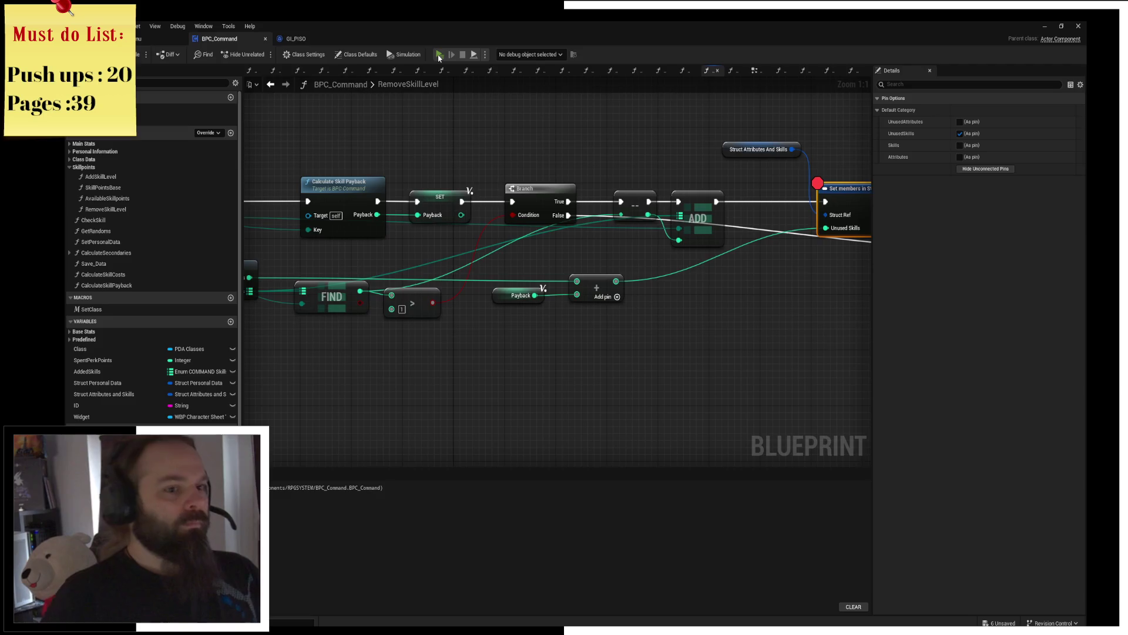
left_click(439, 55)
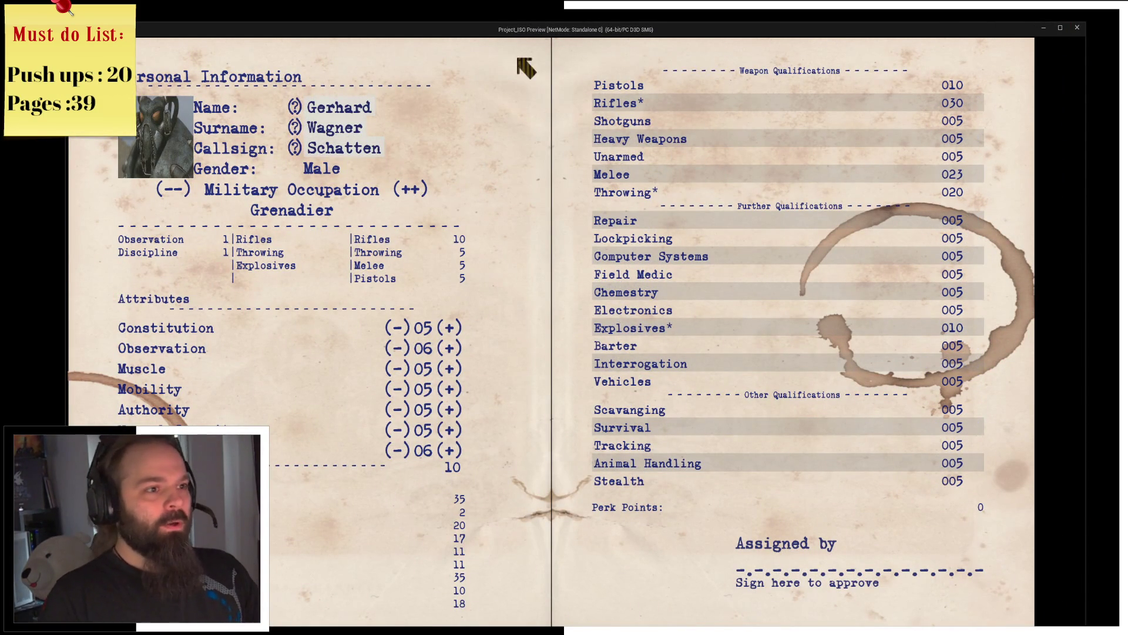
left_click(1077, 29)
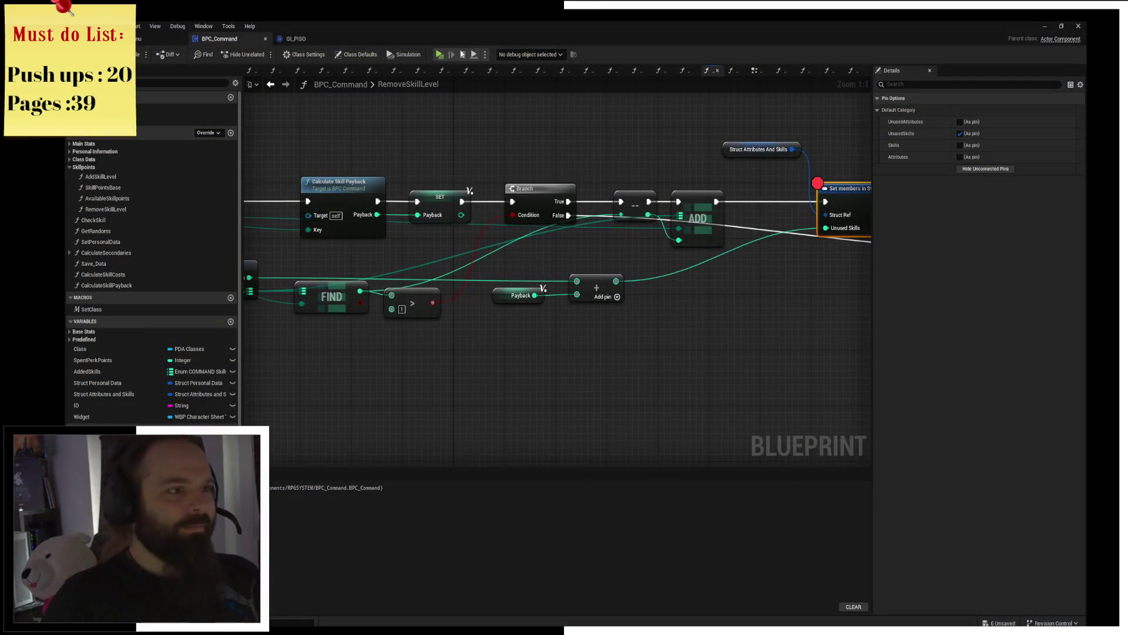
left_click(440, 56)
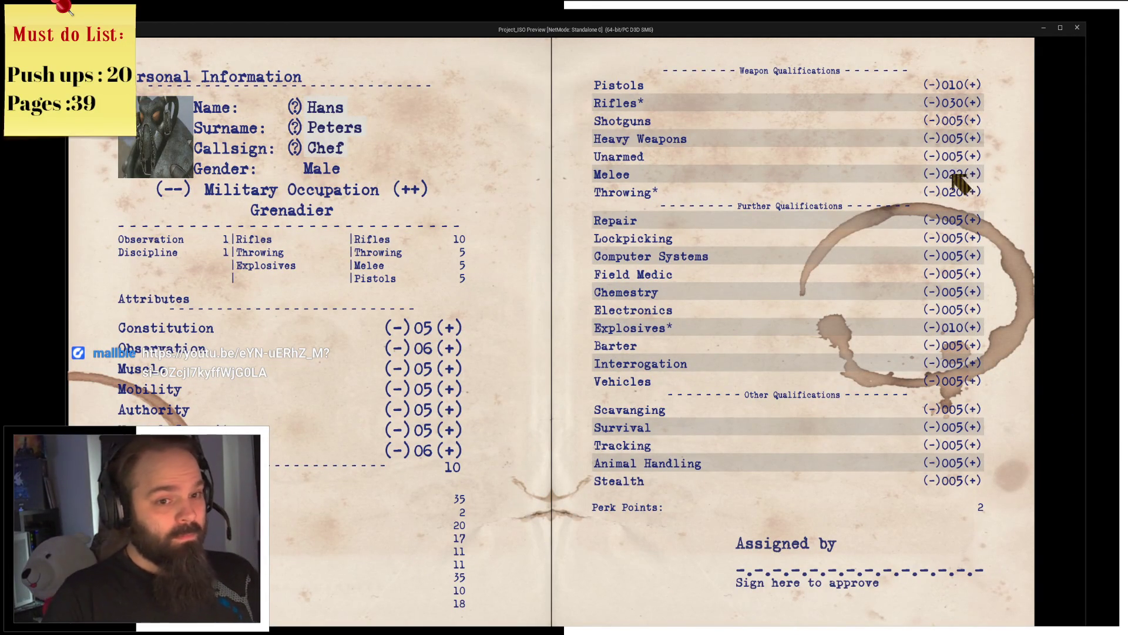
Step: Remove a skill point to hit the breakpoint and step into CalculateSkillPayback
left_click(938, 173)
mouse_move(507, 290)
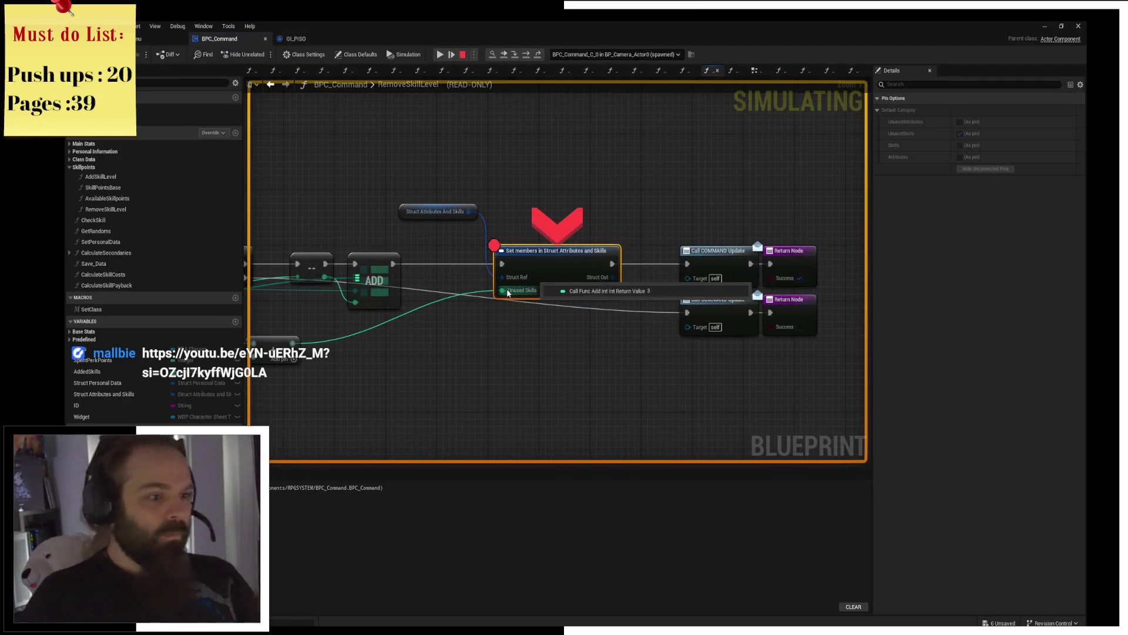
key("F10")
key("F10")
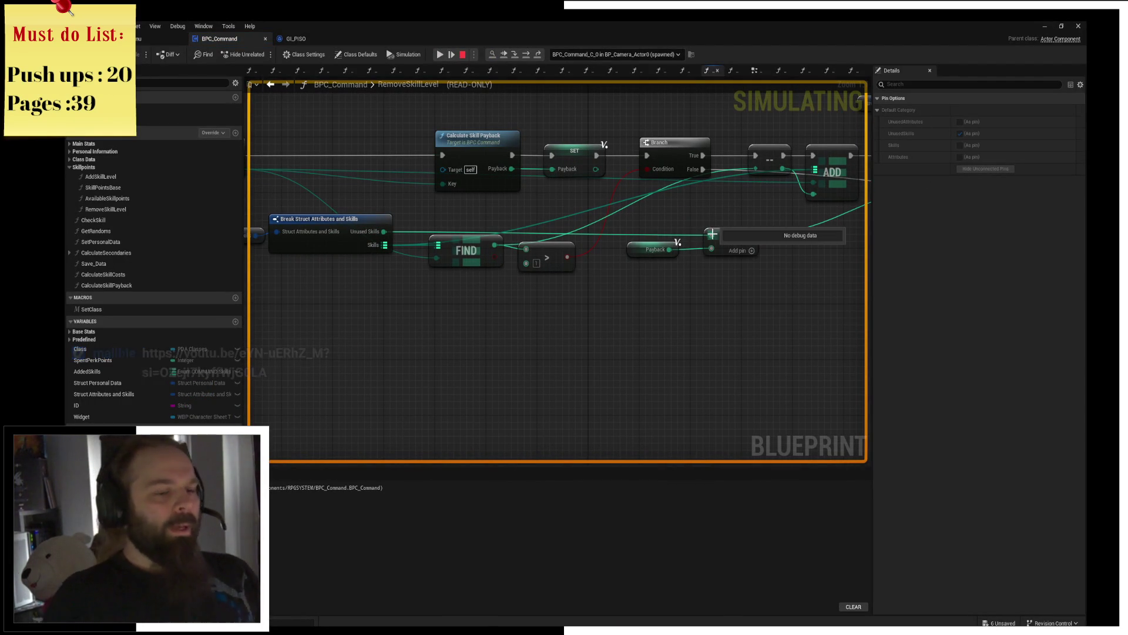
key("F11")
key("F11")
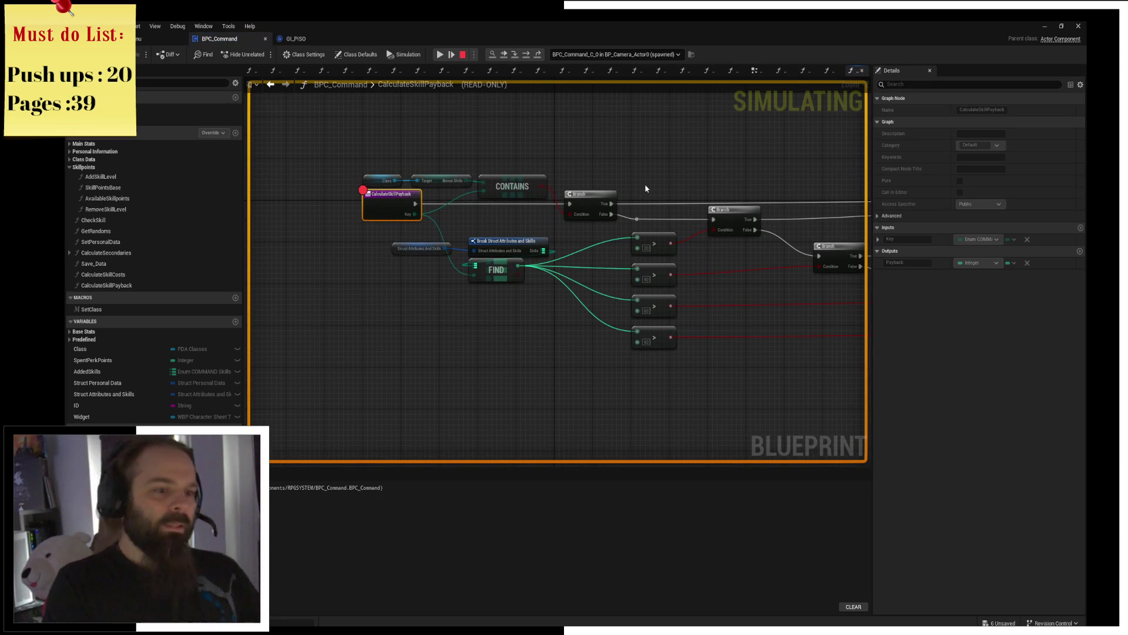
Step: Stop simulation and rewire the four compare results to reversed Branch condition pins
left_click_drag(645, 183, 358, 185)
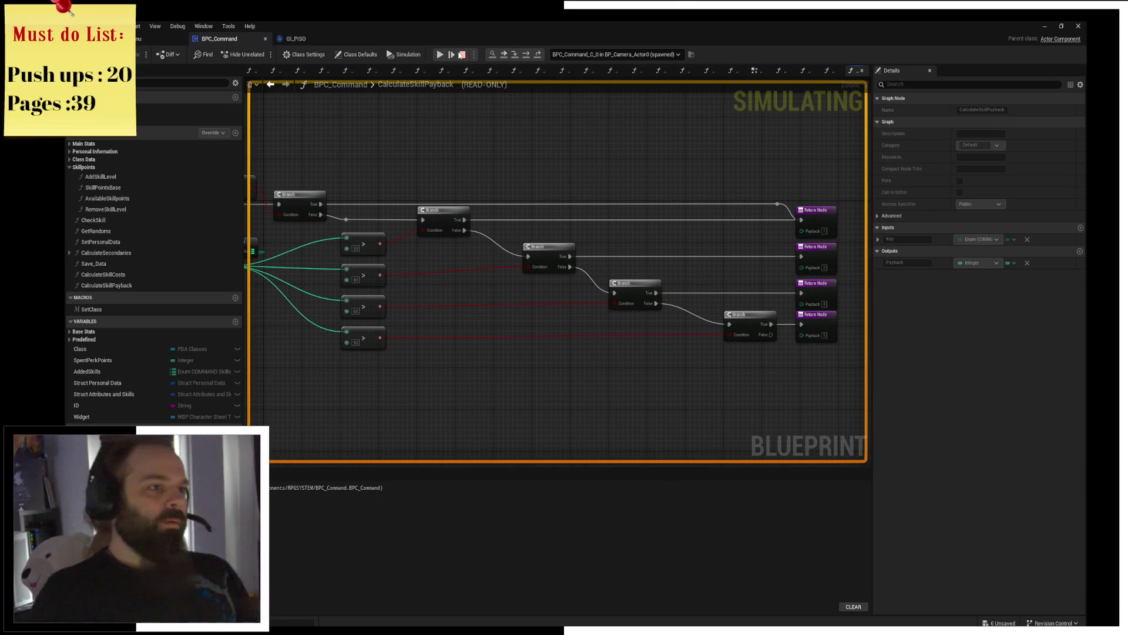
left_click(462, 54)
left_click_drag(381, 243, 730, 334)
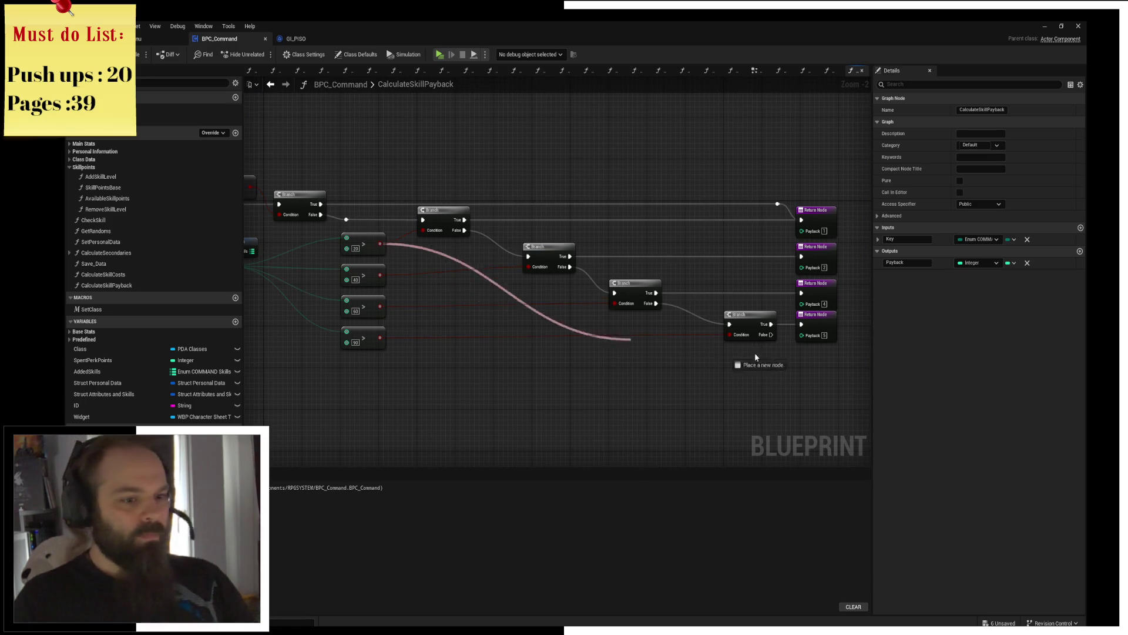
mouse_move(380, 276)
left_mouse_down()
mouse_move(575, 311)
mouse_move(615, 302)
left_mouse_up()
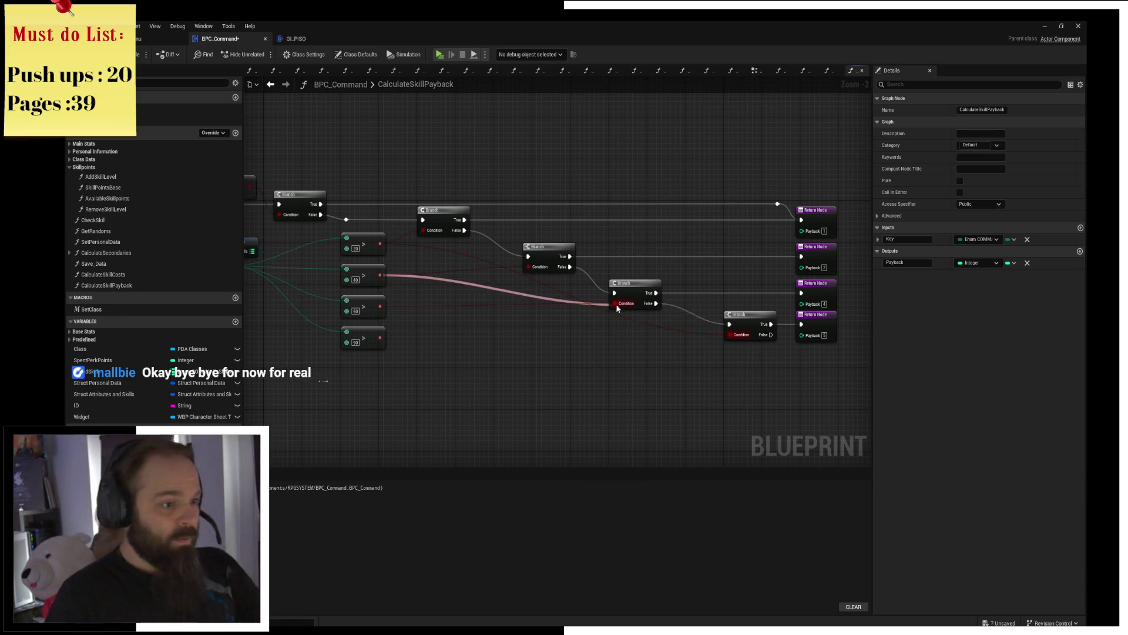
left_click_drag(380, 306, 479, 288)
left_click_drag(545, 272, 545, 272)
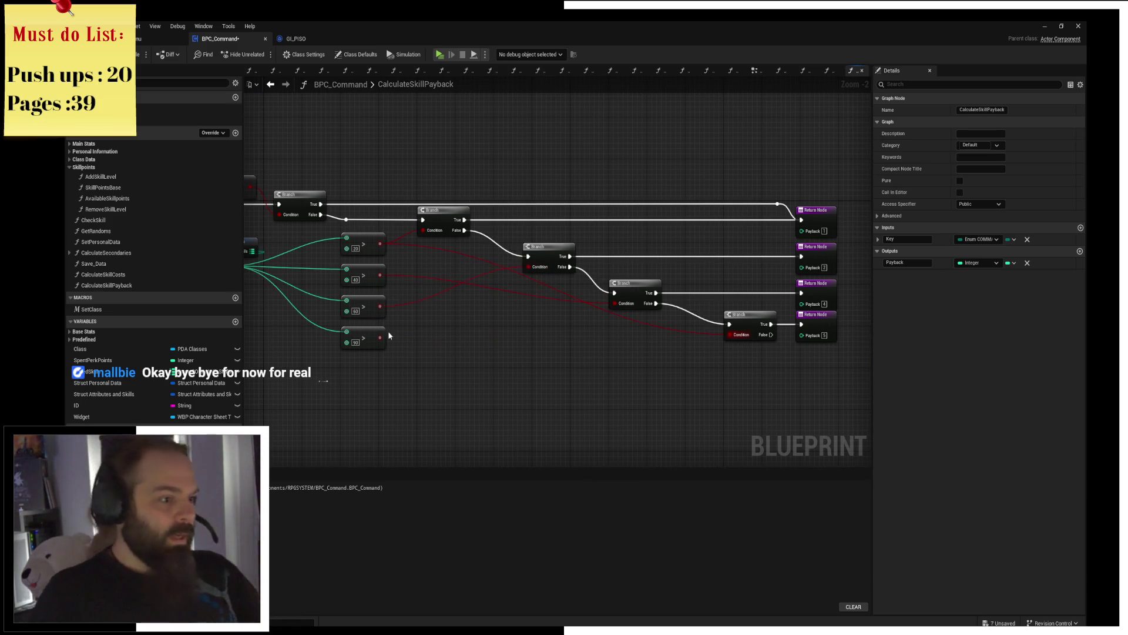
left_click_drag(380, 338, 418, 275)
left_click_drag(434, 232, 433, 232)
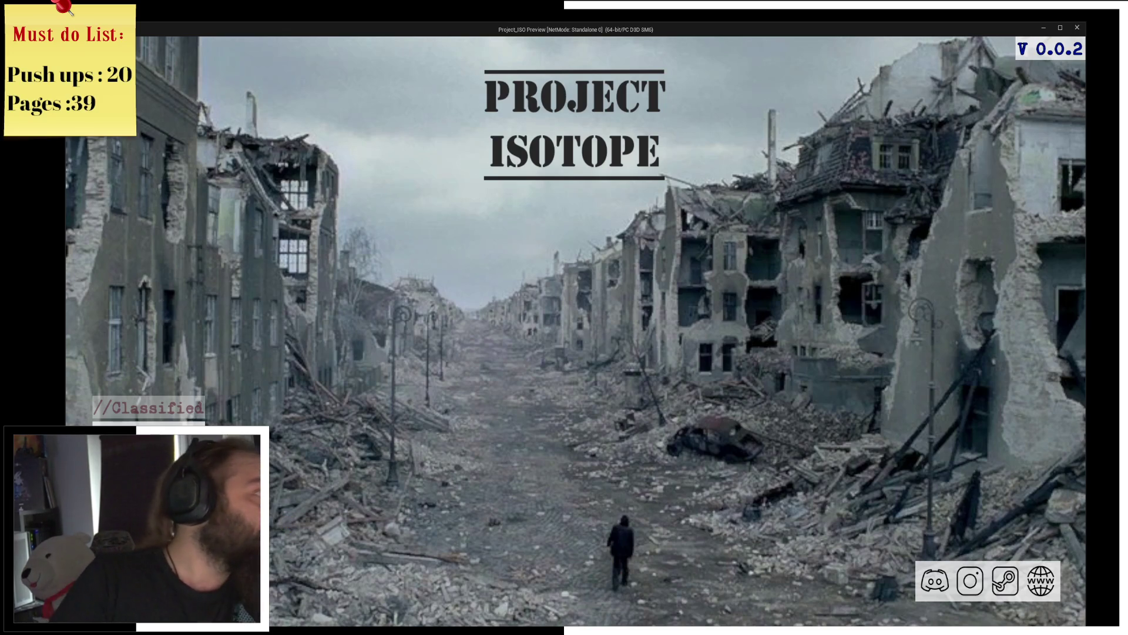
Step: Switch from the game preview to the YouTube fried rice video in Chrome
key("alt+Tab")
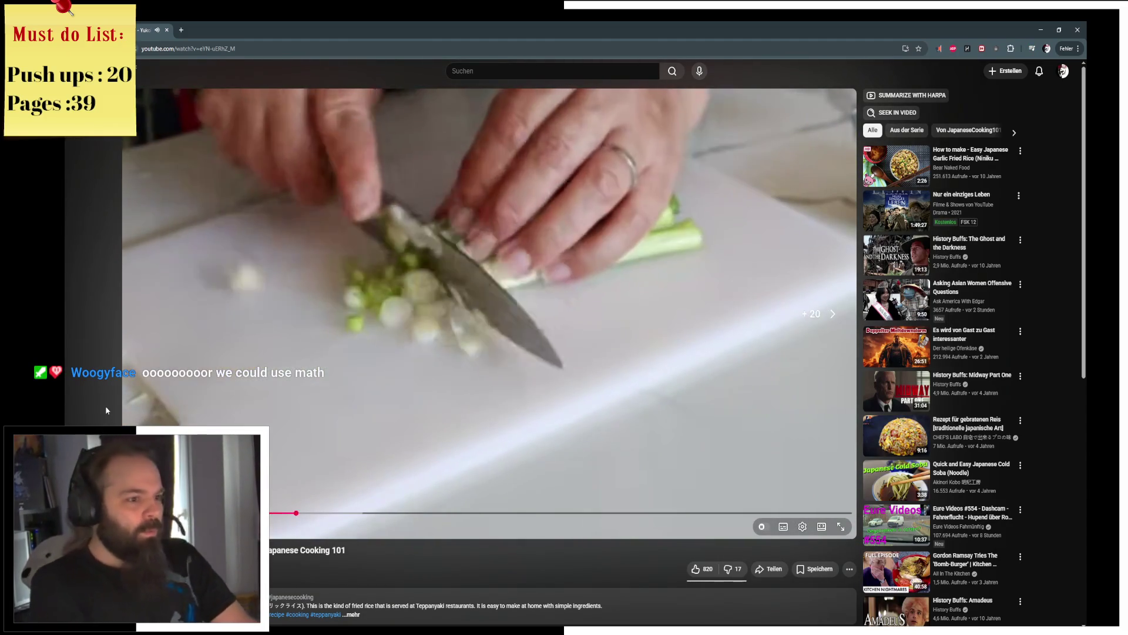
Step: Seek through the fried rice video, rewatch the sauce step, finish it, and return to the game
key("Right")
key("Right")
key("Right")
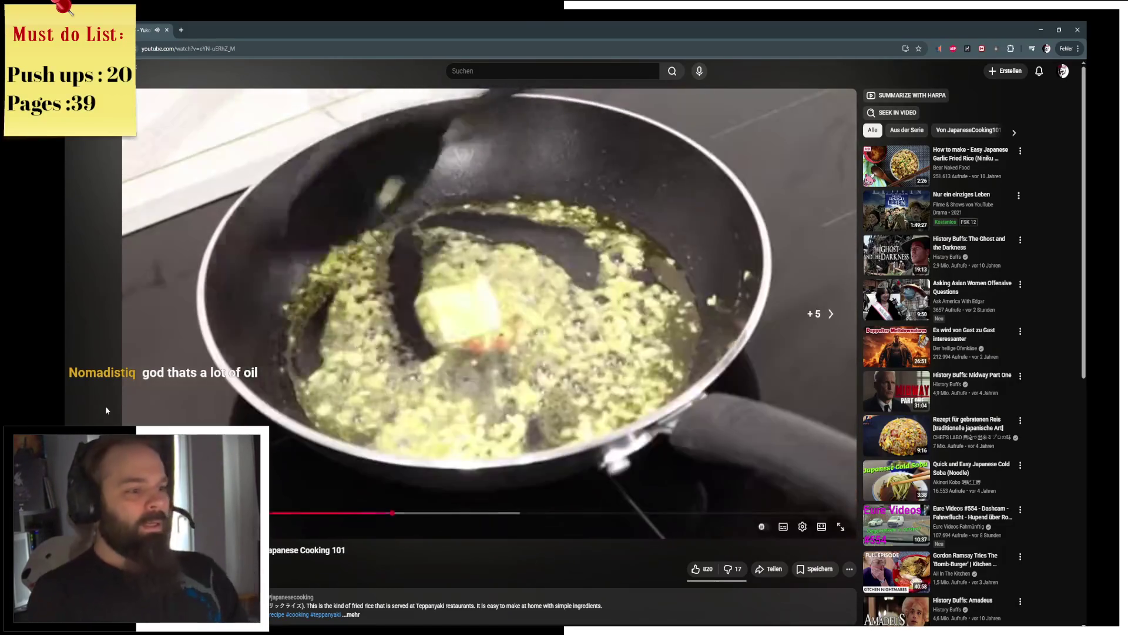
key("Right")
key("Right")
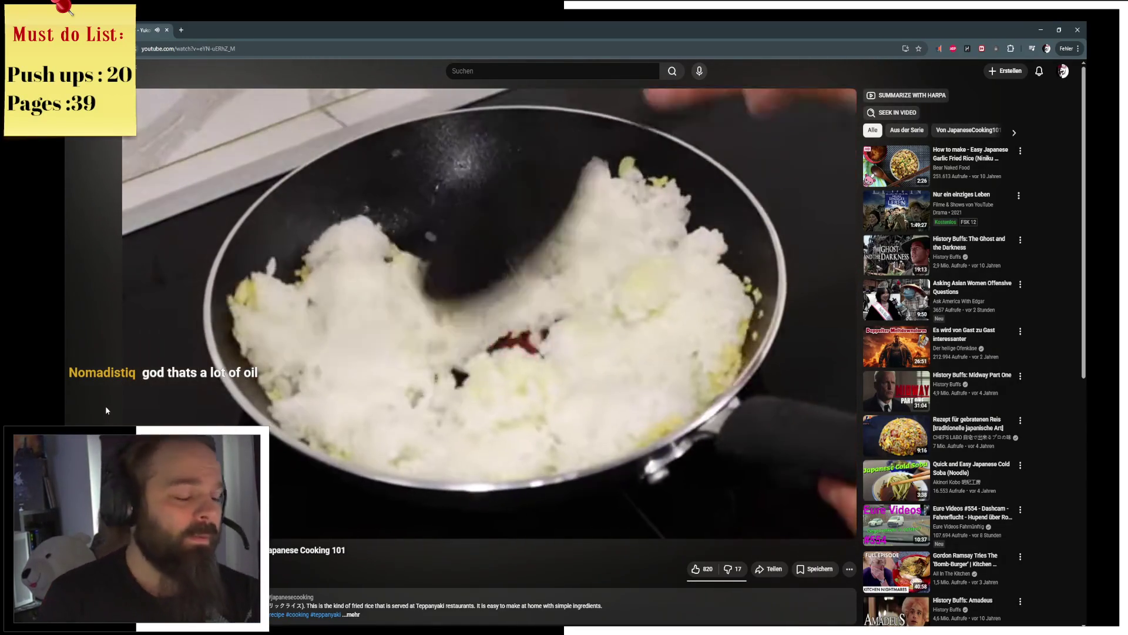
key("Right")
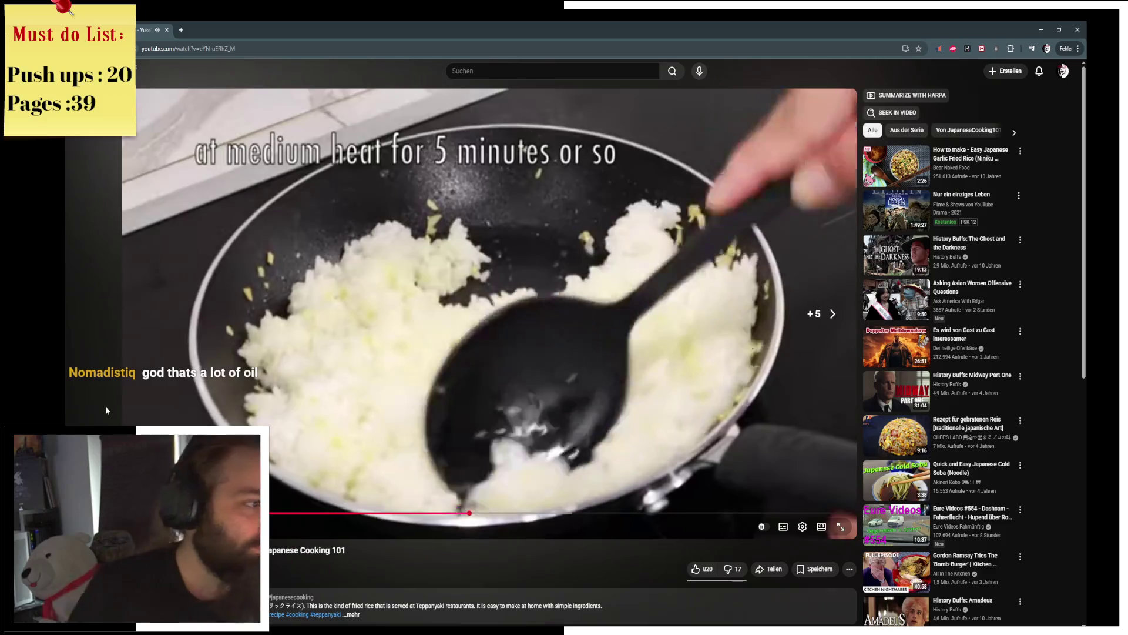
key("Right")
key("Right")
key("Right")
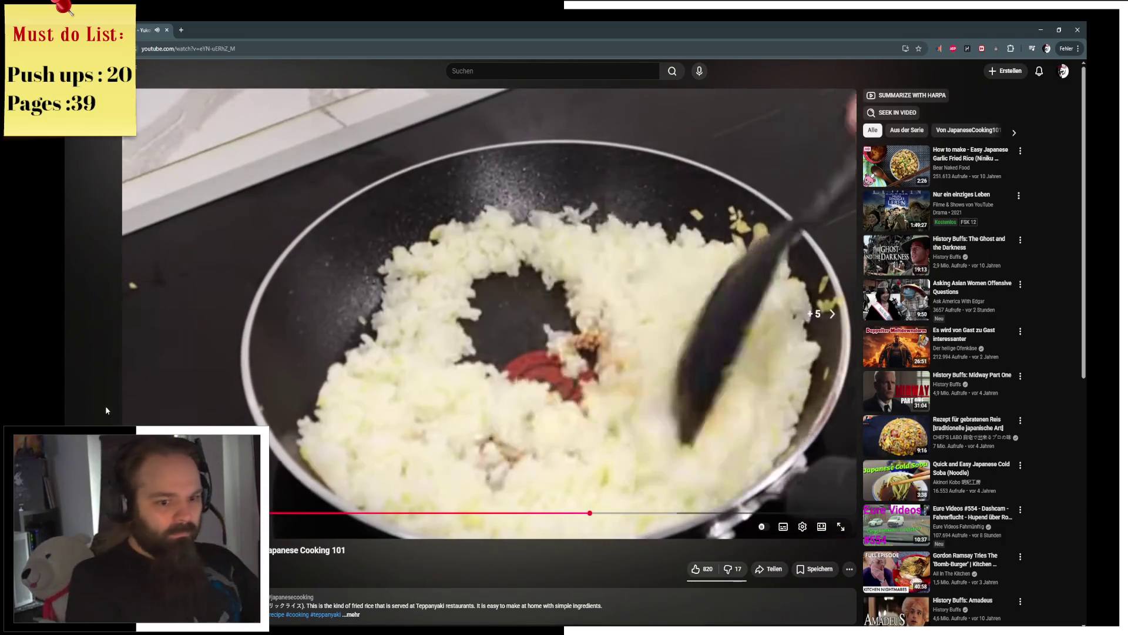
key("Right")
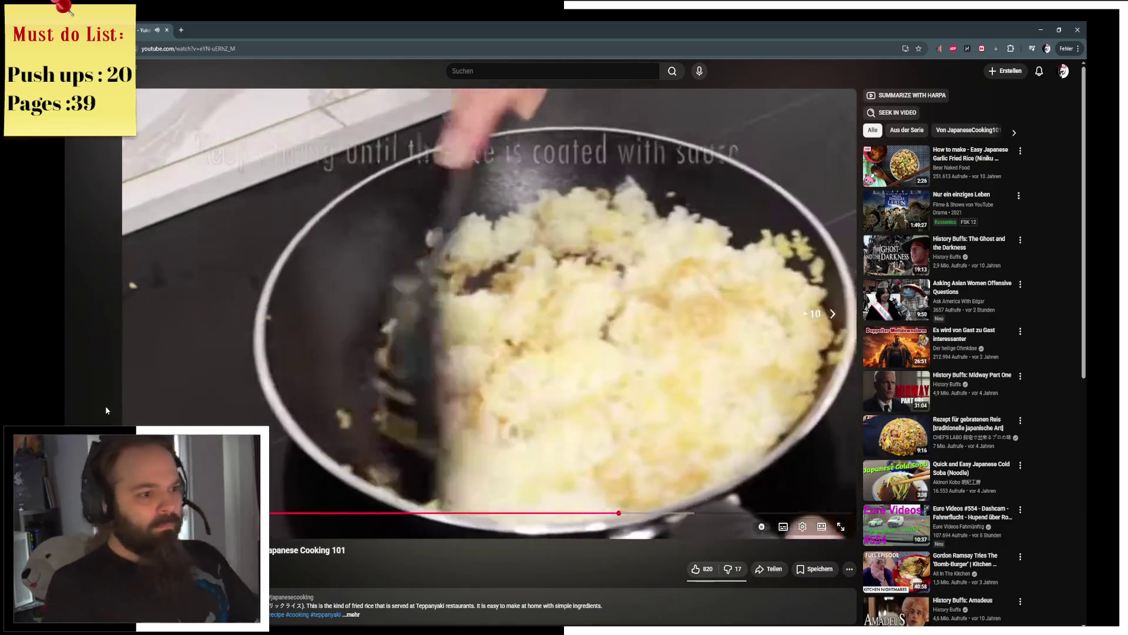
key("Left")
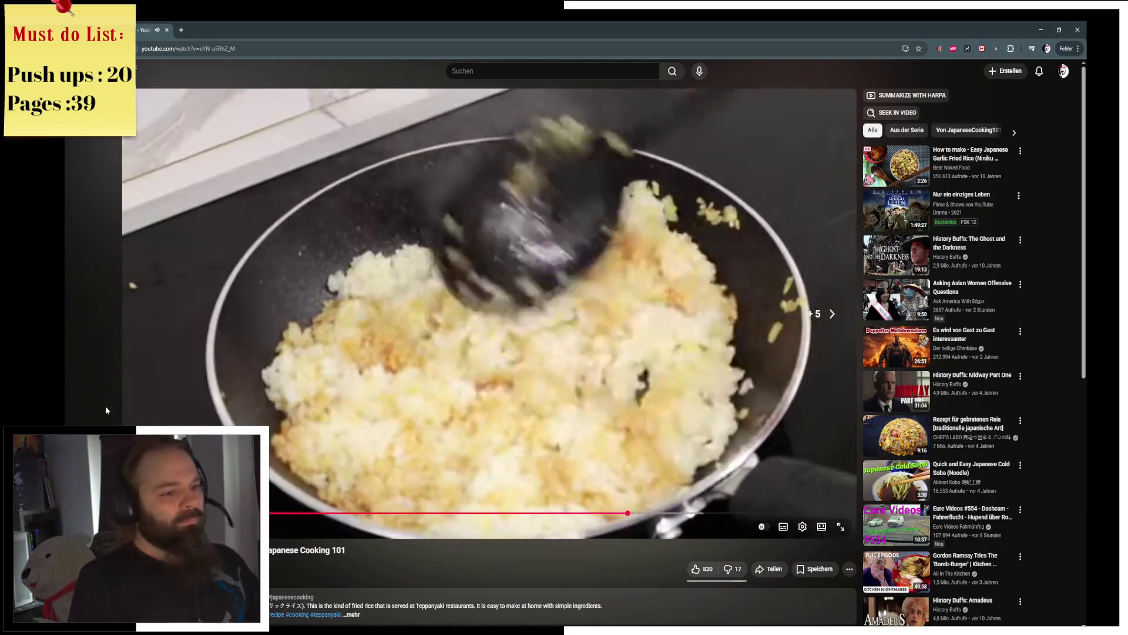
key("Left")
key("Left")
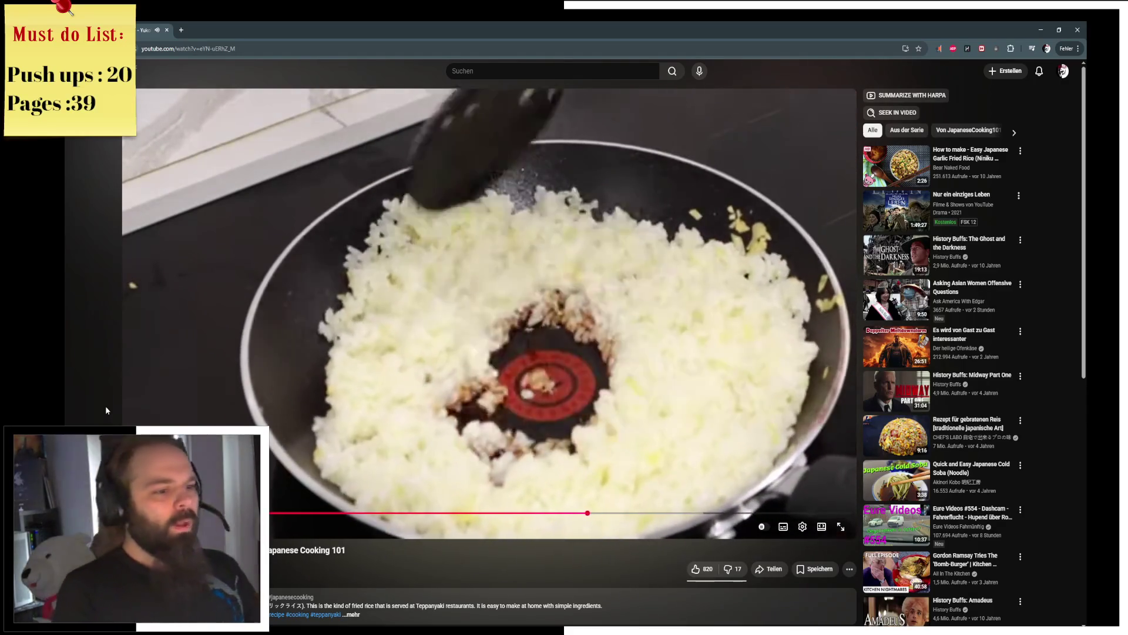
key("Left")
key("Right")
key("Right")
key("Right")
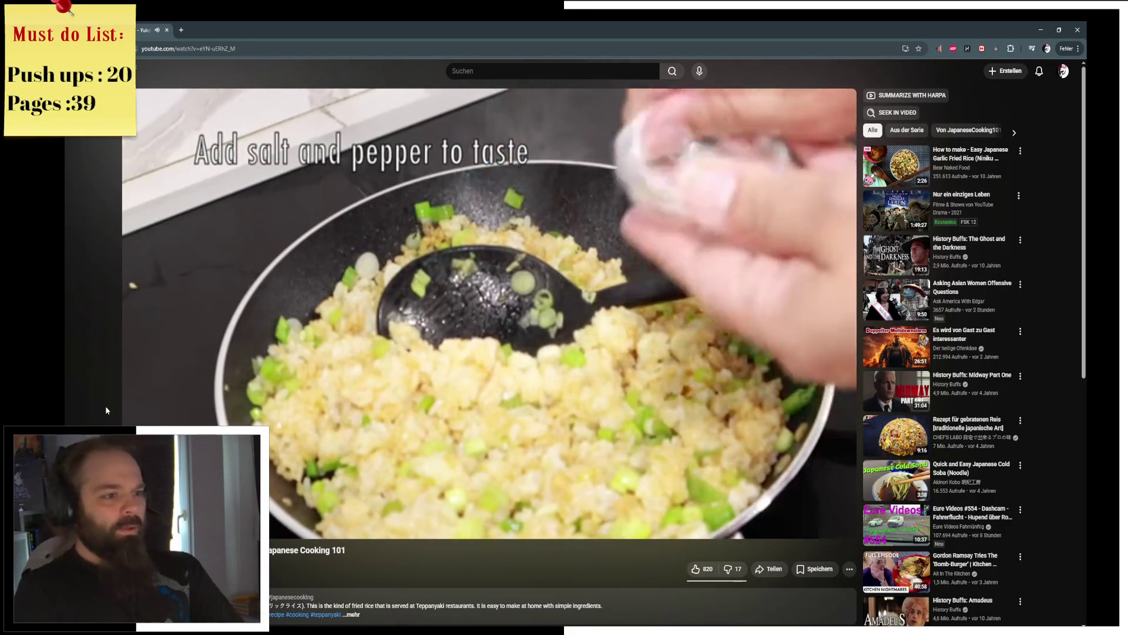
key("space")
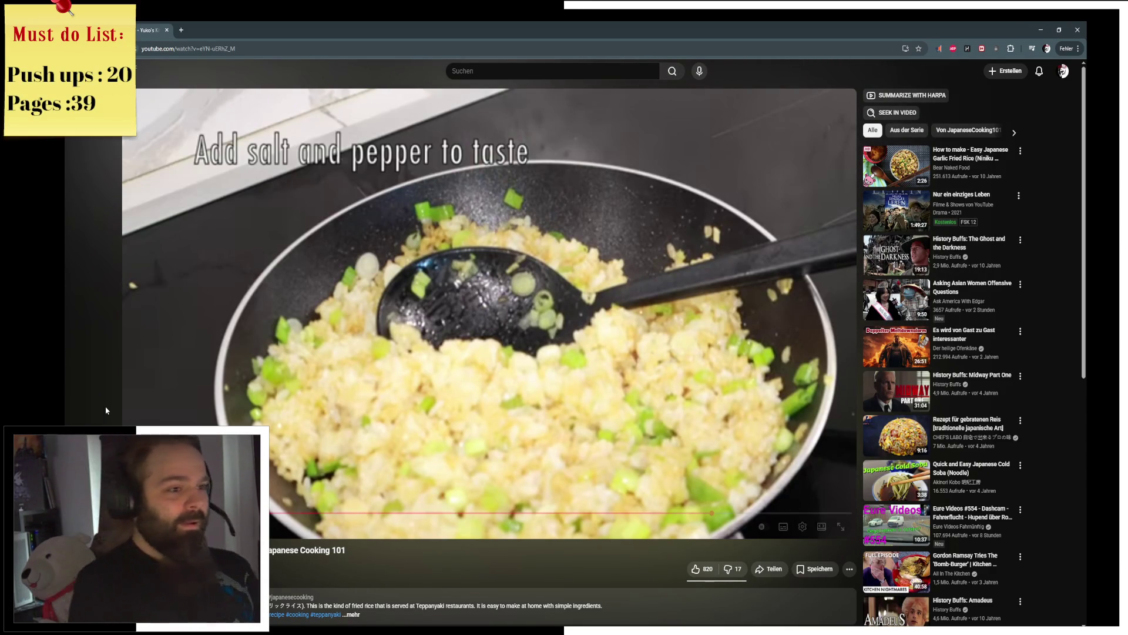
key("space")
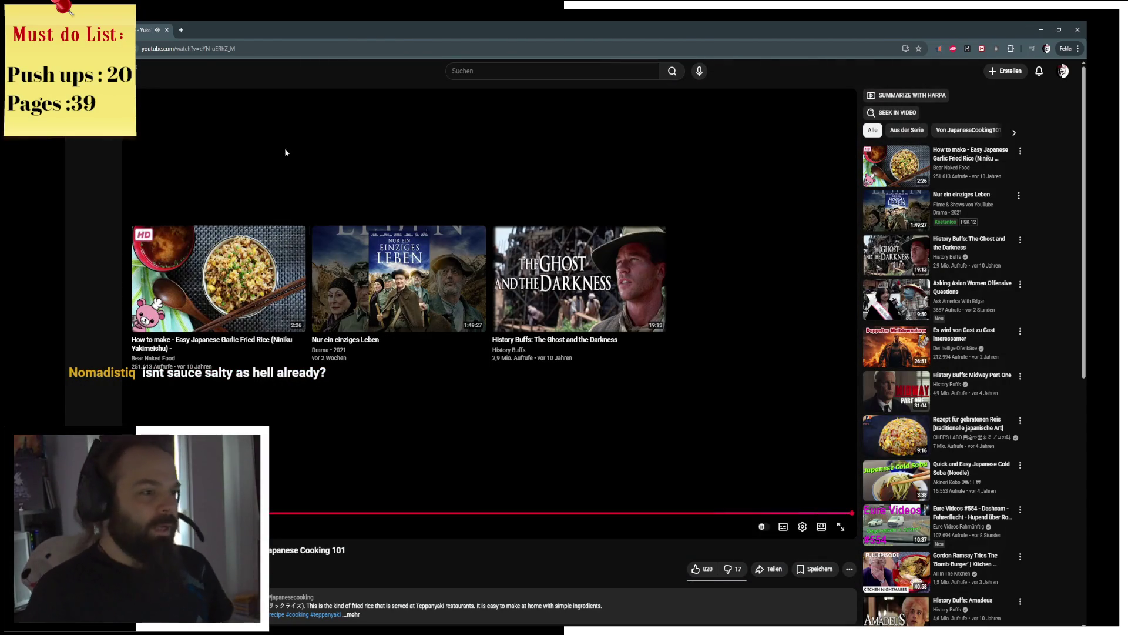
key("alt+Tab")
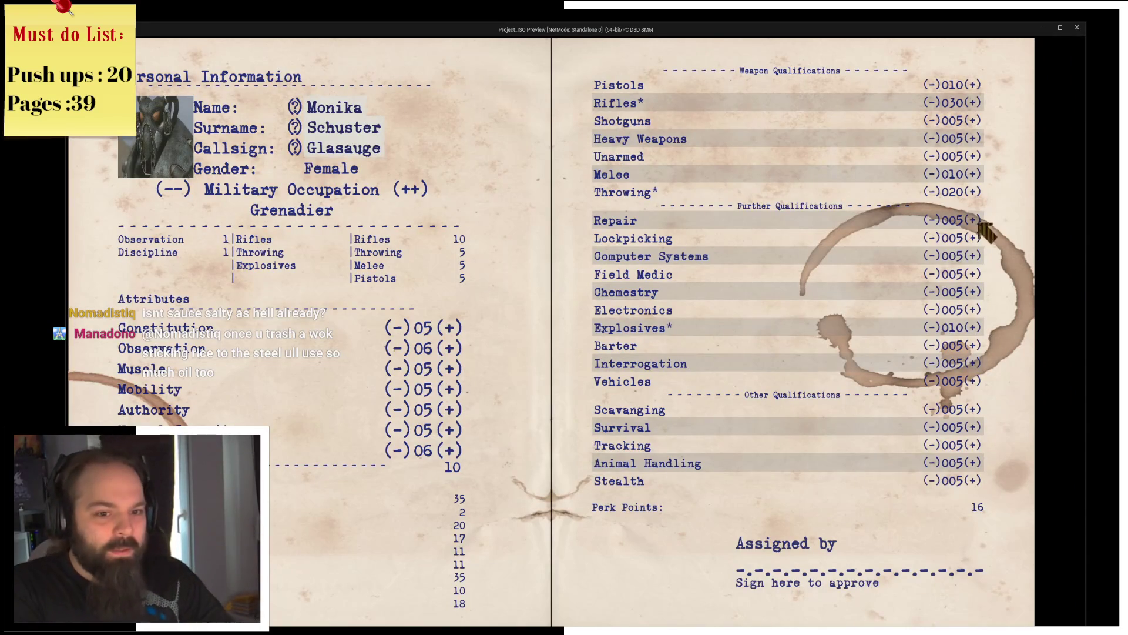
Step: Raise Lockpicking on the character sheet until the CalculateSkillPayback breakpoint hits
left_click(976, 239)
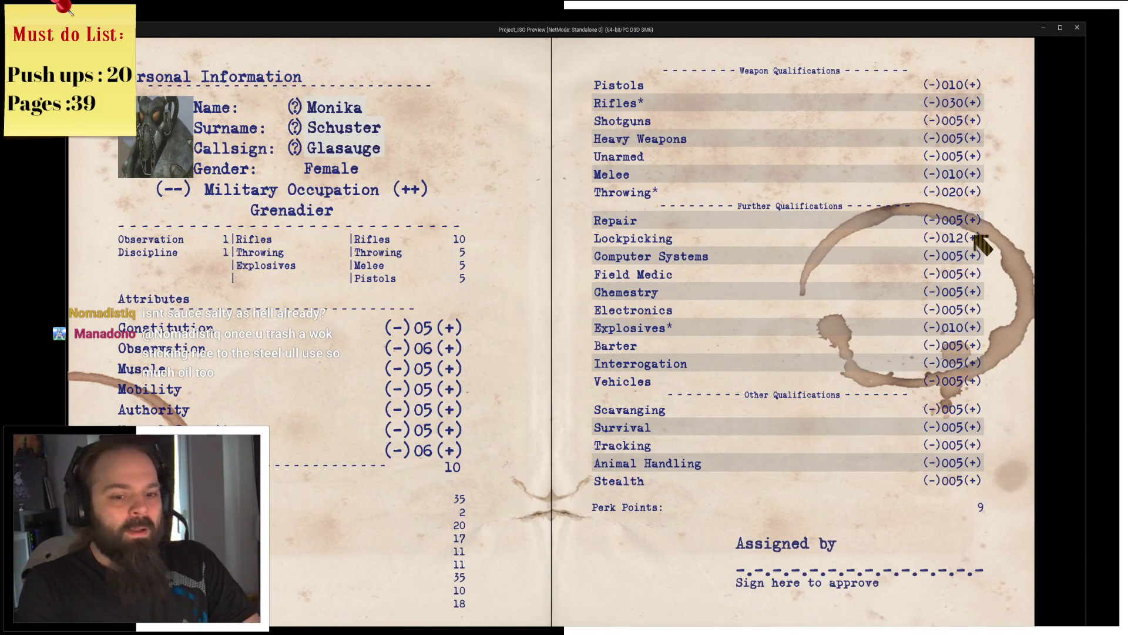
left_click(976, 237)
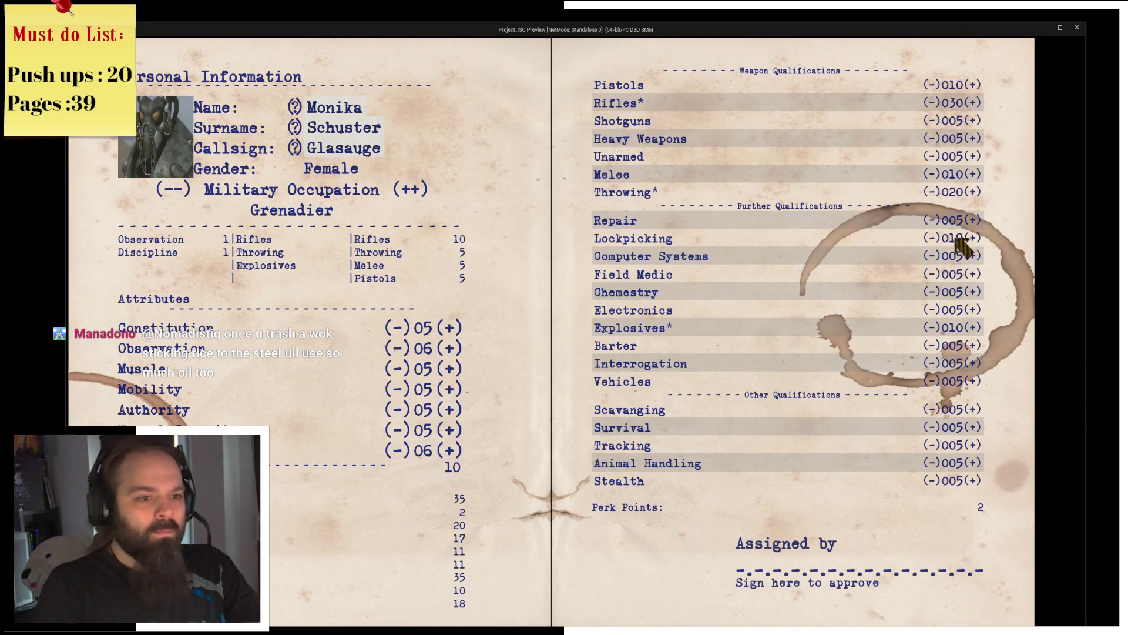
left_click(932, 239)
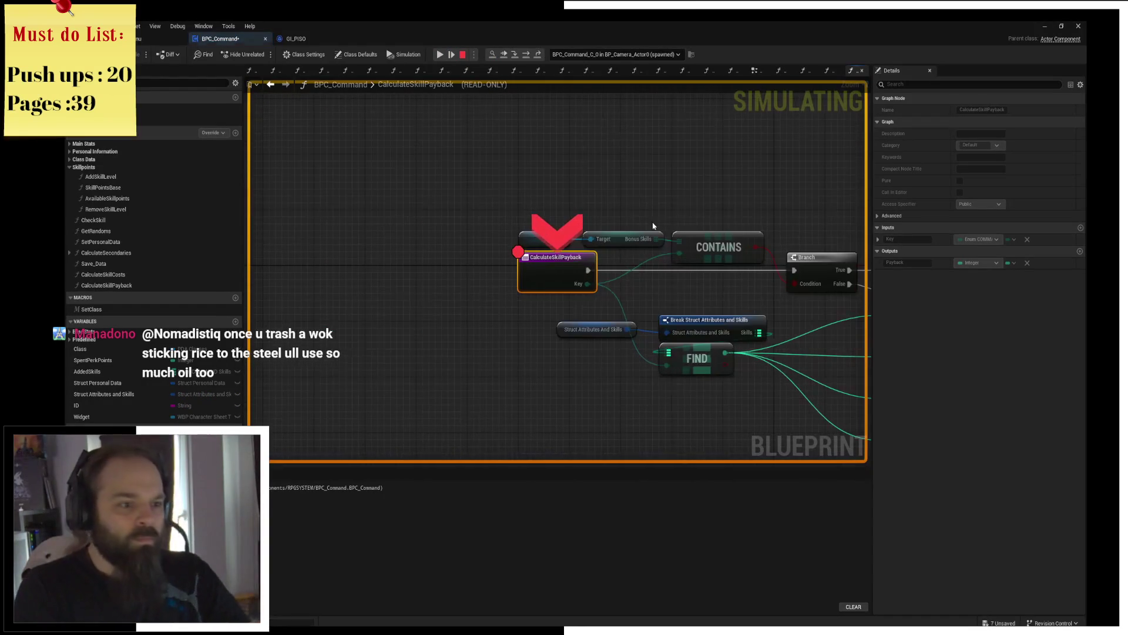
Step: Step the paused execution through the Branches into RemoveSkillLevel, past its SET node to the member update
left_click(533, 56)
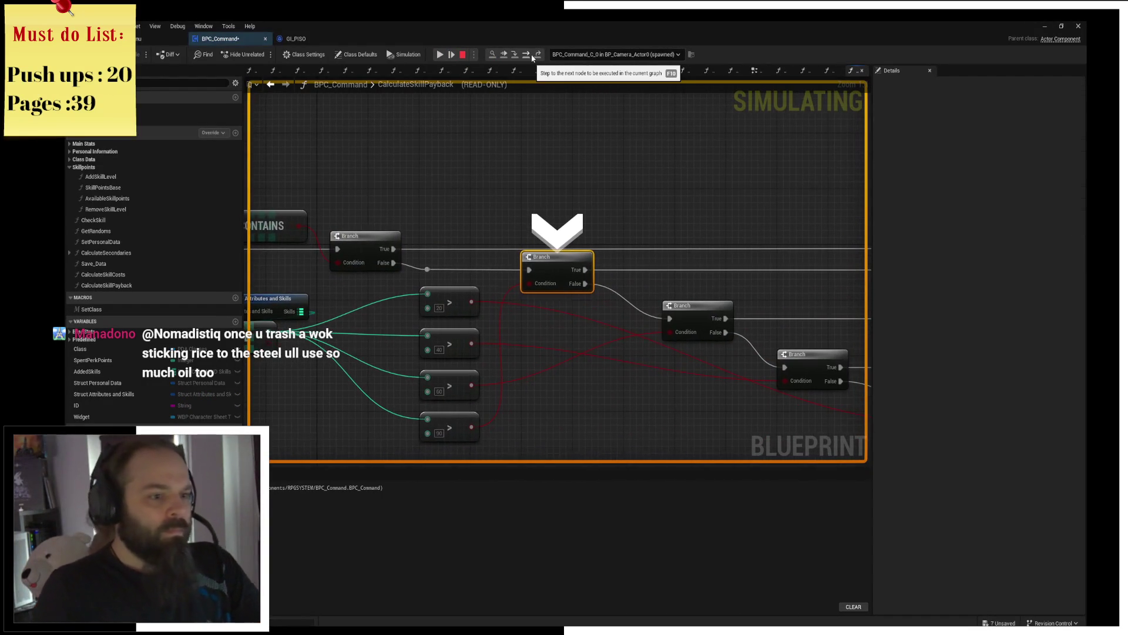
left_click(532, 56)
left_click(533, 57)
left_click(532, 57)
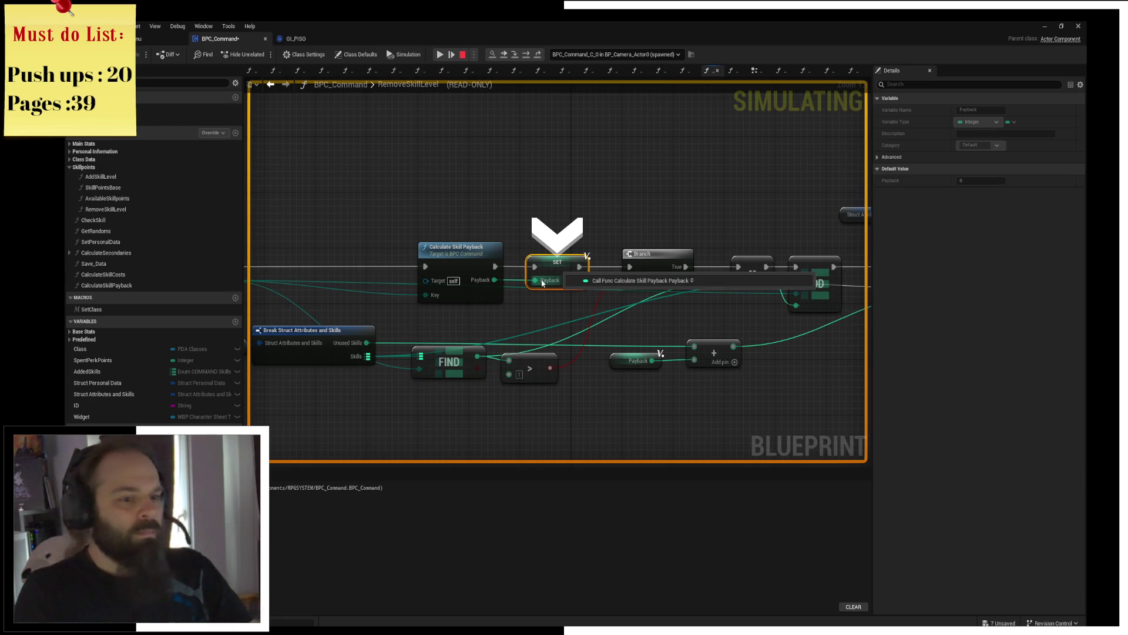
left_click(532, 61)
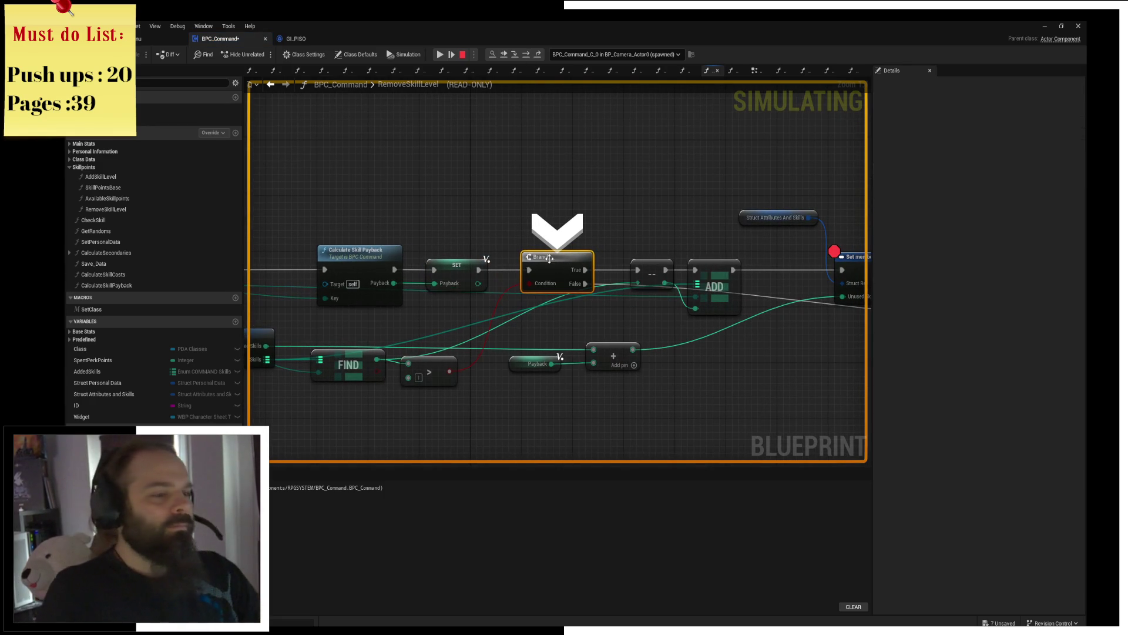
left_click(532, 59)
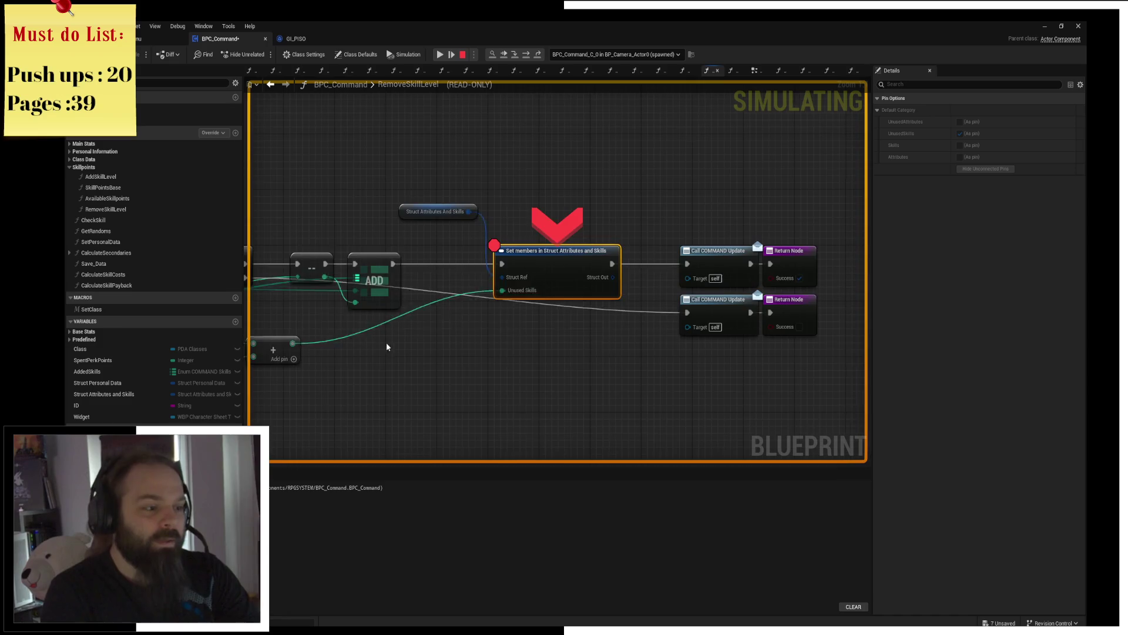
left_click_drag(386, 341, 650, 287)
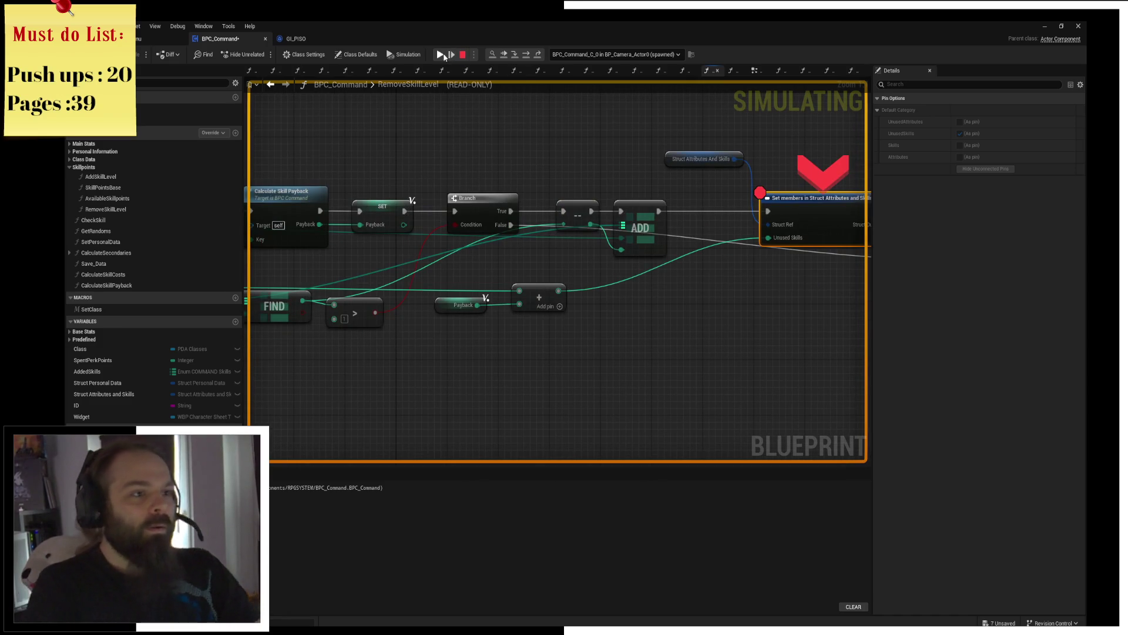
Step: Resume the game and increase another skill, pausing again at CalculateSkillPayback
left_click(443, 54)
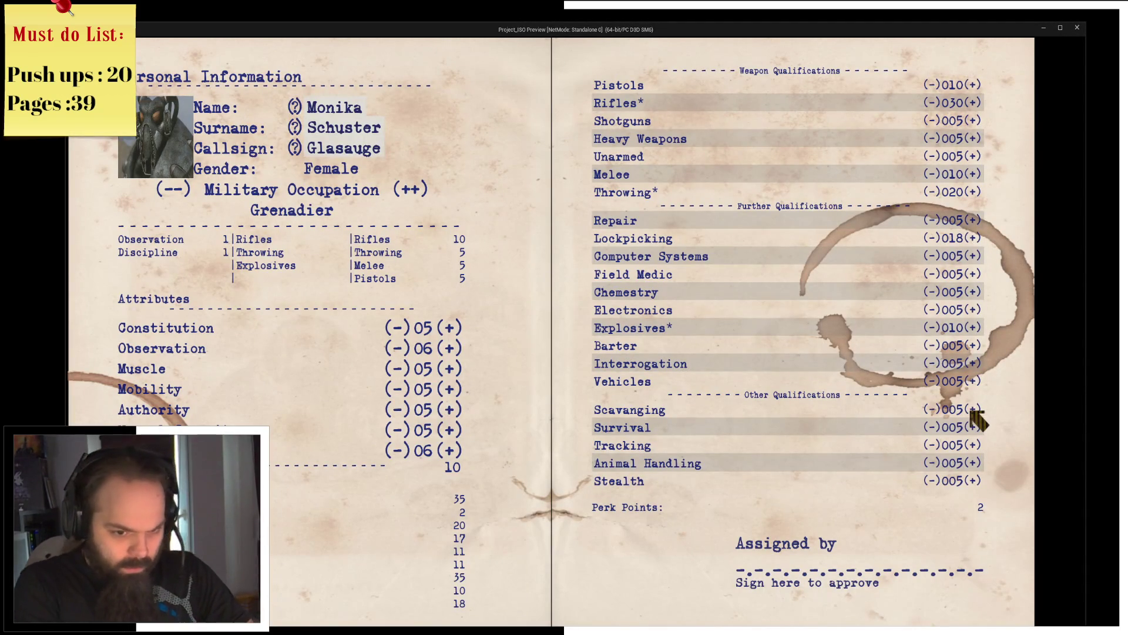
left_click(936, 240)
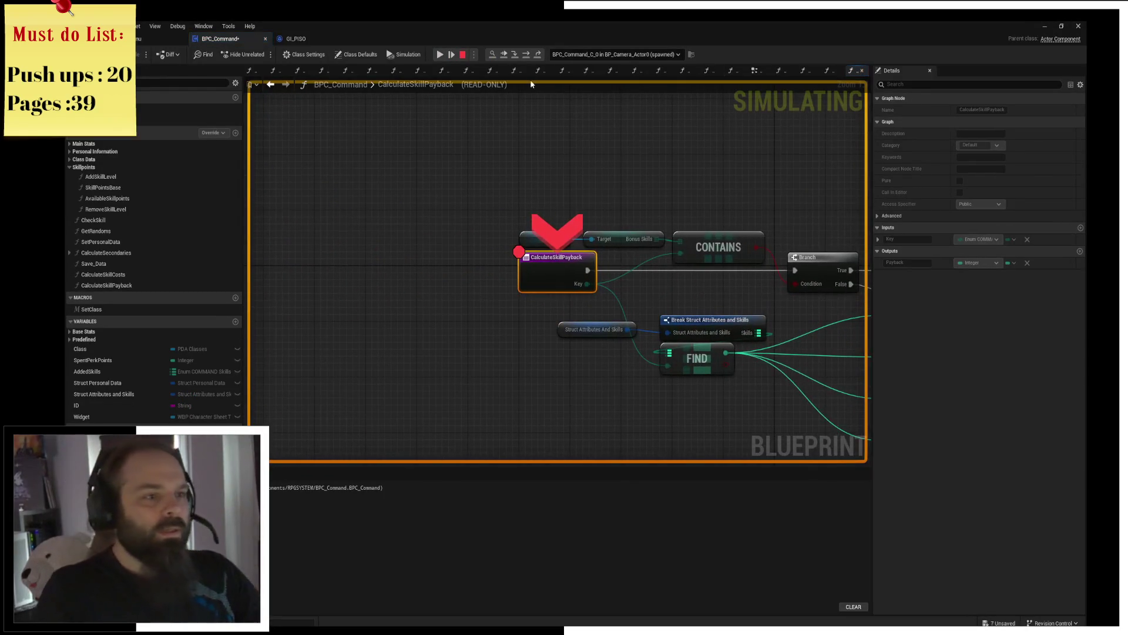
Step: Step through CalculateSkillPayback's Branches to the last condition reading False, then stop the play session
left_click(526, 56)
left_click(527, 56)
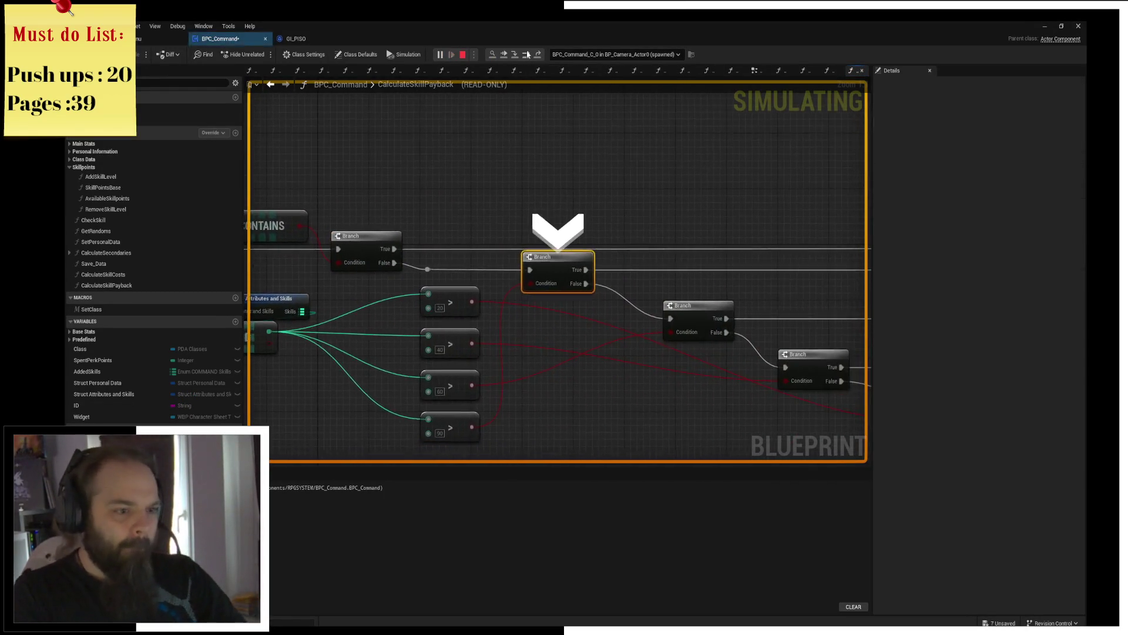
left_click(526, 55)
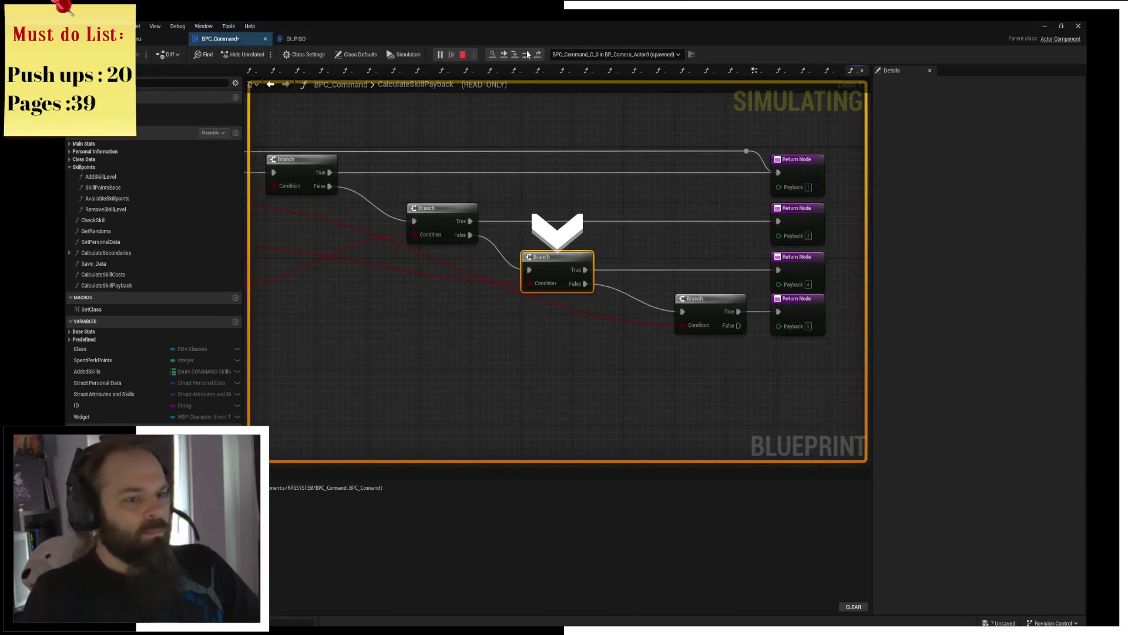
left_click(527, 55)
mouse_move(540, 283)
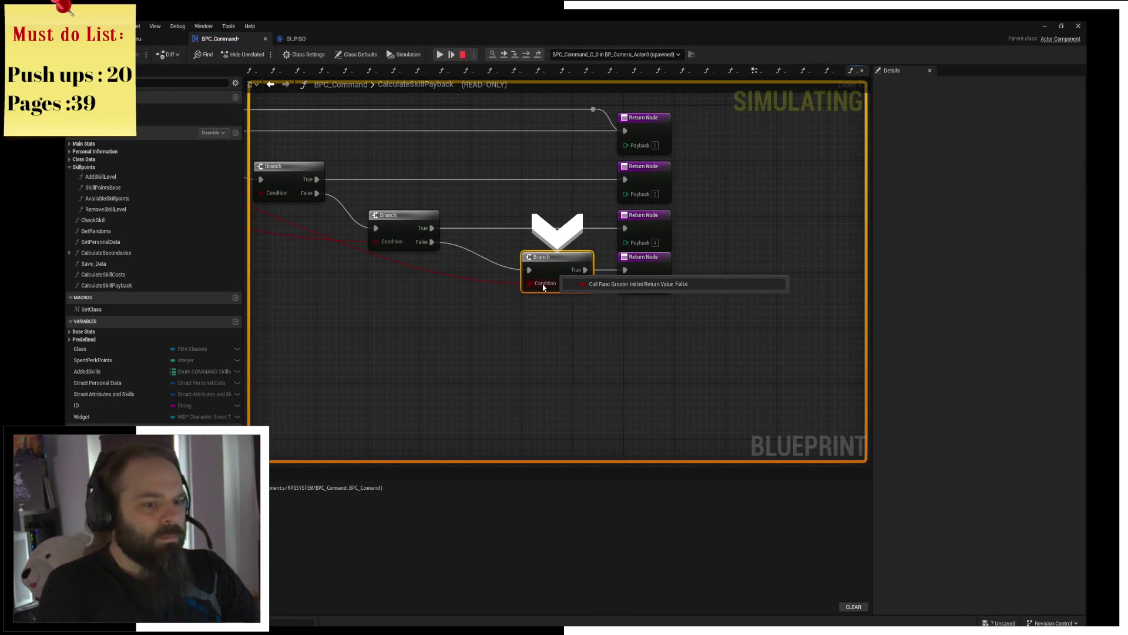
left_click_drag(543, 287, 606, 306)
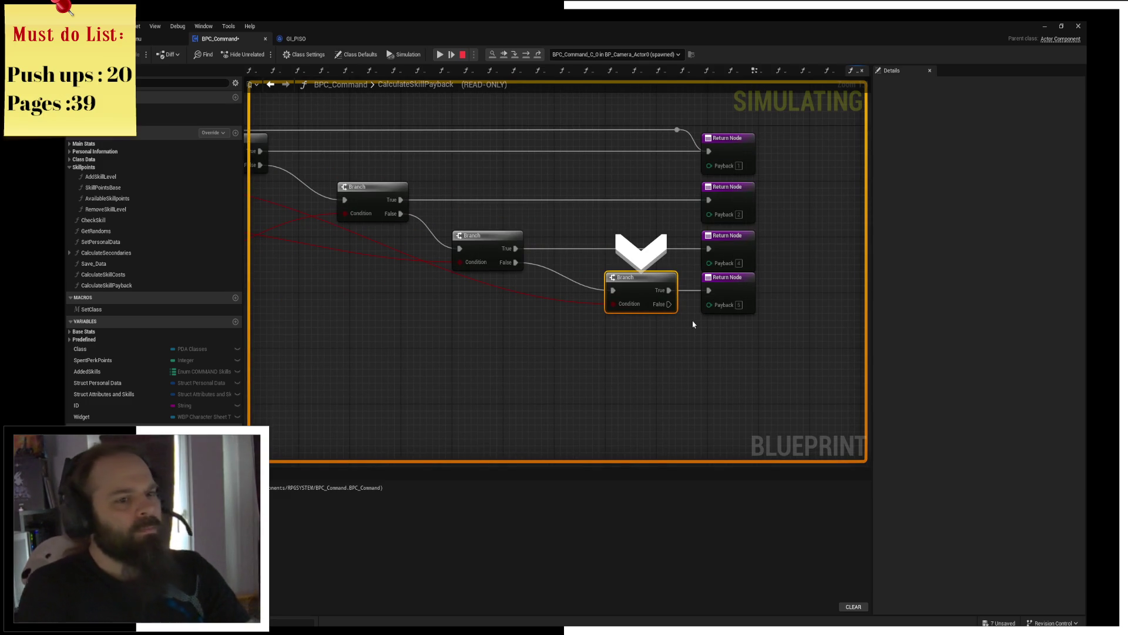
left_click_drag(225, 123, 431, 160)
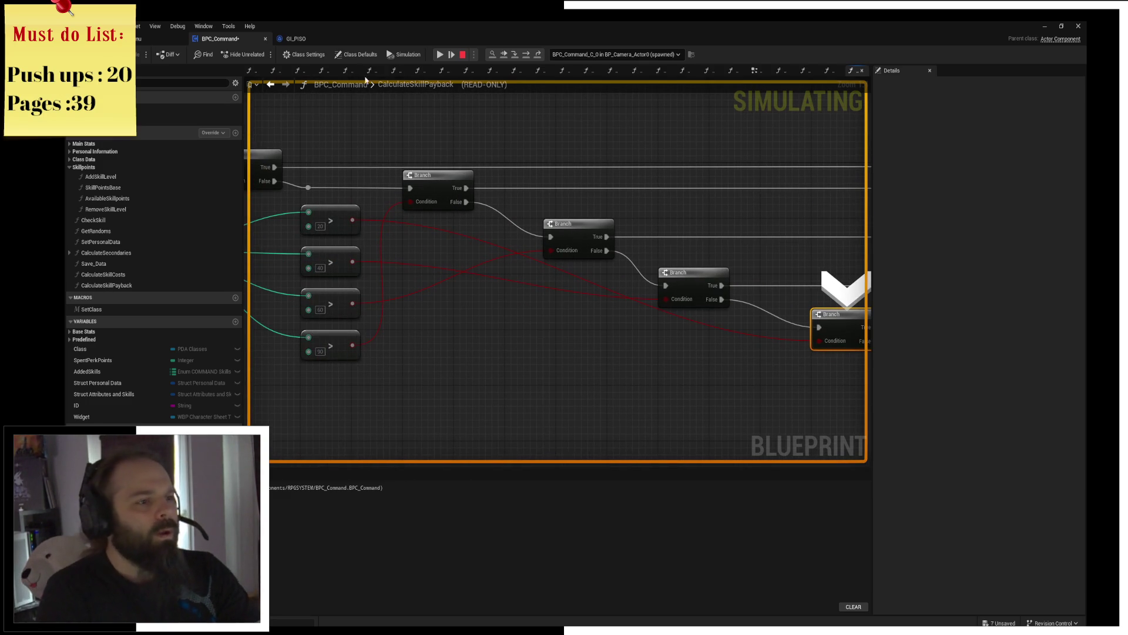
left_click(462, 54)
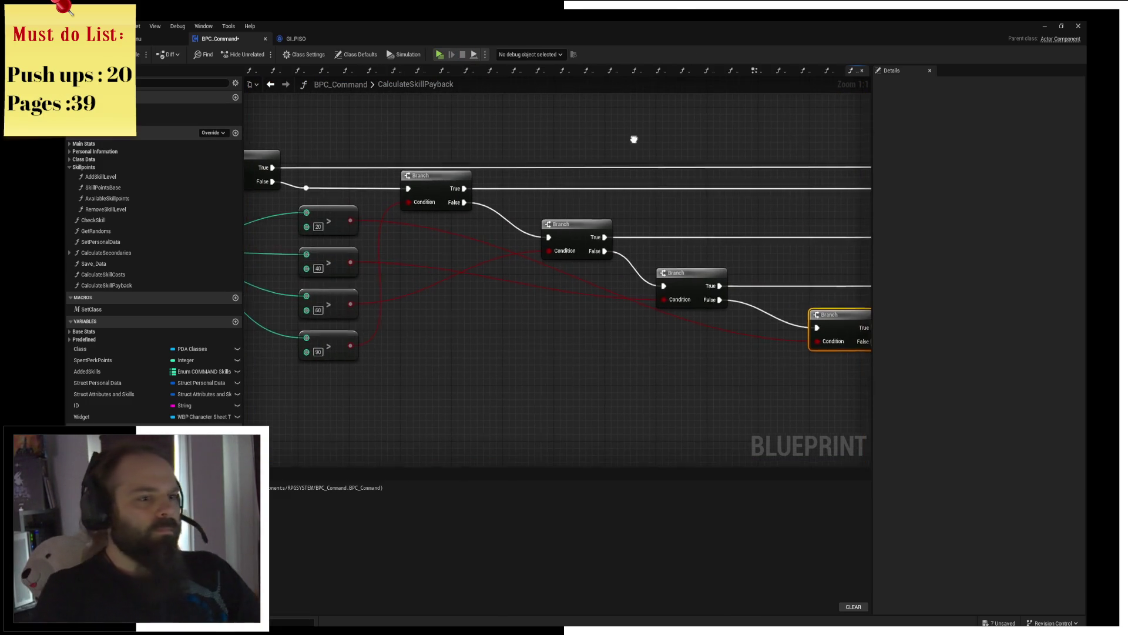
Step: Review the Branch and Return nodes and edit the second Return node's Payback value
left_click_drag(684, 170, 450, 202)
left_click_drag(591, 190, 641, 201)
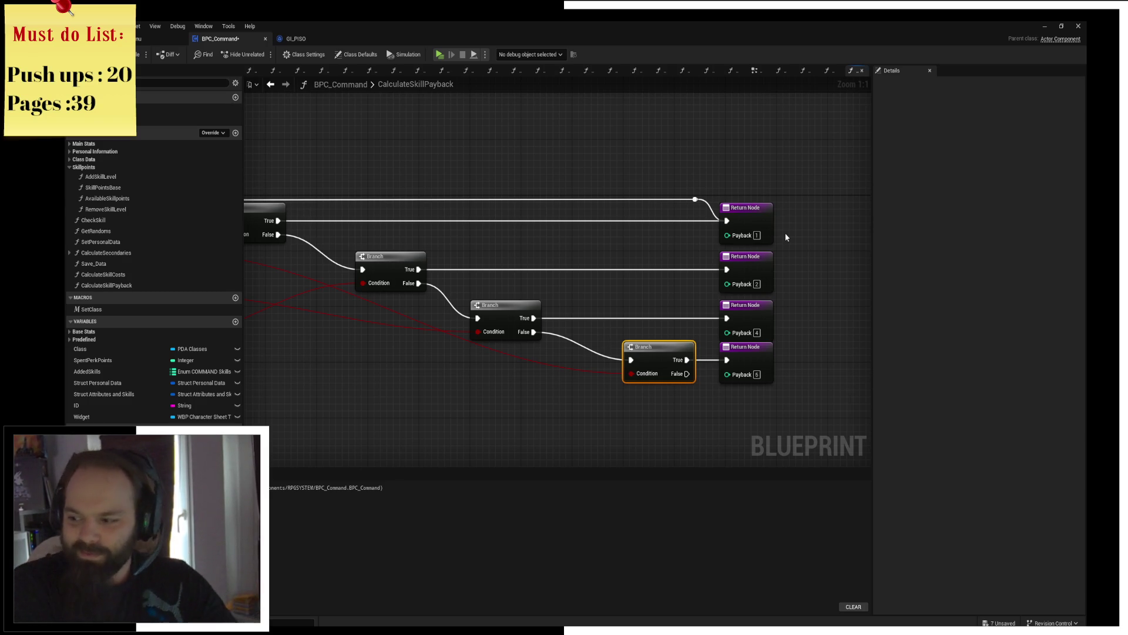
mouse_move(592, 234)
left_mouse_down()
mouse_move(694, 208)
mouse_move(406, 144)
left_mouse_up()
left_click_drag(596, 321, 798, 298)
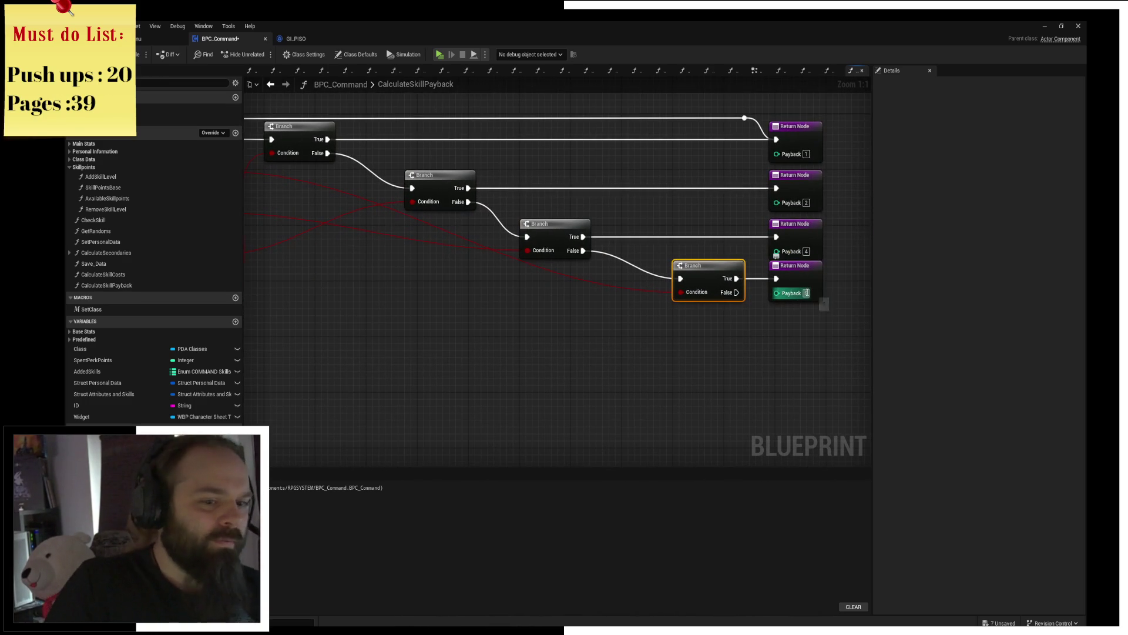
left_click_drag(776, 254, 735, 315)
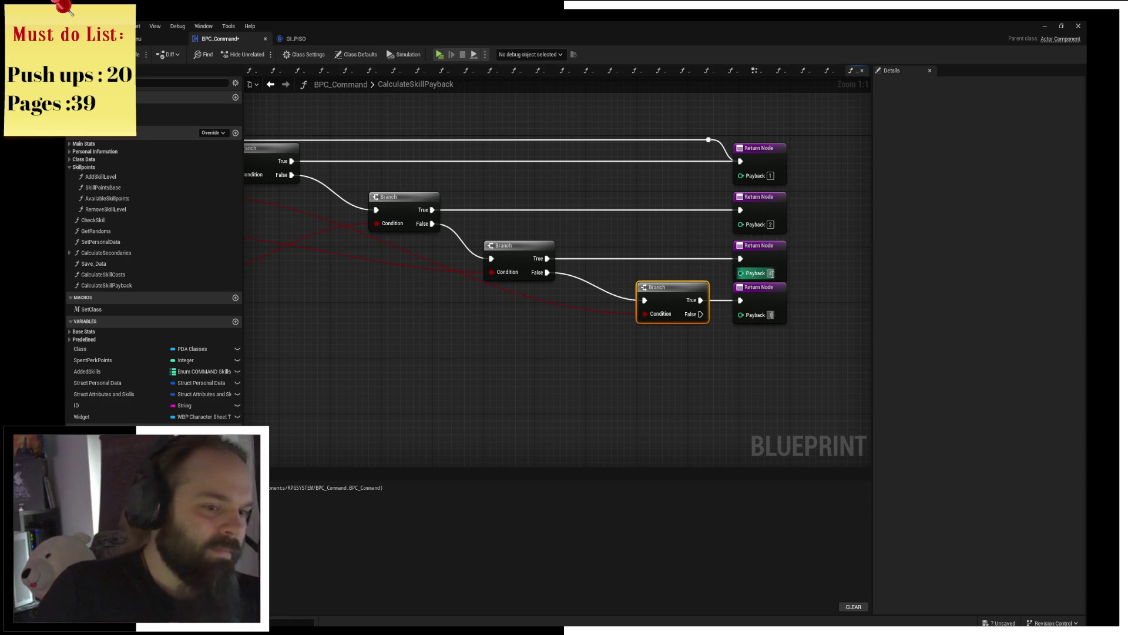
type("2")
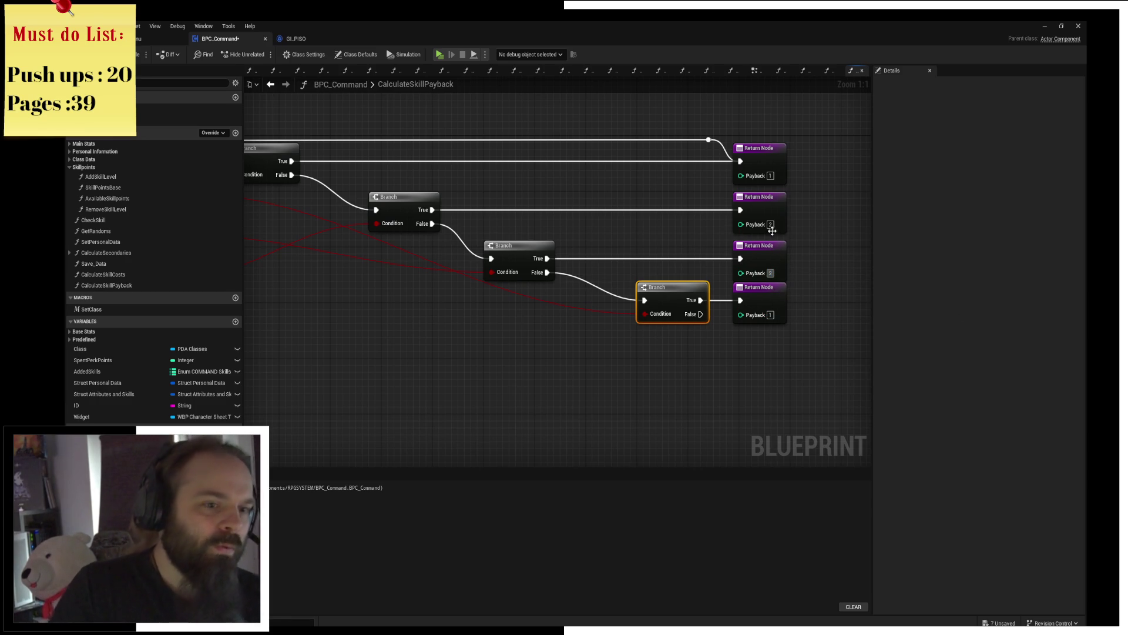
left_click(771, 224)
type("4")
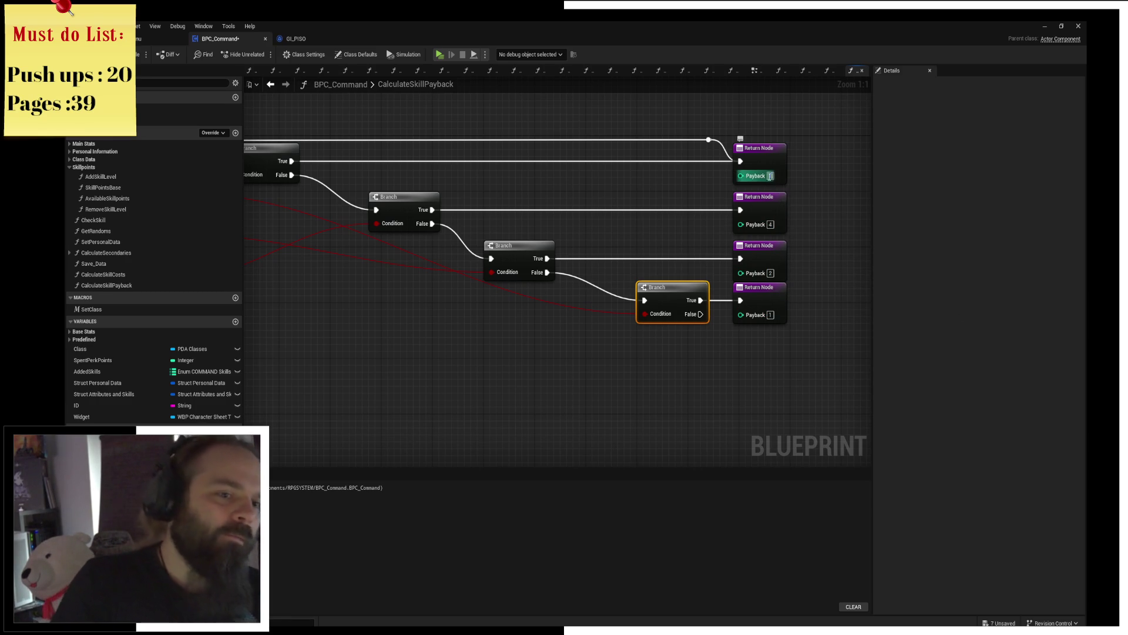
mouse_move(271, 176)
left_mouse_down()
mouse_move(448, 219)
mouse_move(354, 242)
left_mouse_up()
Step: Duplicate the bottom Return node and reroute the payback wire into the top Return node
left_click(838, 354)
left_click_drag(829, 122, 769, 157)
key("ctrl+c")
key("ctrl+v")
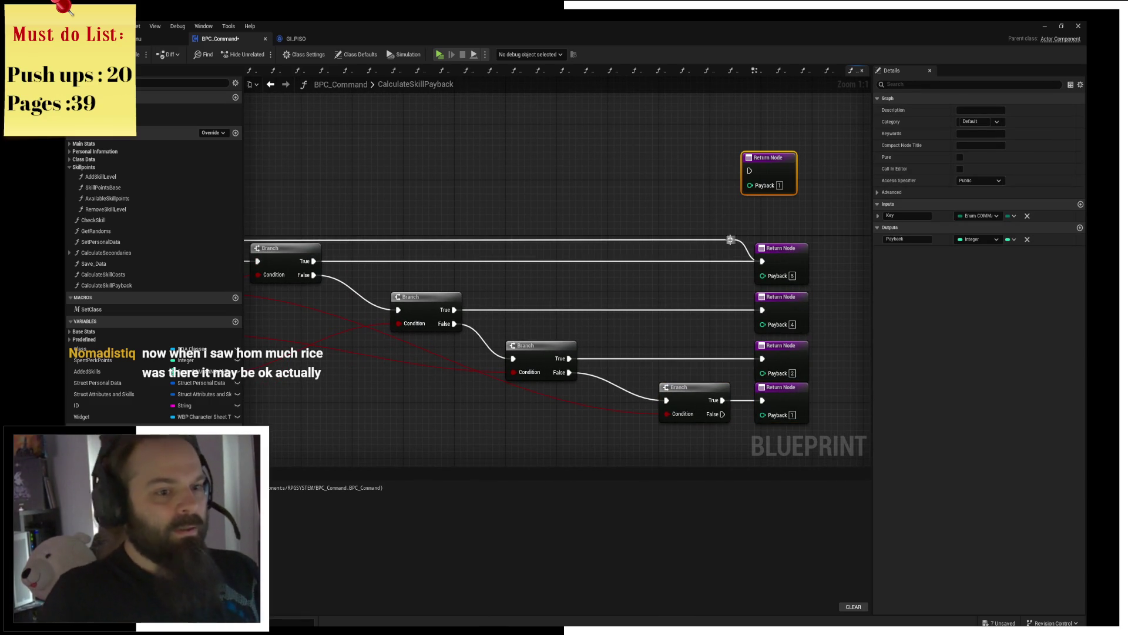
double_click(735, 240)
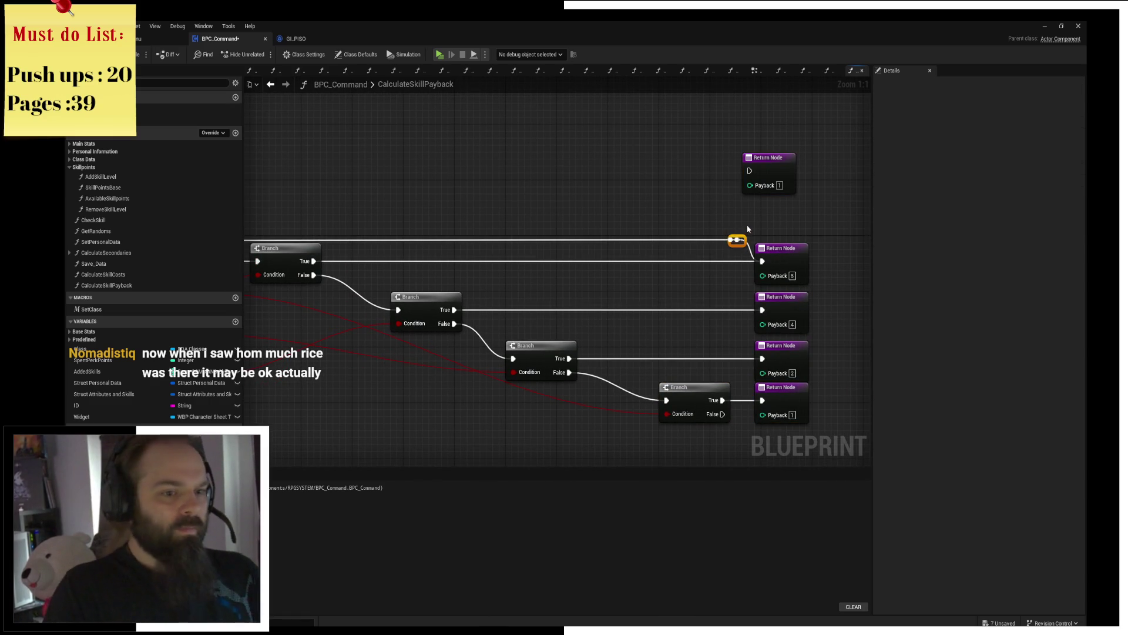
mouse_move(731, 239)
left_mouse_down()
mouse_move(749, 171)
mouse_move(787, 210)
left_mouse_up()
left_click(504, 207)
scroll(404, 215, "down", 2)
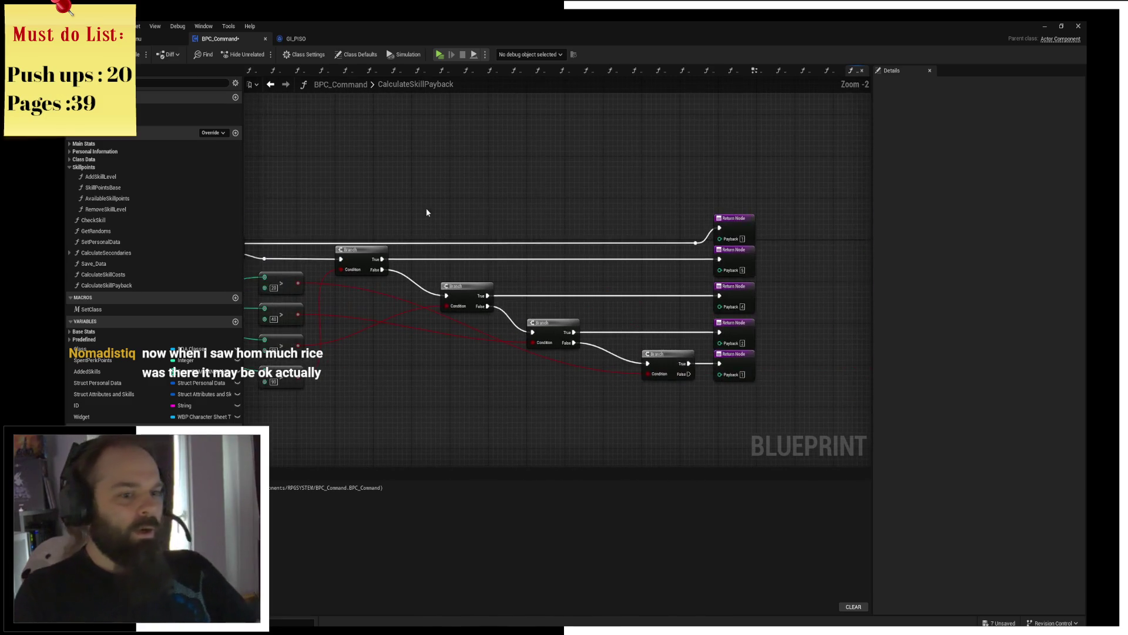
Step: Check the reroute, second Return node and comparison against 60, then launch the game preview
mouse_move(670, 236)
left_mouse_down()
mouse_move(698, 253)
mouse_move(273, 232)
mouse_move(432, 187)
left_mouse_up()
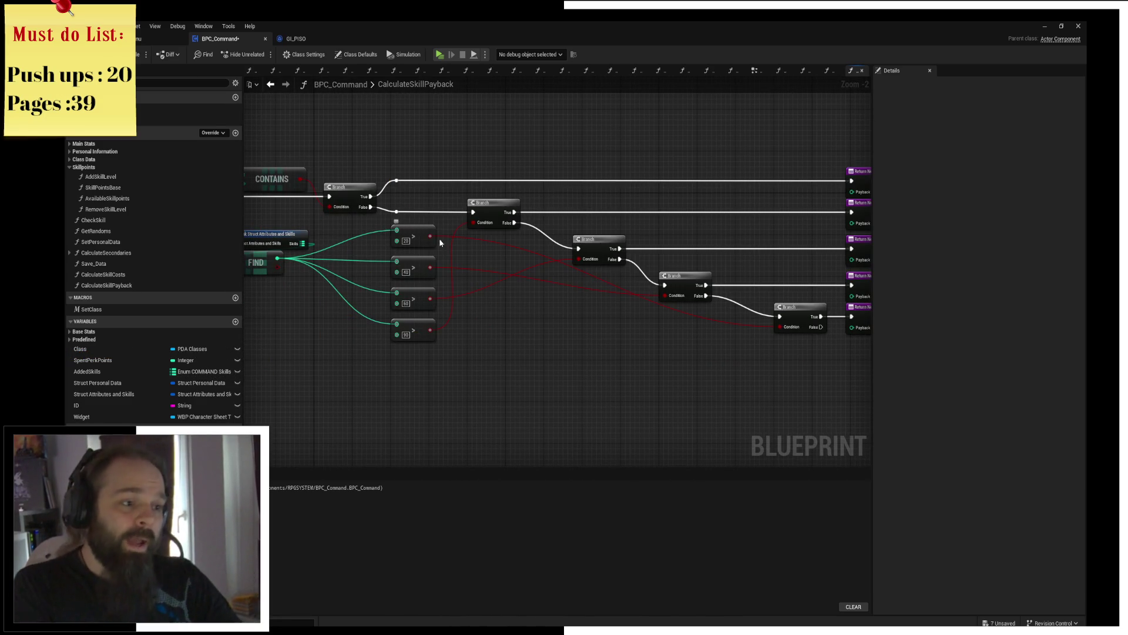
mouse_move(652, 202)
left_mouse_down()
mouse_move(496, 206)
mouse_move(686, 174)
left_mouse_up()
left_click(699, 215)
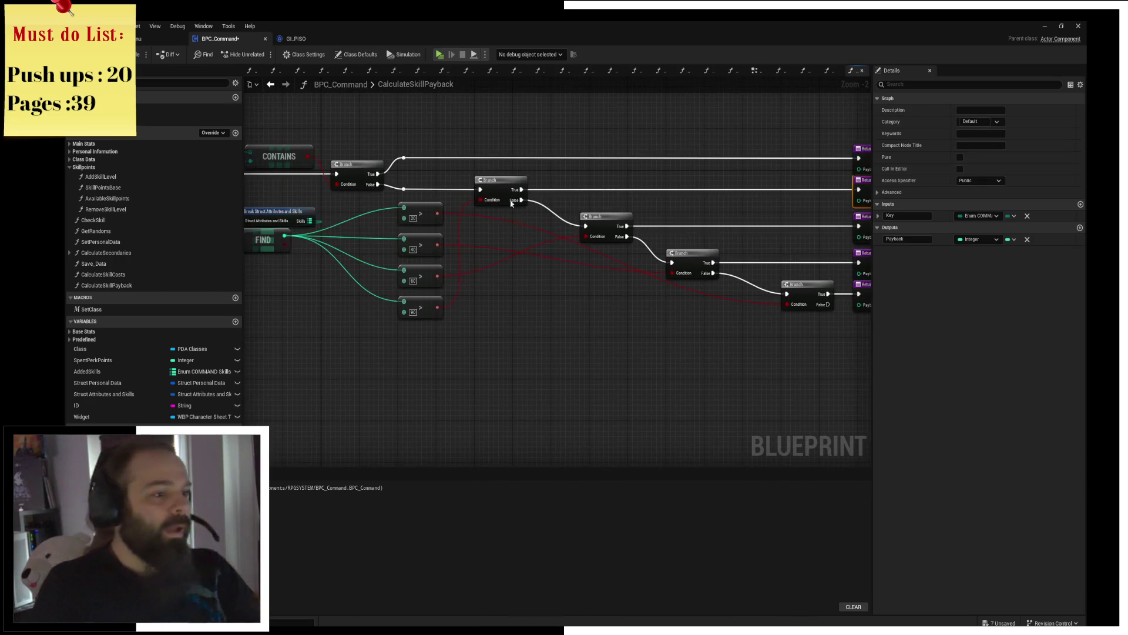
left_click(425, 277)
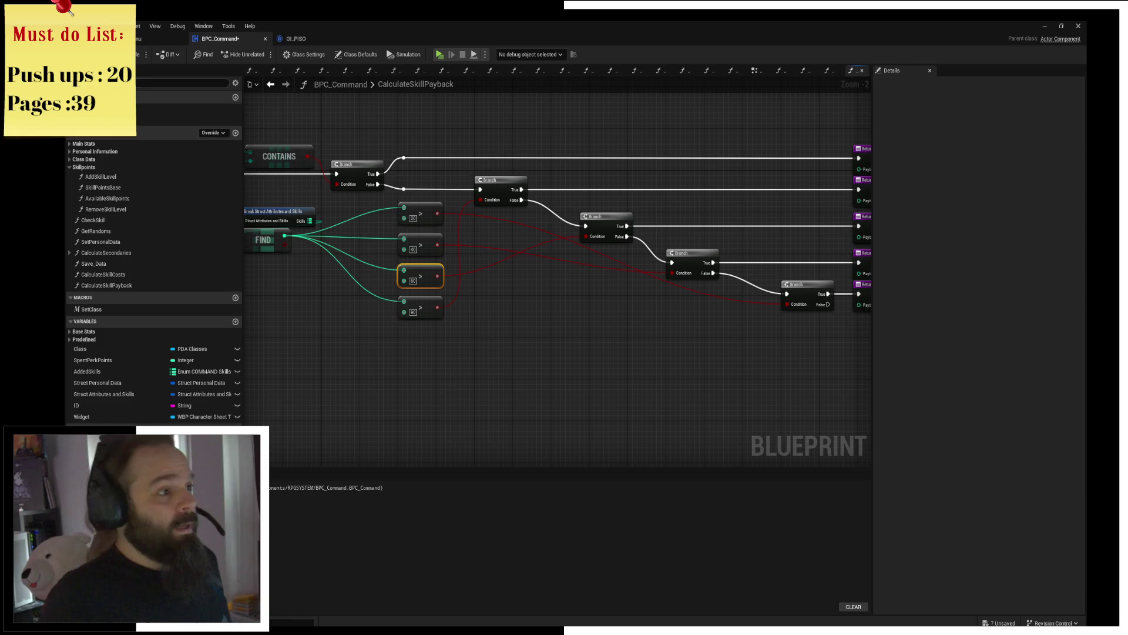
left_click(439, 54)
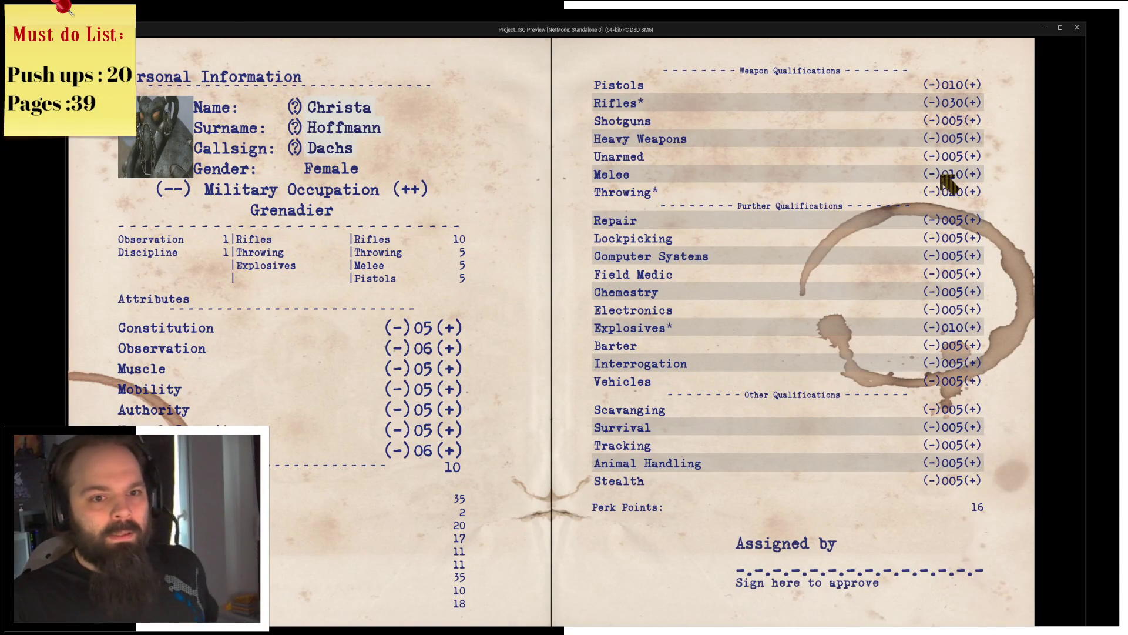
Step: Return to the paused editor and step through CalculateSkillPayback's branches until it finishes
key("alt+Tab")
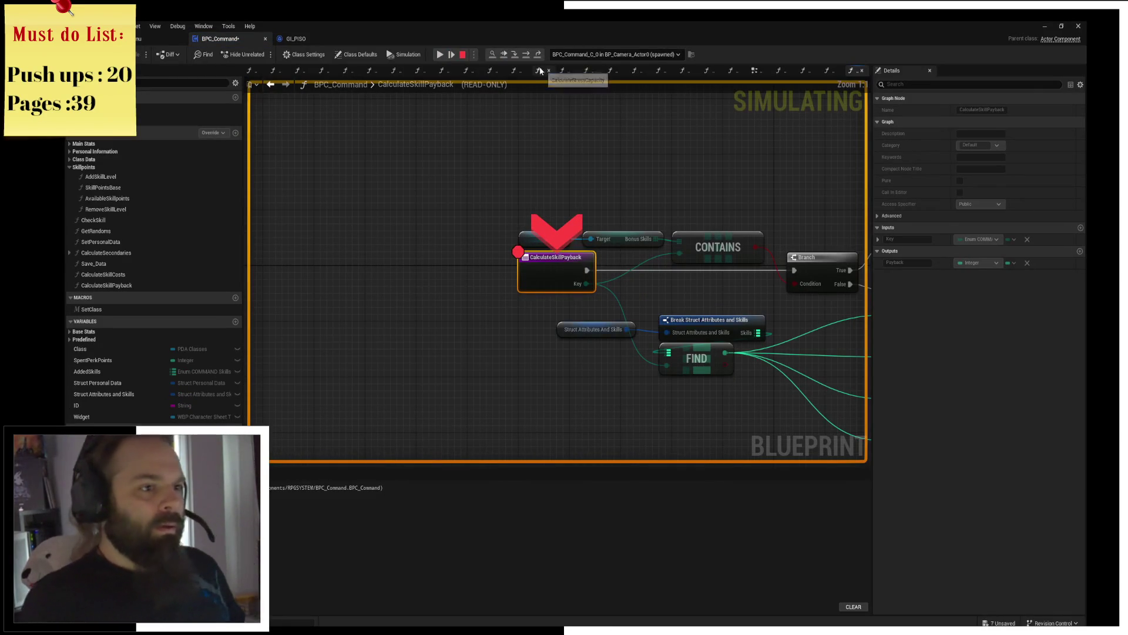
left_click(527, 55)
left_click(527, 54)
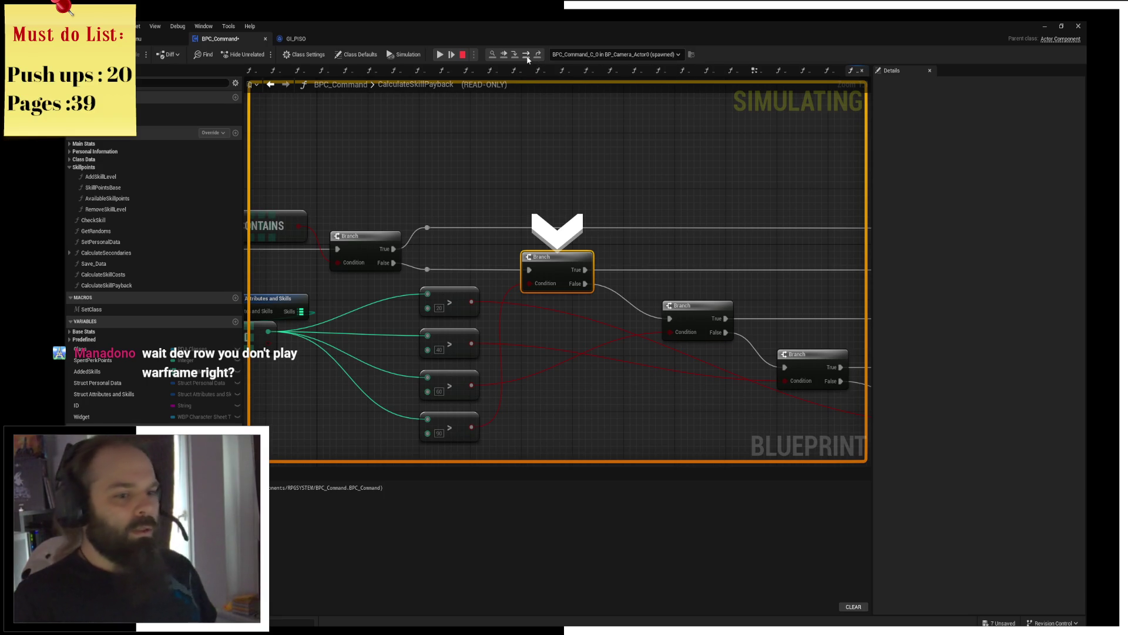
left_click(527, 56)
key("Escape")
Step: Lower the bottom Return node and wire the last Branch's False output into its own Return node
mouse_move(604, 161)
left_mouse_down()
mouse_move(461, 193)
mouse_move(800, 259)
left_mouse_up()
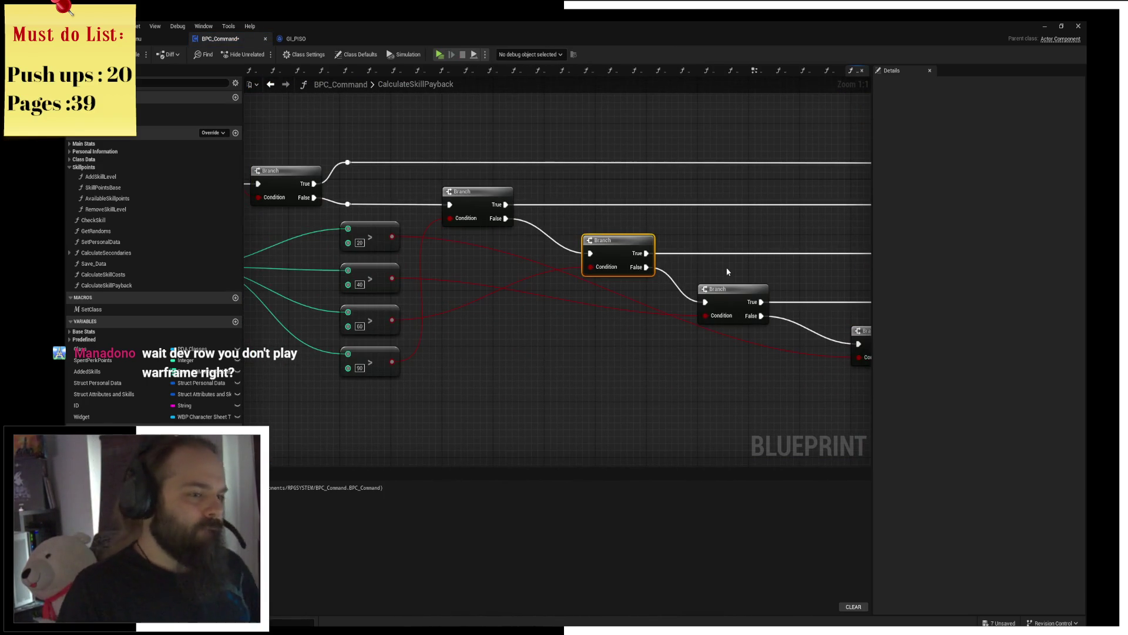
left_click_drag(722, 270, 461, 218)
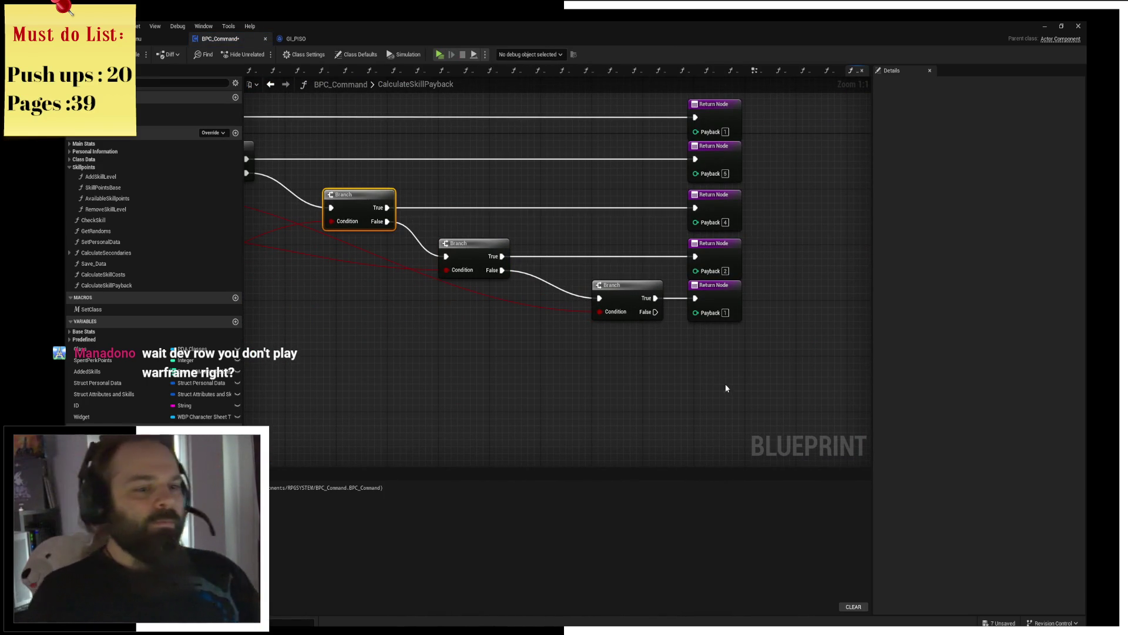
left_click(713, 328)
left_click(718, 298)
left_click_drag(719, 298, 719, 333)
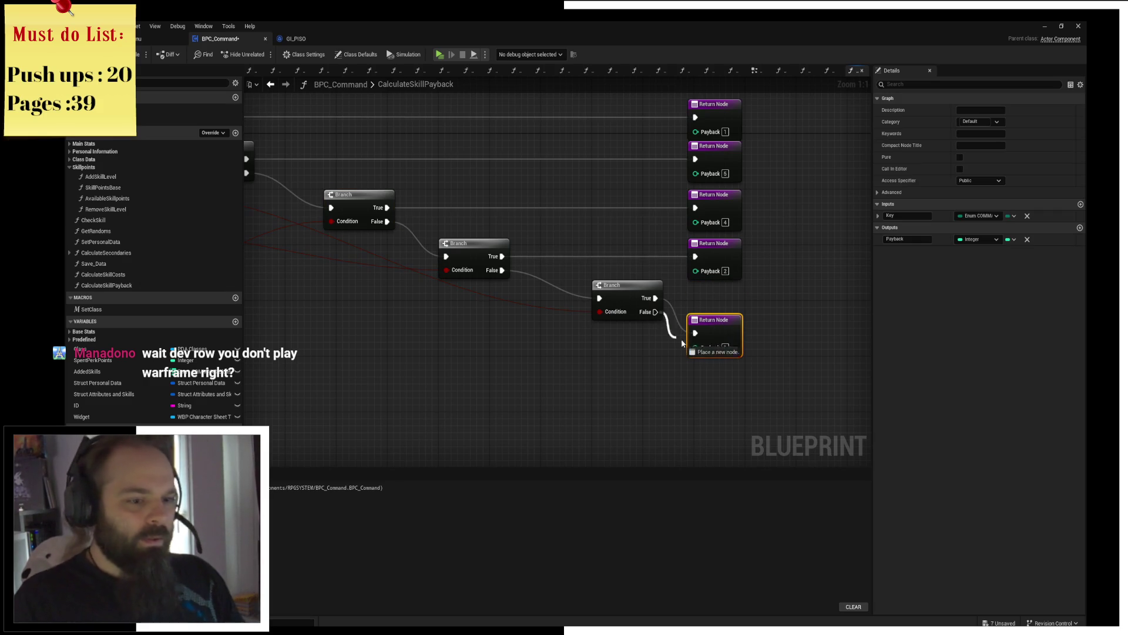
left_click_drag(655, 311, 695, 332)
left_click_drag(596, 383, 736, 329)
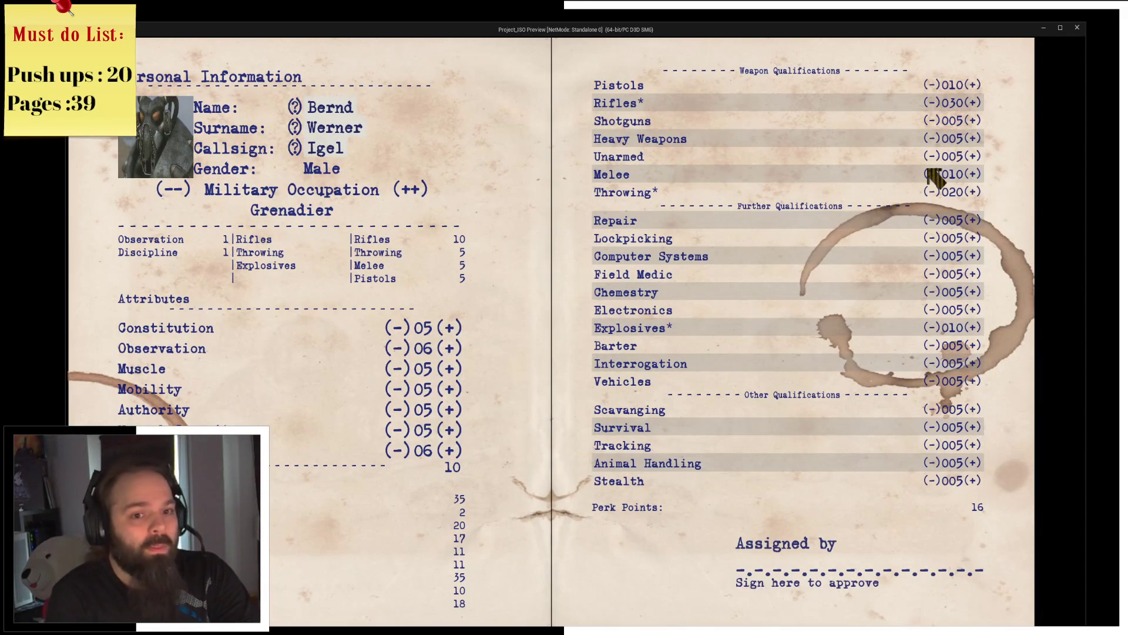
Step: Lower Melee to hit the breakpoint and step into RemoveSkillLevel through the decrement, ADD and Set members nodes
left_click(931, 174)
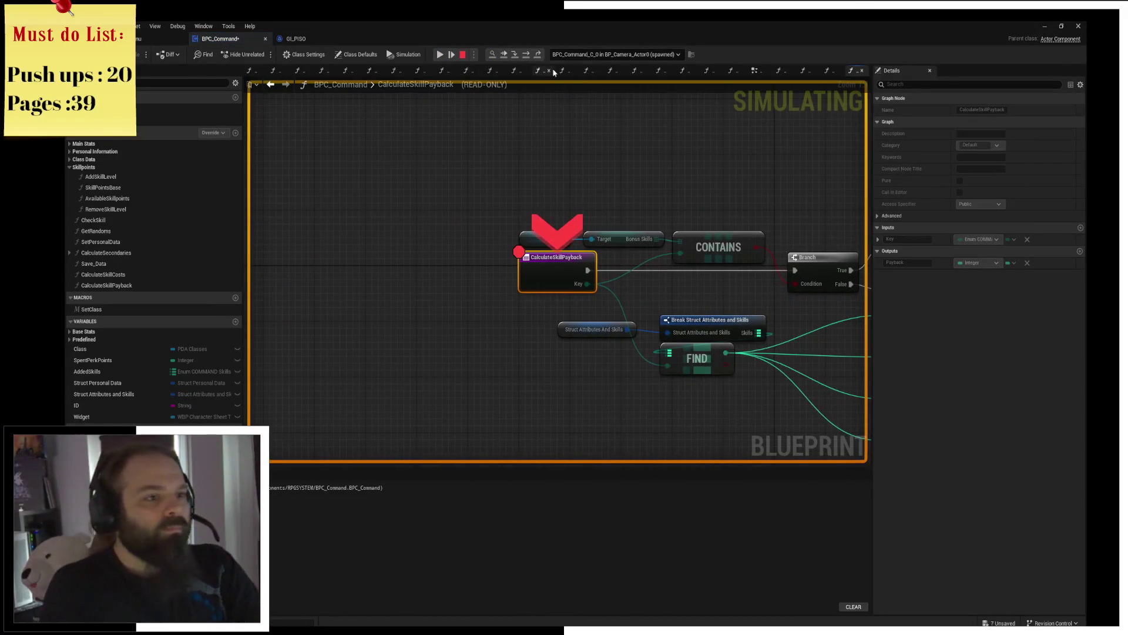
left_click(528, 57)
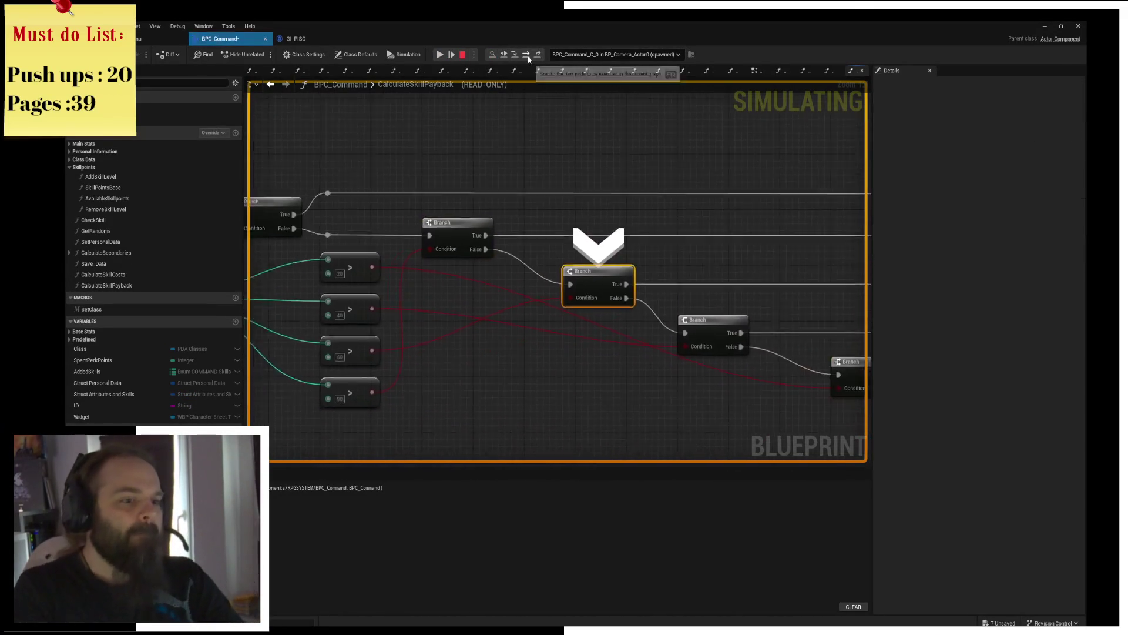
left_click(529, 56)
left_click(526, 55)
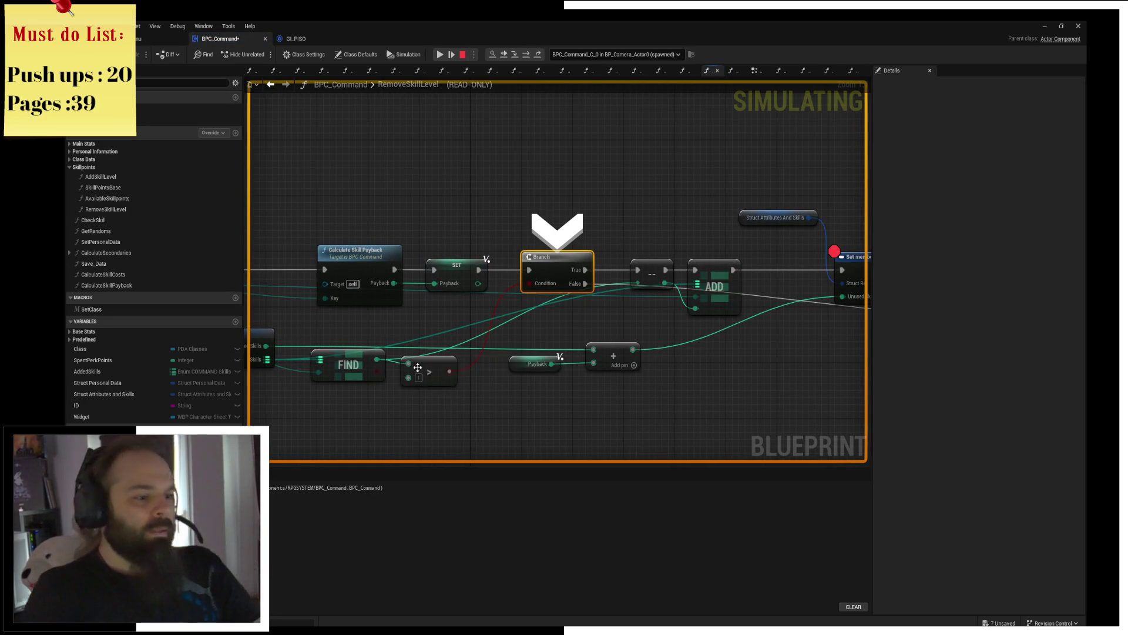
key("F10")
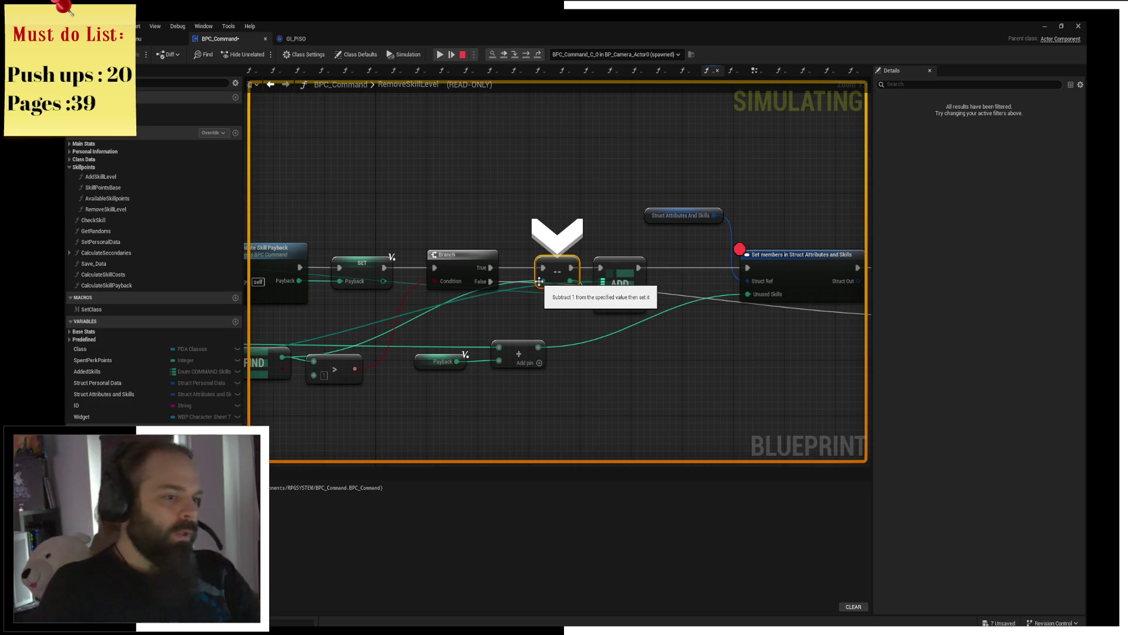
left_click(526, 55)
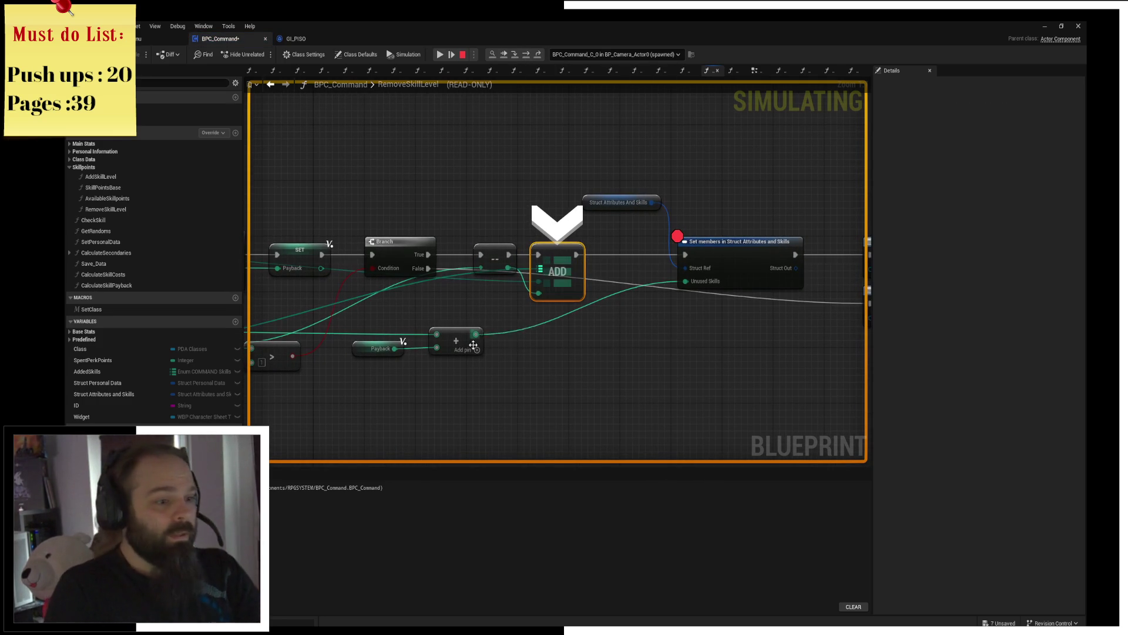
left_click(525, 55)
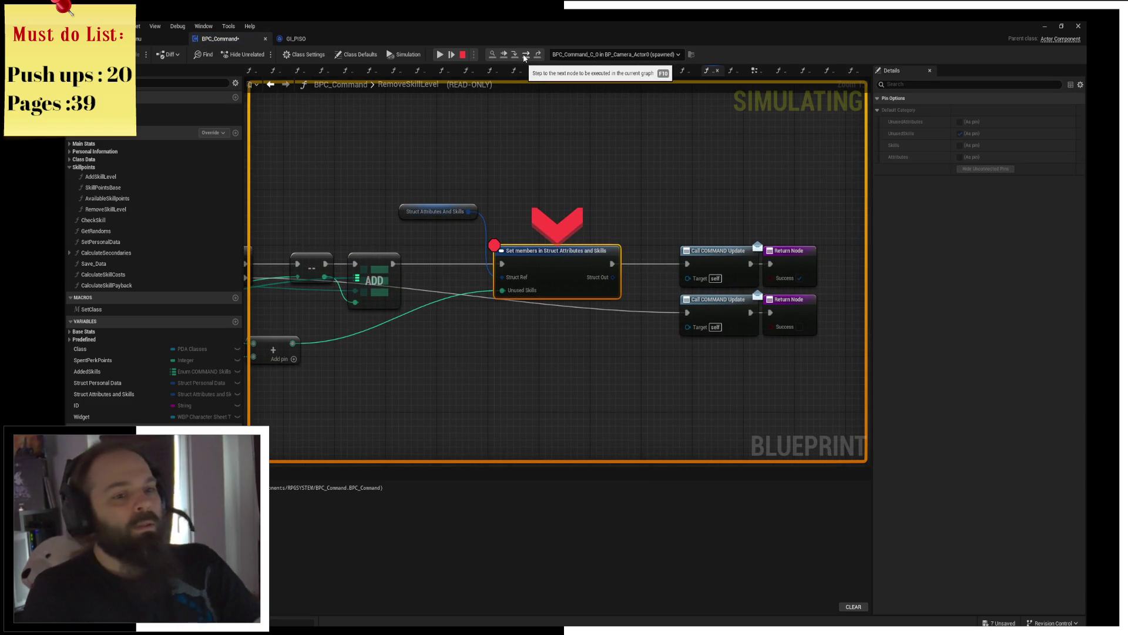
Step: Remove the breakpoint on Set members, resume, and lower Melee again to 9 with 17 perk points
left_click(495, 244)
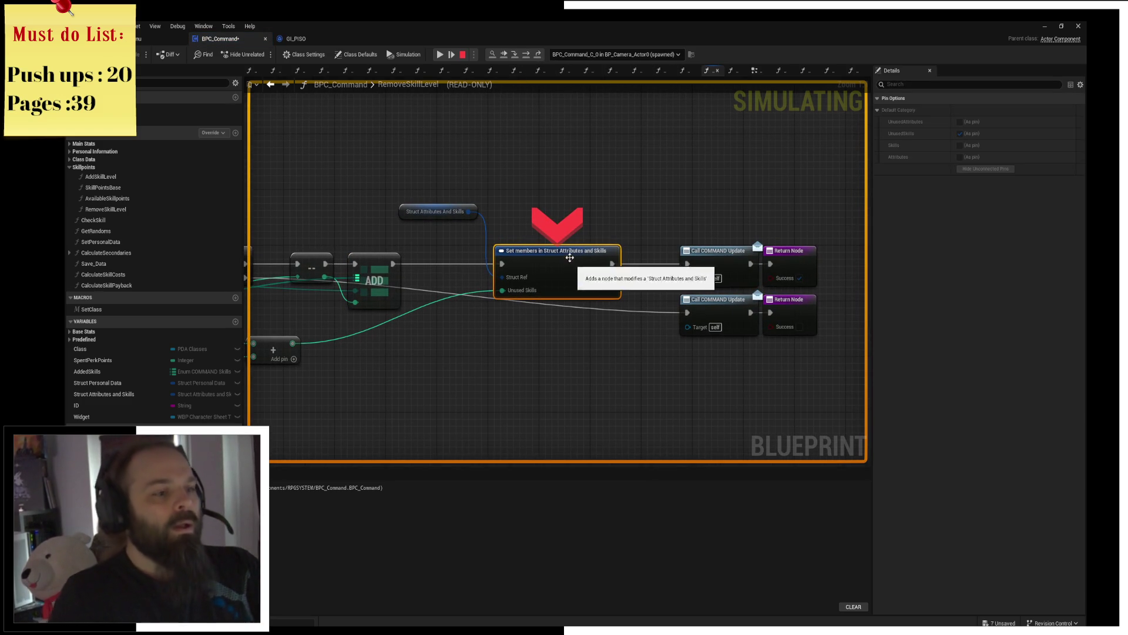
left_click(519, 55)
left_click(438, 54)
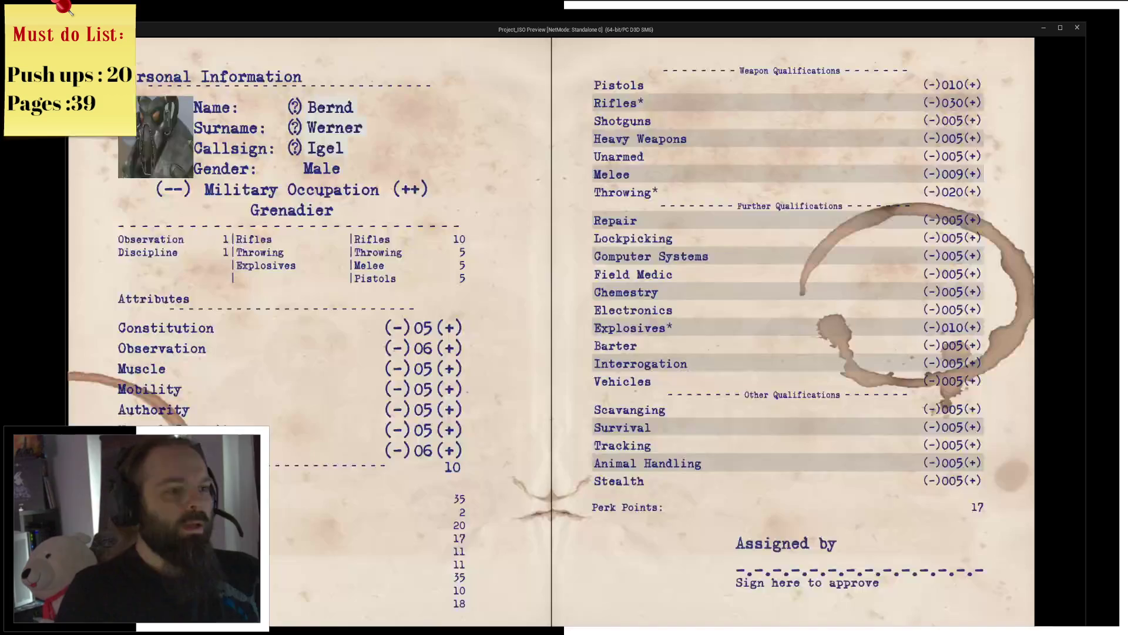
left_click(932, 174)
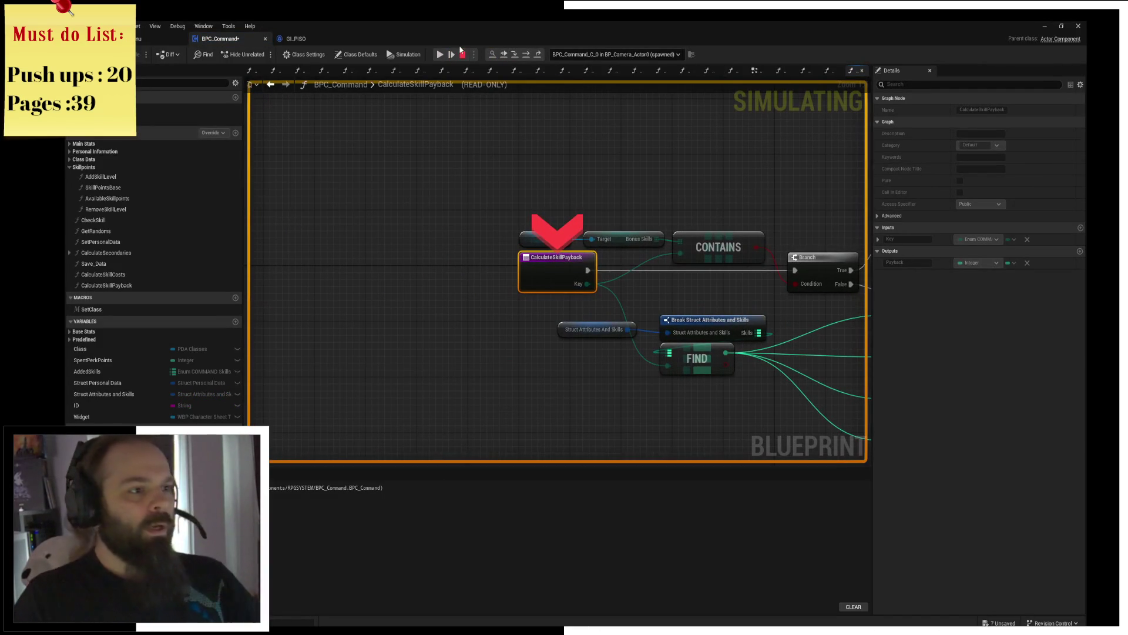
left_click(439, 54)
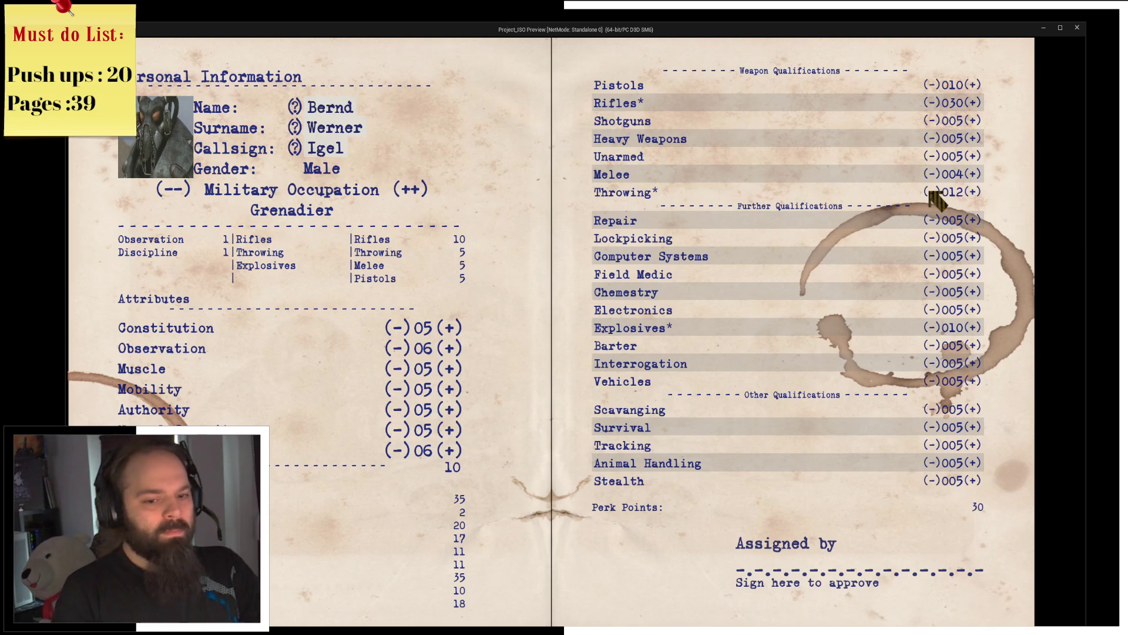
left_click(932, 191)
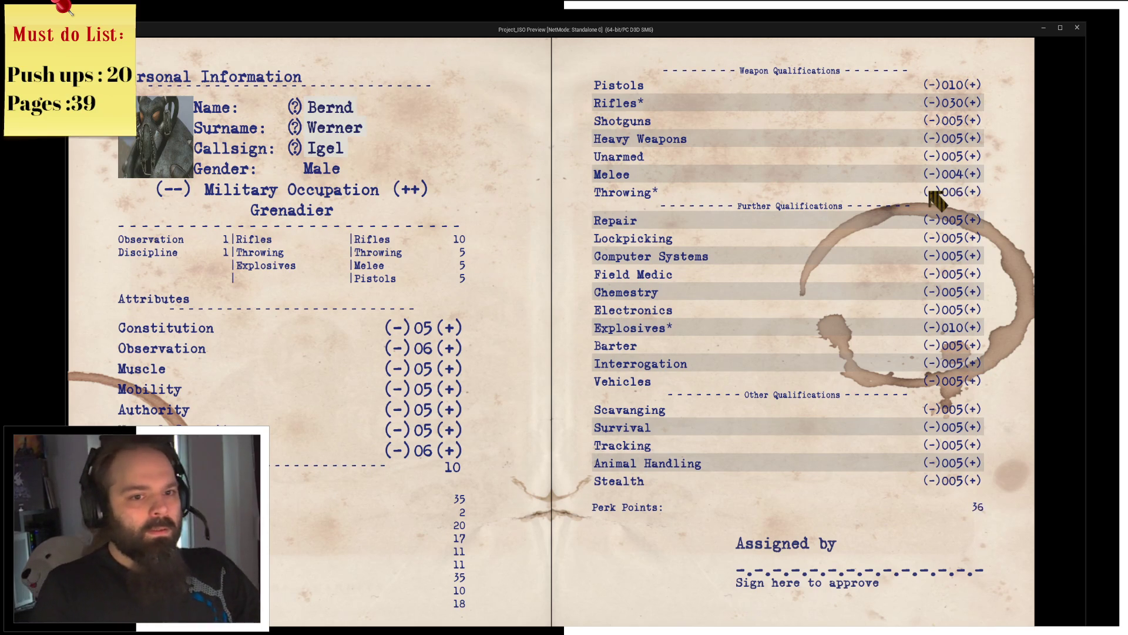
left_click(931, 193)
left_click(932, 192)
left_click(932, 191)
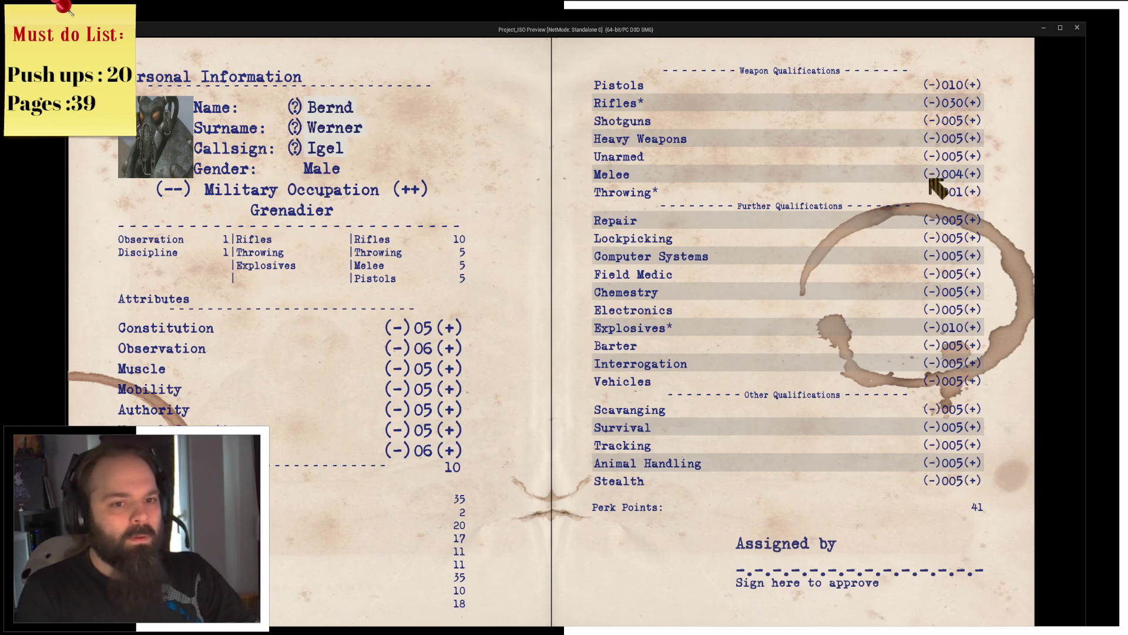
left_click(932, 175)
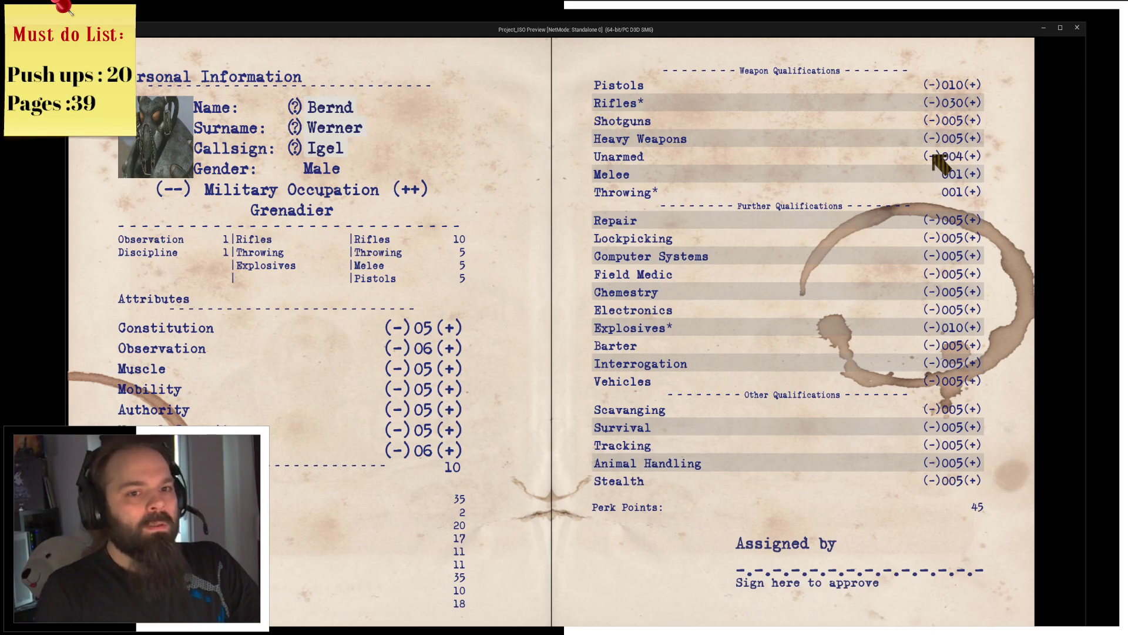
left_click(932, 156)
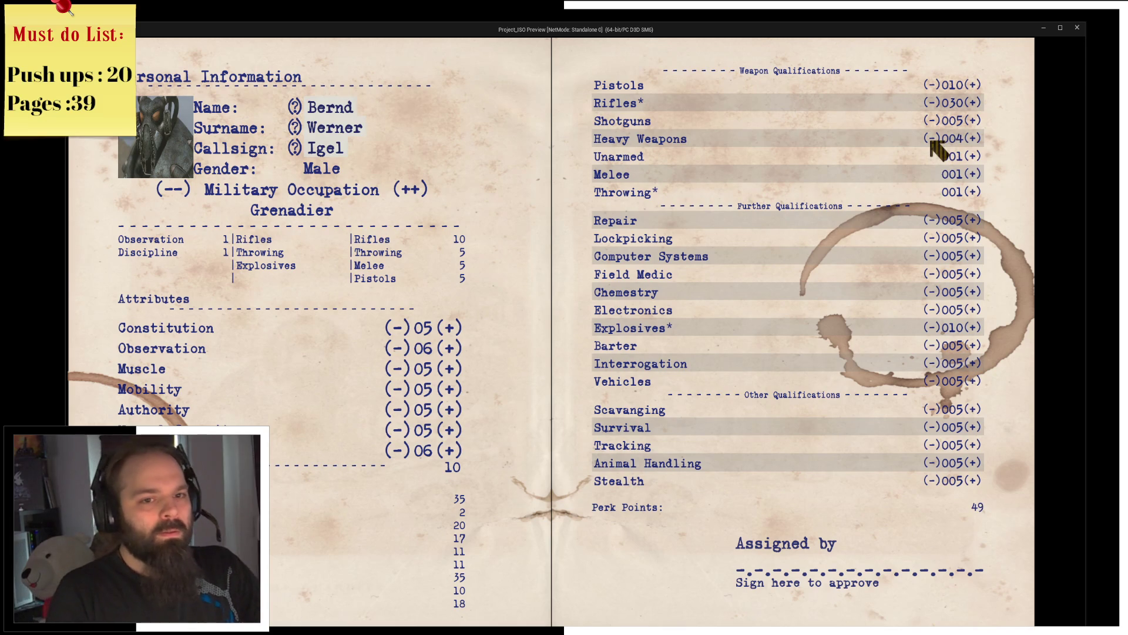
left_click(932, 140)
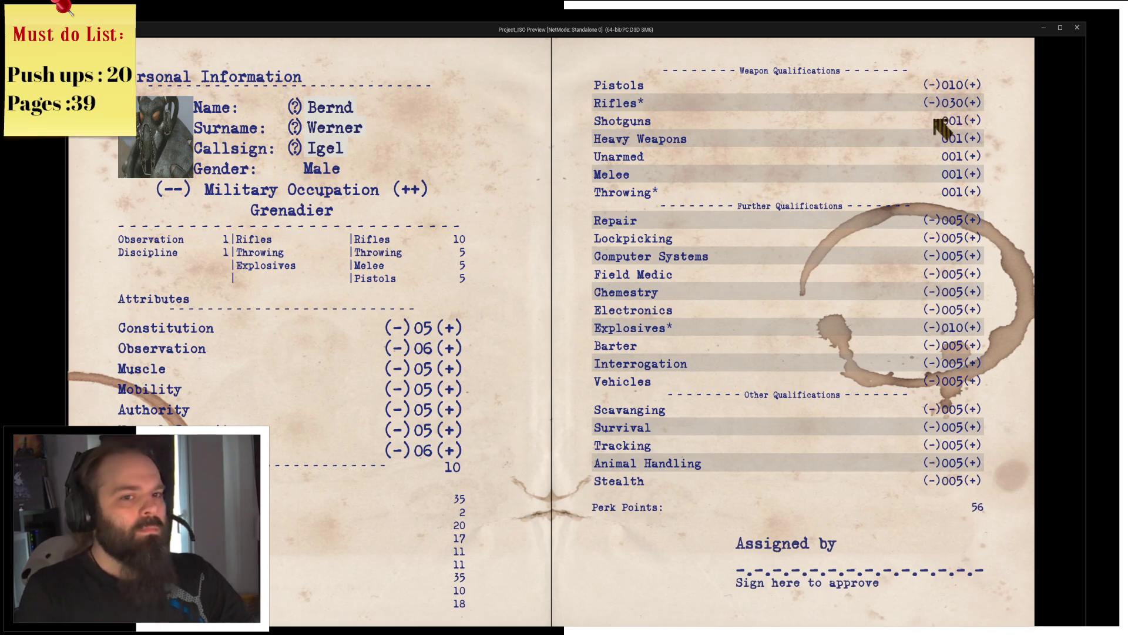
left_click(932, 121)
left_click(932, 120)
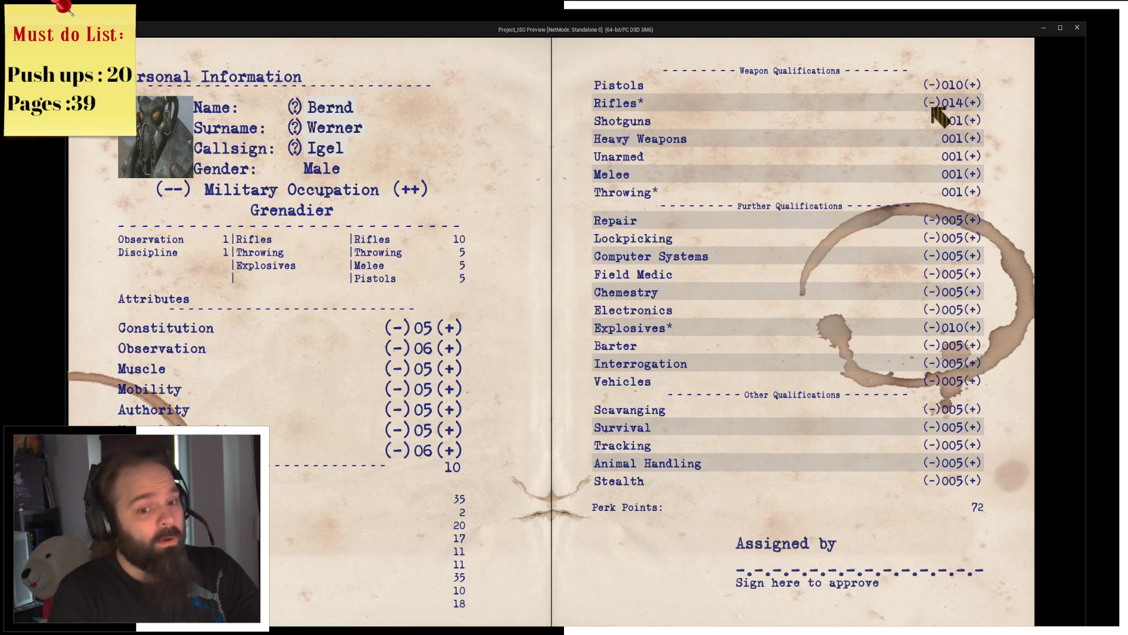
left_click(932, 104)
left_click(932, 103)
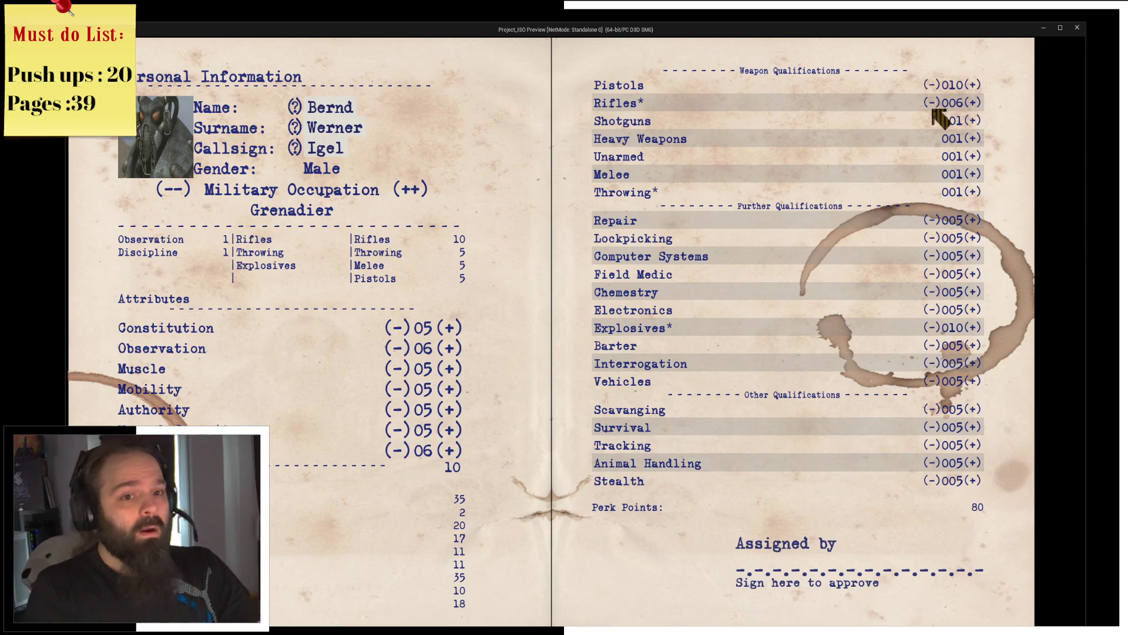
left_click(975, 276)
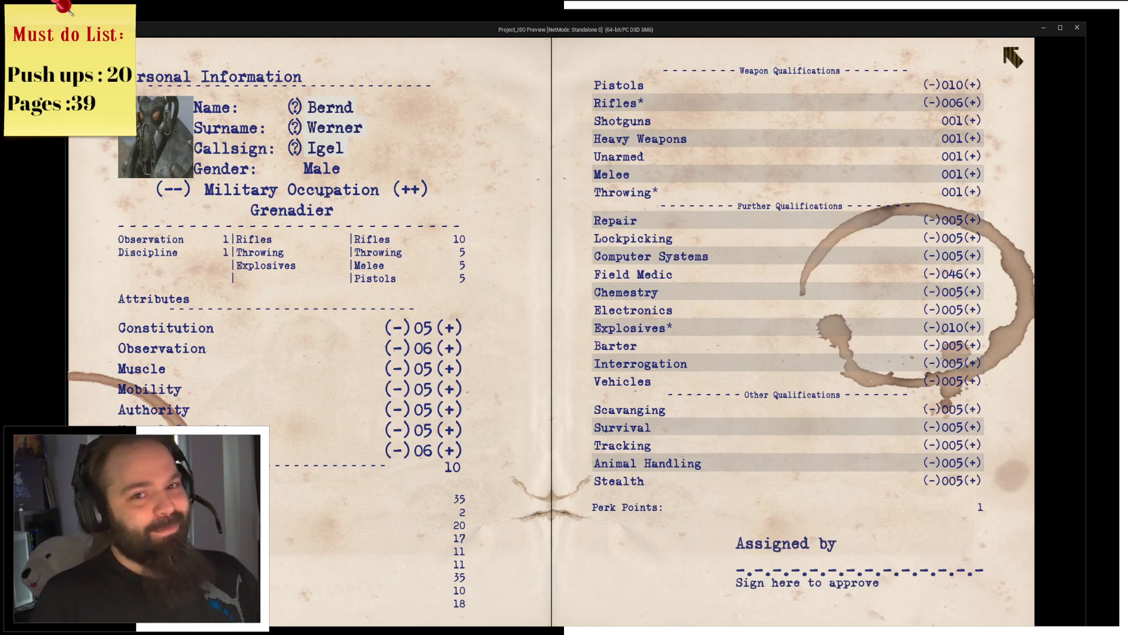
left_click(1078, 27)
Step: Pan the CalculateSkillPayback graph to bring its Contains and Find logic into view
left_click_drag(573, 209, 579, 155)
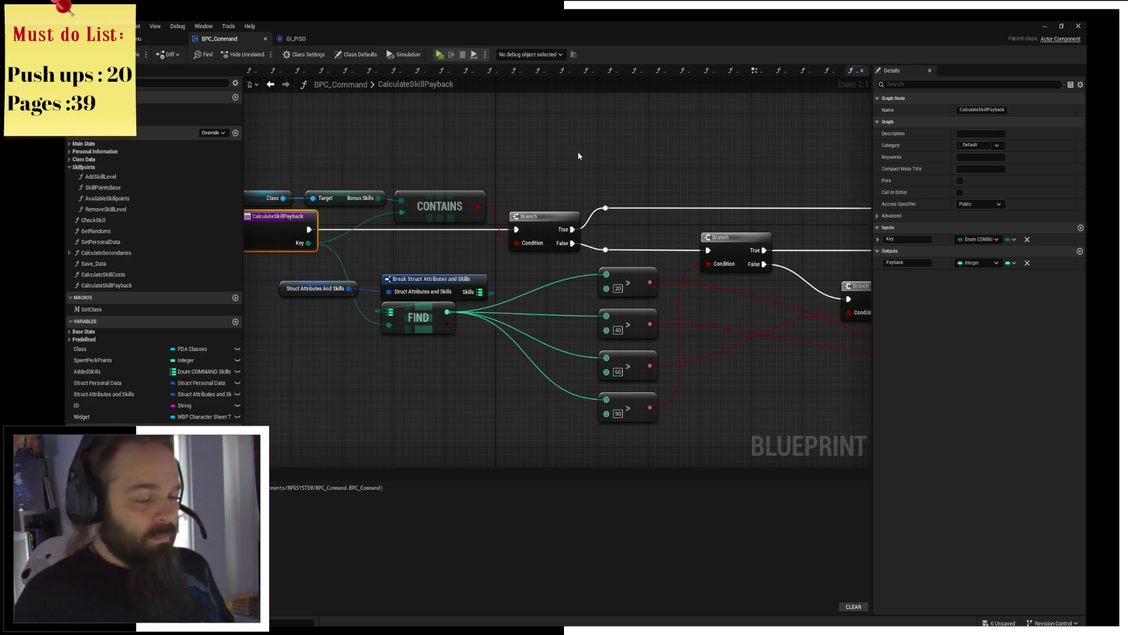
Step: Pan and zoom across the branch chain from the CONTAINS and FIND nodes to the return column
left_click_drag(578, 155, 429, 199)
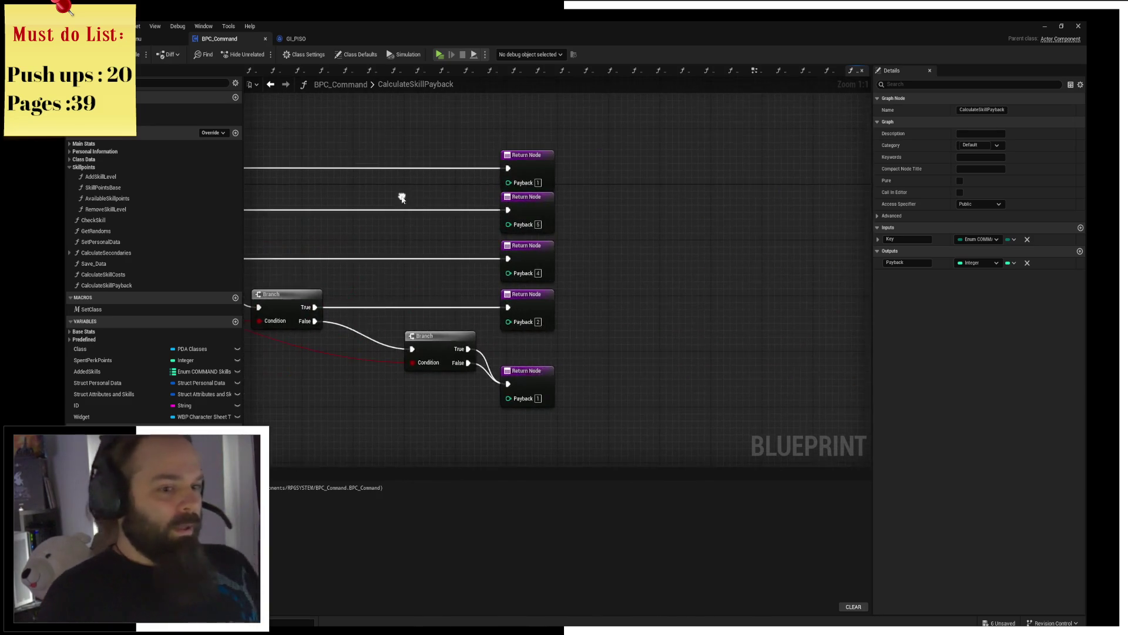
scroll(429, 198, "down", 3)
left_click_drag(450, 139, 579, 174)
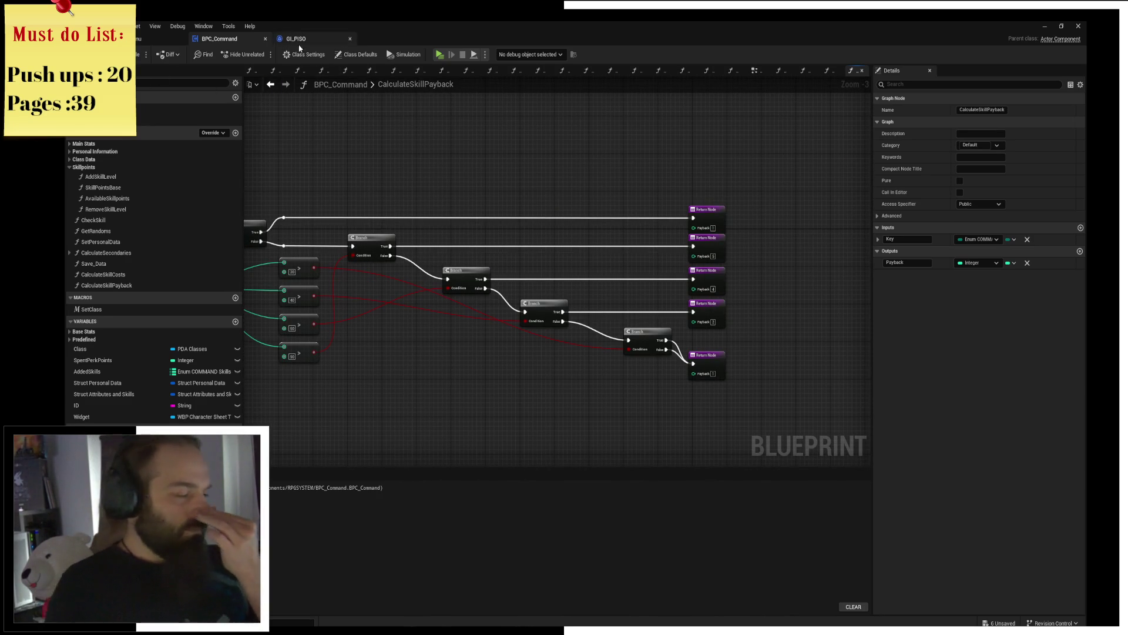
left_click_drag(395, 144, 724, 184)
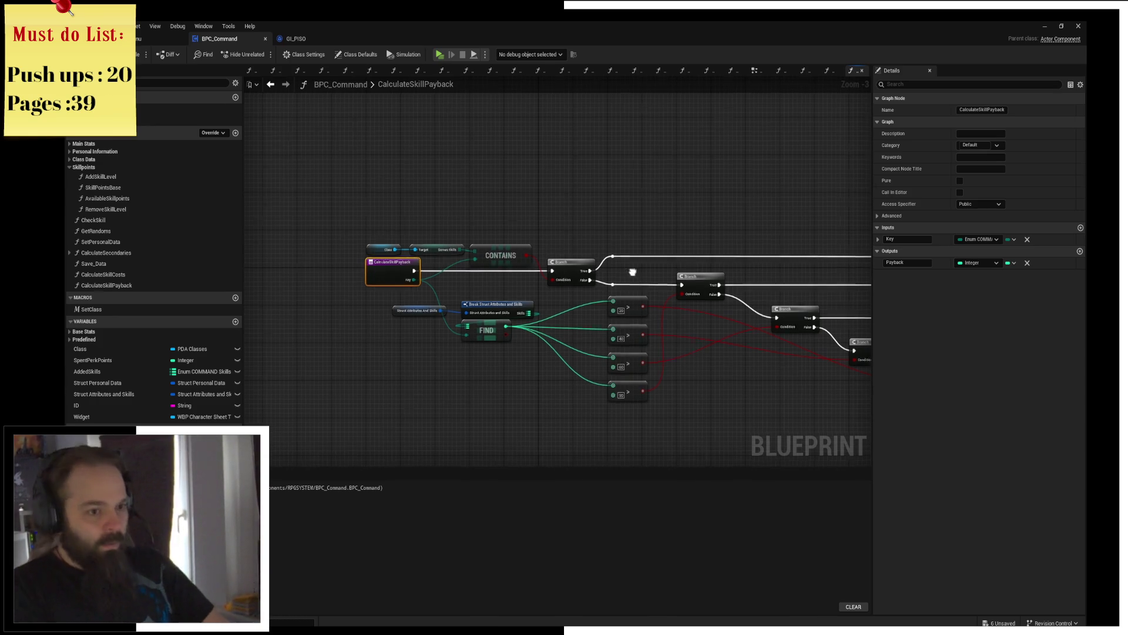
left_click_drag(540, 256, 272, 243)
Step: Switch to the MainMenu level editor and launch Steam from the system search
left_click(137, 42)
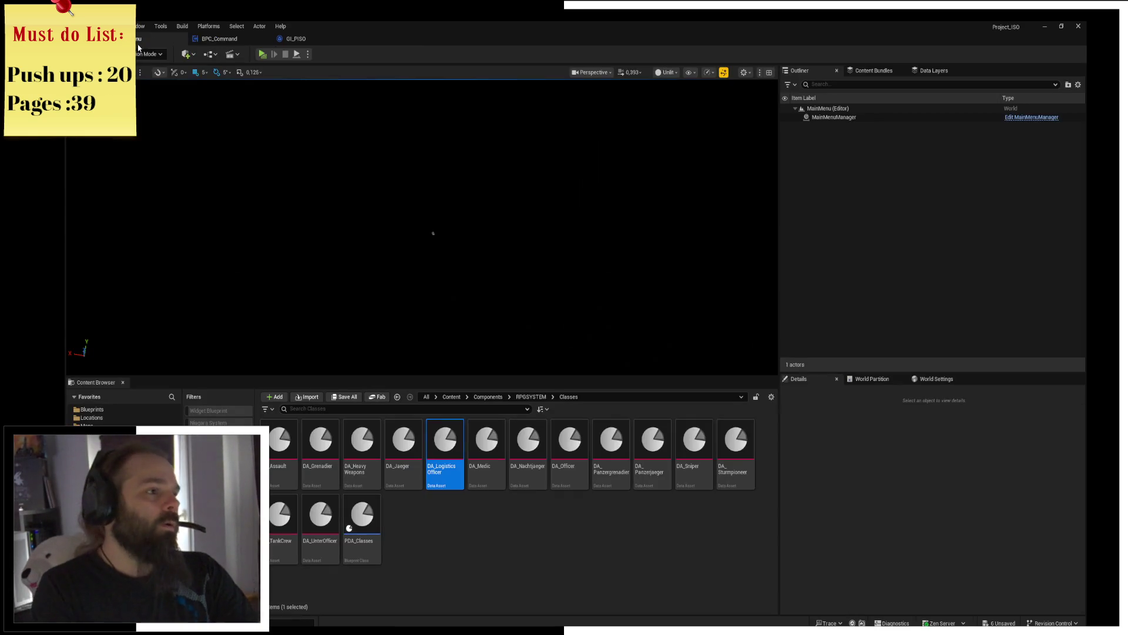
left_click(562, 504)
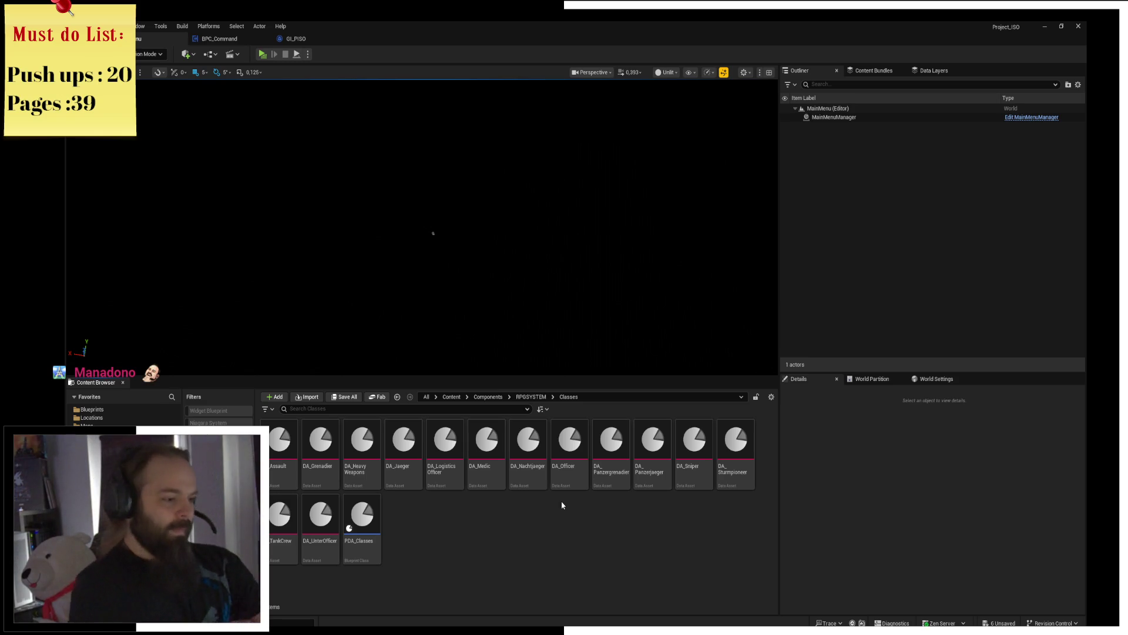
key("super")
type("snip")
key("BackSpace")
key("BackSpace")
key("BackSpace")
type("steam")
key("Return")
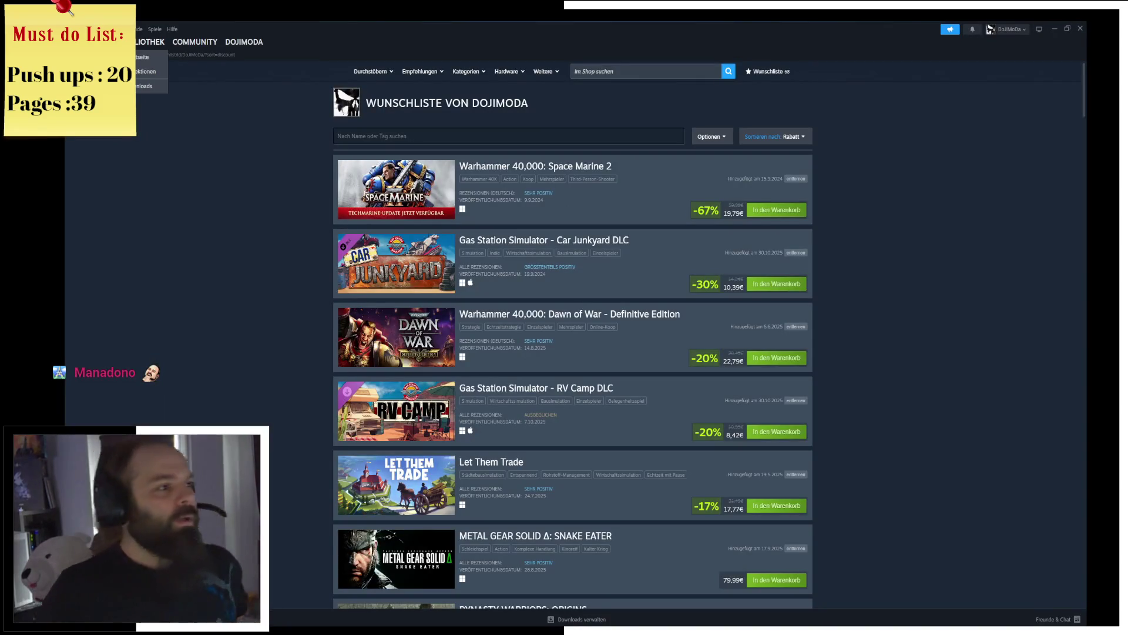
Step: Go to the Steam library and open Deep Rock Galactic's page with its achievements
left_click(149, 54)
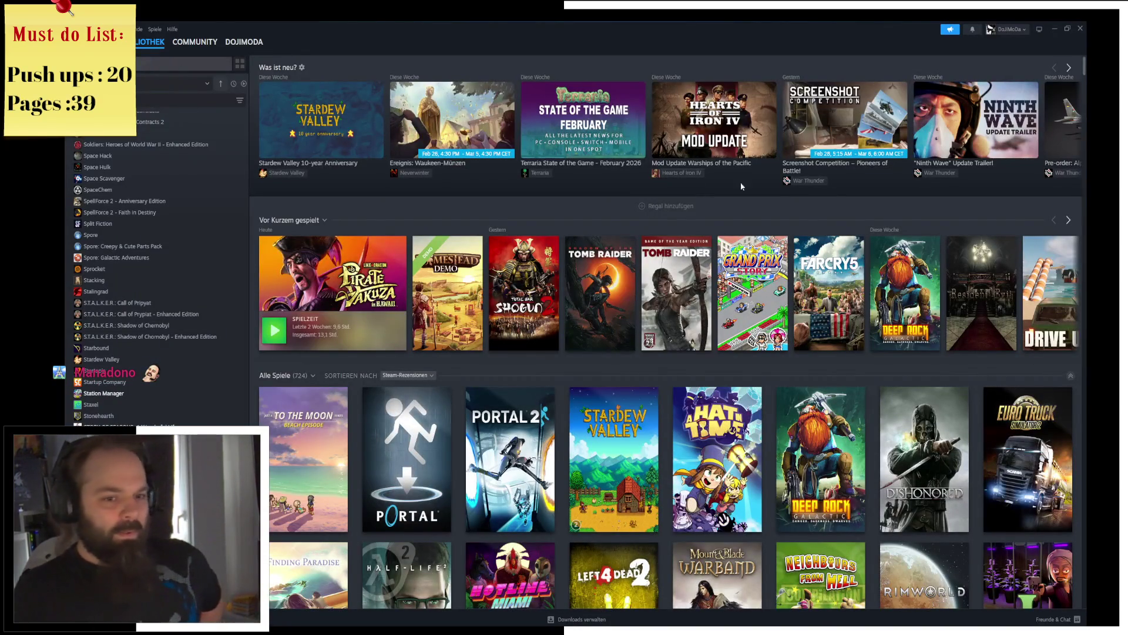
left_click(904, 291)
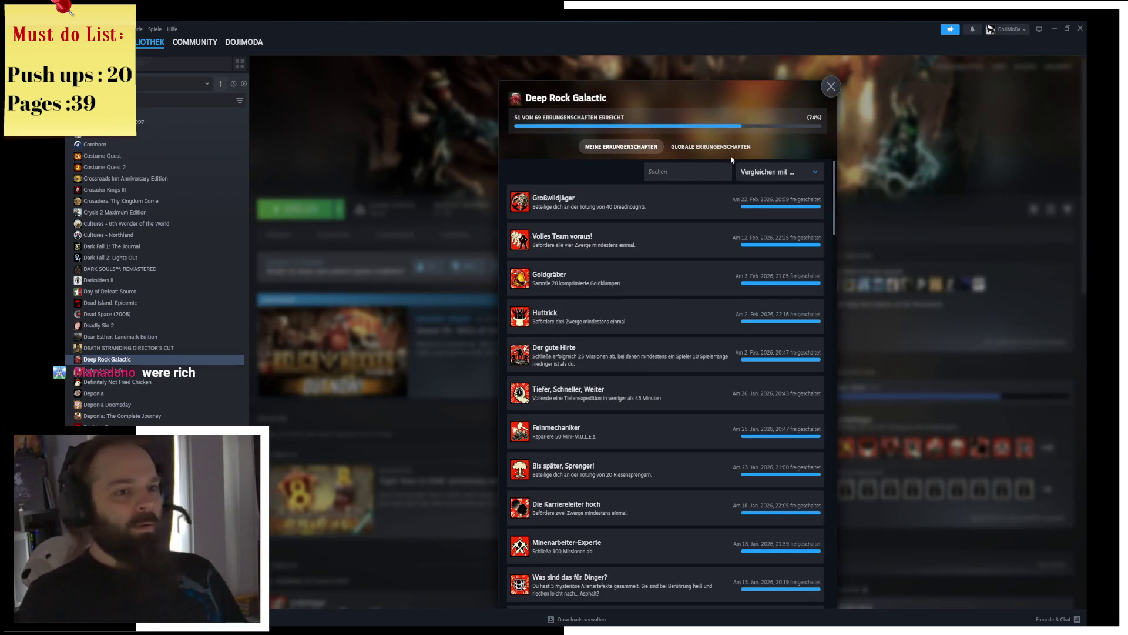
Step: View Deep Rock Galactic's global achievement percentages, close them, revisit the library page and switch back to Unreal
left_click(732, 147)
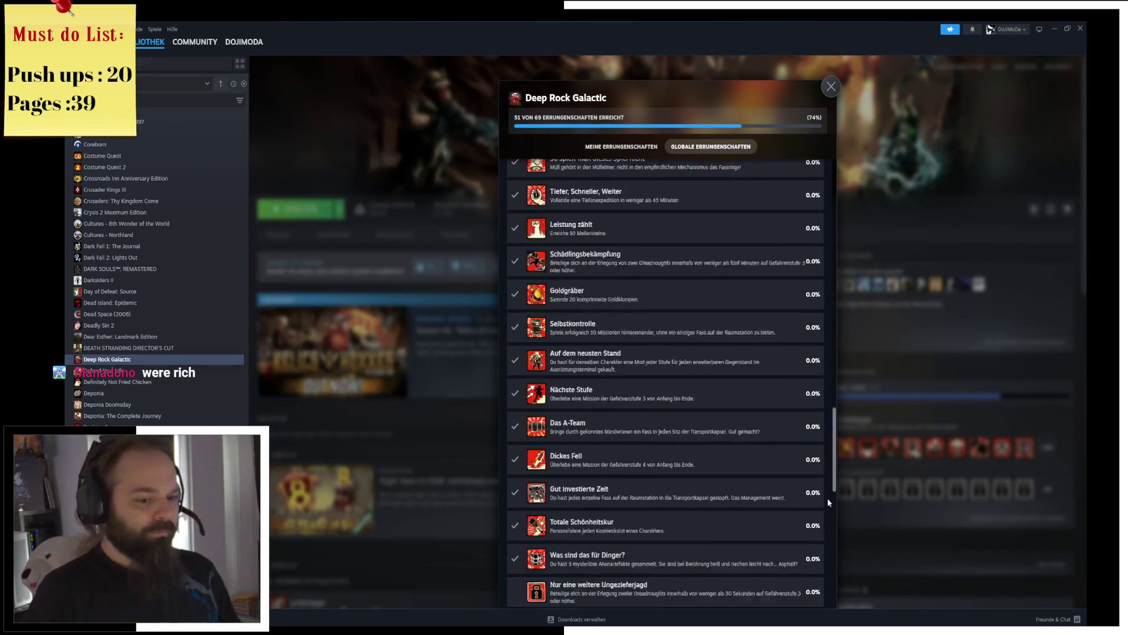
left_click_drag(835, 214, 824, 605)
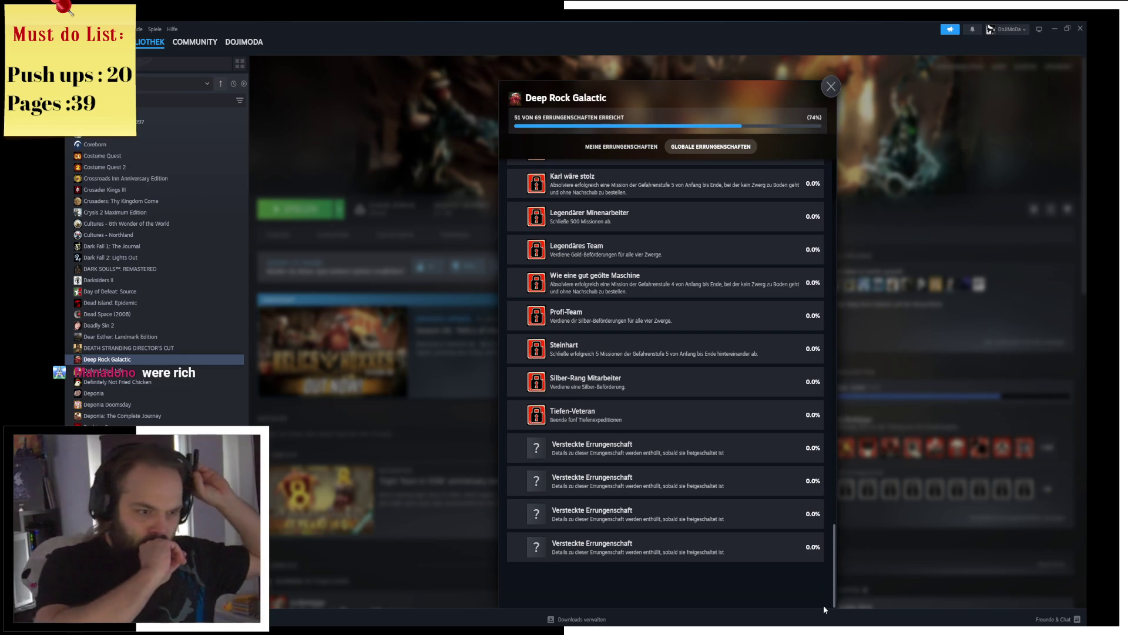
scroll(755, 371, "up", 2)
scroll(746, 369, "up", 2)
scroll(610, 371, "up", 1)
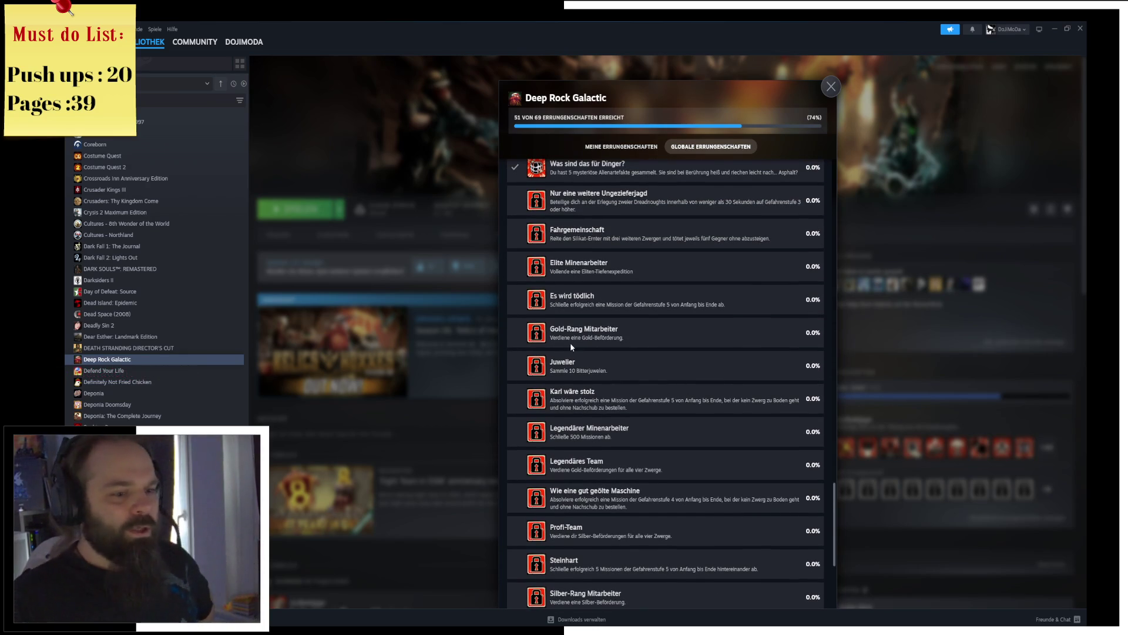
left_click(829, 87)
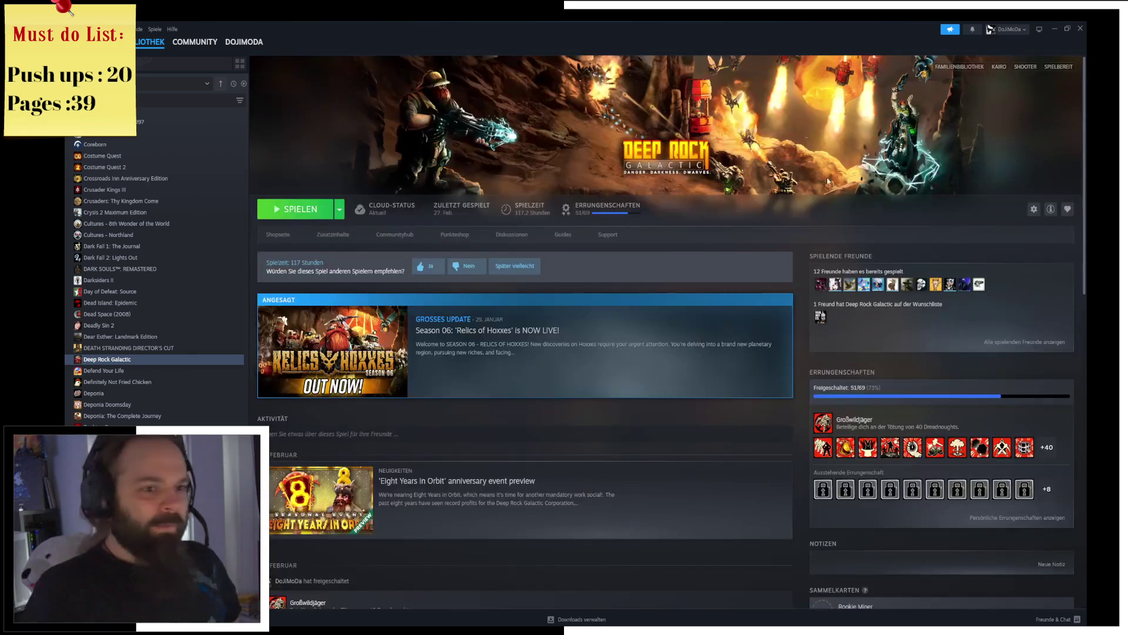
mouse_move(150, 41)
left_click(146, 57)
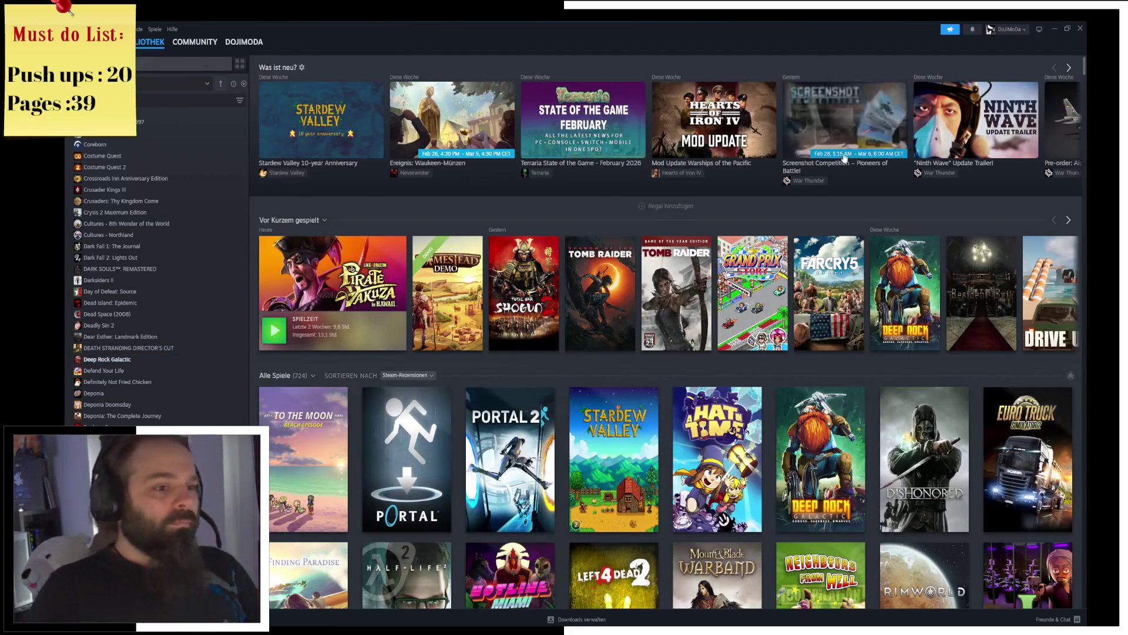
left_click(906, 291)
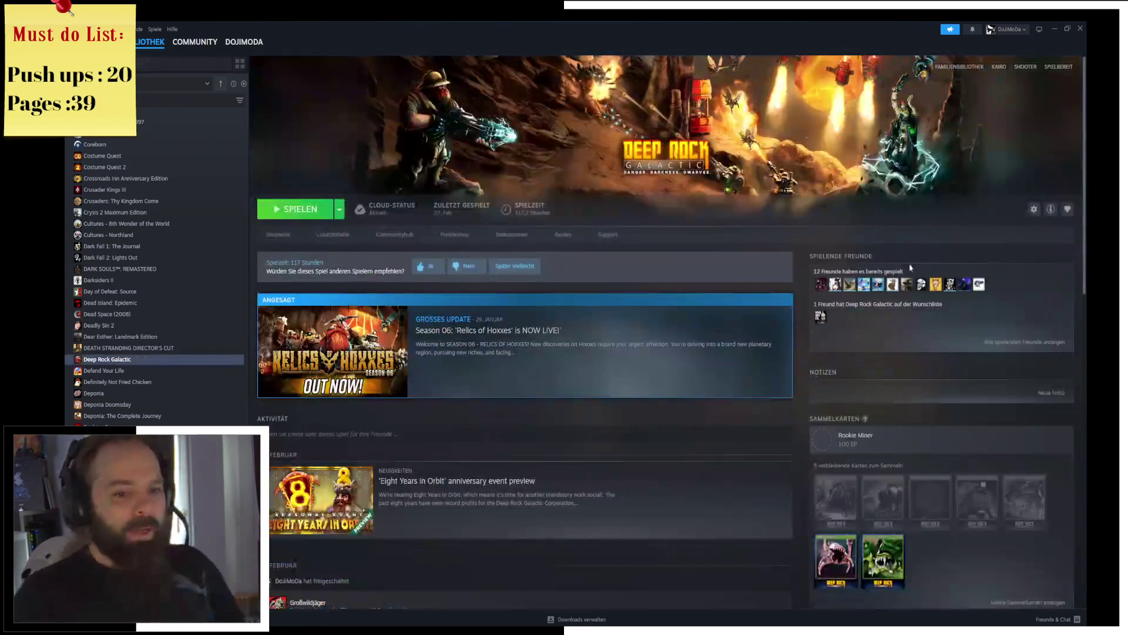
scroll(906, 291, "down", 1)
scroll(1057, 50, "down", 1)
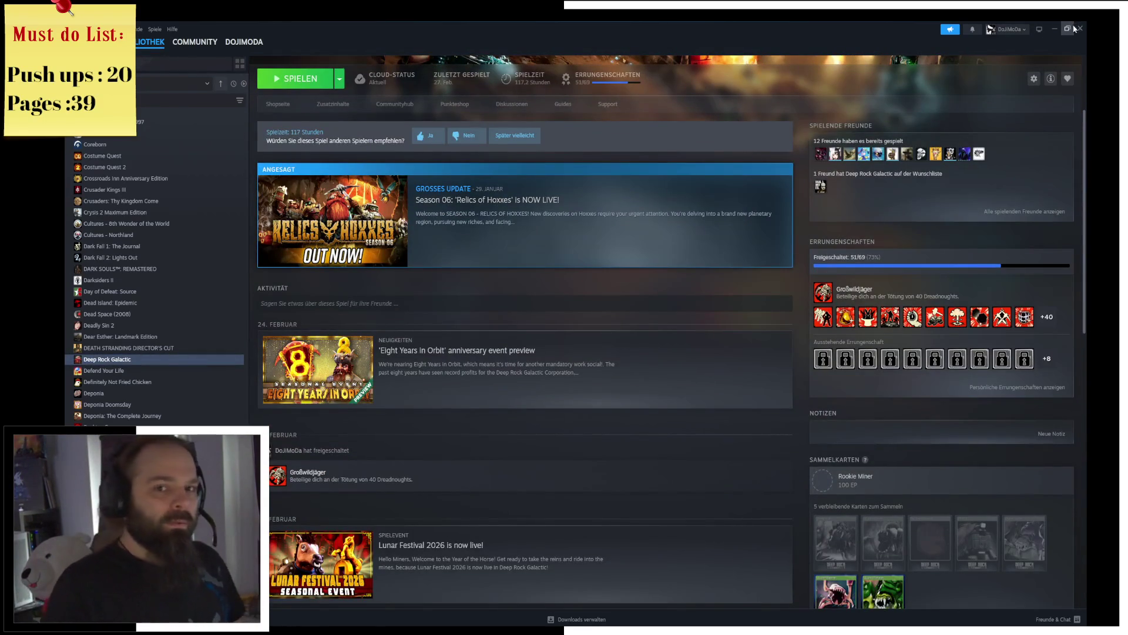
key("alt+Tab")
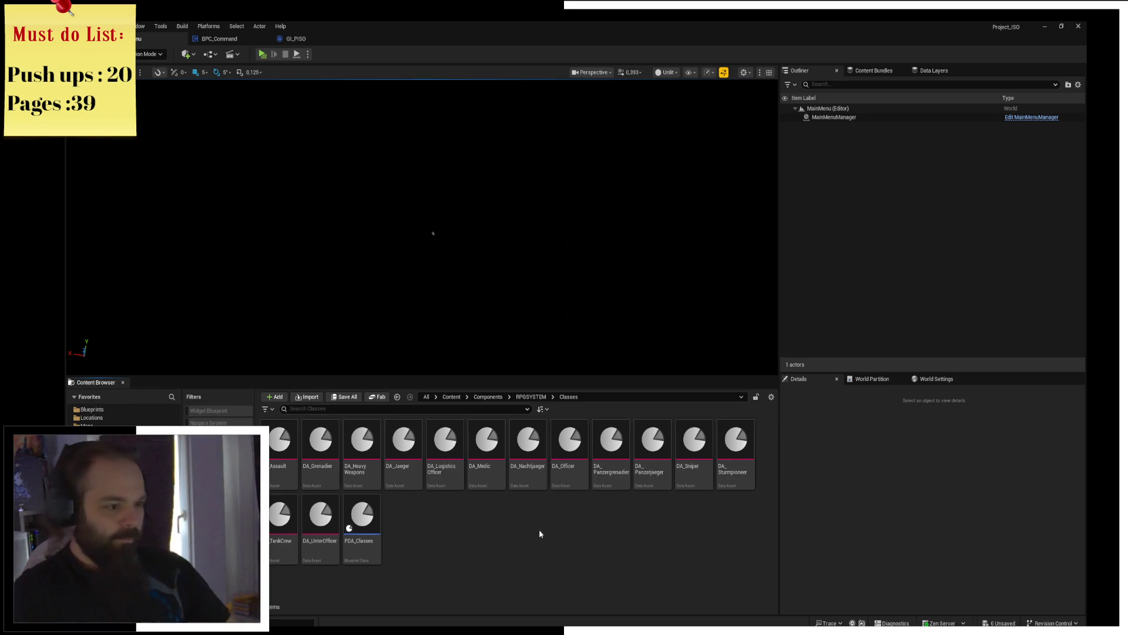
Step: Navigate the Content Browser up from Classes and into the RPGSYSTEM folder
key("alt+Left")
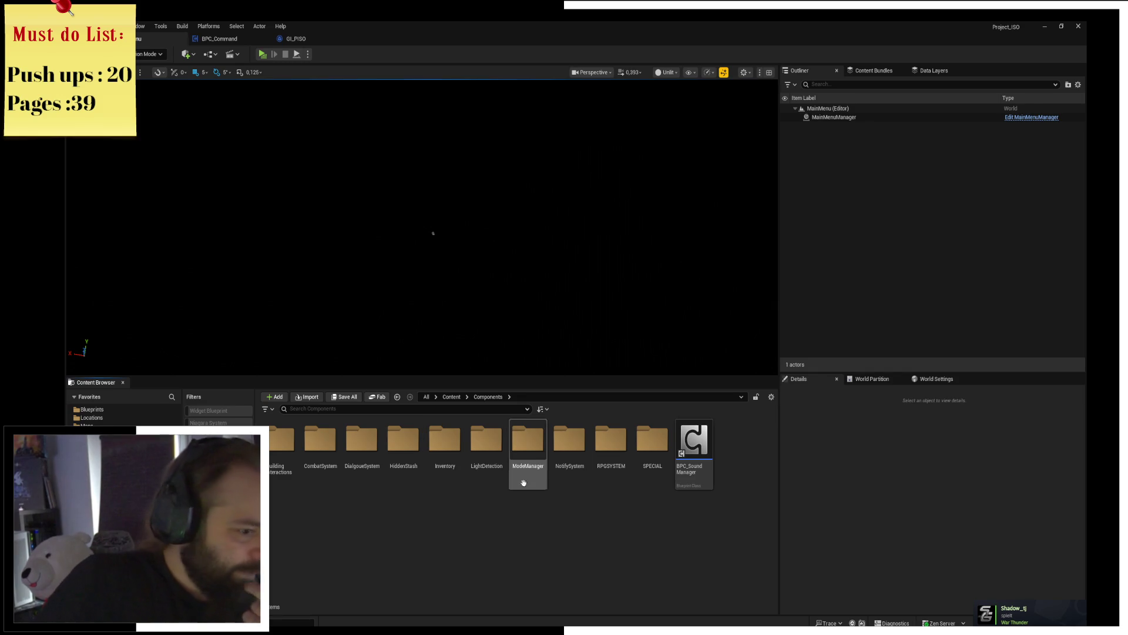
double_click(612, 441)
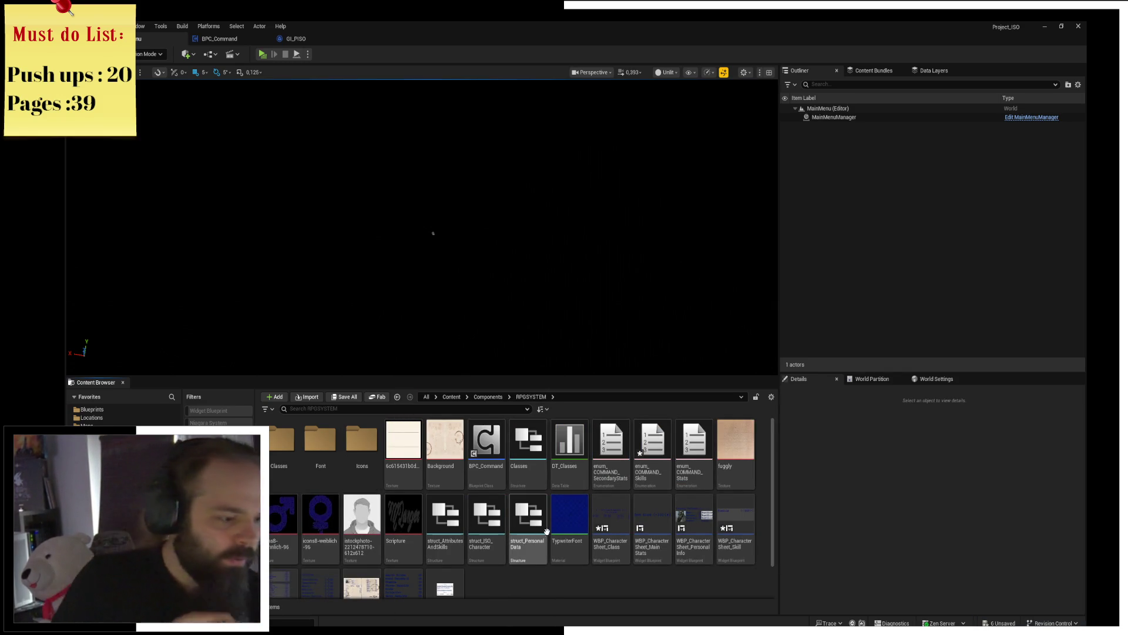
scroll(612, 533, "down", 2)
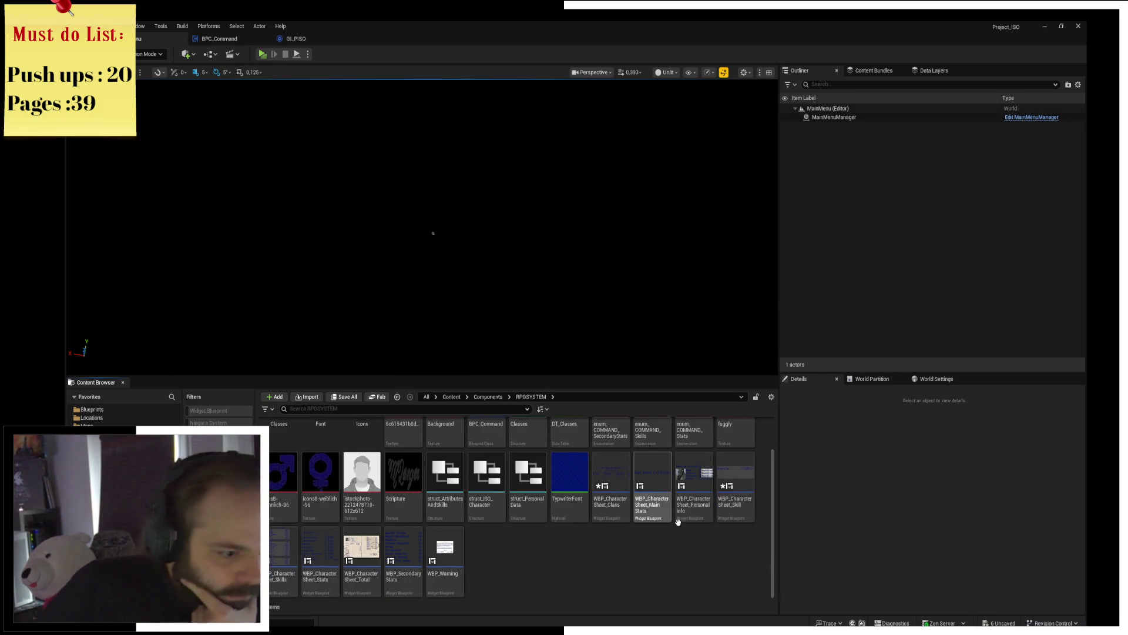
Step: Open WBP_CharacterSheet_Skill and switch to its event graph
double_click(750, 515)
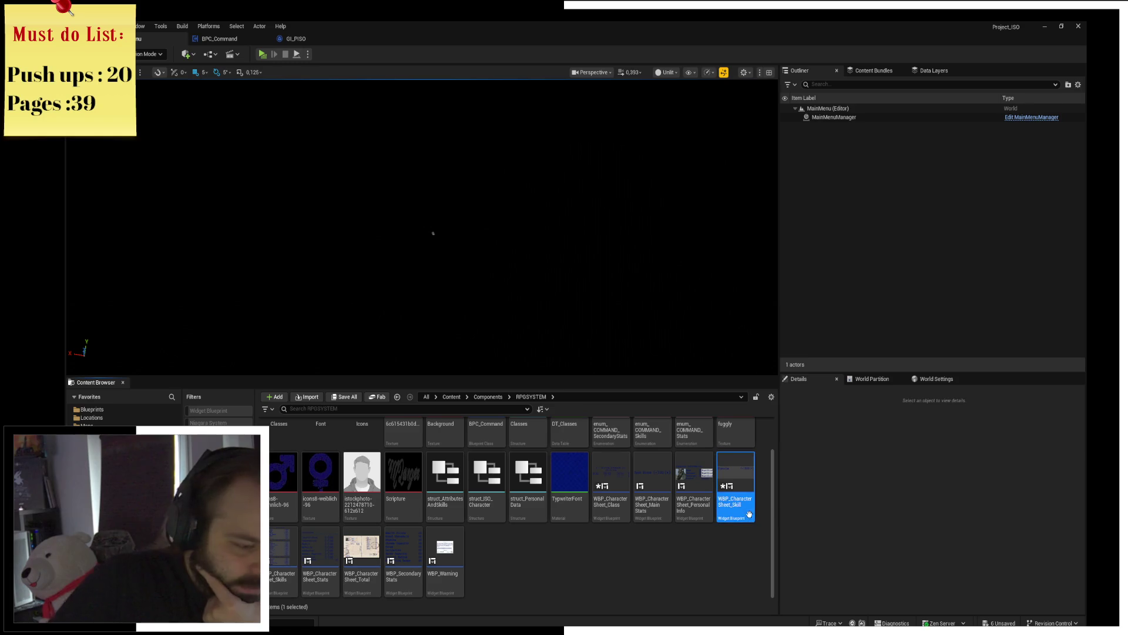
scroll(660, 269, "up", 4)
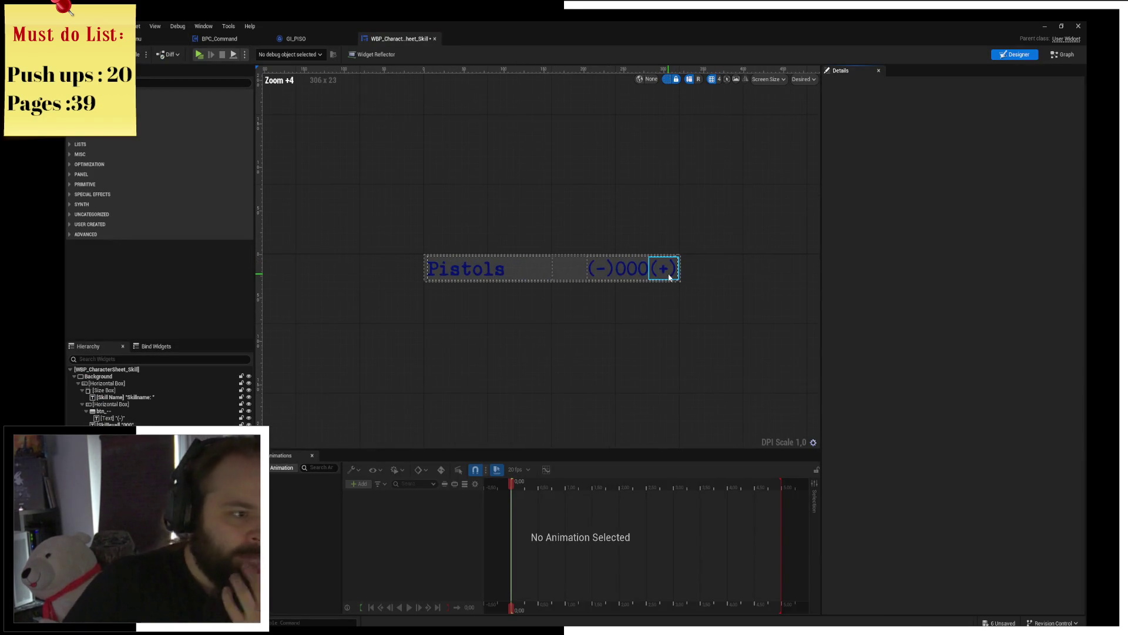
left_click(1062, 54)
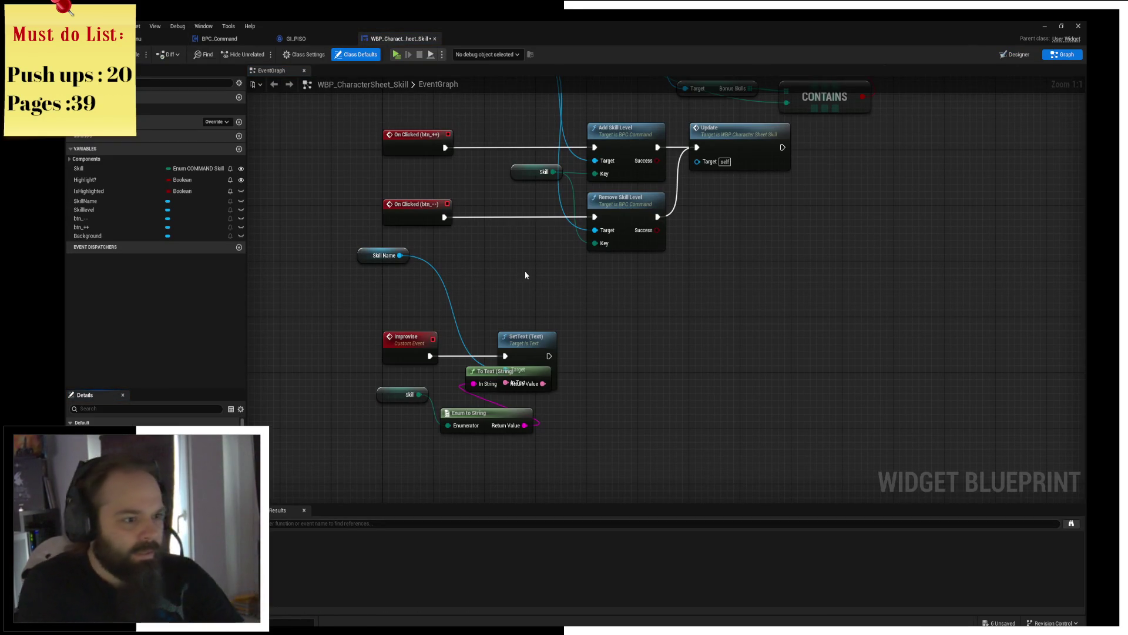
Step: Move the SetText, Target and Break Struct nodes clear of the Branch and Set Visibility nodes
left_click_drag(534, 343, 600, 344)
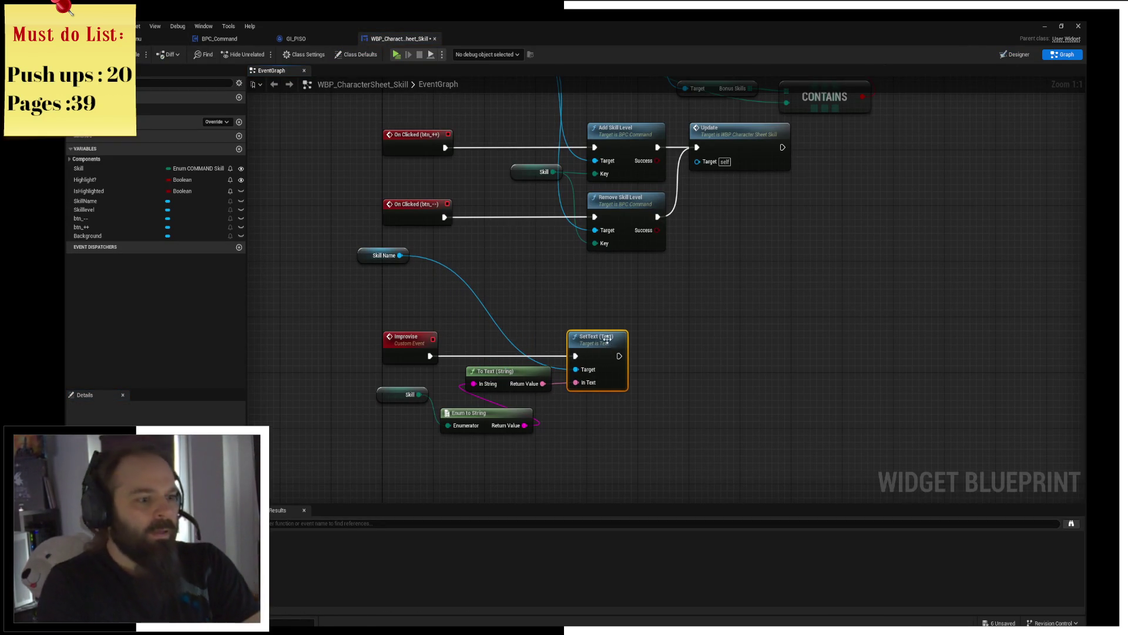
mouse_move(776, 345)
left_mouse_down()
mouse_move(470, 303)
mouse_move(782, 192)
left_mouse_up()
left_click_drag(710, 217, 615, 218)
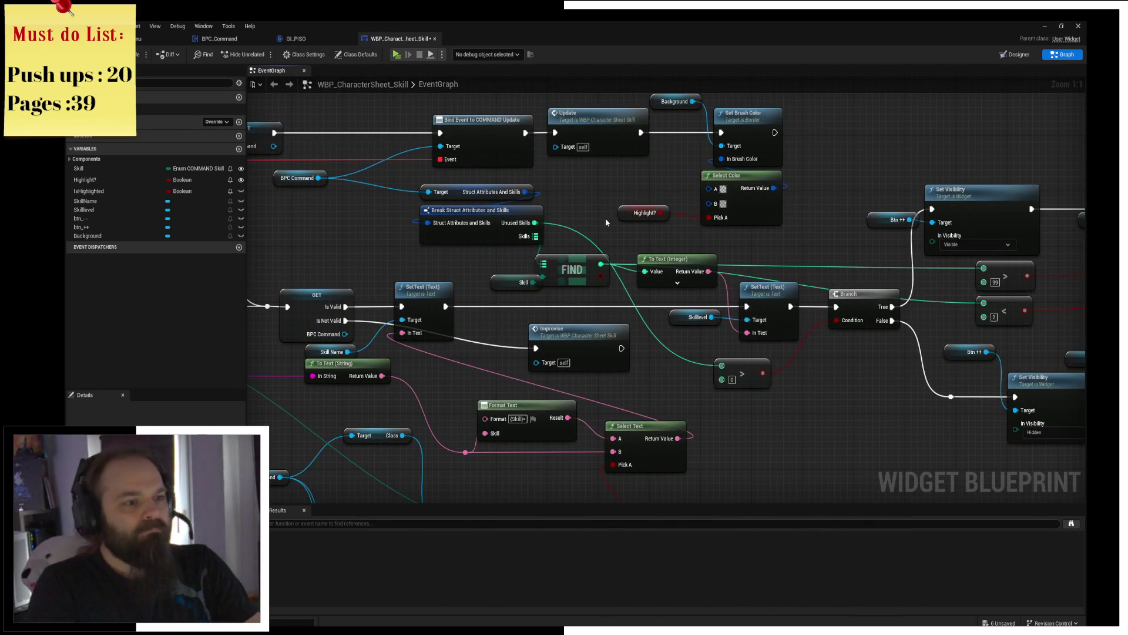
mouse_move(555, 177)
left_mouse_down()
mouse_move(476, 217)
mouse_move(373, 238)
mouse_move(398, 238)
left_mouse_up()
left_click(524, 217)
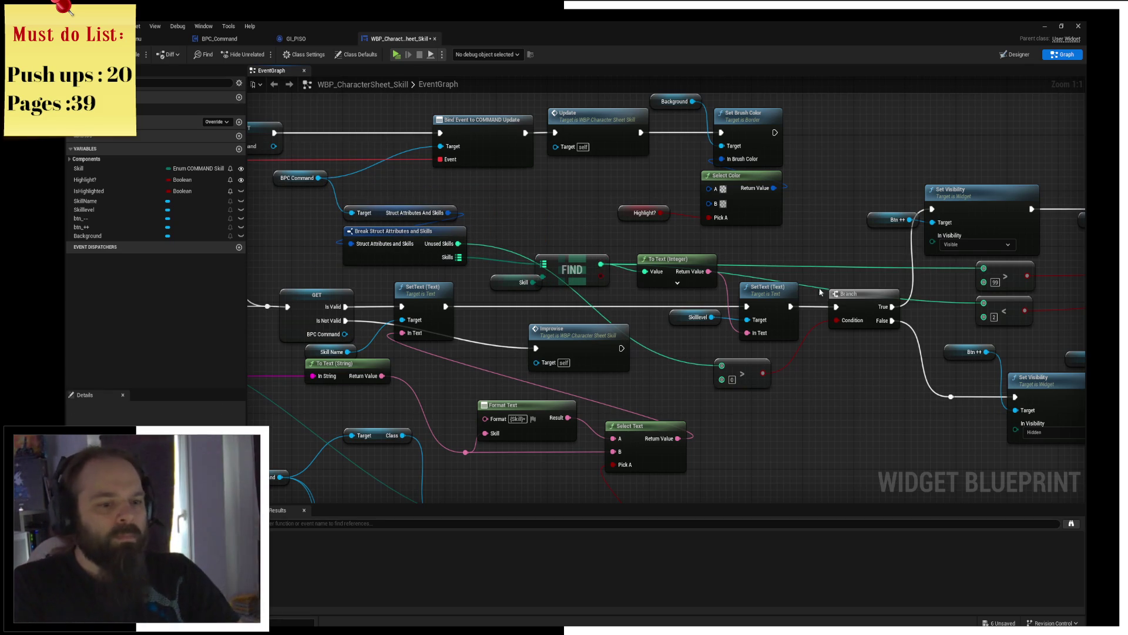
mouse_move(855, 358)
left_mouse_down()
mouse_move(788, 253)
mouse_move(474, 350)
left_mouse_up()
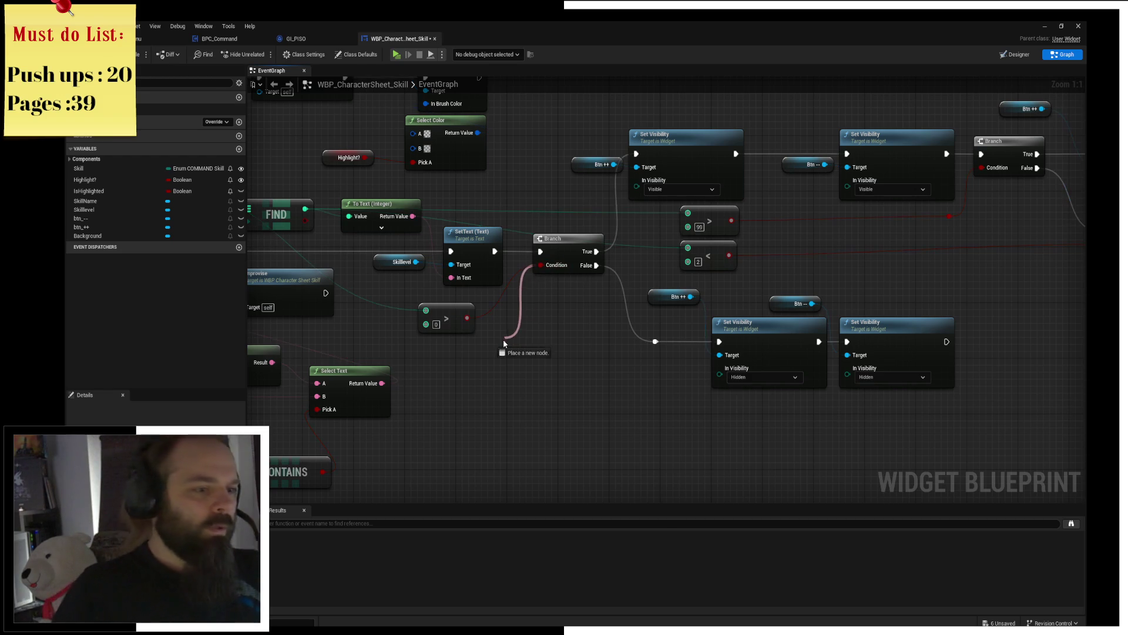
Step: Add an OR node feeding the Branch condition
left_click_drag(541, 265, 504, 339)
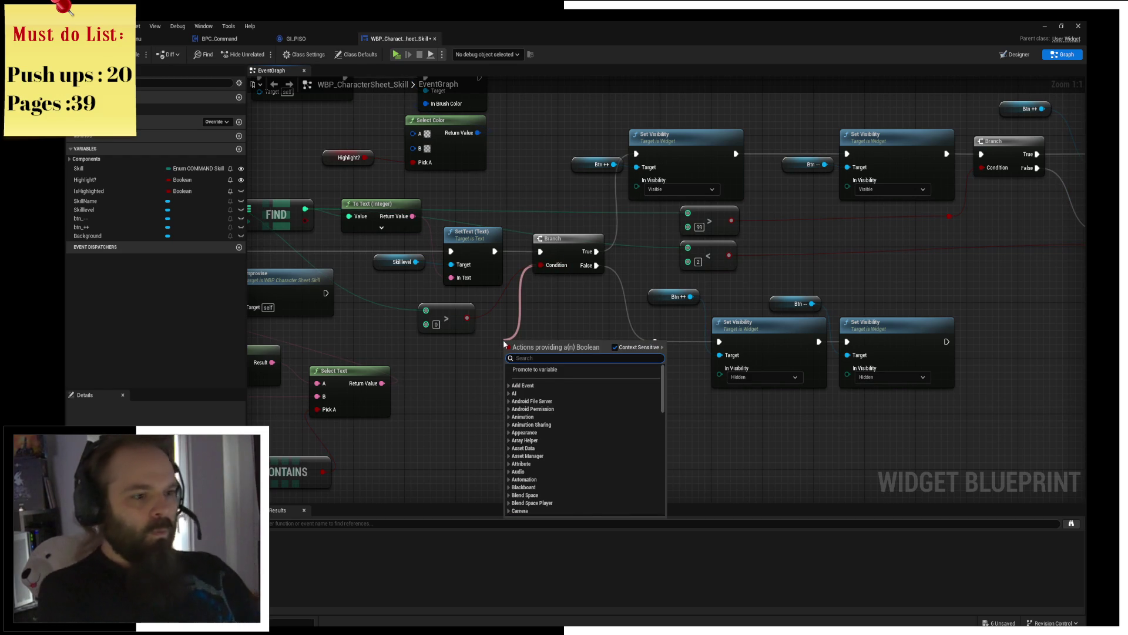
type("or")
key("Return")
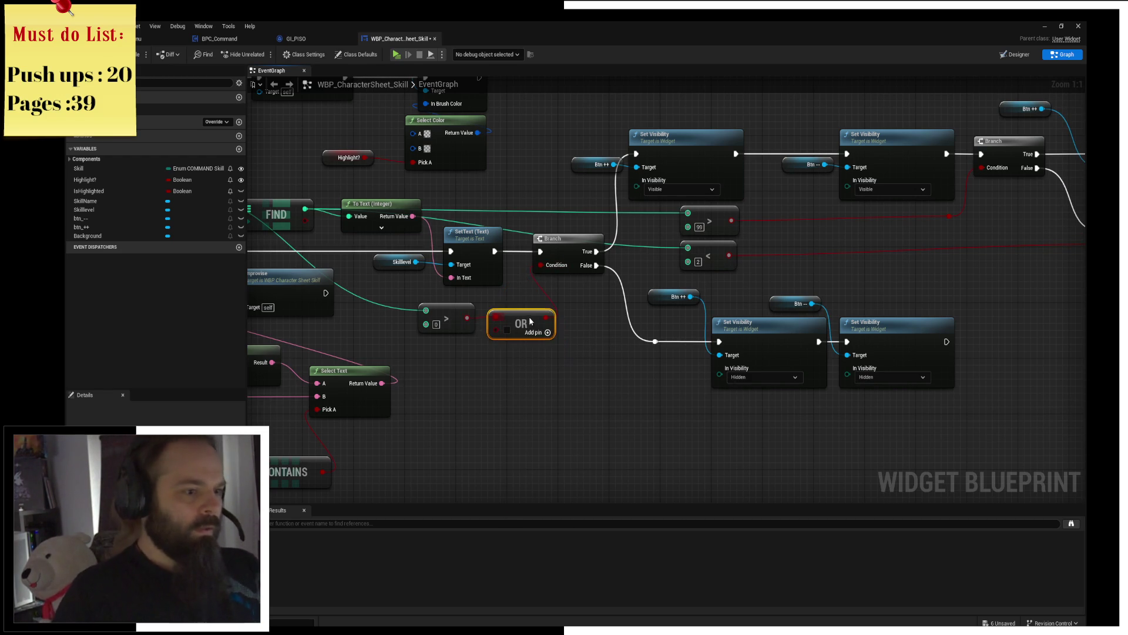
left_click_drag(464, 325, 554, 240)
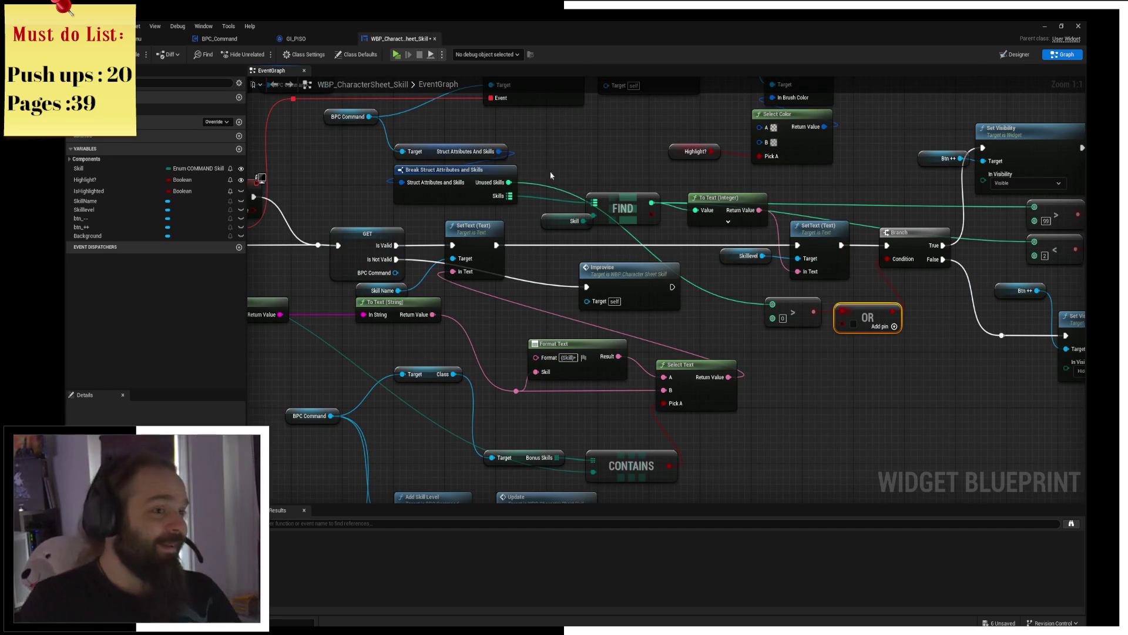
Step: Add a Calculate Skill Costs call from BPC Command
left_click_drag(373, 117, 789, 362)
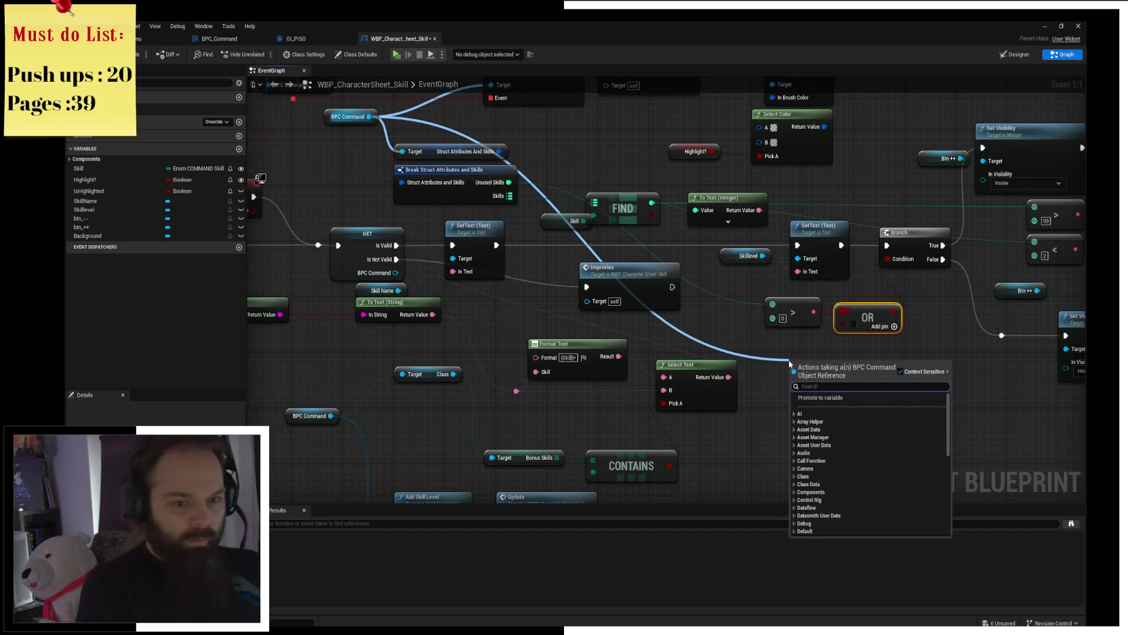
type("c")
key("BackSpace")
type("skill")
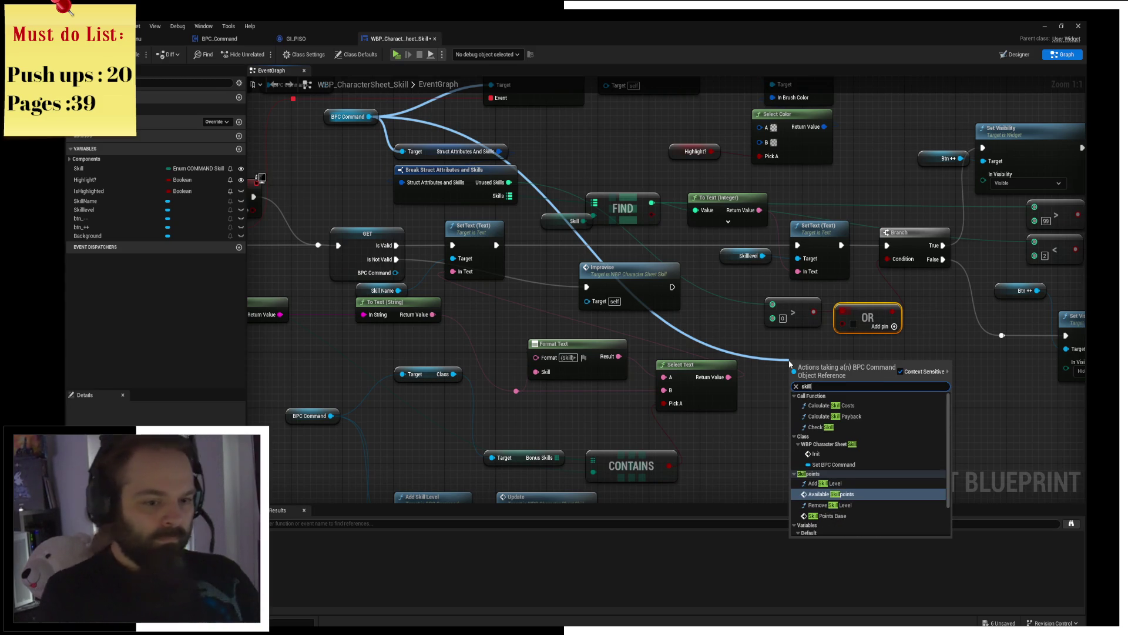
key("Up")
key("Up")
key("Up")
key("Return")
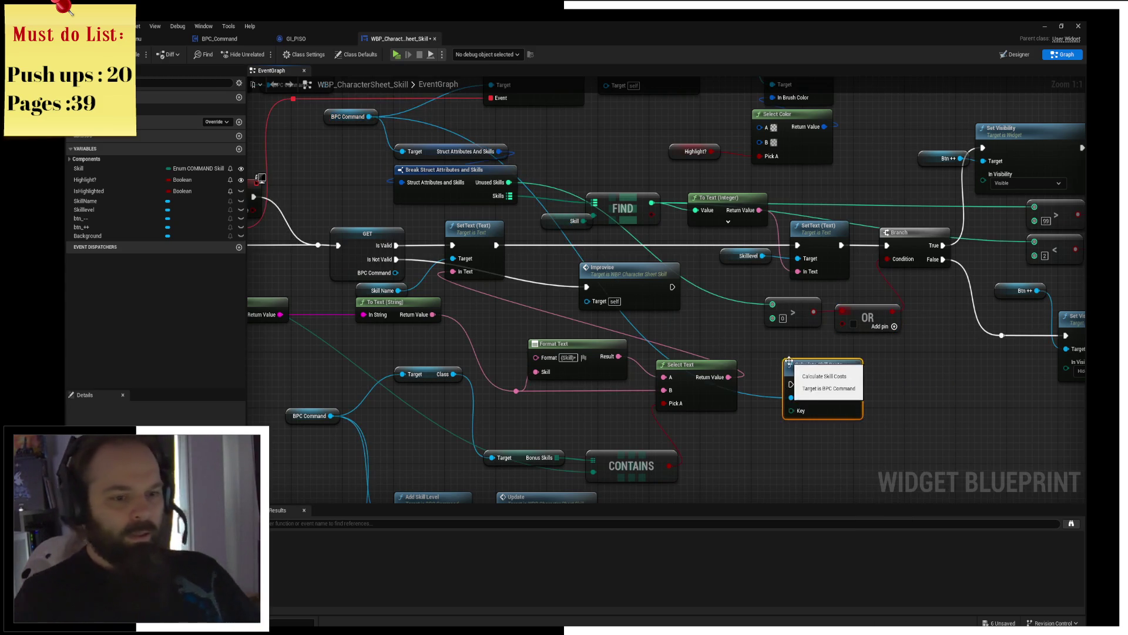
left_click_drag(795, 379, 705, 352)
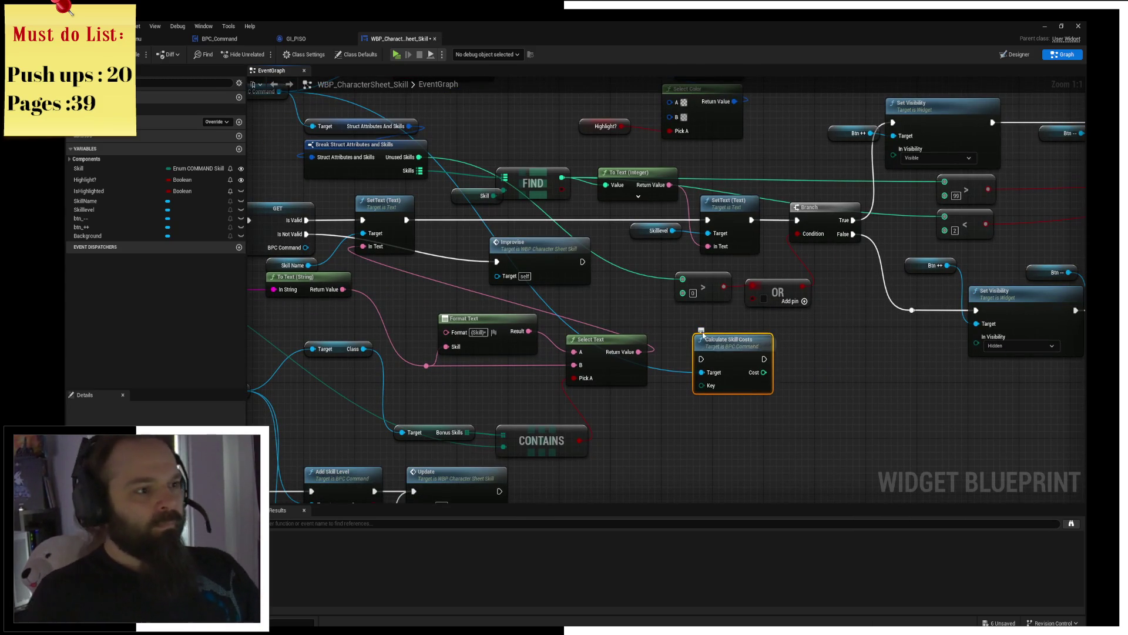
Step: Add a second Unused Skills comparison below the first and open Calculate Skill Costs
mouse_move(419, 157)
left_mouse_down()
mouse_move(650, 320)
mouse_move(812, 358)
mouse_move(705, 318)
left_mouse_up()
left_click(683, 350)
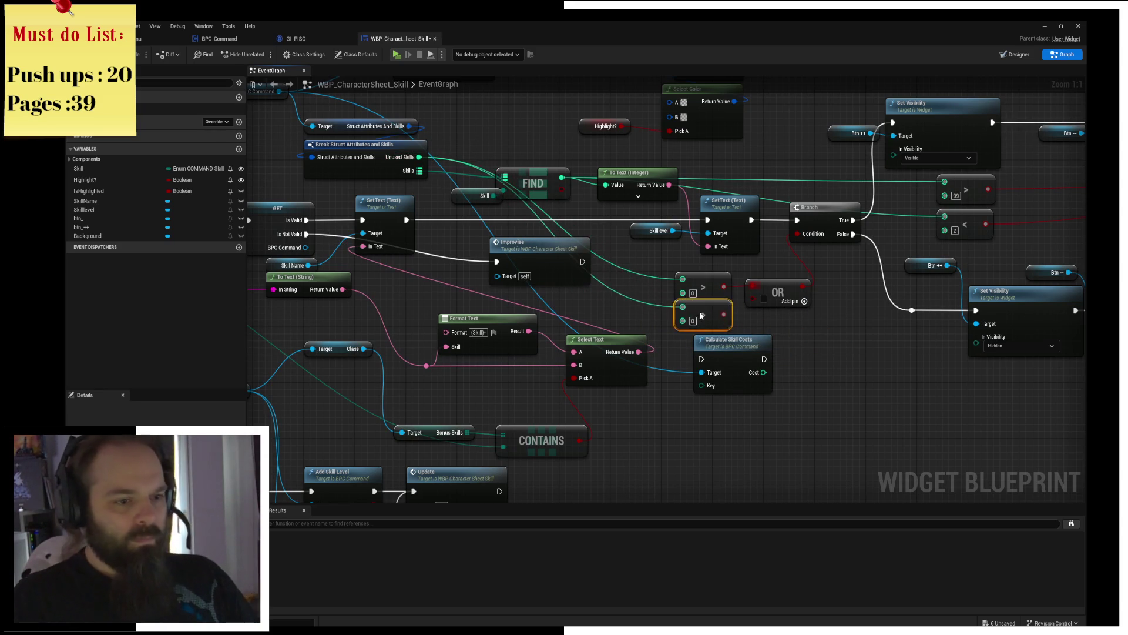
left_click_drag(742, 357, 703, 385)
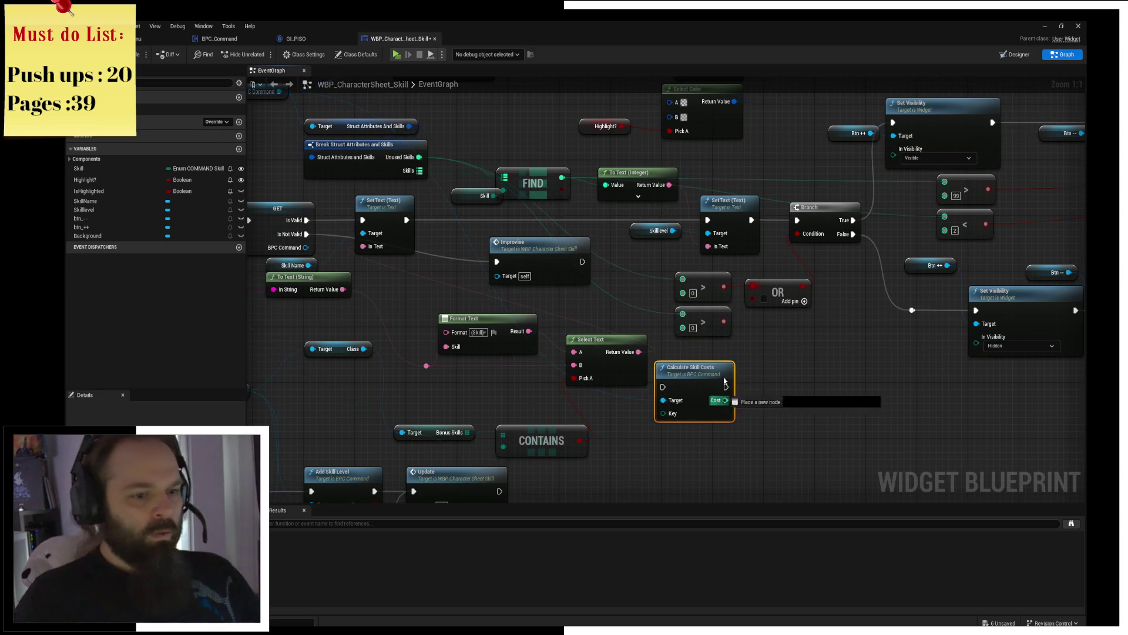
double_click(728, 387)
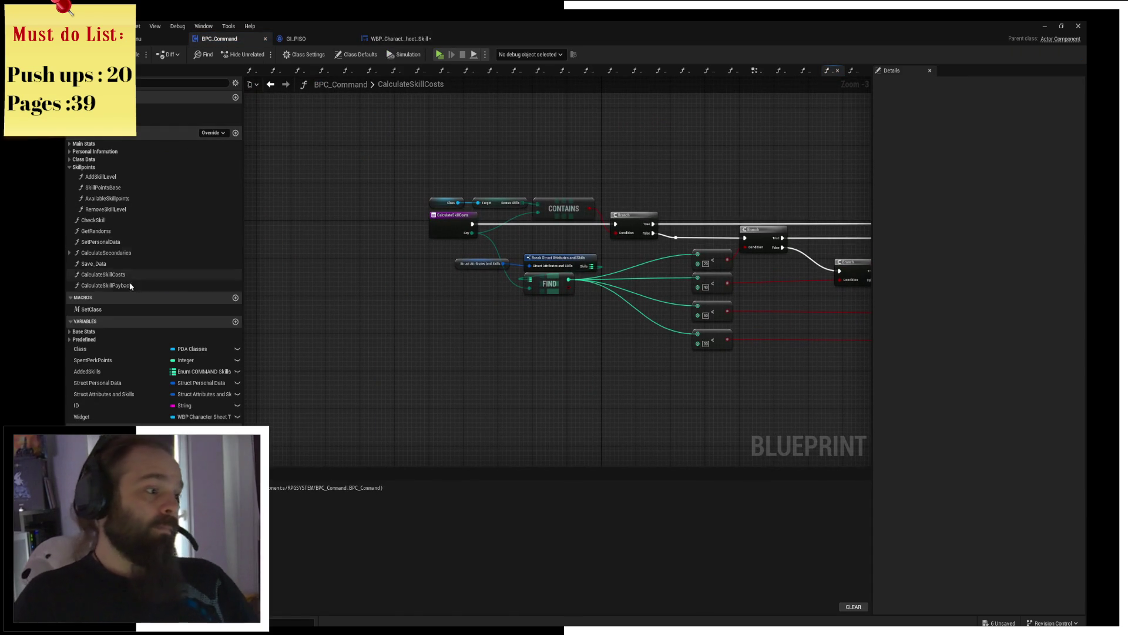
Step: Tick Pure for CalculateSkillCosts and CalculateSkillPayback in BPC_Command, then return to the widget graph
left_click(106, 275)
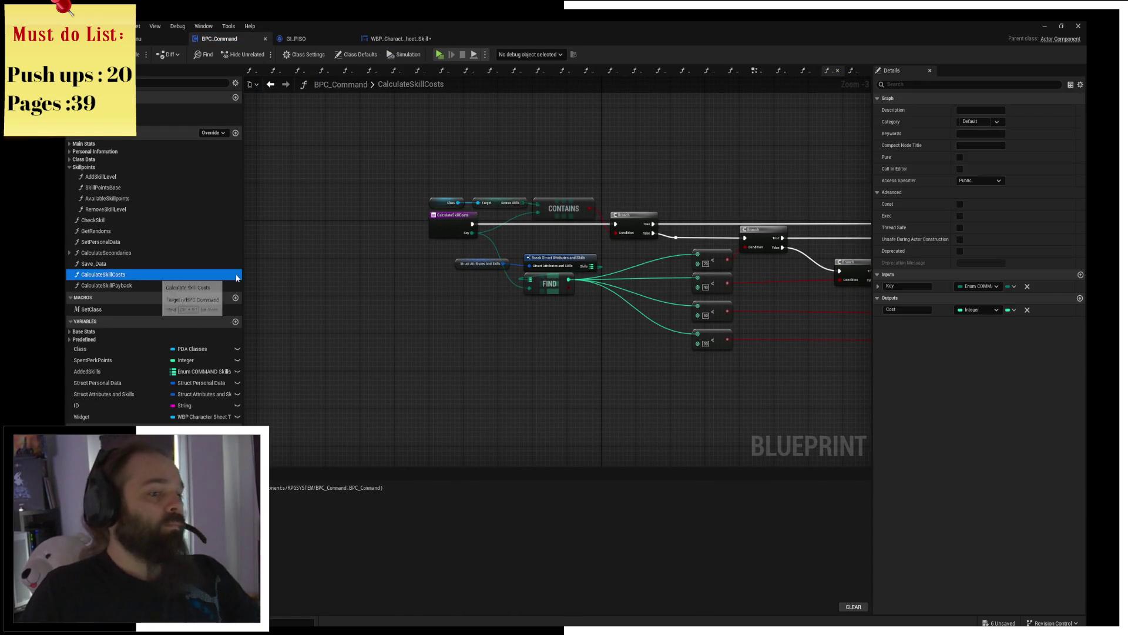
left_click(959, 157)
left_click(170, 285)
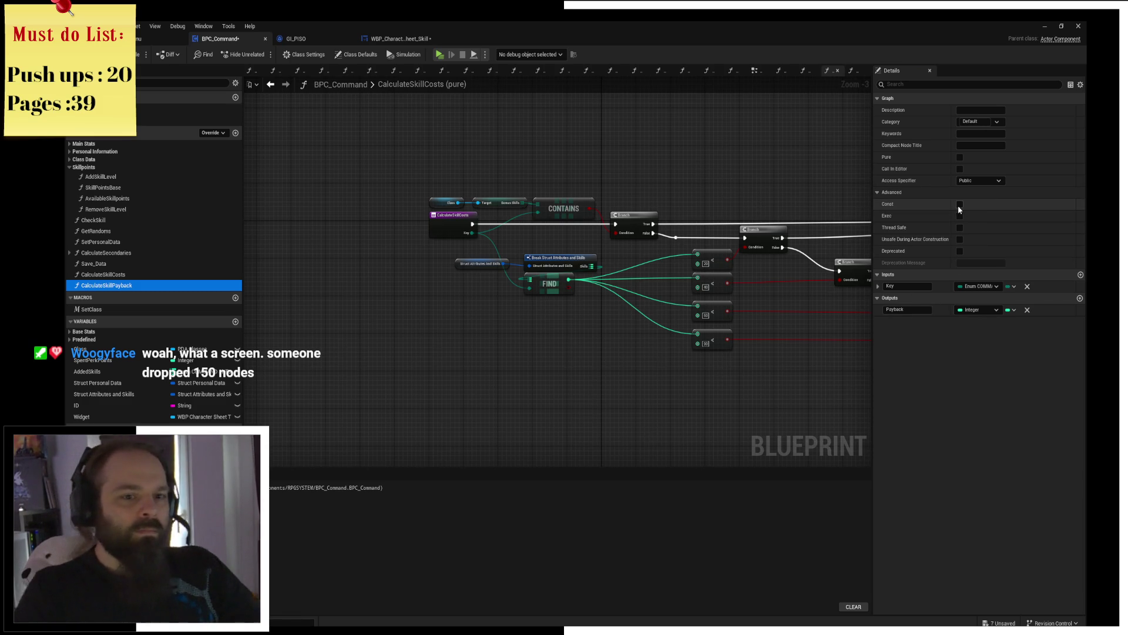
left_click(961, 157)
left_click_drag(737, 183, 617, 179)
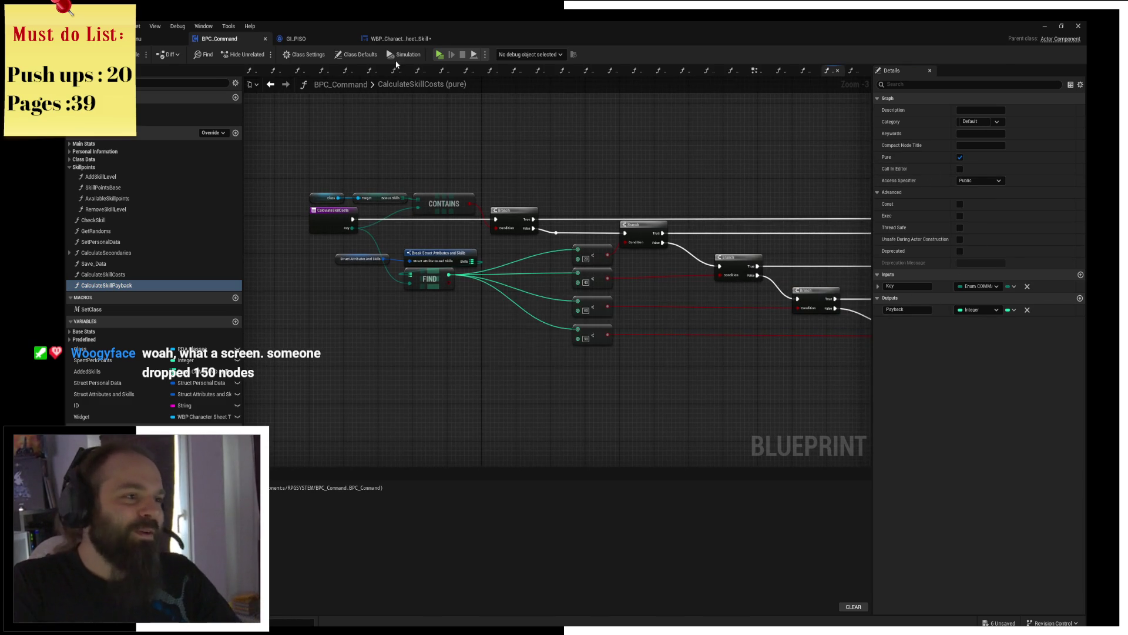
left_click(397, 38)
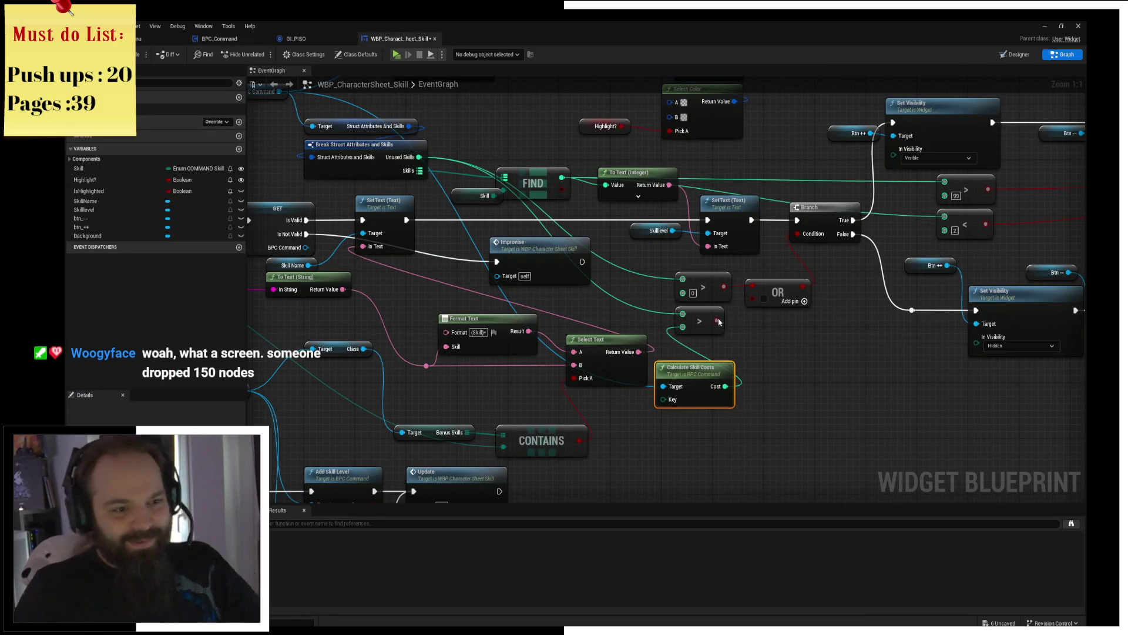
Step: Delete the OR node from the Branch condition
left_click(733, 327)
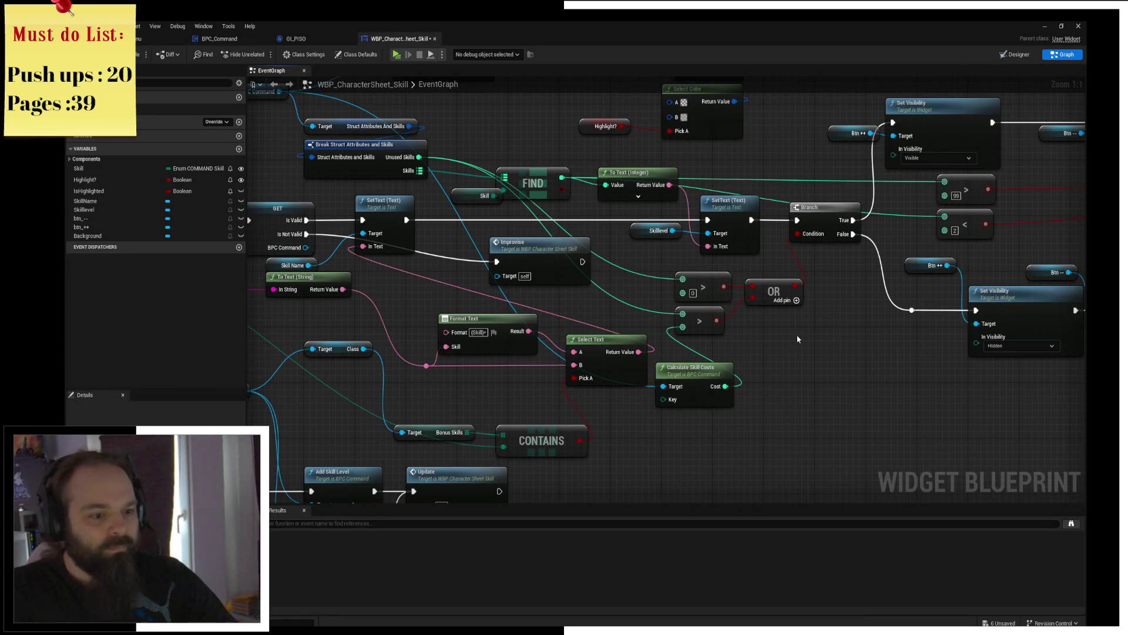
left_click(767, 301)
key("Delete")
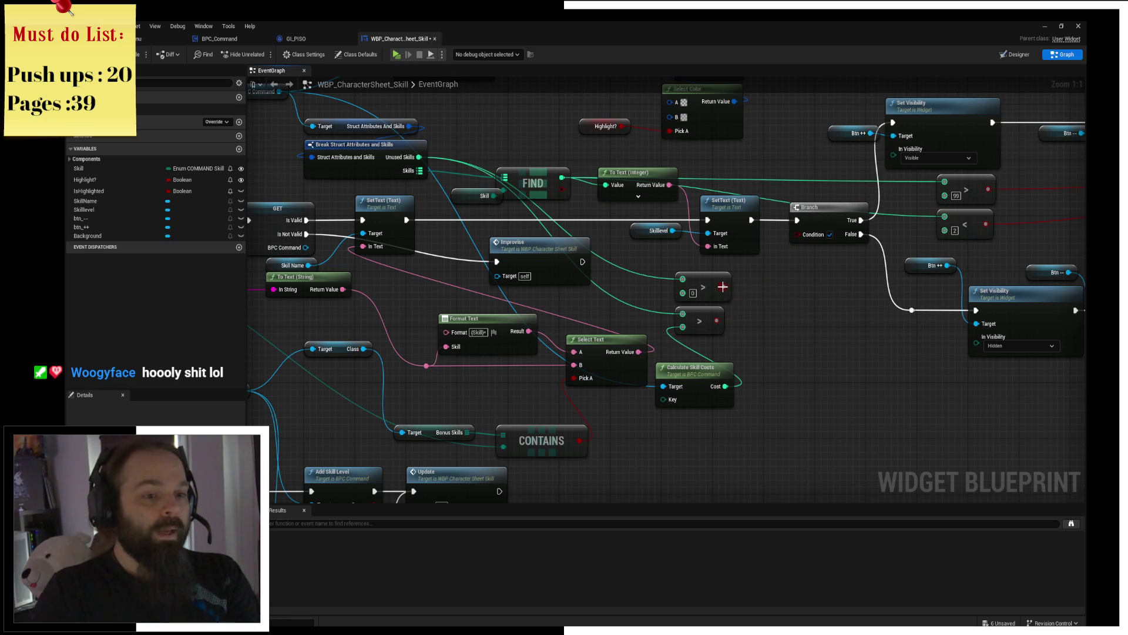
Step: Add an AND node fed by the upper comparison result and position it by the Branch
left_click_drag(724, 286, 762, 312)
type("A")
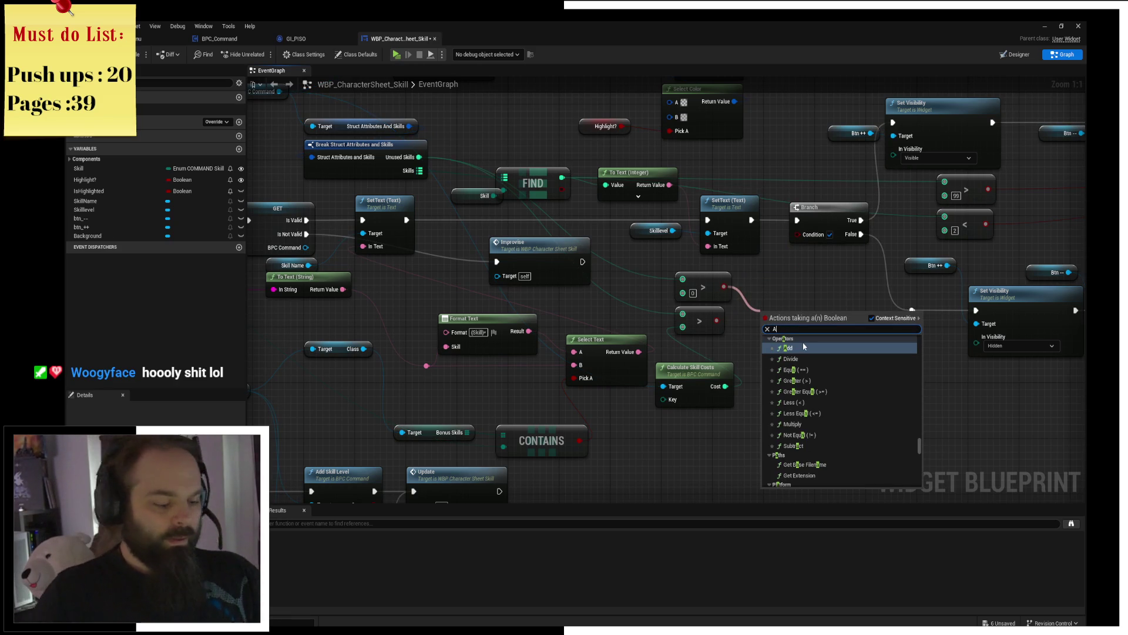
type("nd")
left_click(803, 348)
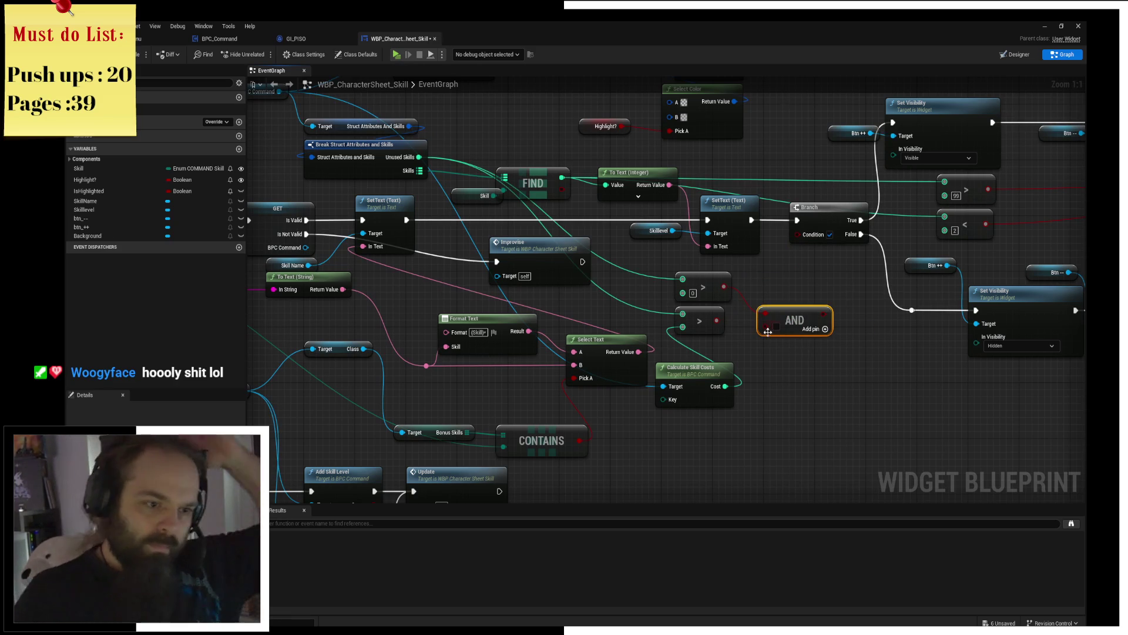
left_click_drag(821, 314, 810, 300)
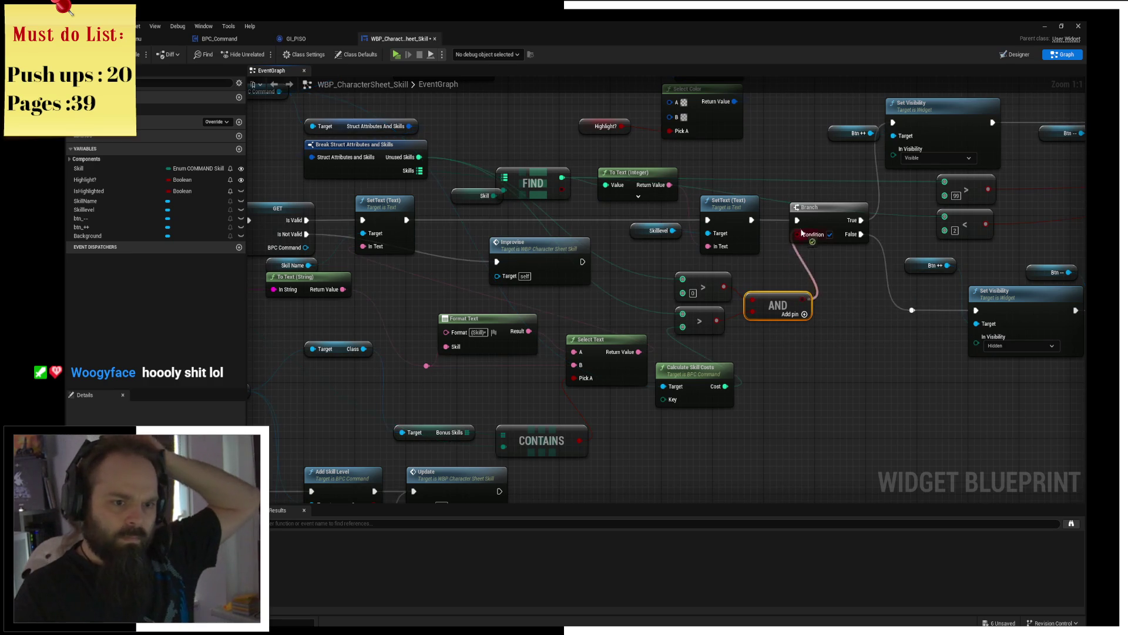
left_click(458, 177)
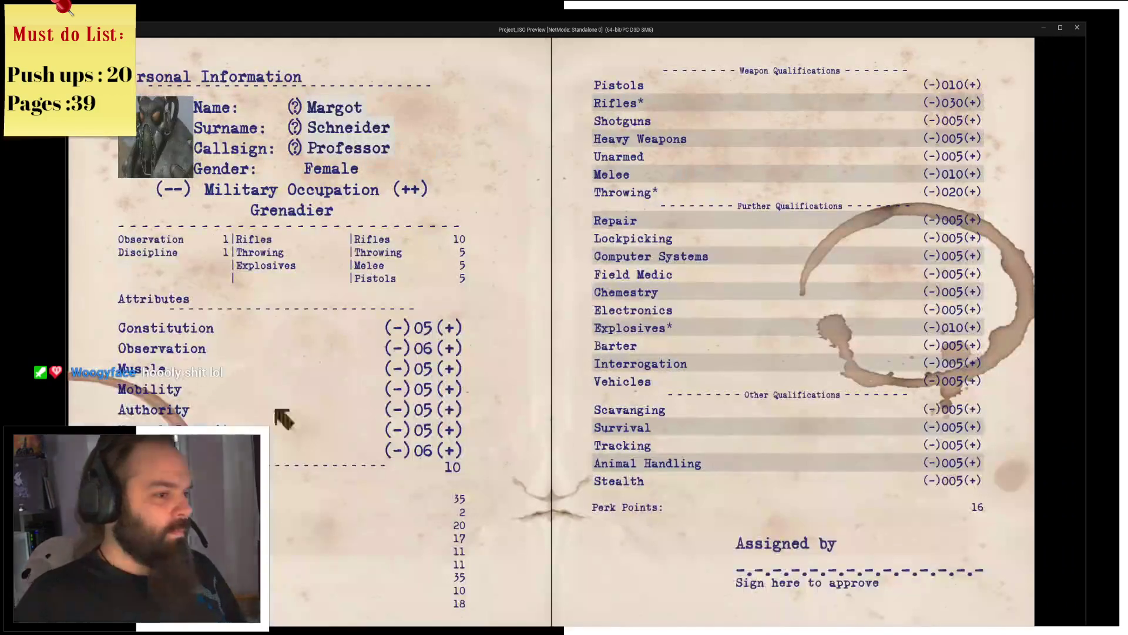
Step: Spend all remaining perk points on Melee so the +/- buttons disappear
left_click(975, 174)
left_click(975, 174)
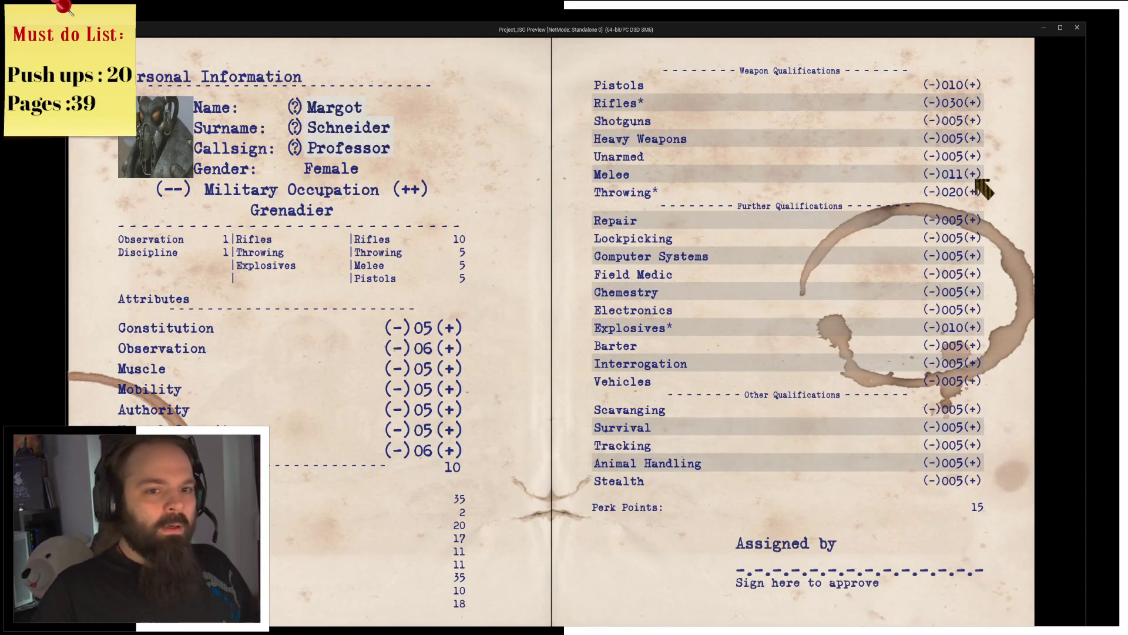
left_click(975, 174)
left_click(975, 174)
left_click(975, 174)
left_click(975, 174)
left_click(975, 174)
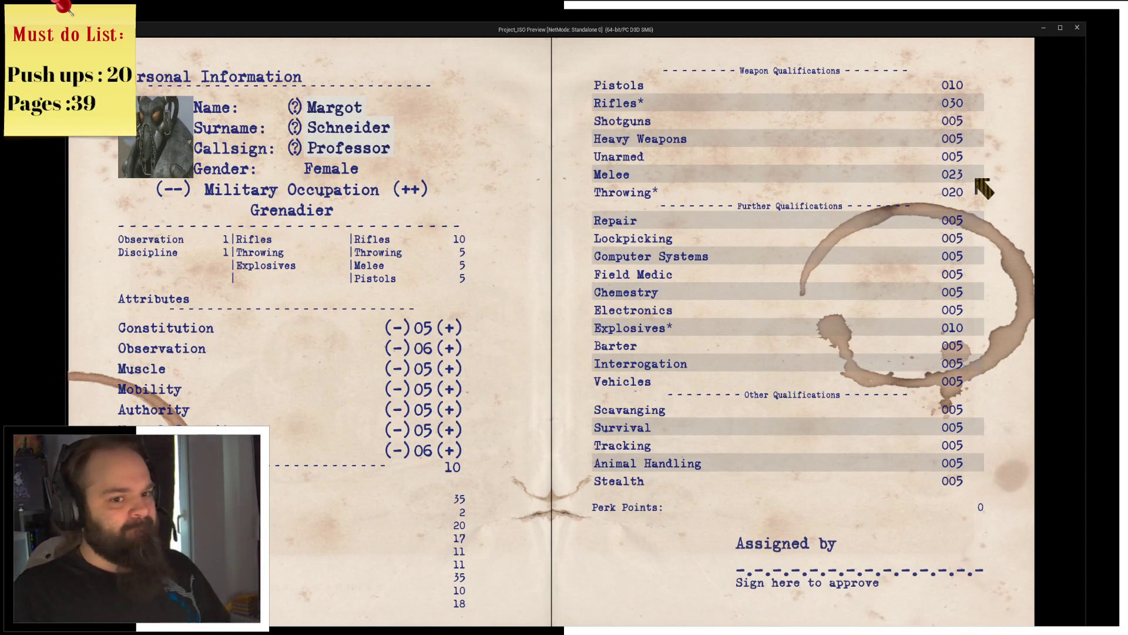
Step: Close the game preview and start it again
left_click(1077, 29)
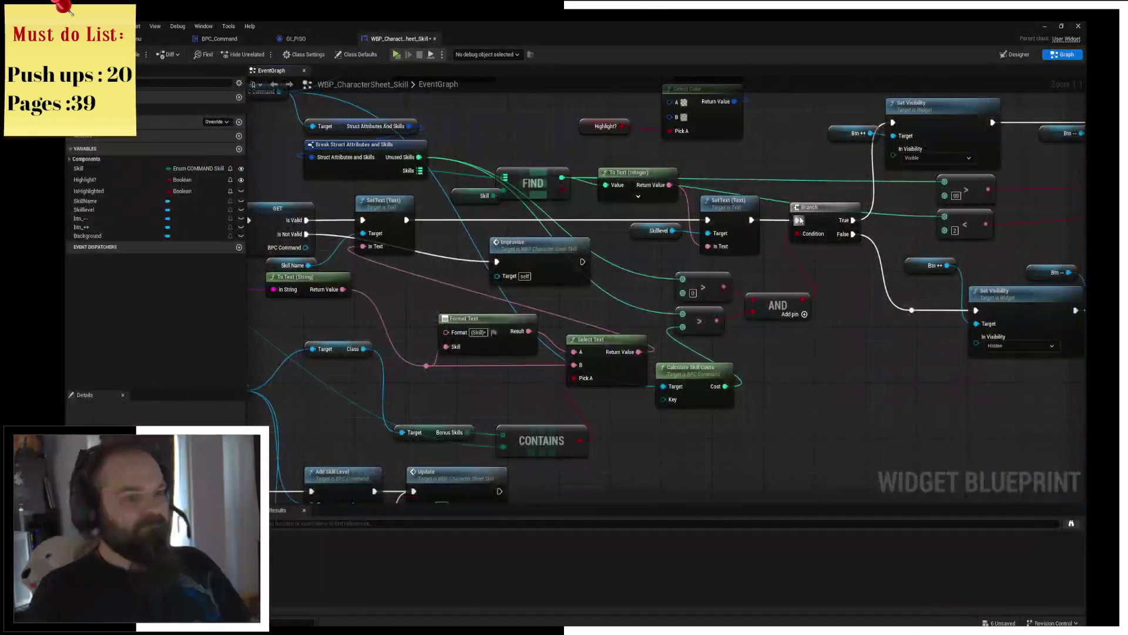
left_click(408, 57)
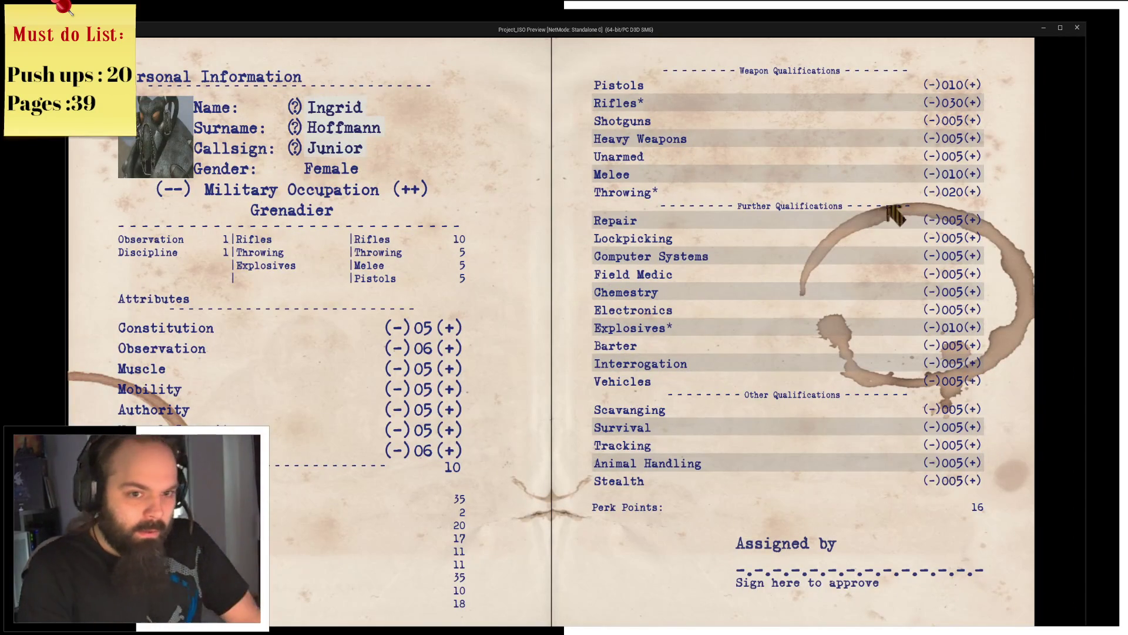
Step: Raise Throwing with perk points and lower Shotguns to its minimum of 001
left_click(974, 192)
left_click(973, 192)
left_click(974, 193)
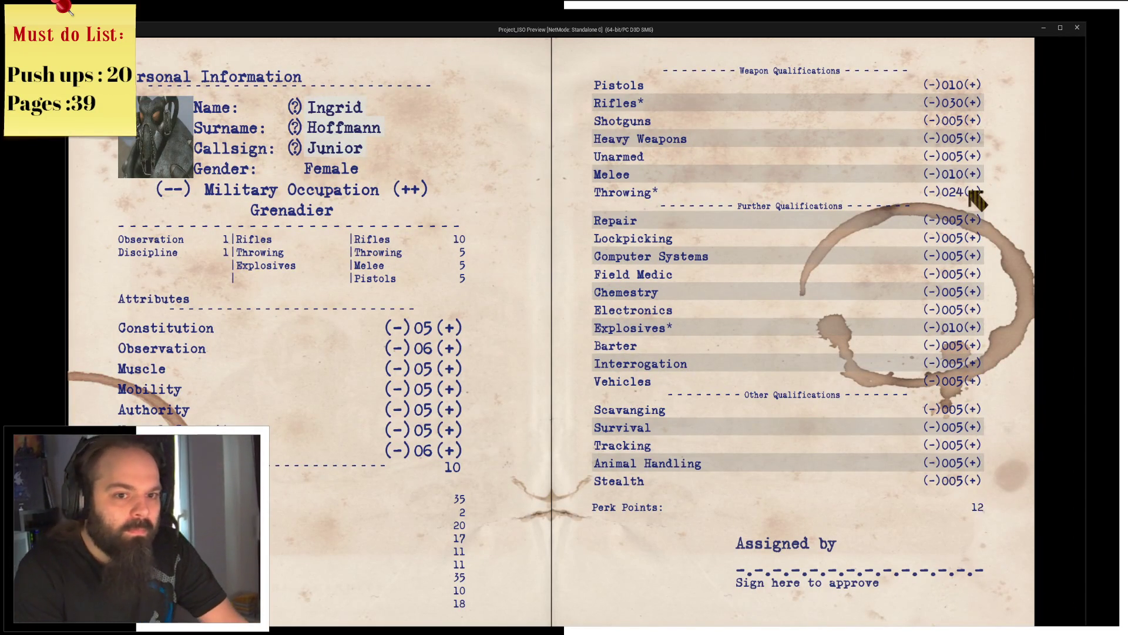
left_click(974, 193)
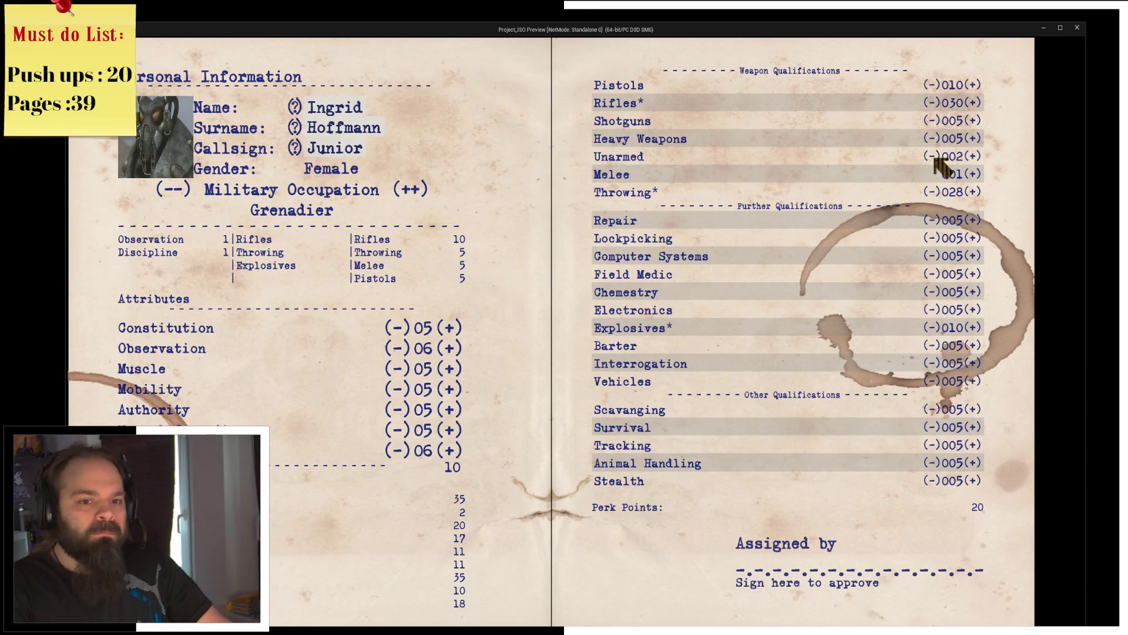
left_click(933, 121)
left_click(933, 121)
left_click(933, 121)
left_click(933, 121)
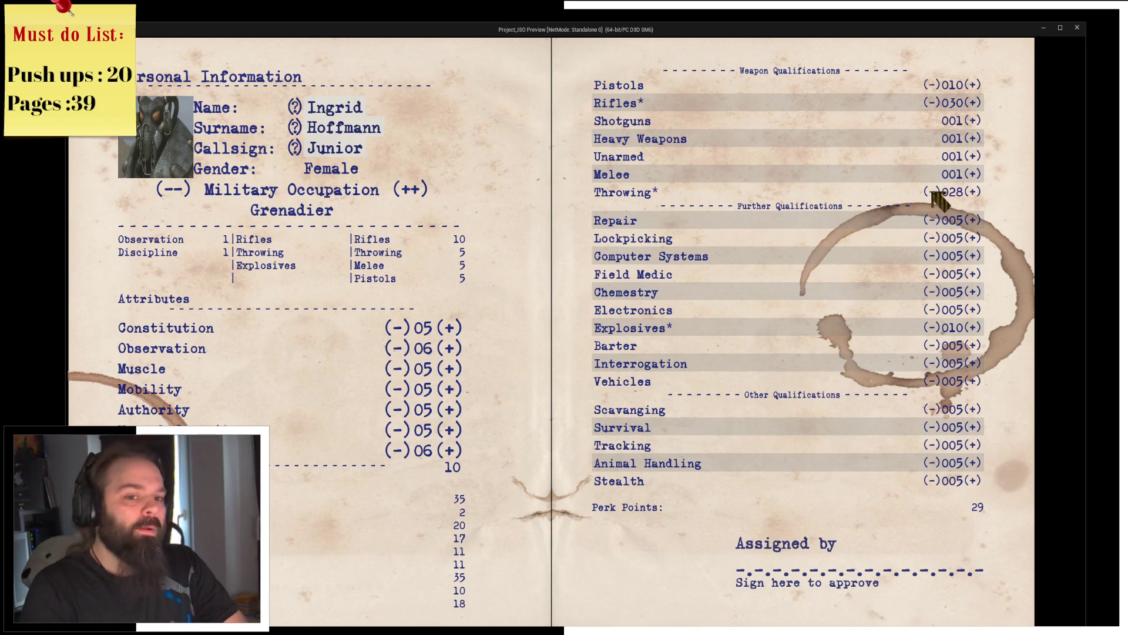
left_click(975, 193)
left_click(975, 193)
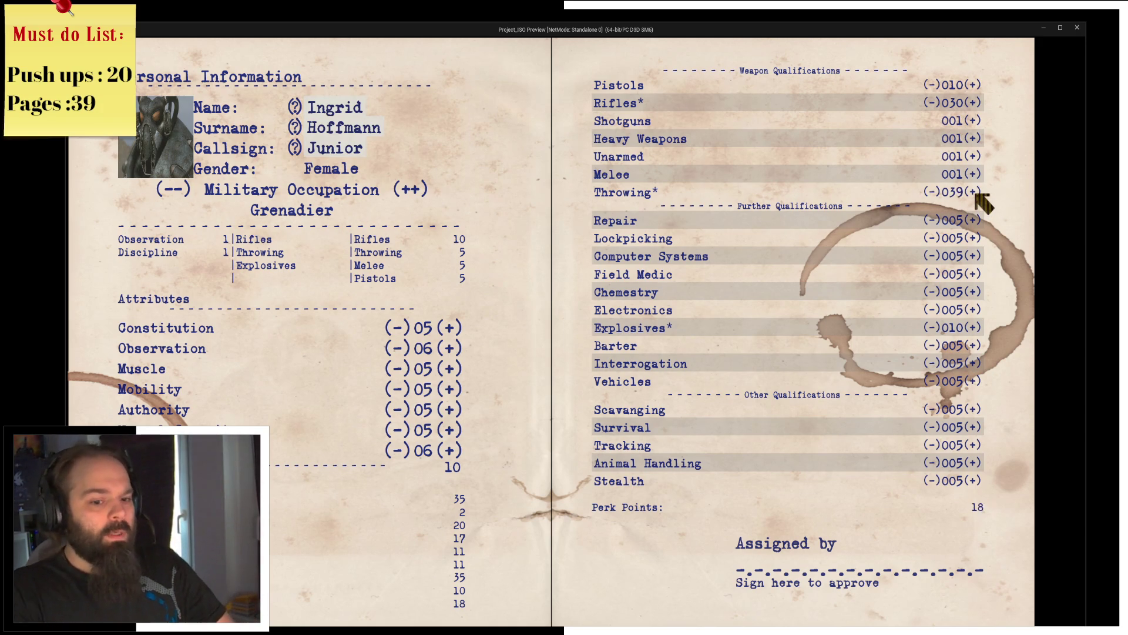
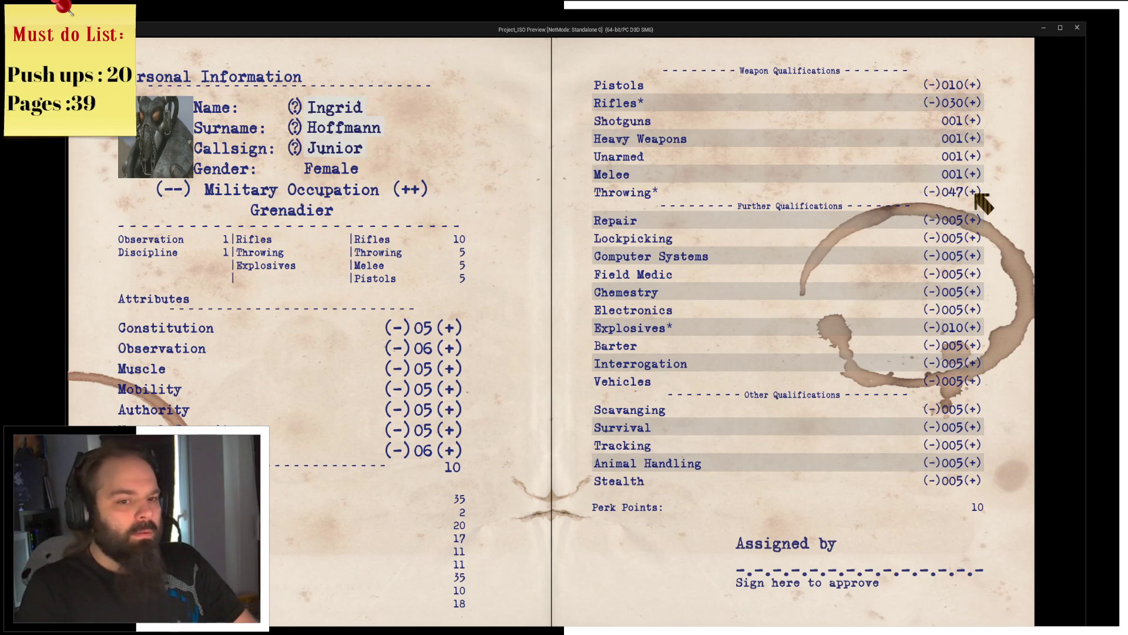
Step: Lower Throwing a few levels, then switch Military Occupation from Grenadier to Assault Infantry
double_click(933, 192)
double_click(934, 194)
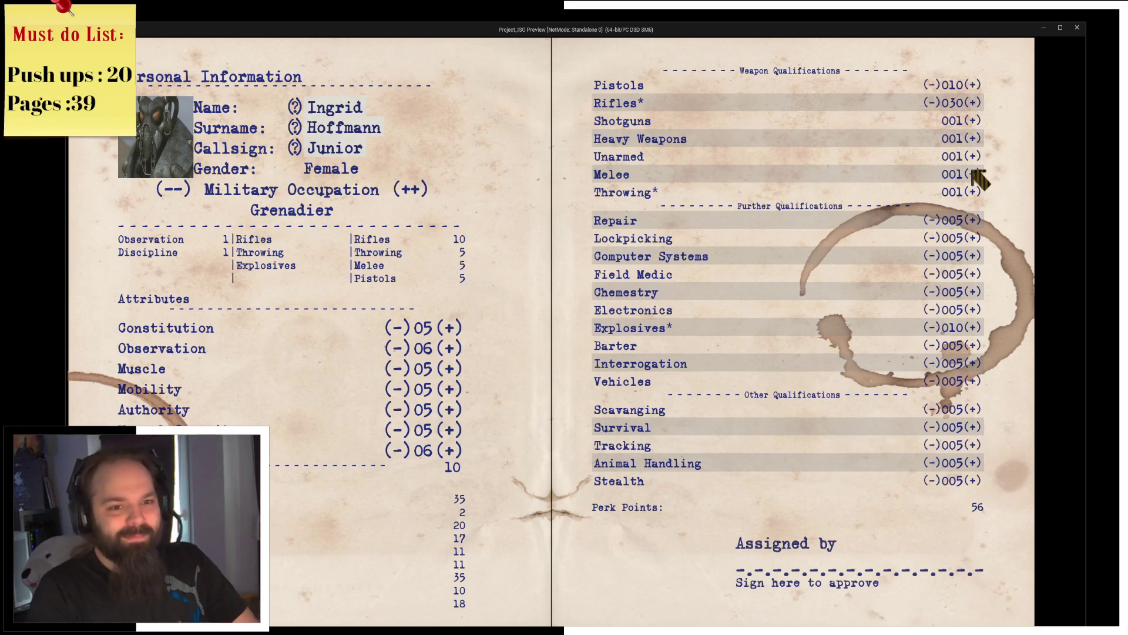
left_click(418, 191)
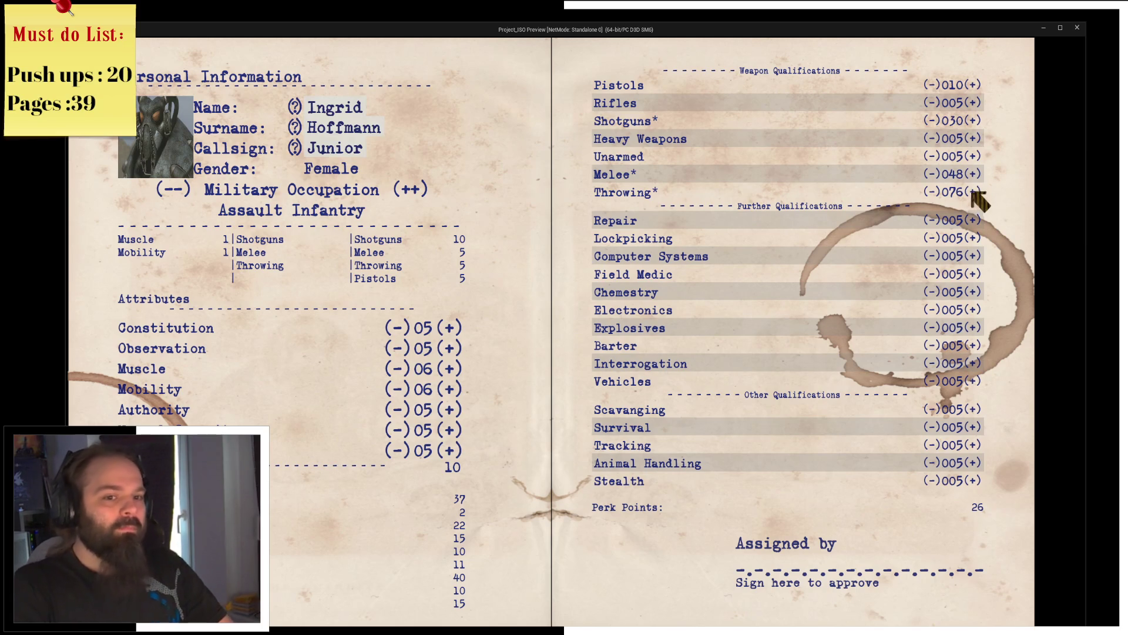
Step: Raise Melee several levels, spending perk points
left_click(974, 175)
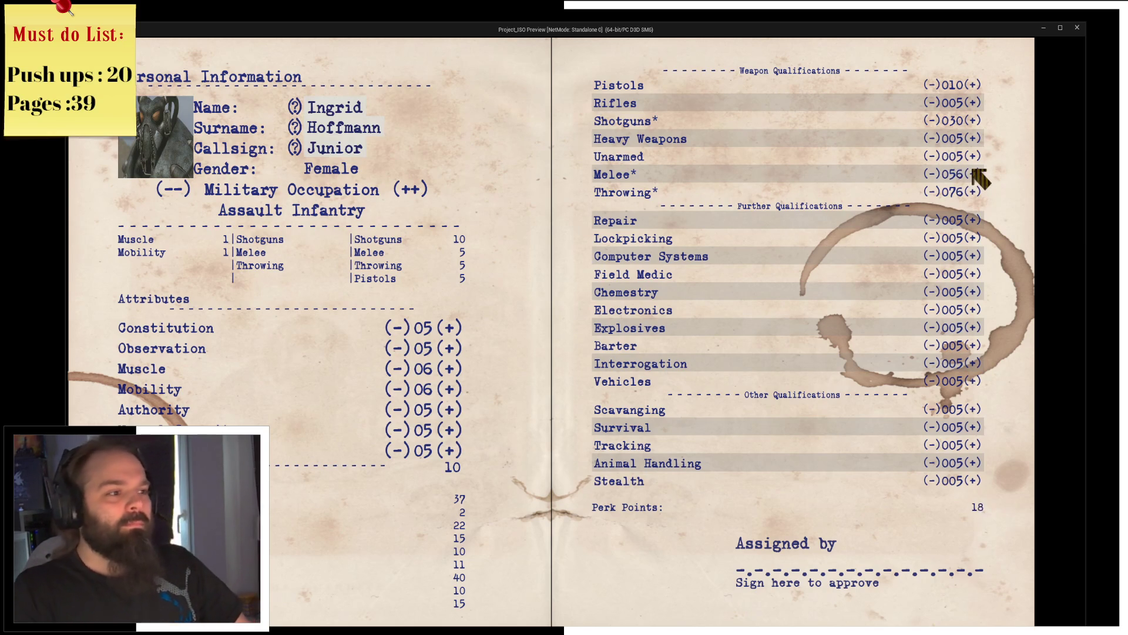
left_click(974, 175)
left_click(975, 174)
left_click(974, 175)
left_click(973, 174)
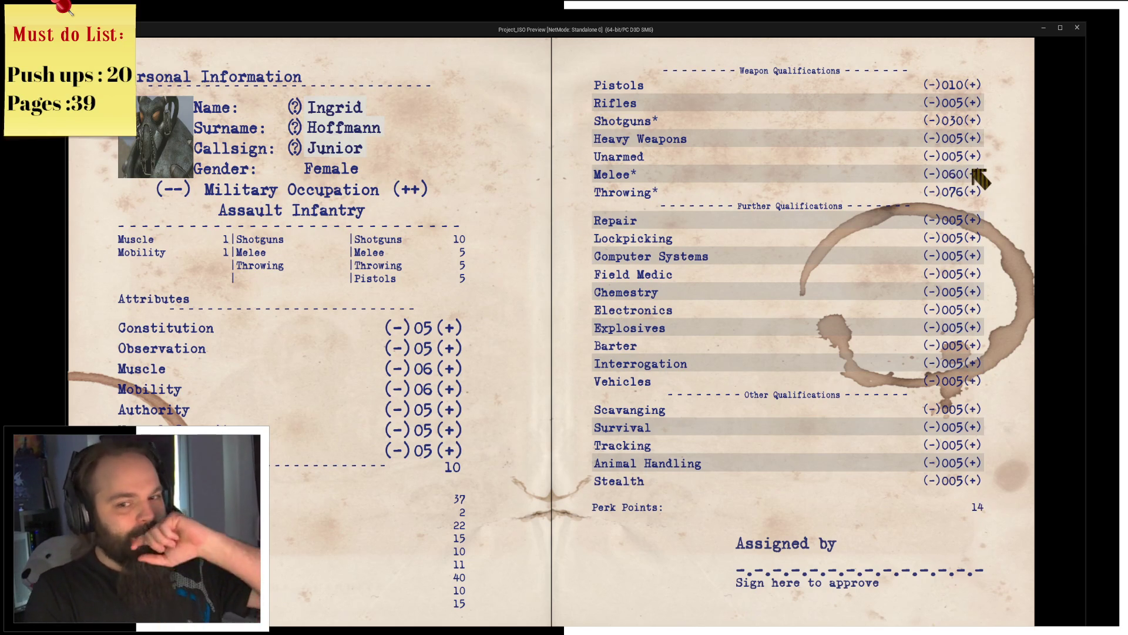
left_click(974, 174)
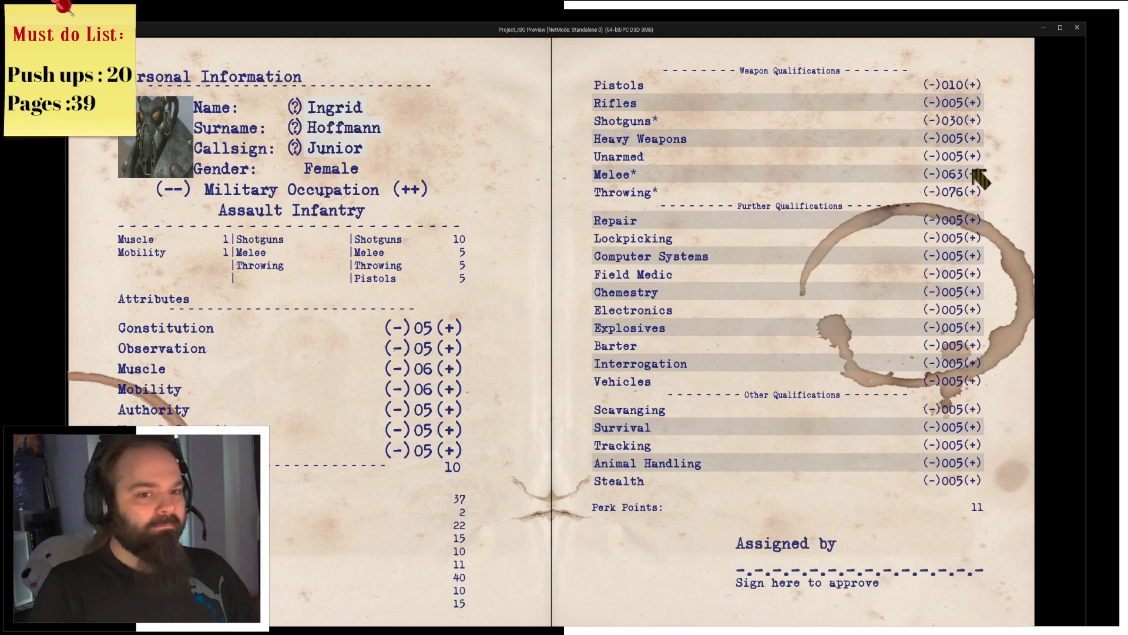
left_click(973, 175)
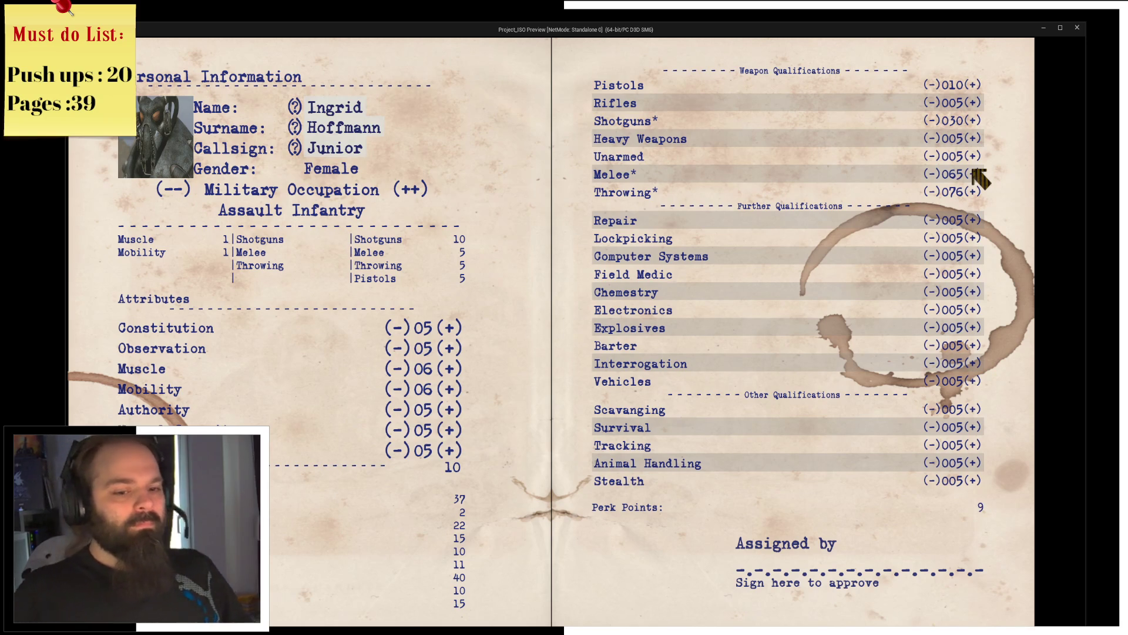
Step: Lower Melee back down to refund the spent perk points
left_click(932, 174)
left_click(932, 174)
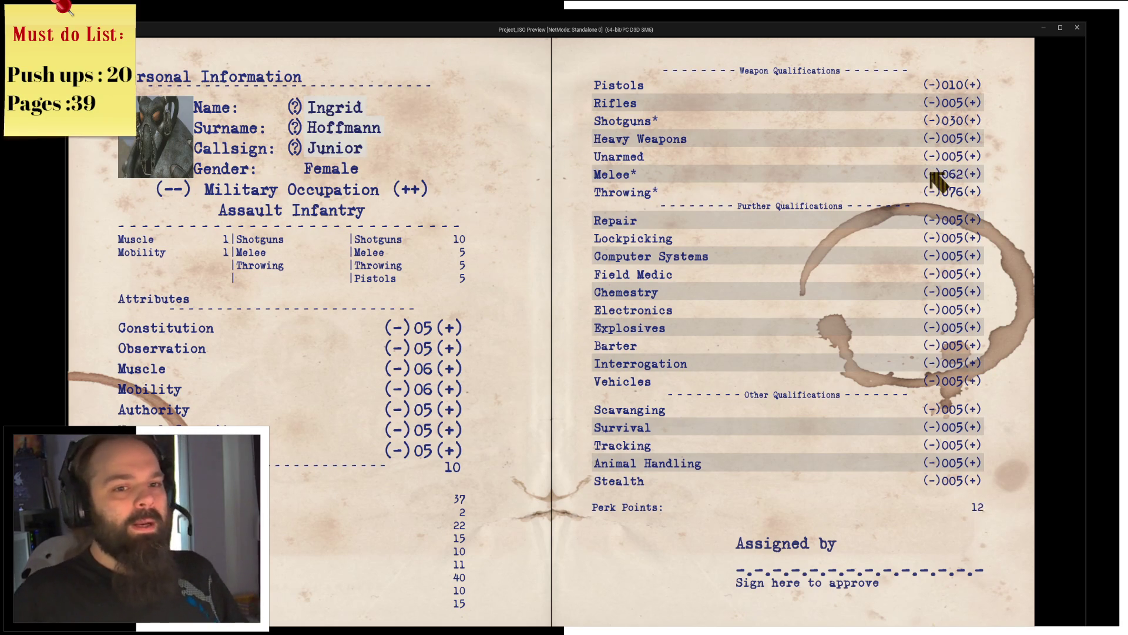
left_click(932, 174)
left_click(932, 174)
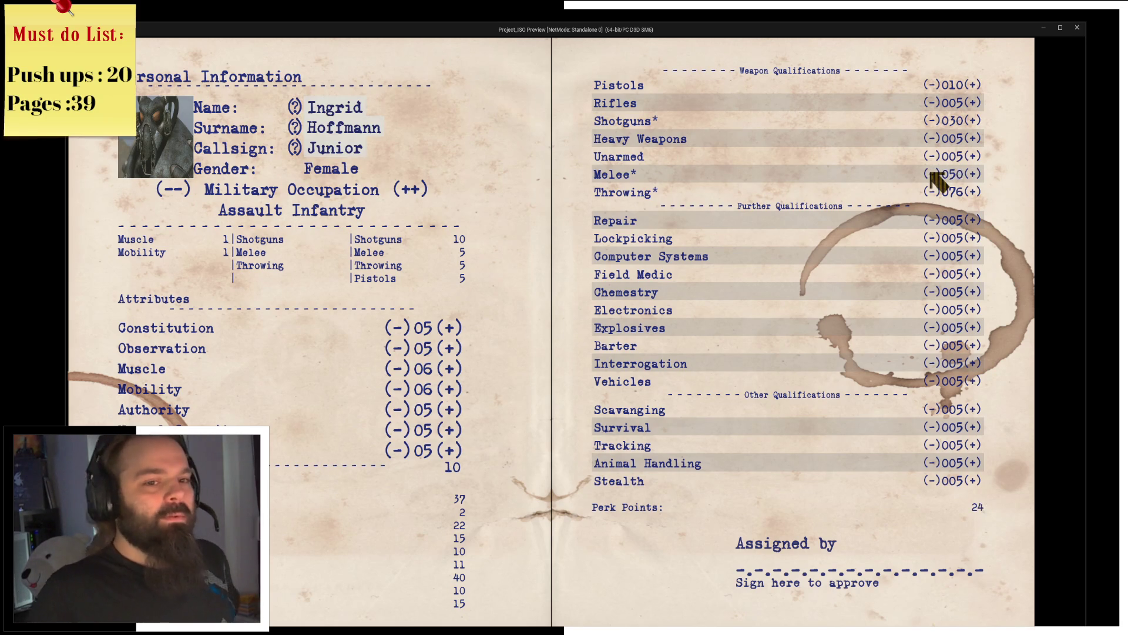
left_click(932, 173)
double_click(932, 174)
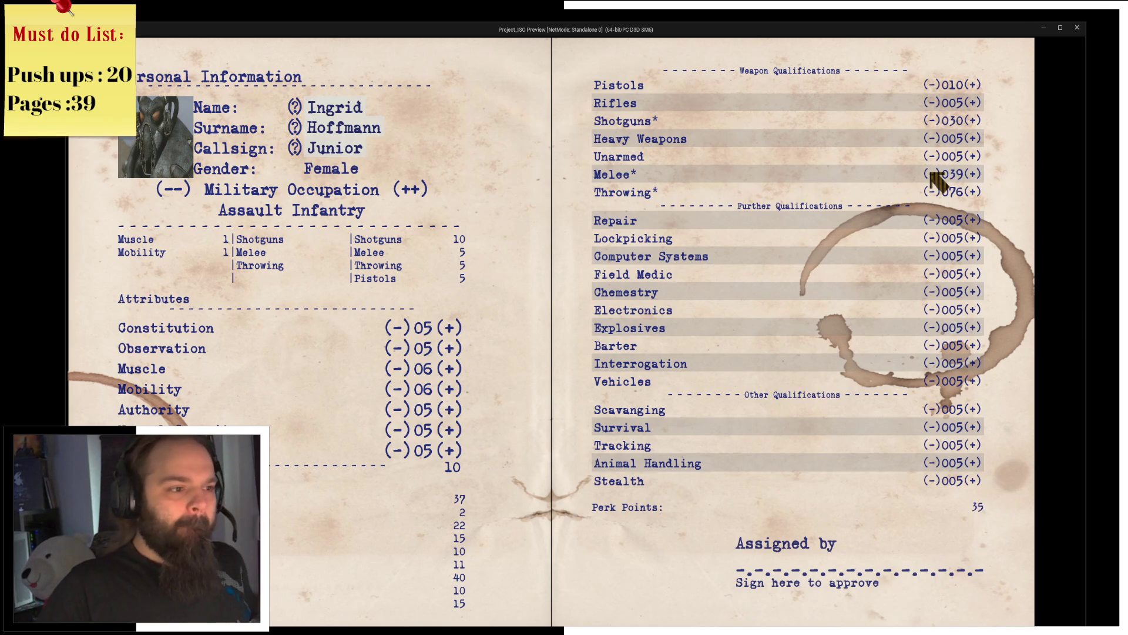
double_click(931, 173)
left_click(932, 174)
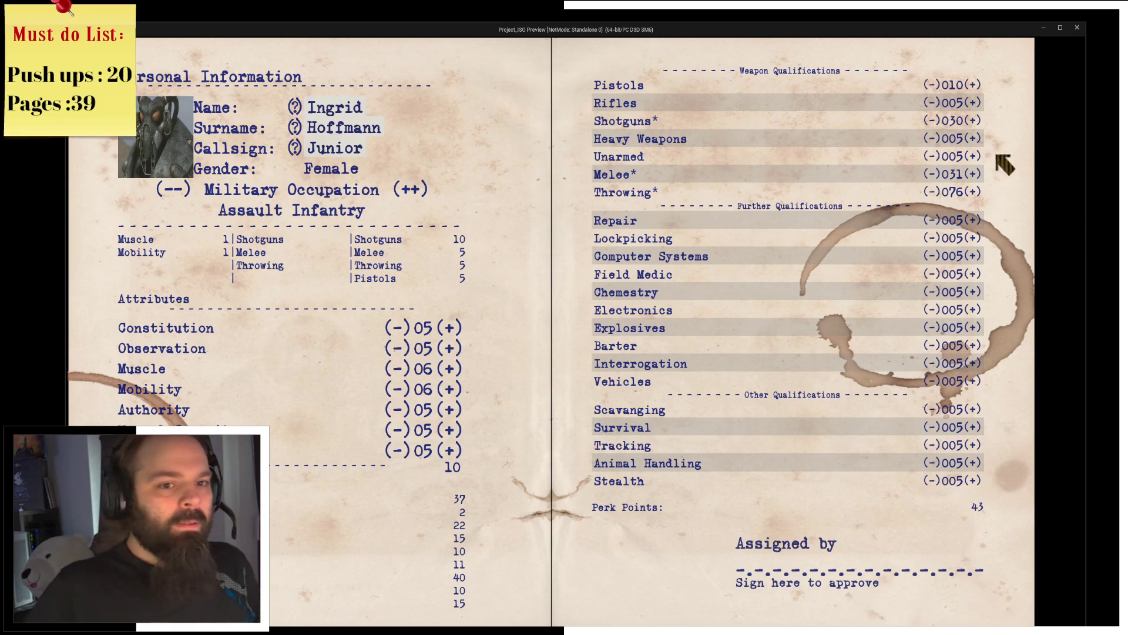
Step: Raise Unarmed to 34 until one perk point remains and the buttons hide, then close the preview
double_click(976, 156)
double_click(976, 156)
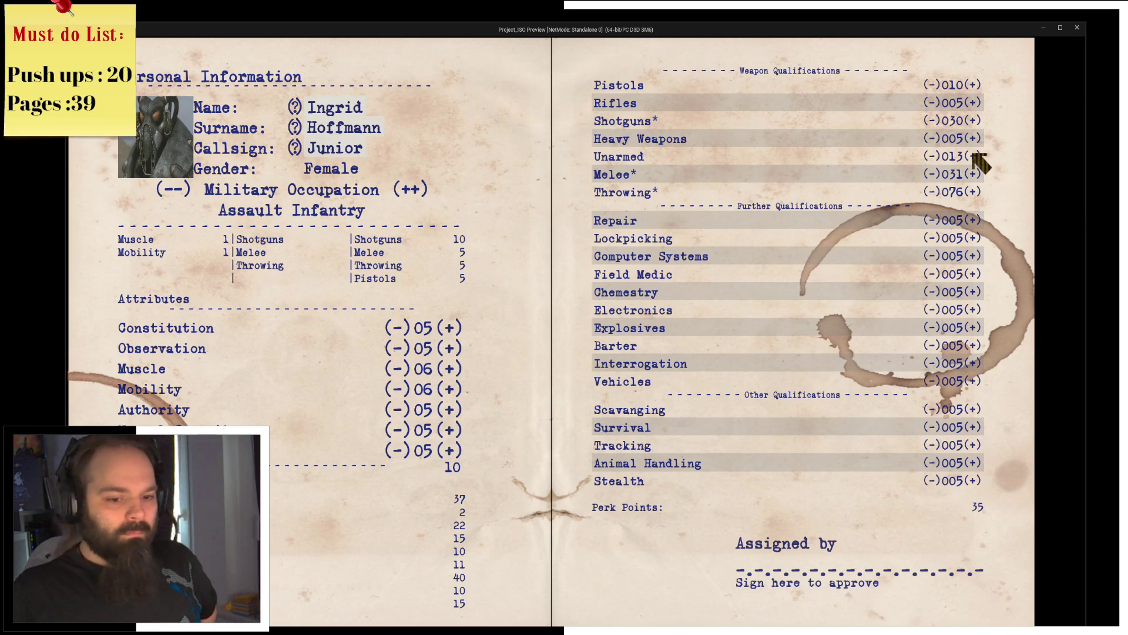
left_click(976, 156)
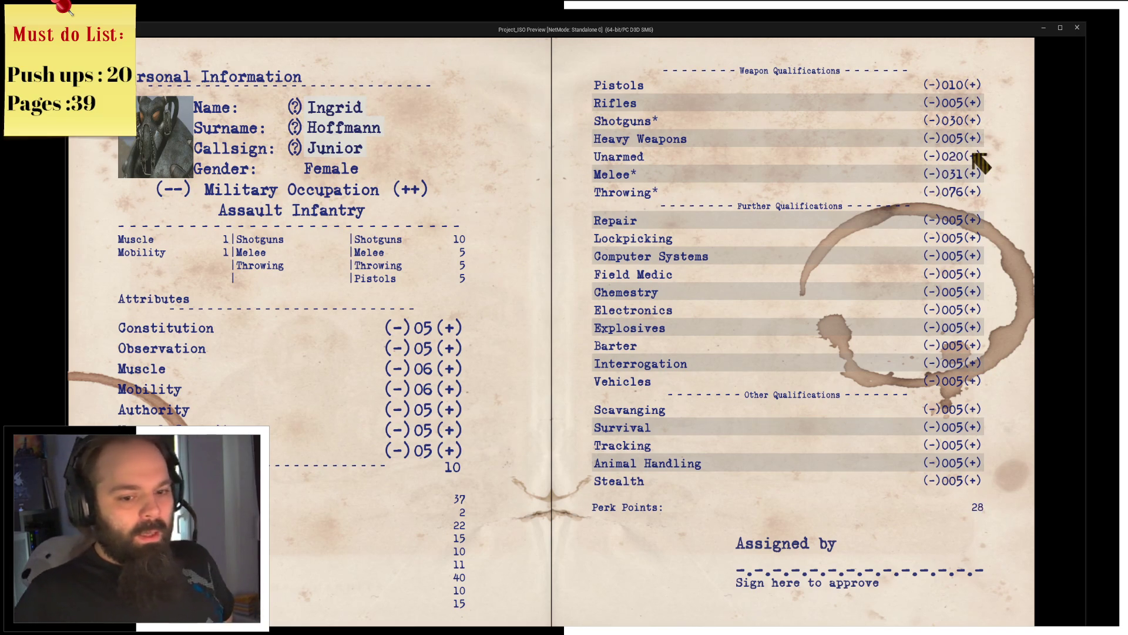
double_click(976, 155)
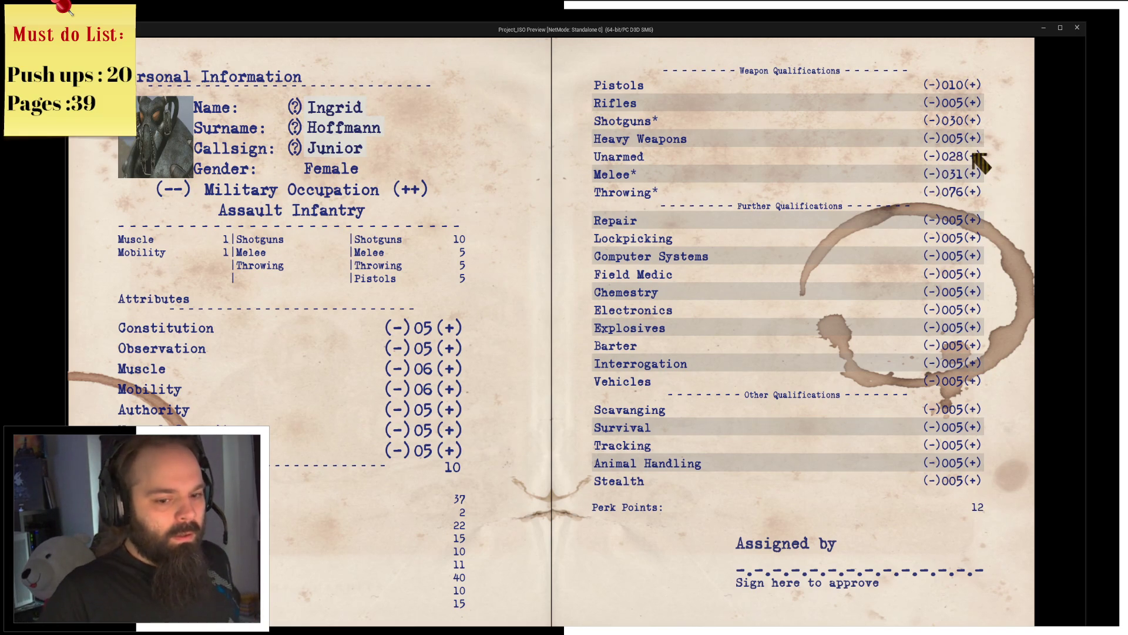
left_click(976, 156)
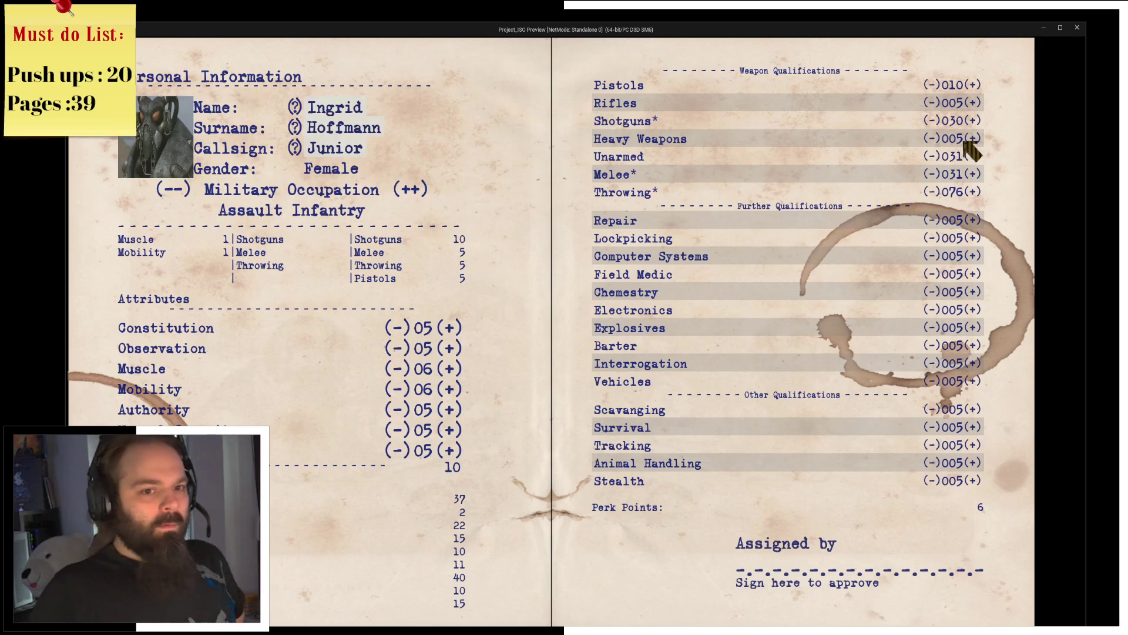
left_click(932, 138)
left_click(976, 158)
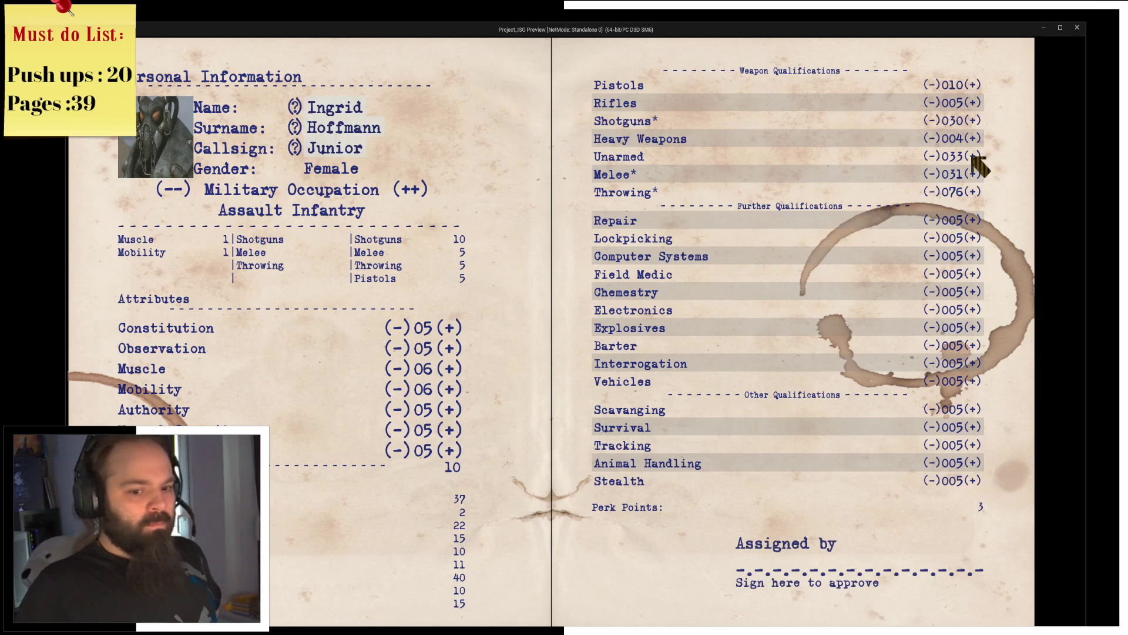
left_click(976, 156)
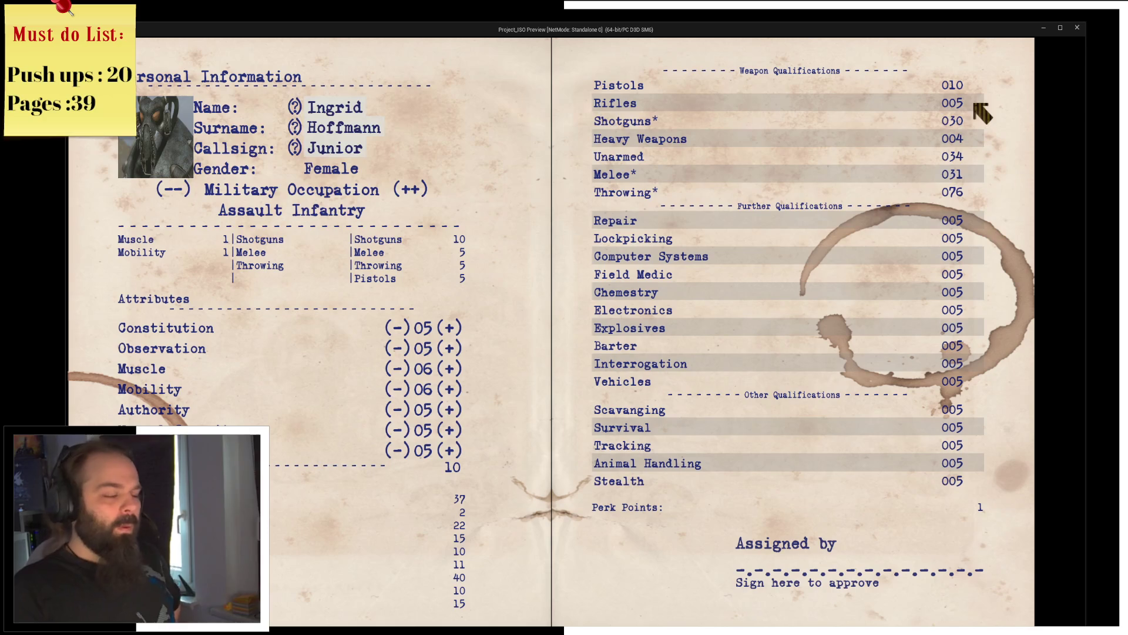
left_click(1080, 30)
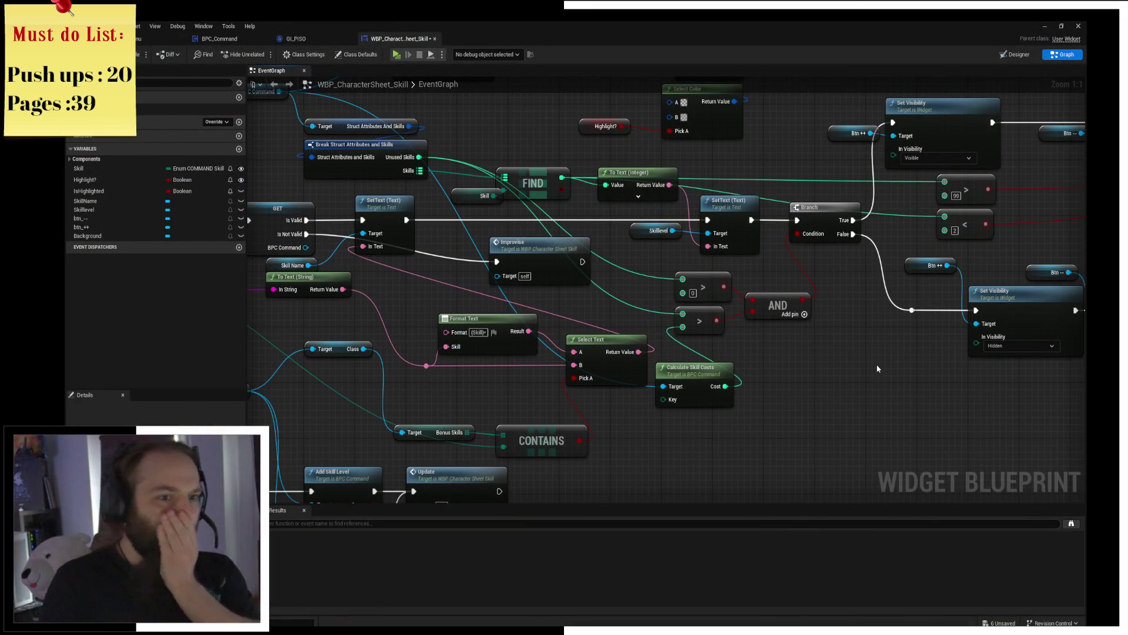
scroll(877, 367, "down", 5)
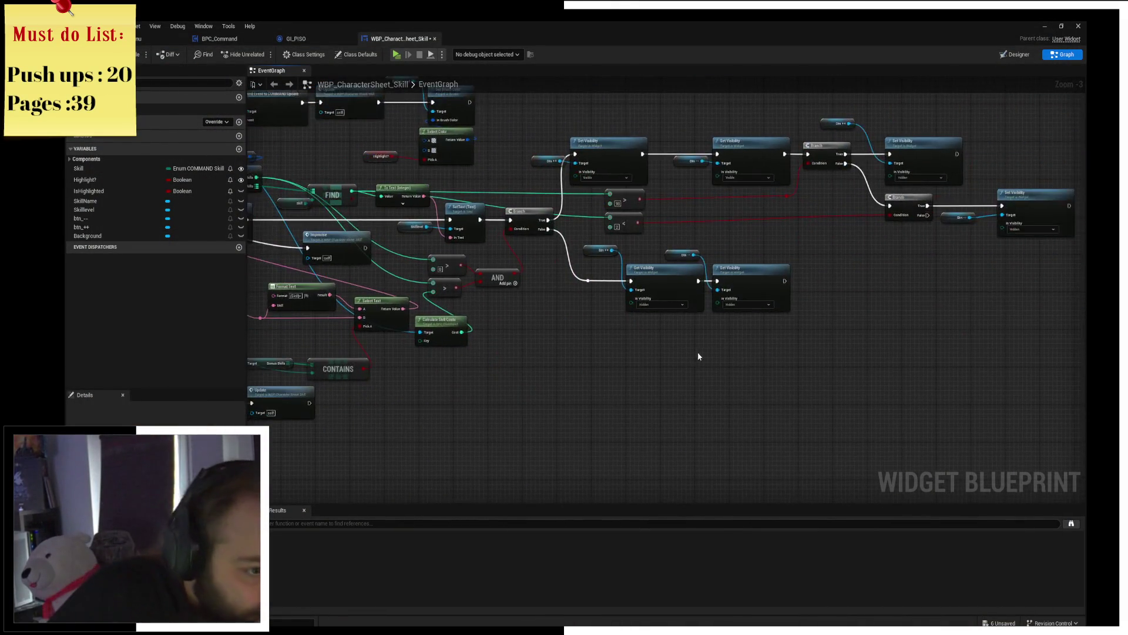
scroll(759, 348, "up", 2)
scroll(764, 315, "up", 1)
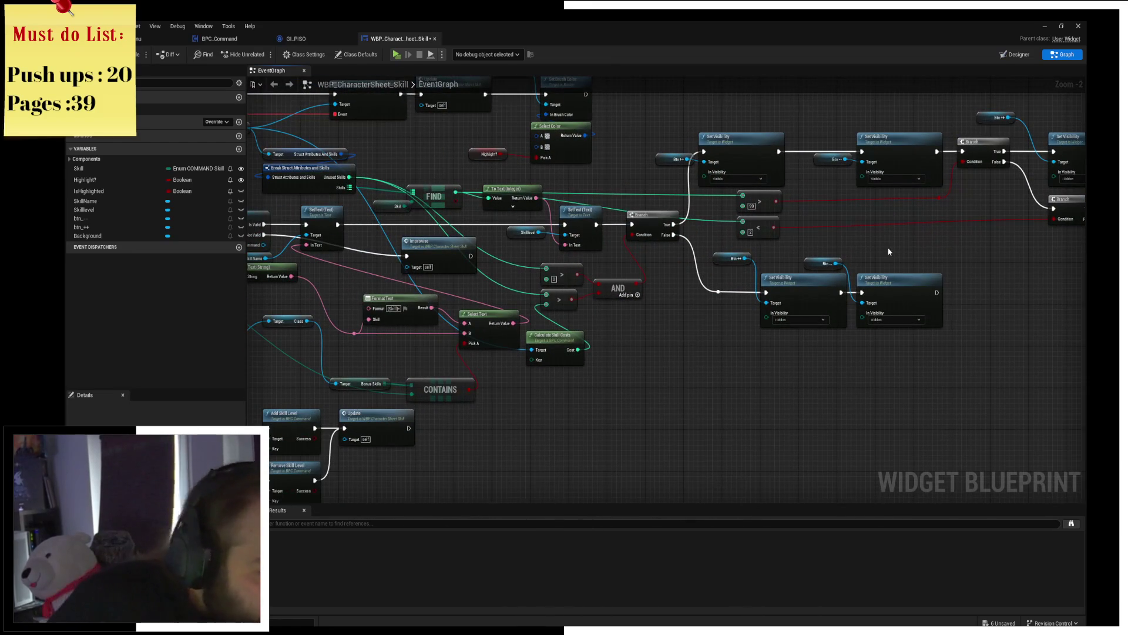
Step: Pan to the start of the event graph and inspect the BPC Command reference node
left_click_drag(845, 215, 728, 226)
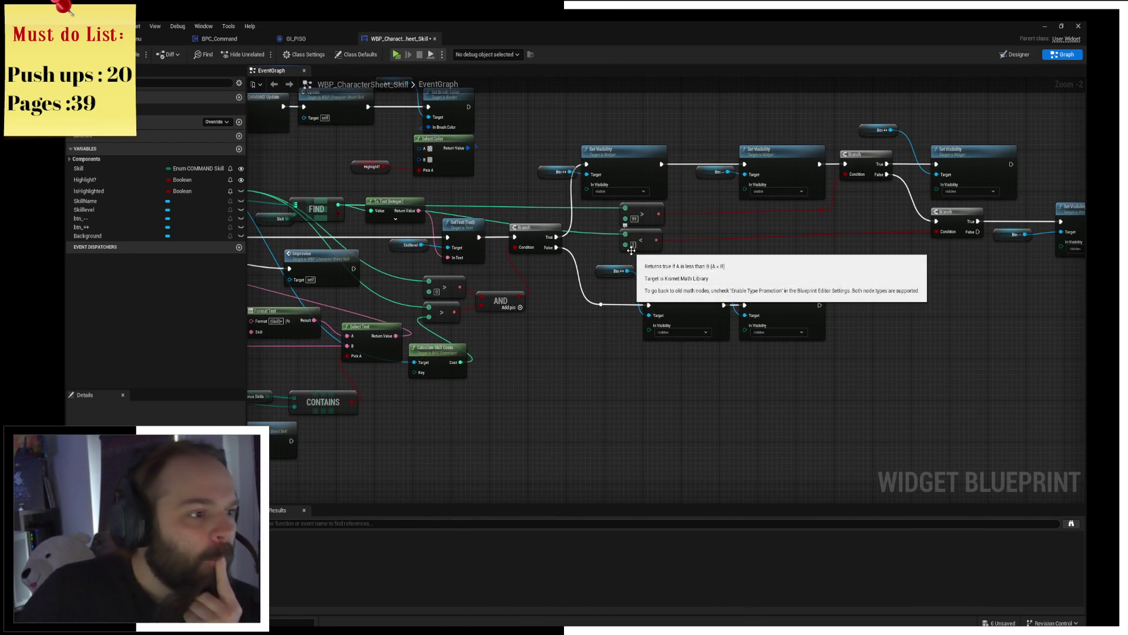
mouse_move(827, 235)
left_mouse_down()
mouse_move(838, 262)
mouse_move(608, 226)
left_mouse_up()
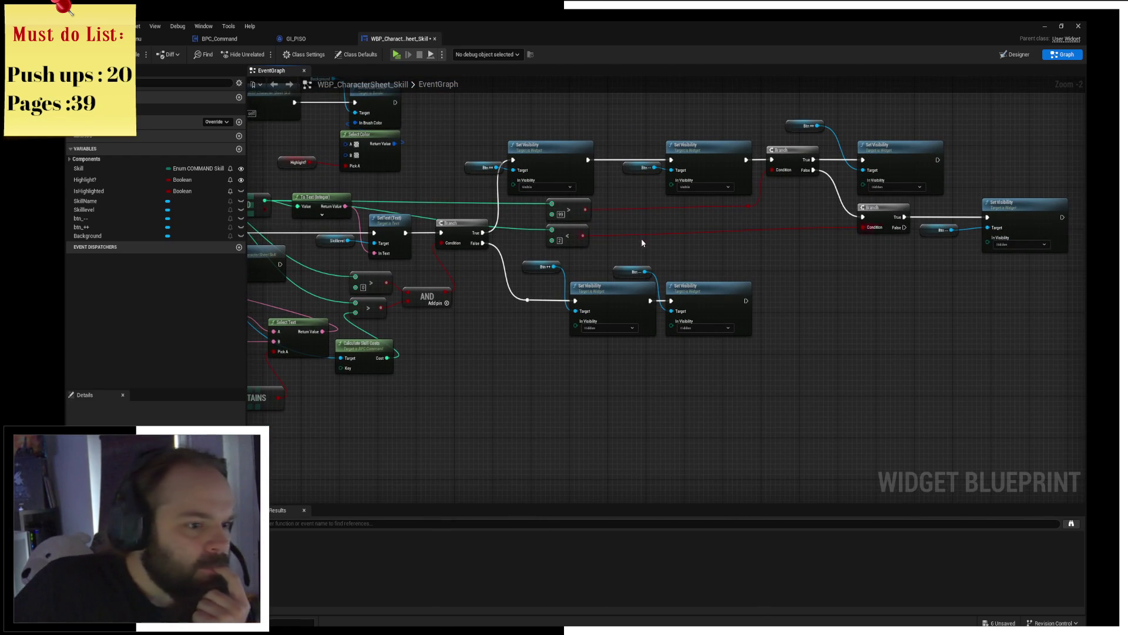
left_click_drag(650, 245, 796, 254)
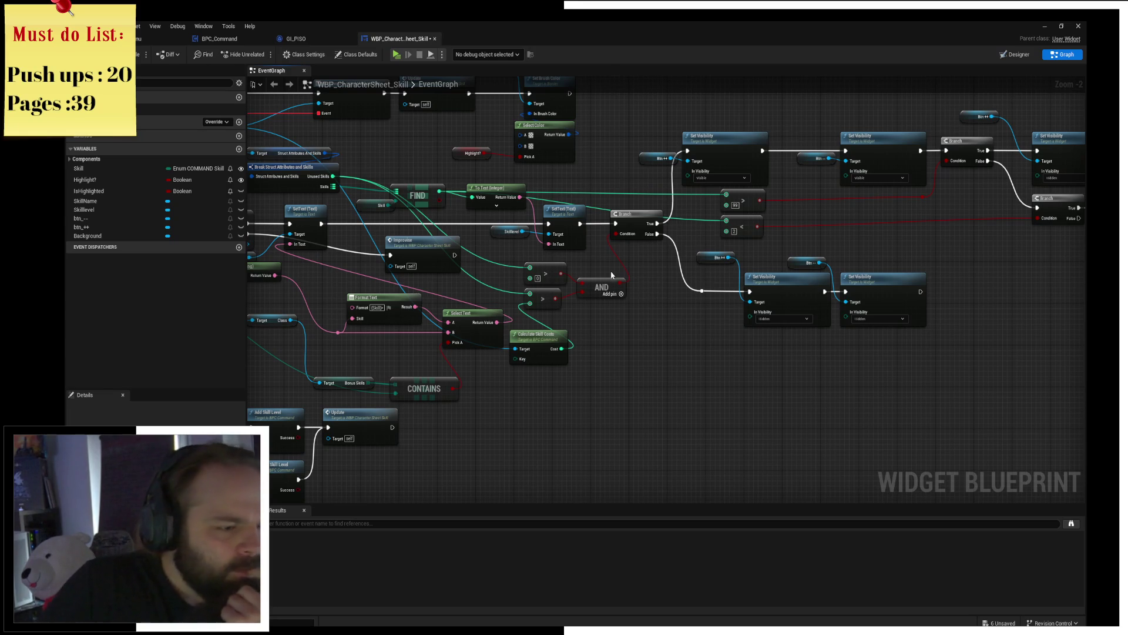
scroll(614, 275, "up", 1)
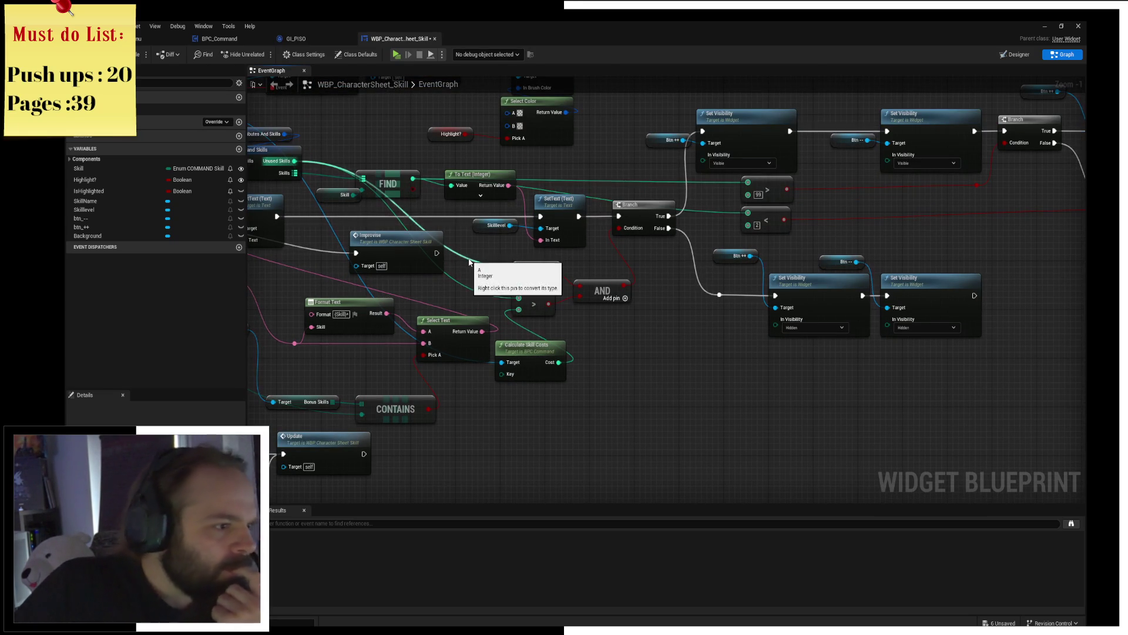
mouse_move(472, 261)
left_mouse_down()
mouse_move(667, 247)
mouse_move(549, 262)
left_mouse_up()
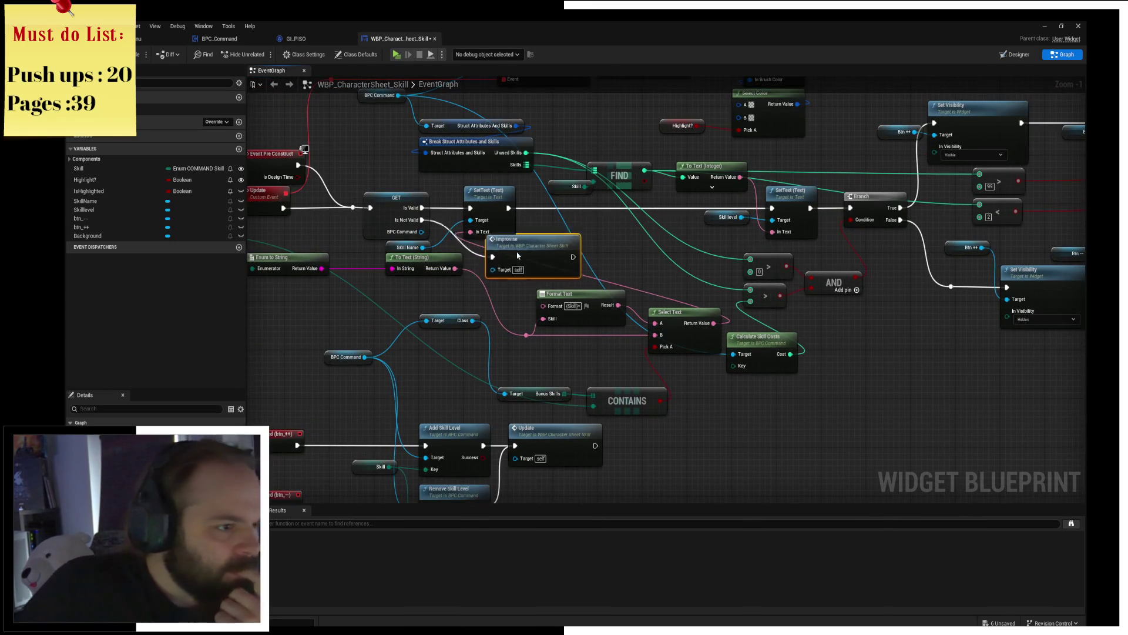
left_click(592, 243)
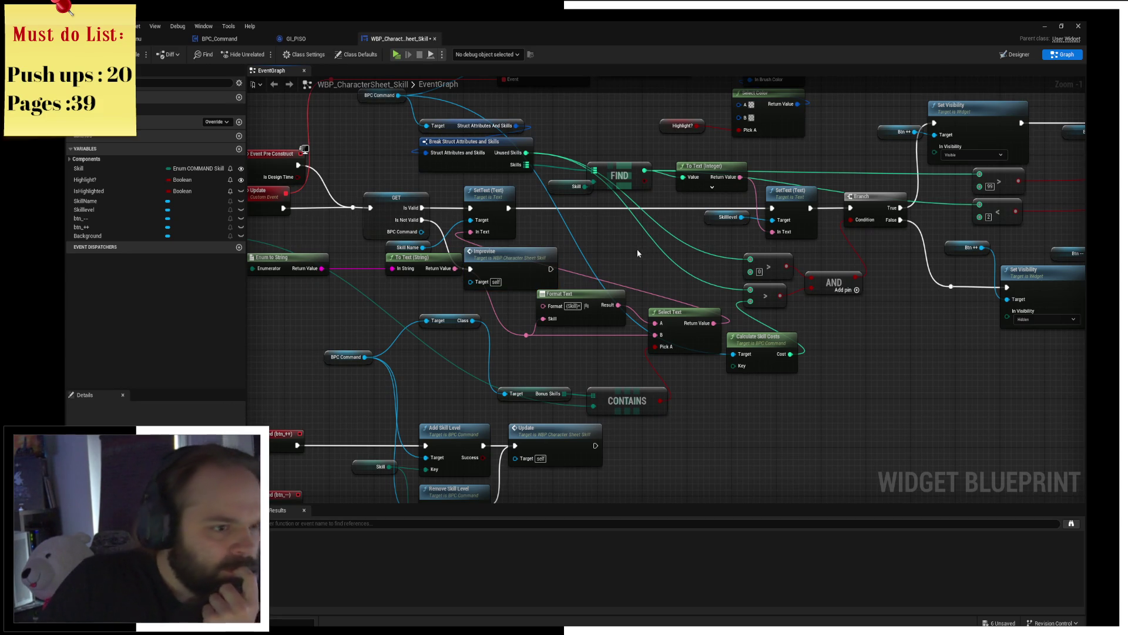
left_click_drag(631, 252, 738, 235)
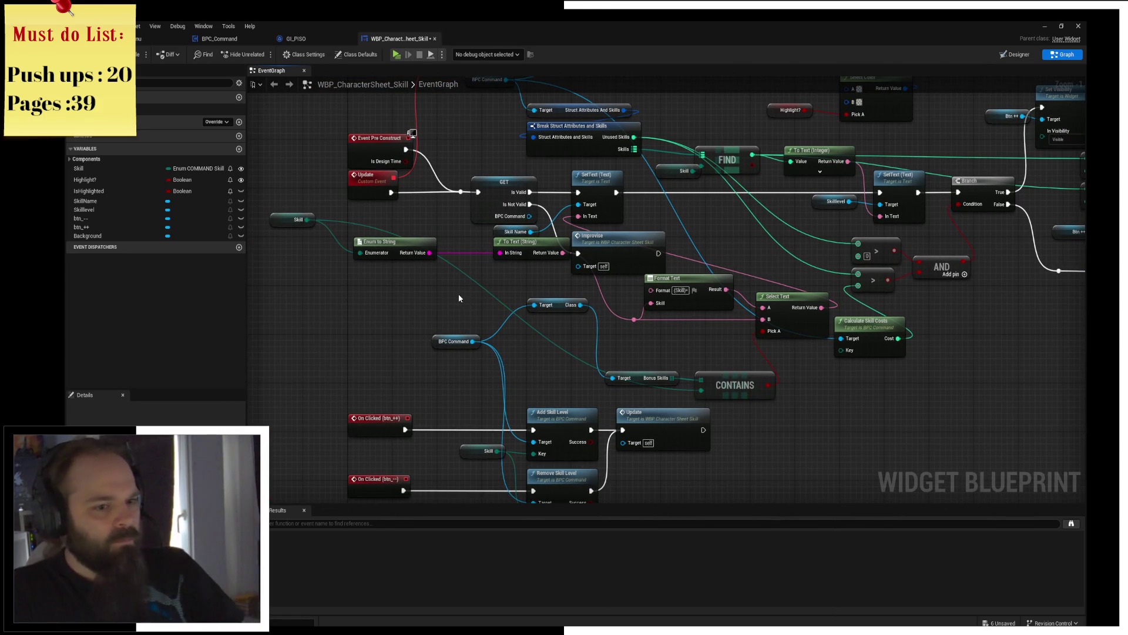
left_click_drag(435, 308, 462, 283)
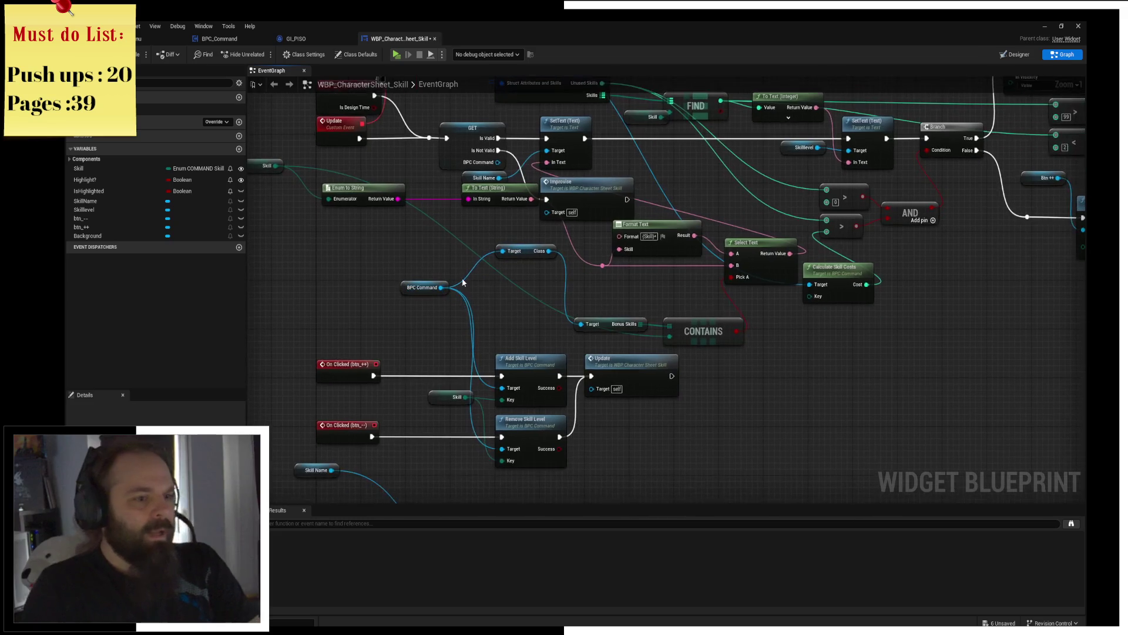
left_click(422, 288)
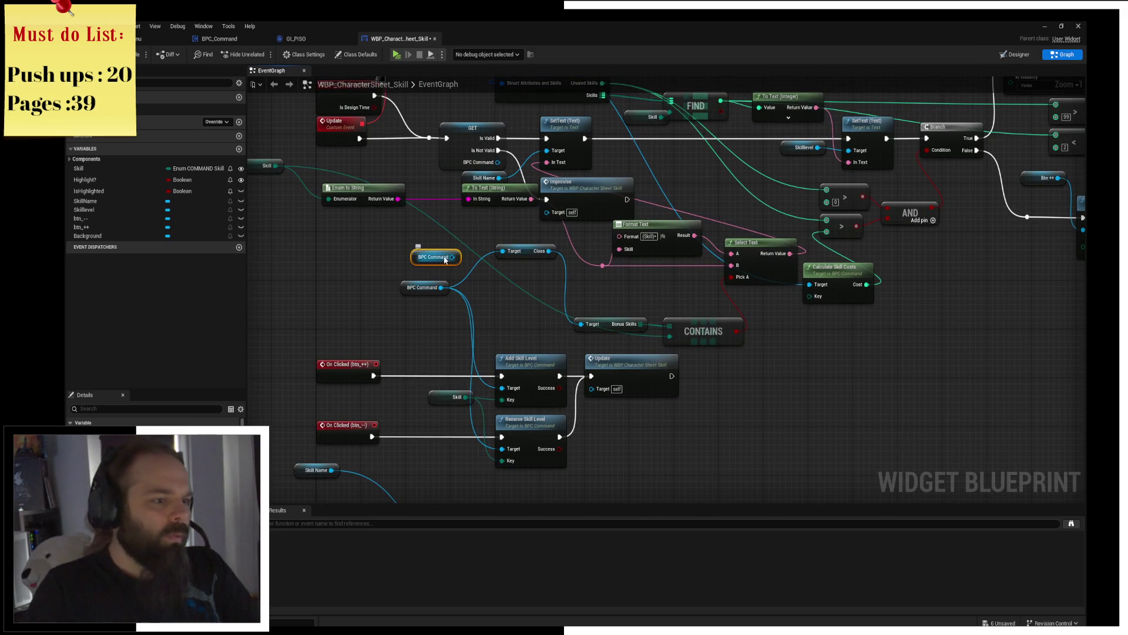
left_click(588, 307)
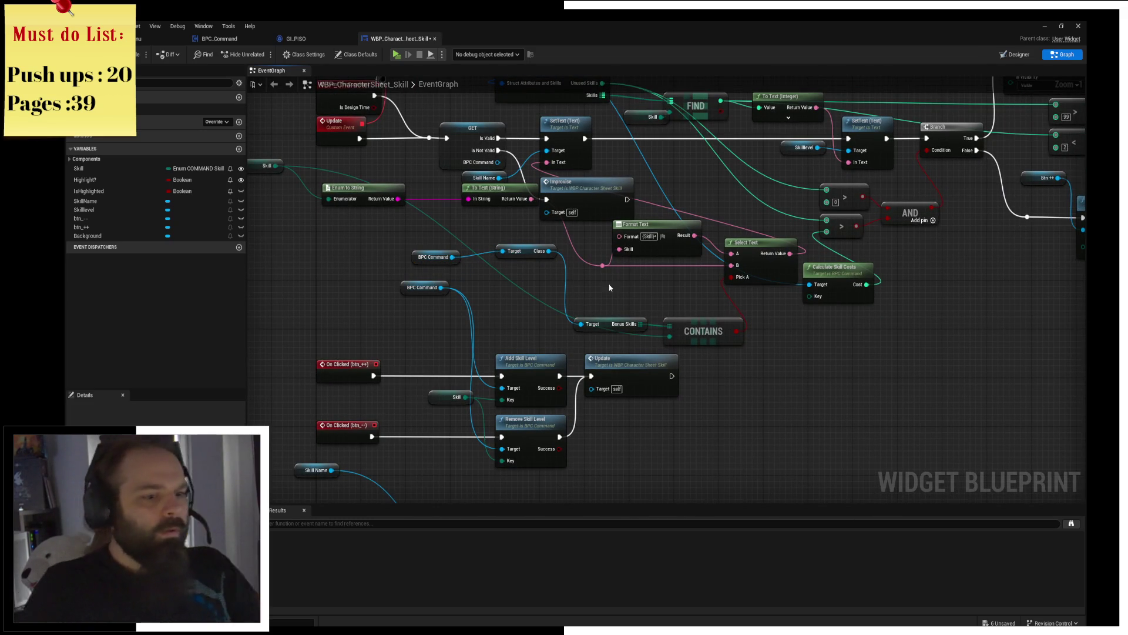
Step: Marquee-select Format Text, Select Text, Contains, Bonus Skills, Skill and Enum to String together
left_click_drag(597, 341, 763, 234)
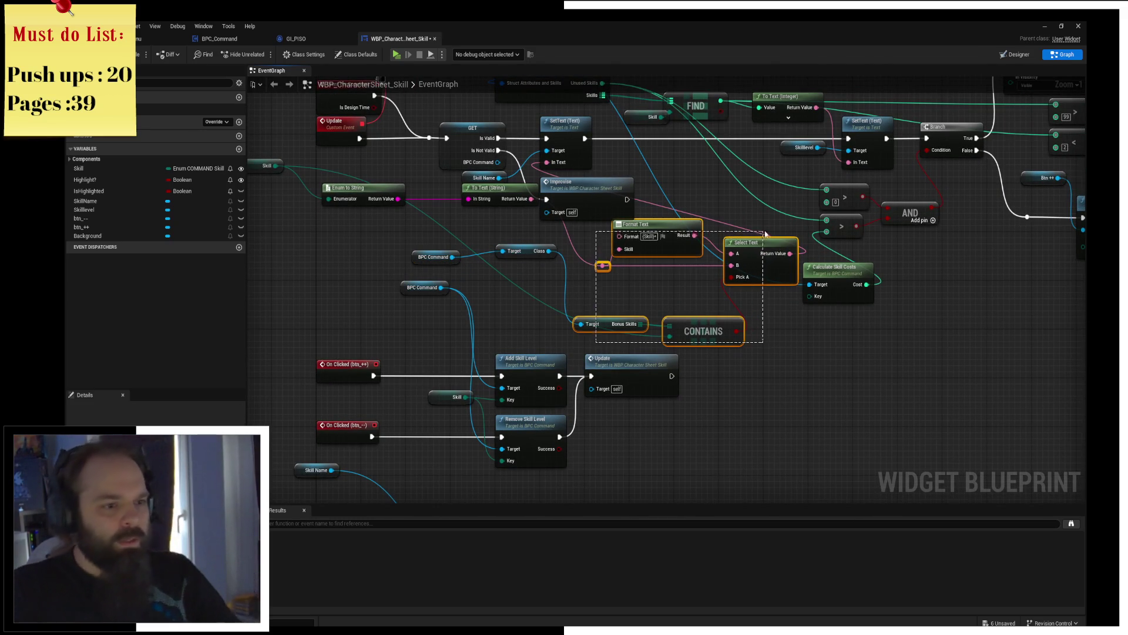
left_click_drag(502, 228, 584, 263)
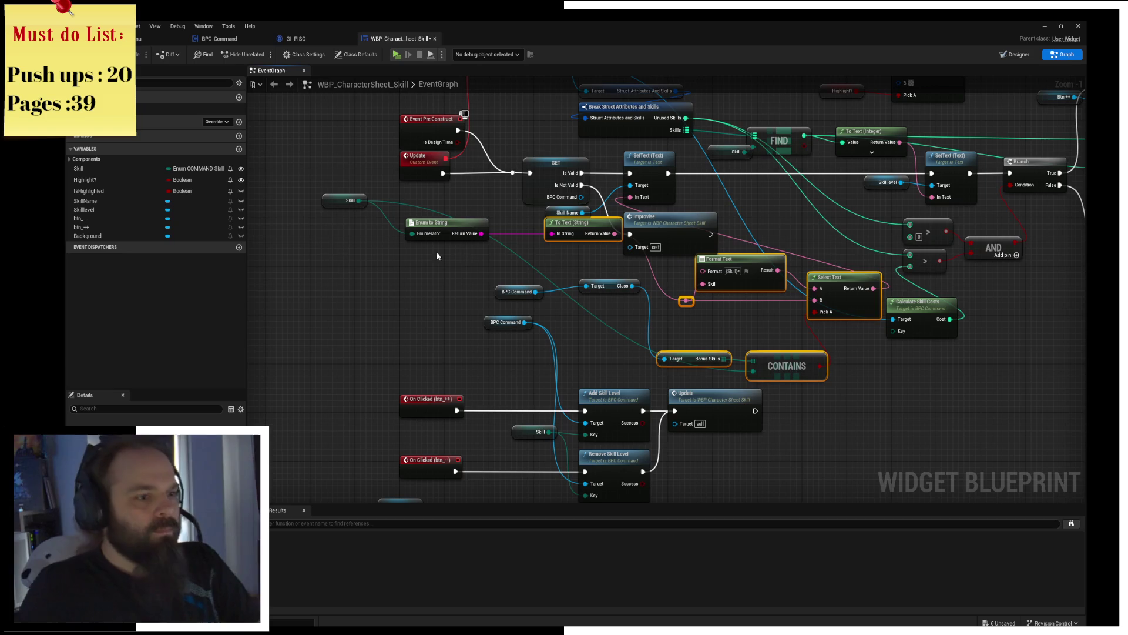
mouse_move(319, 192)
left_mouse_down()
mouse_move(440, 227)
mouse_move(448, 254)
mouse_move(590, 291)
mouse_move(598, 278)
left_mouse_up()
Step: Collapse the selected nodes into a graph named SetText and place it beside Skill Name
right_click(595, 279)
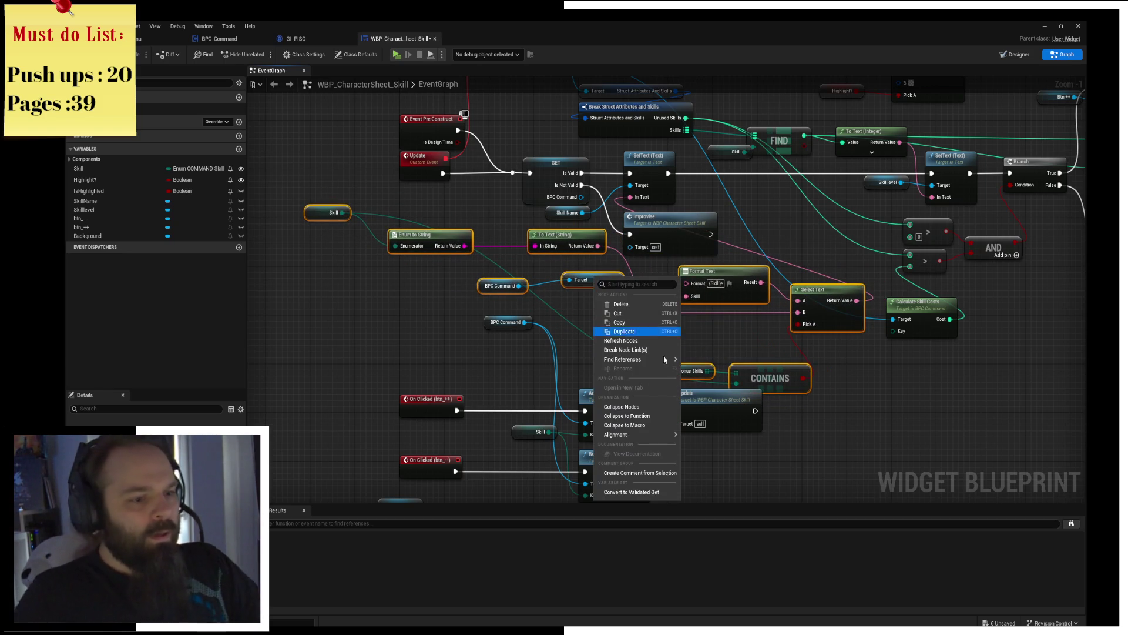
left_click(653, 401)
type("etTe")
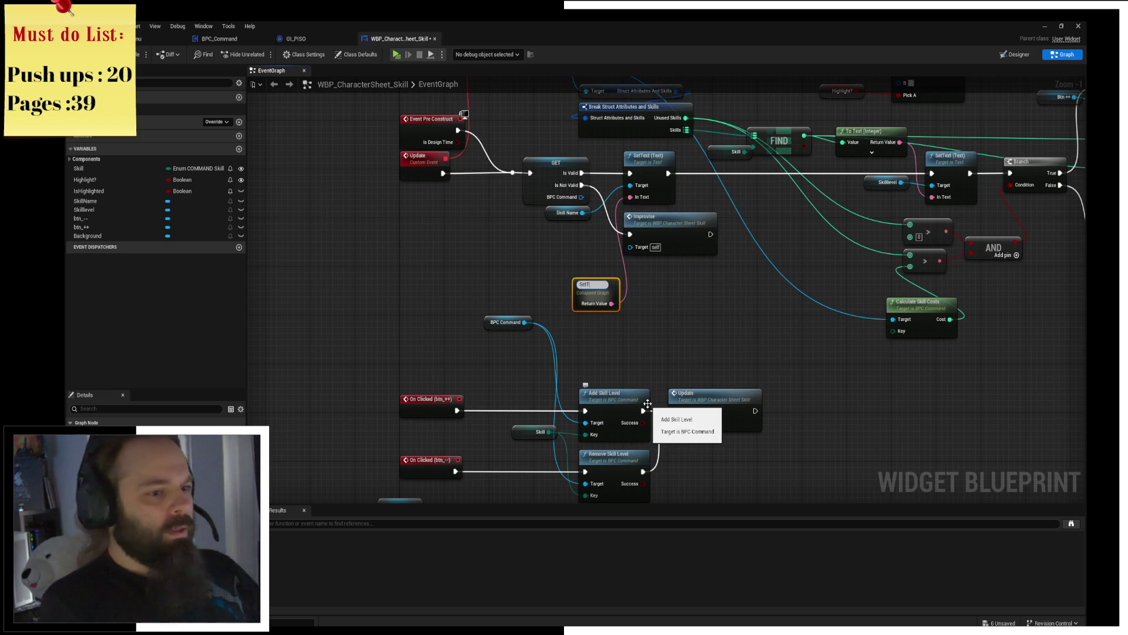
type("xt")
key("Return")
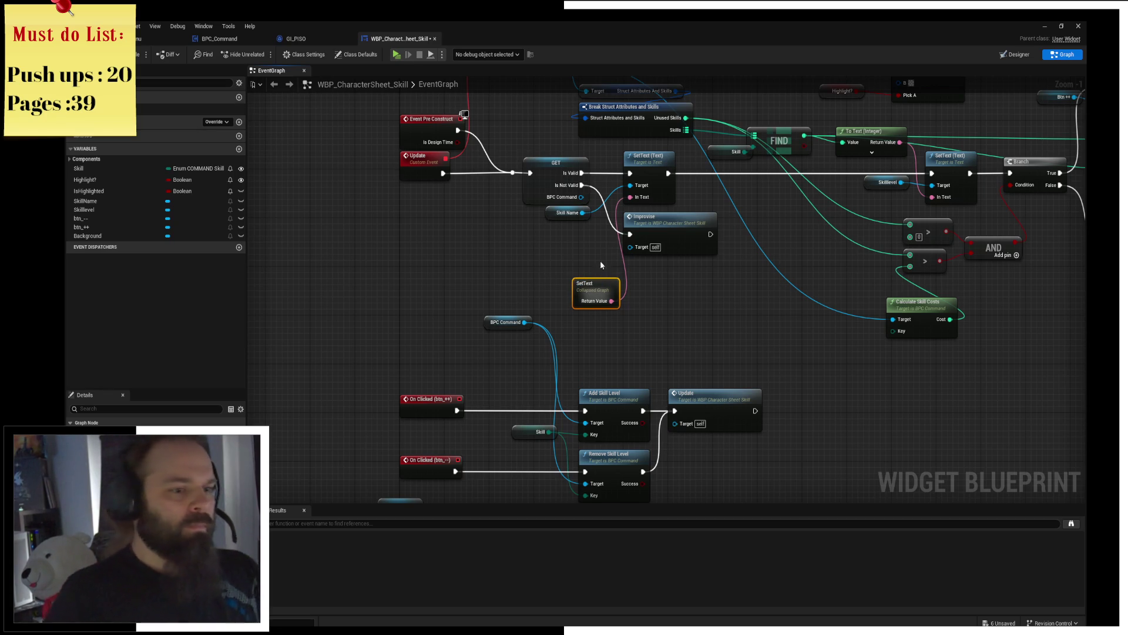
left_click_drag(590, 300, 557, 246)
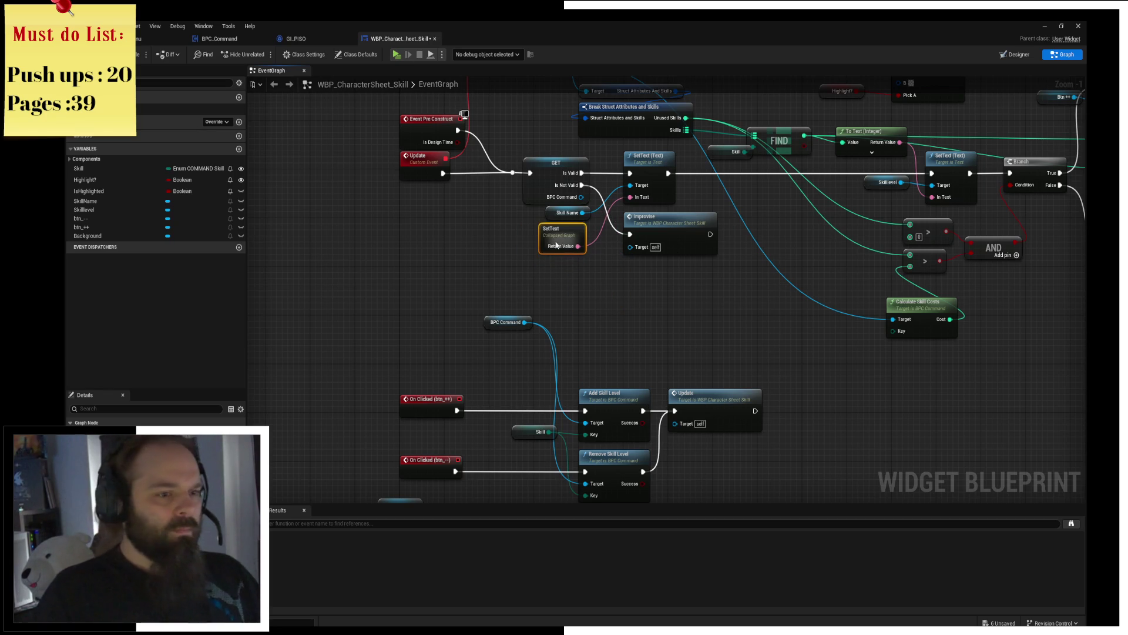
Step: Pan along the wires to the Branch and button-visibility logic
left_click_drag(632, 272, 577, 276)
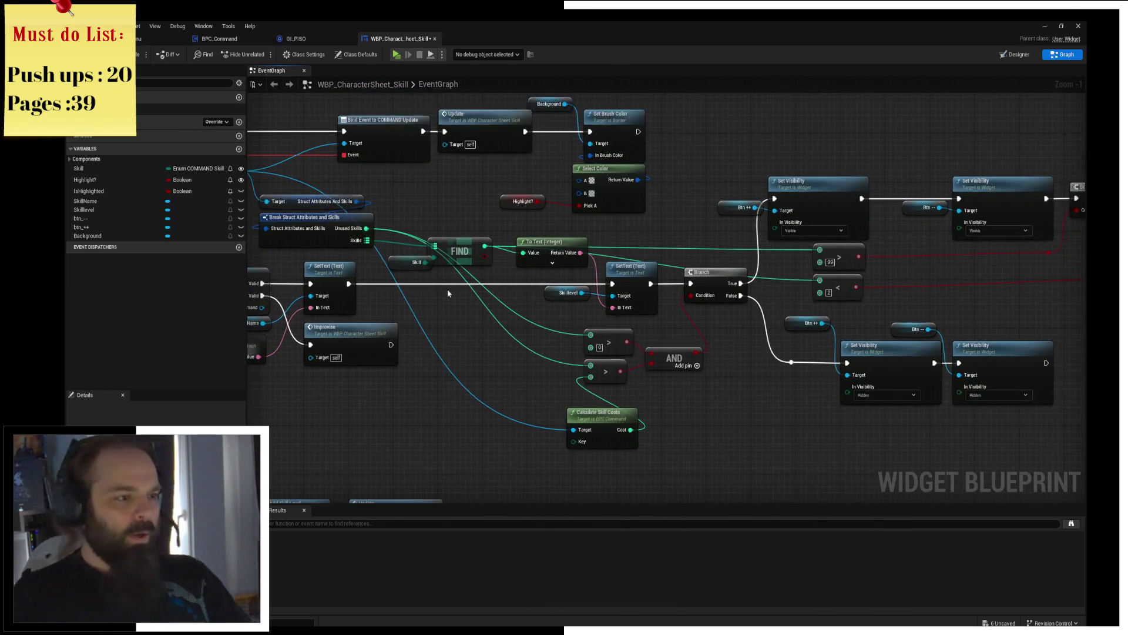
left_click_drag(717, 255, 554, 278)
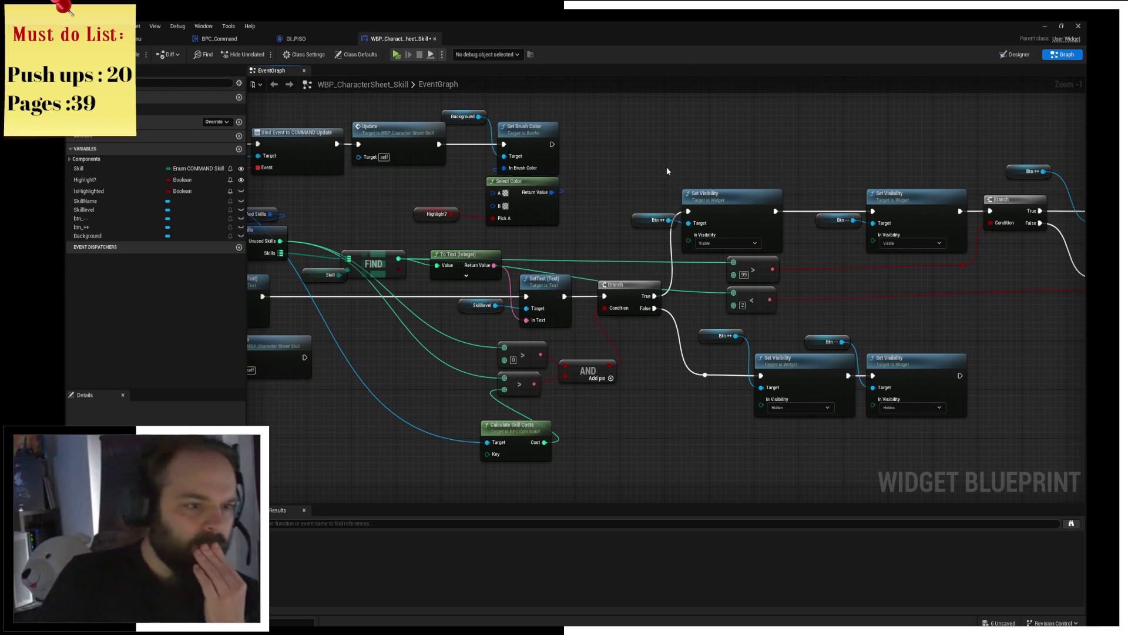
left_click_drag(625, 207, 663, 199)
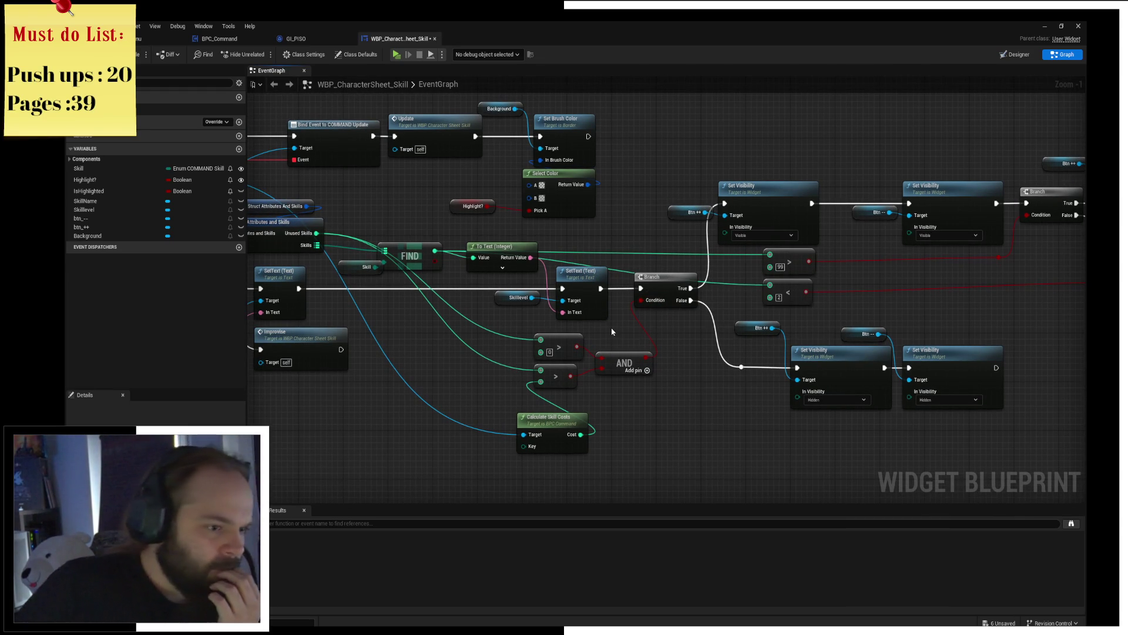
mouse_move(642, 300)
left_mouse_down()
mouse_move(649, 337)
mouse_move(590, 319)
left_mouse_up()
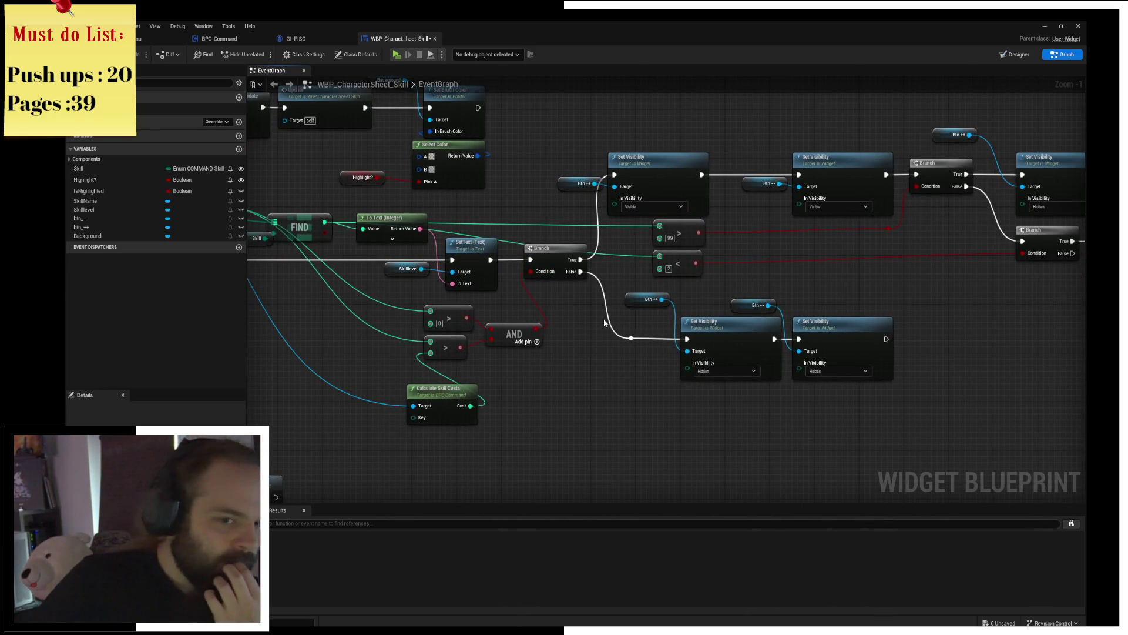
mouse_move(605, 324)
left_mouse_down()
mouse_move(498, 328)
mouse_move(621, 329)
left_mouse_up()
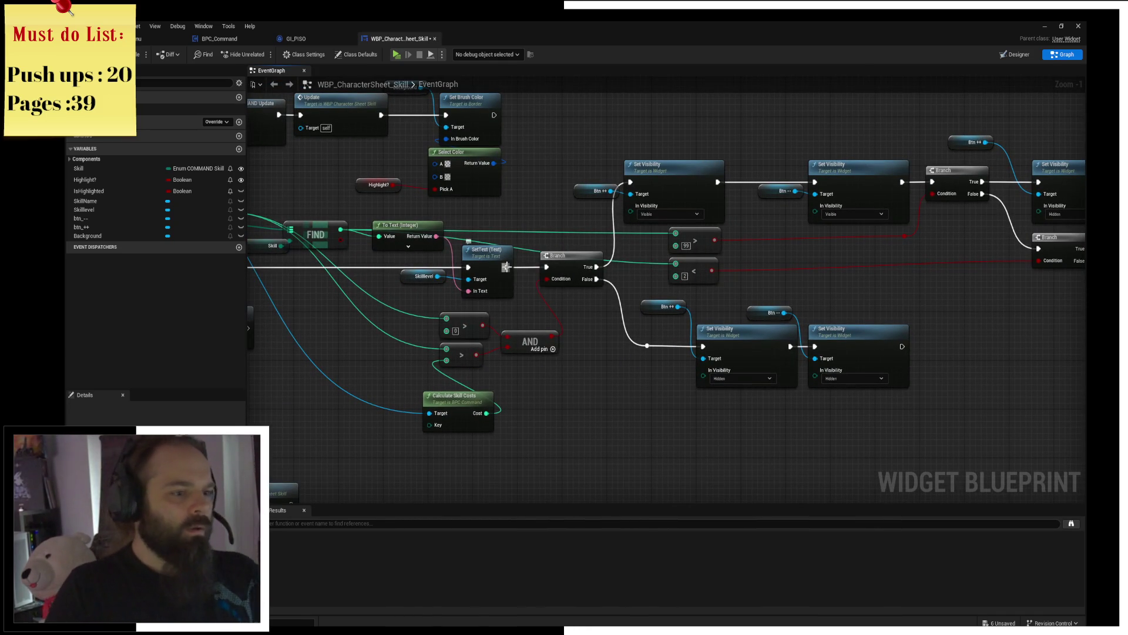
Step: Delete the >0 comparison and AND node, wiring SetText's exec output into Branch
mouse_move(514, 341)
left_mouse_down()
mouse_move(489, 315)
mouse_move(562, 325)
left_mouse_up()
scroll(561, 325, "up", 2)
scroll(564, 309, "up", 2)
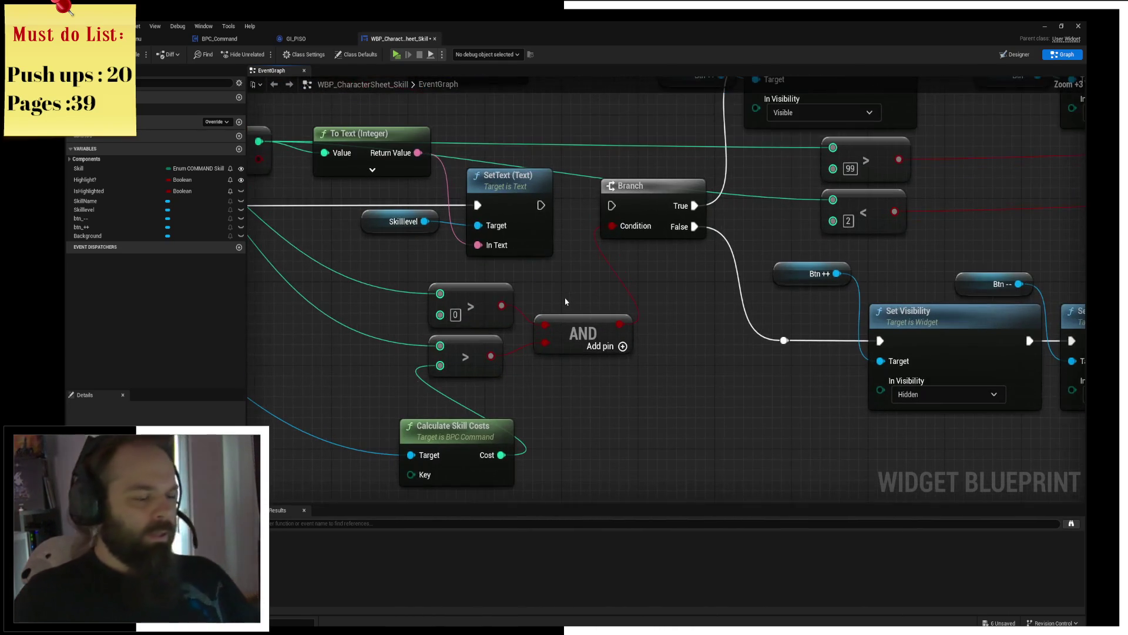
left_click(466, 353)
left_click(468, 303)
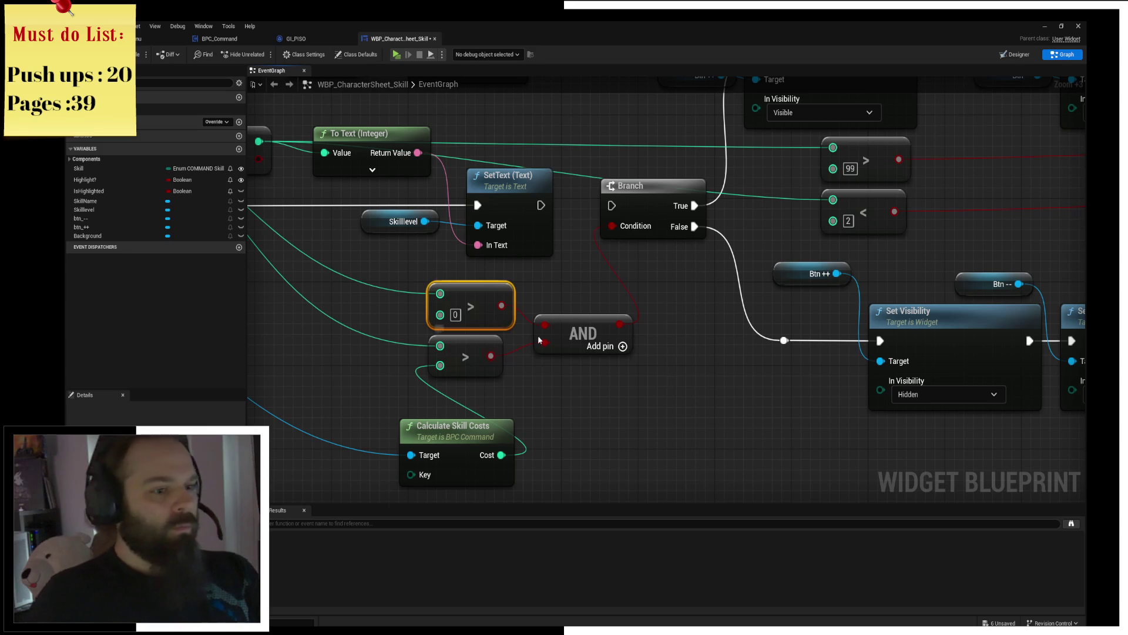
key("Delete")
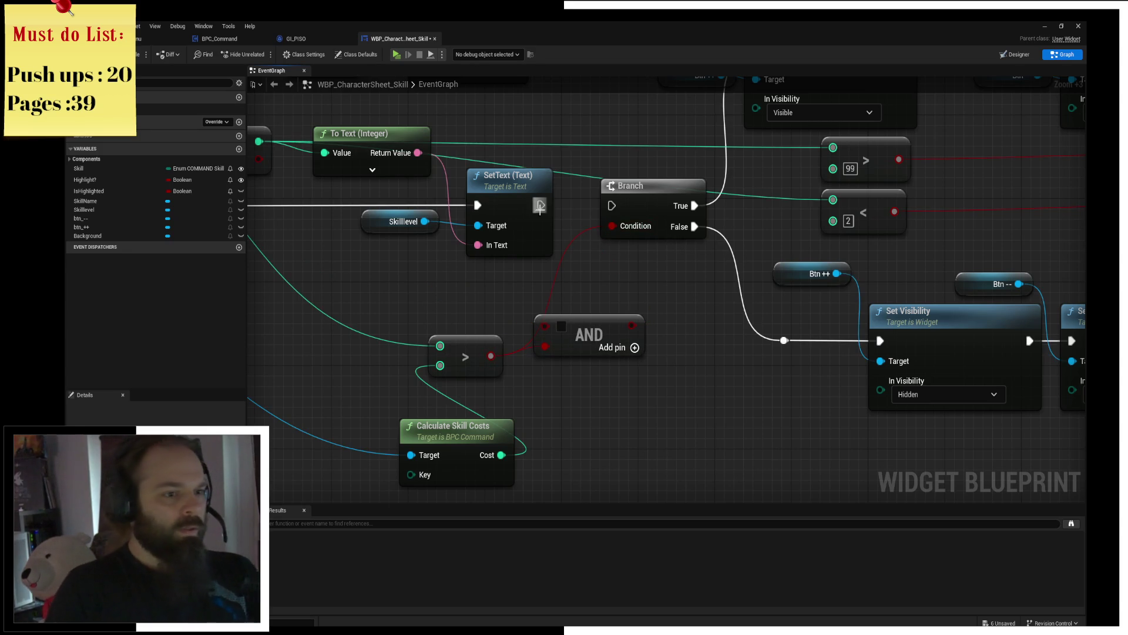
left_click_drag(540, 206, 612, 201)
left_click(589, 336)
key("Delete")
Step: Replace the > node with a >= comparison against Calculate Skill Costs feeding the Branch condition
mouse_move(405, 325)
left_mouse_down()
mouse_move(524, 362)
mouse_move(499, 314)
mouse_move(515, 280)
left_mouse_up()
mouse_move(450, 423)
left_mouse_down()
mouse_move(341, 328)
mouse_move(358, 291)
left_mouse_up()
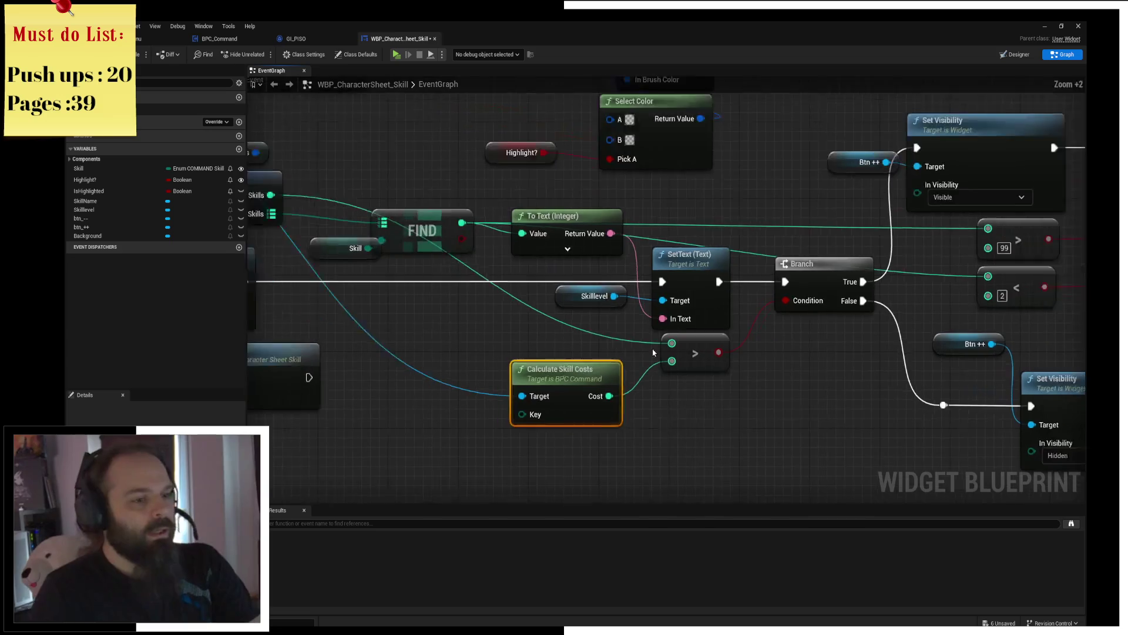
scroll(570, 359, "down", 1)
mouse_move(571, 360)
left_mouse_down()
mouse_move(629, 371)
mouse_move(583, 336)
left_mouse_up()
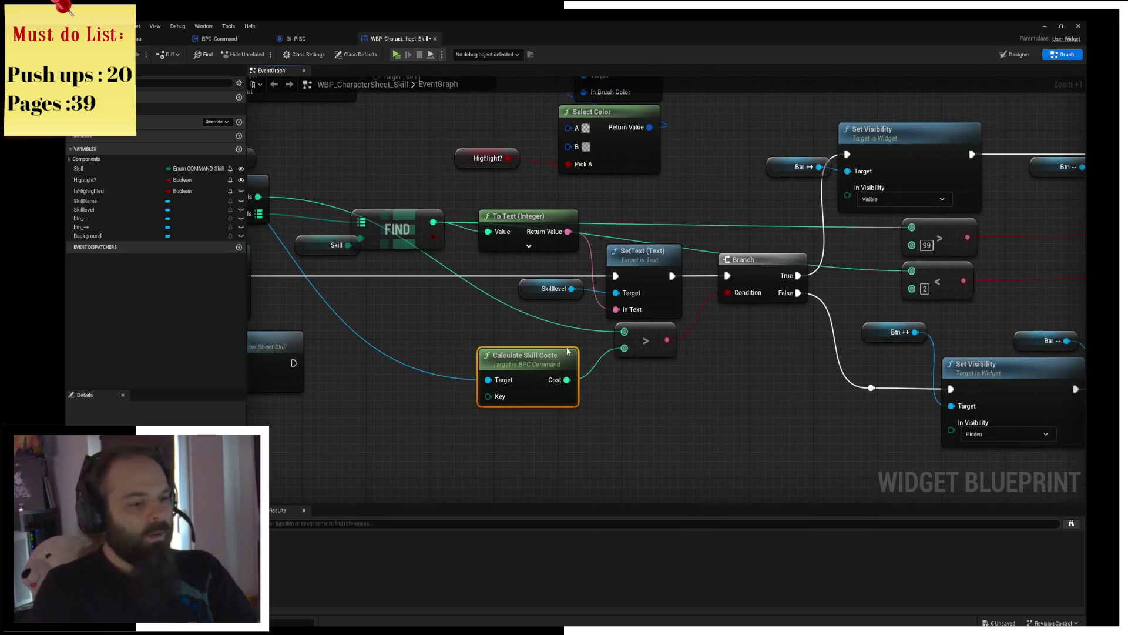
left_click(630, 335)
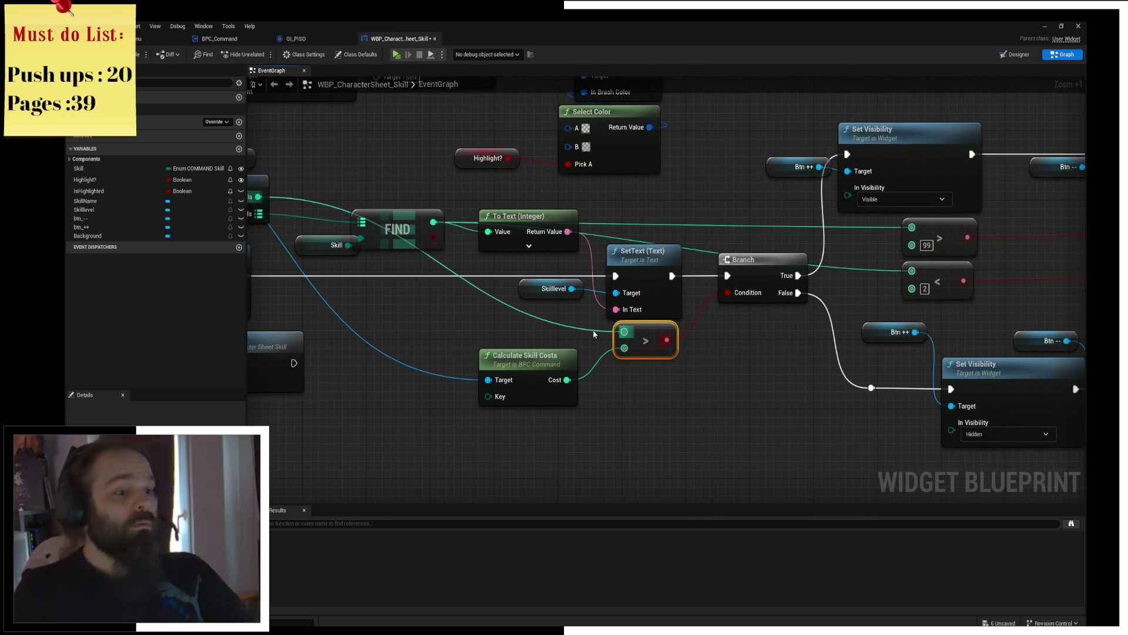
double_click(583, 328)
left_click(648, 339)
key("Delete")
mouse_move(583, 327)
left_mouse_down()
mouse_move(627, 346)
mouse_move(647, 376)
mouse_move(634, 367)
mouse_move(729, 293)
left_mouse_up()
type(">=")
key("Return")
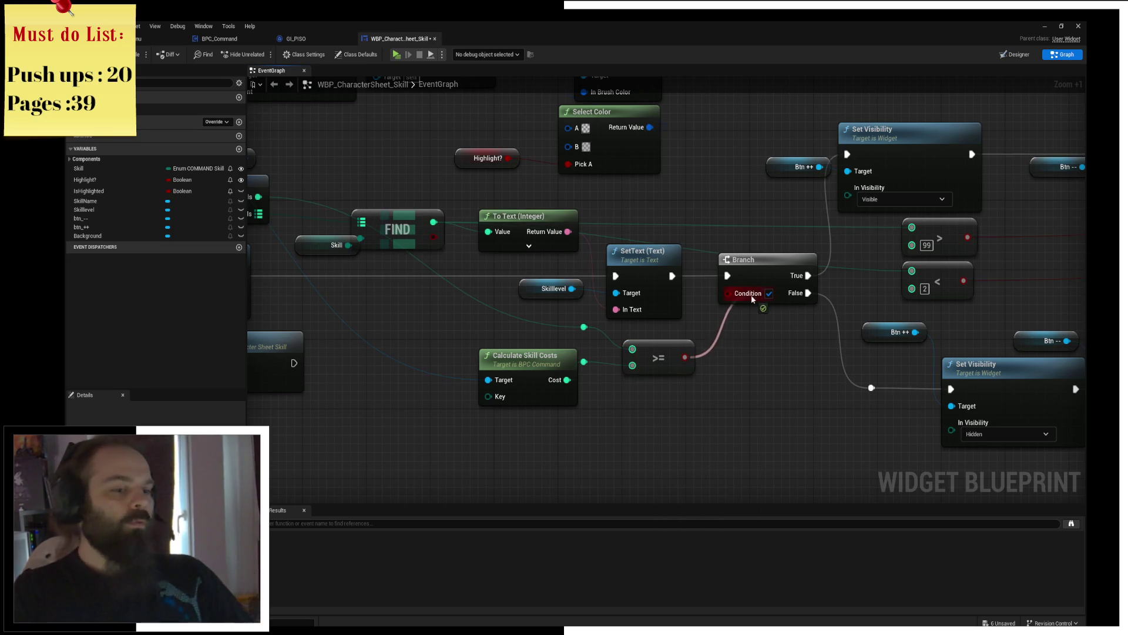
left_click(663, 350)
scroll(635, 291, "down", 2)
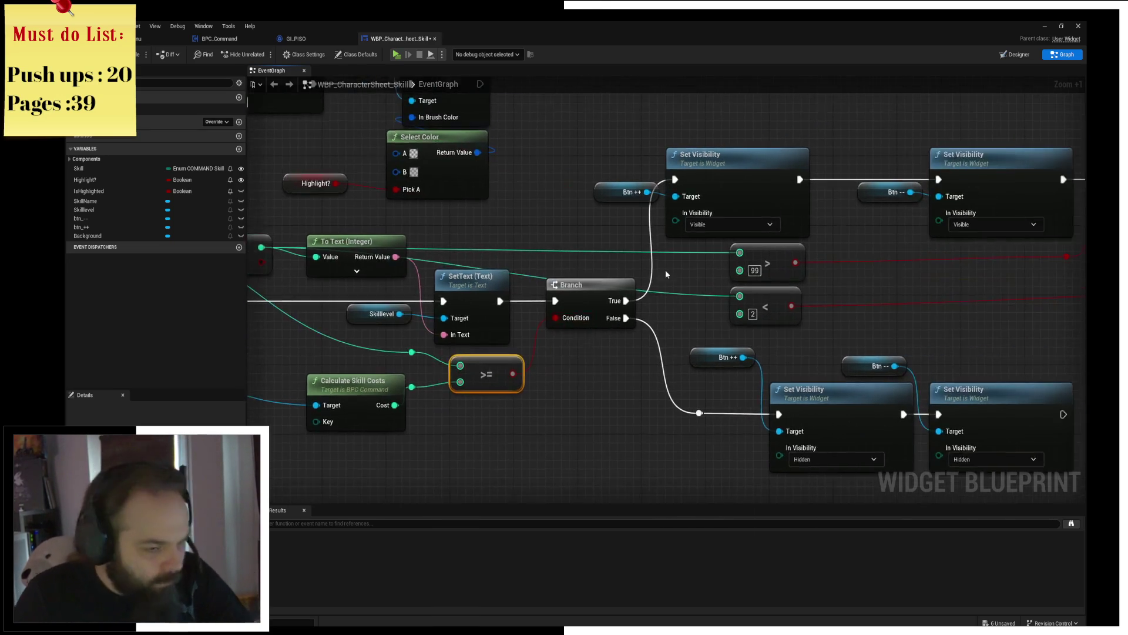
scroll(610, 210, "down", 1)
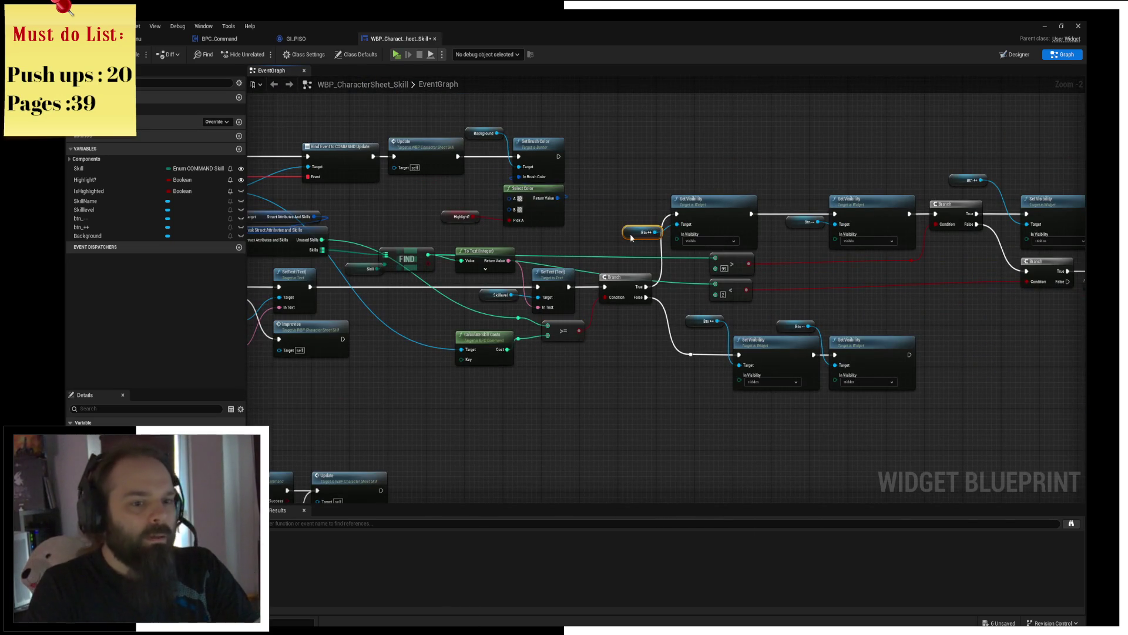
scroll(531, 240, "up", 2)
Step: Pan to the button visibility nodes and nudge the second Branch and hide step down
left_click_drag(532, 240, 878, 242)
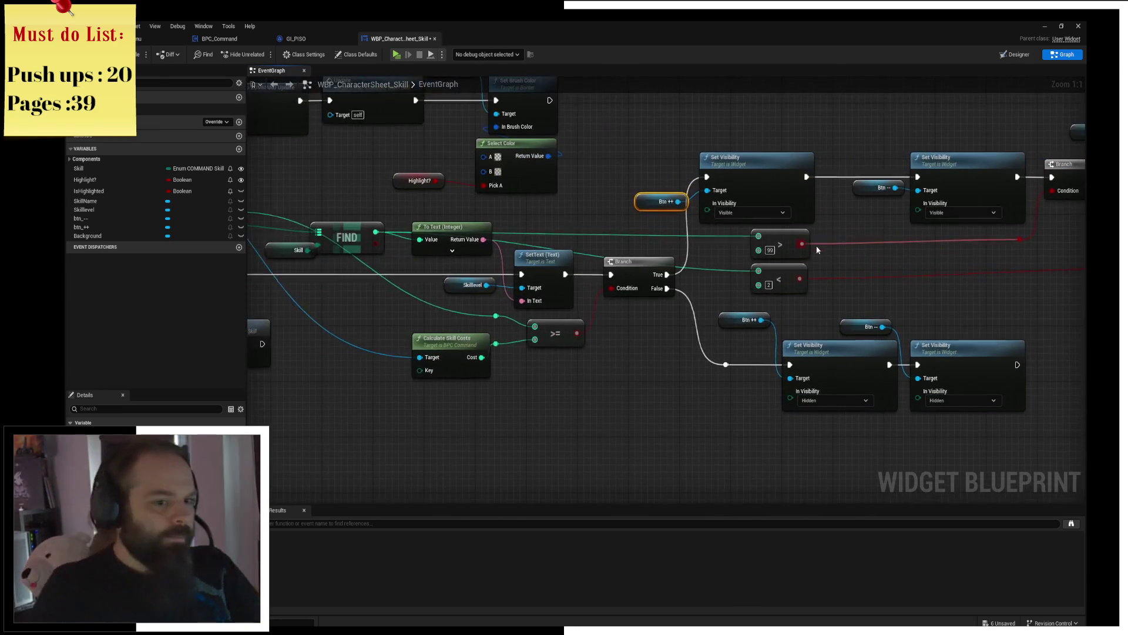
left_click_drag(780, 238, 853, 228)
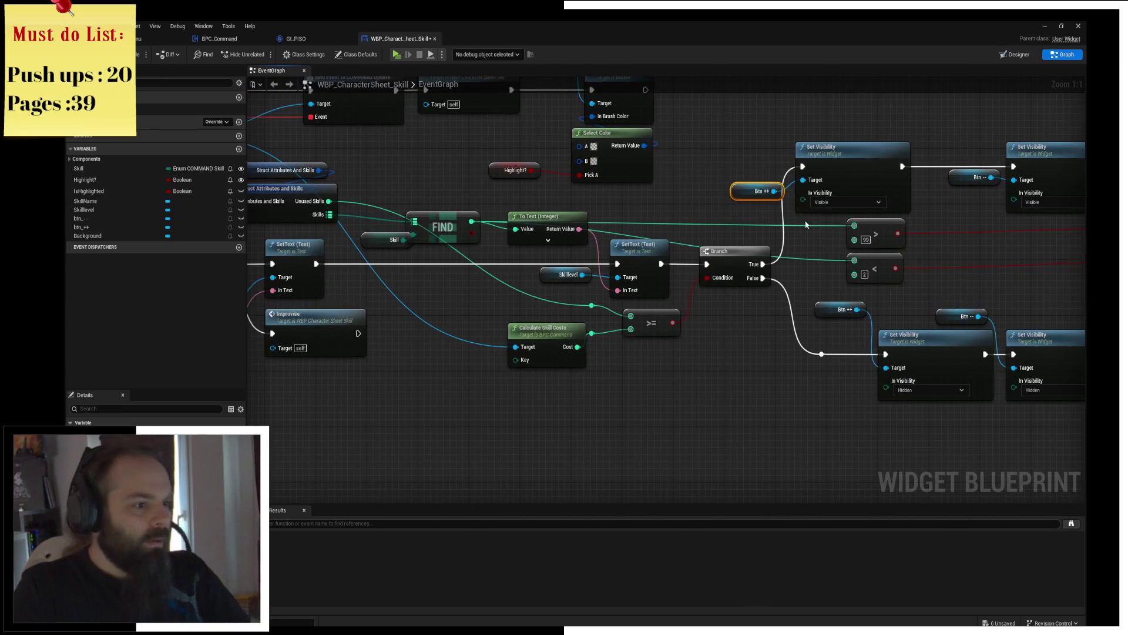
left_click_drag(939, 226, 573, 235)
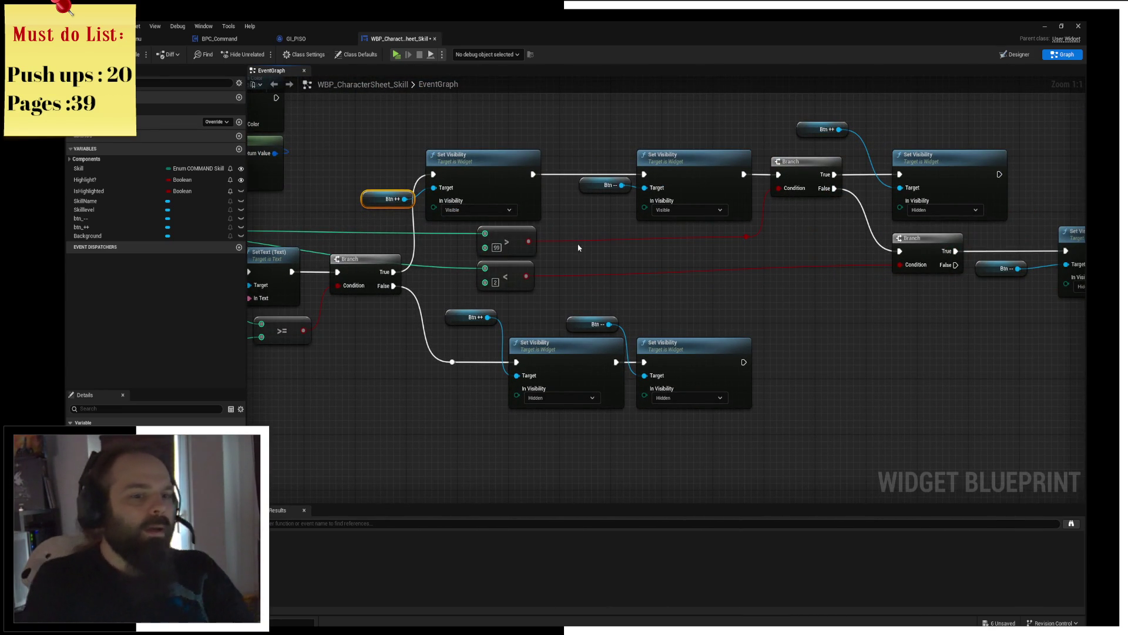
left_click_drag(800, 103, 995, 193)
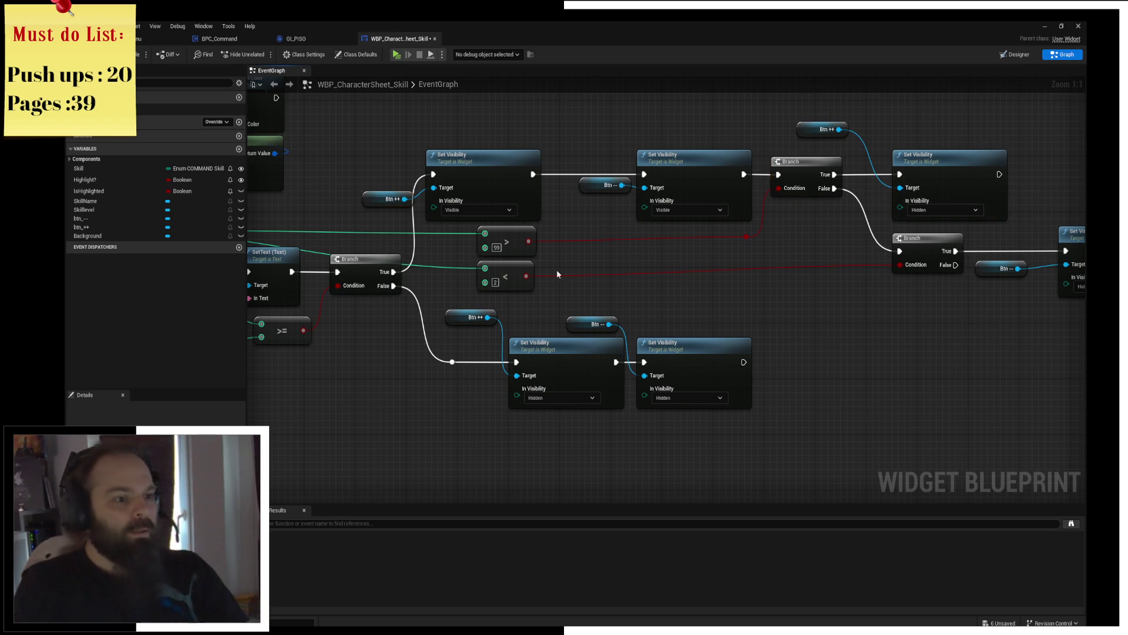
left_click(560, 269)
left_click_drag(784, 310, 943, 265)
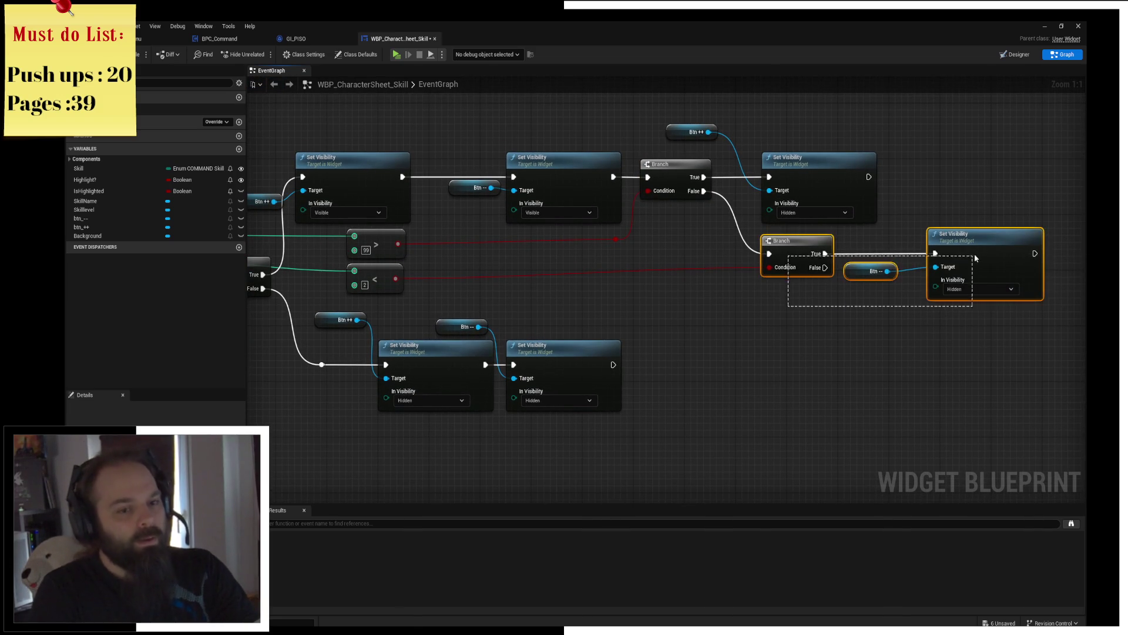
left_click_drag(850, 269, 850, 276)
left_click(851, 276)
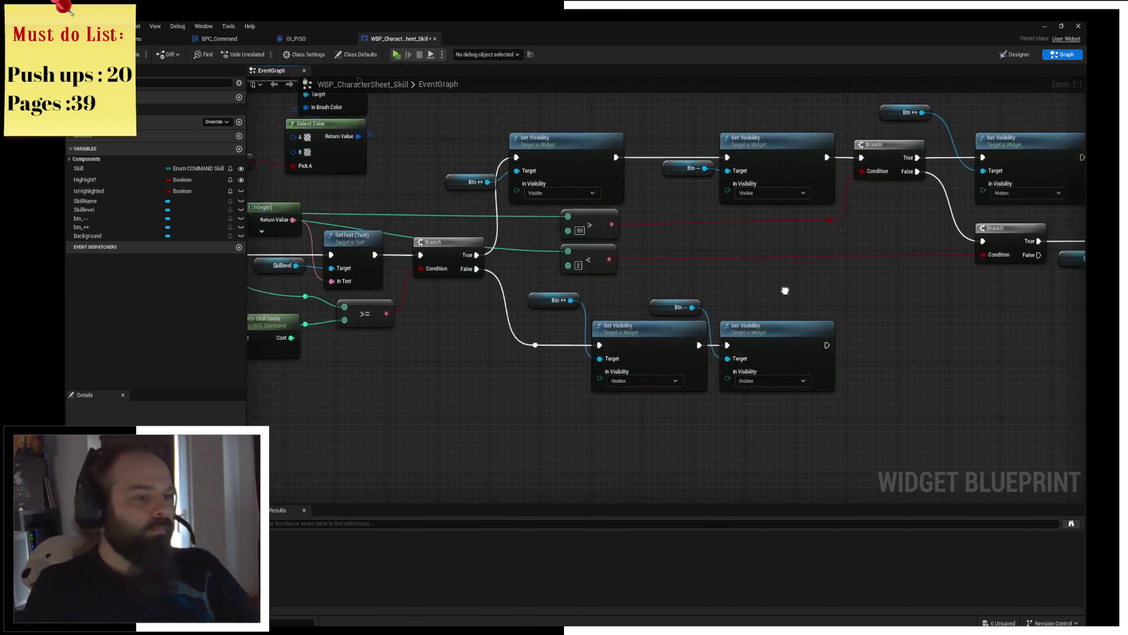
left_click_drag(443, 306, 491, 291)
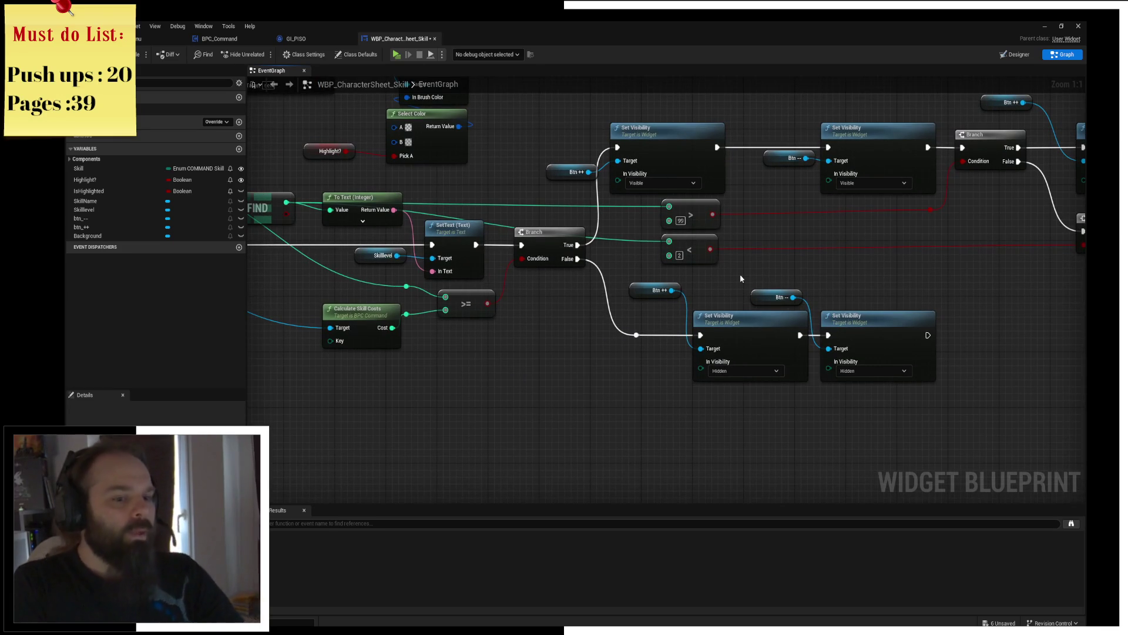
Step: Delete the Btn -- getter and its Set Visibility (Hidden) node from the False path
left_click(768, 297)
left_click(847, 317, "ctrl")
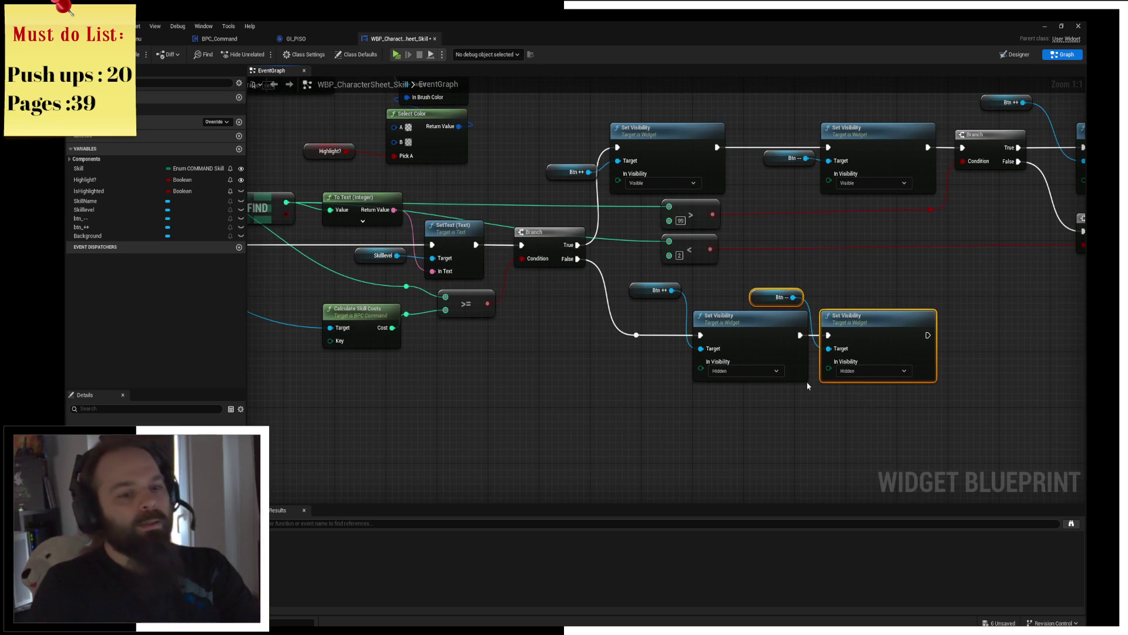
key("Delete")
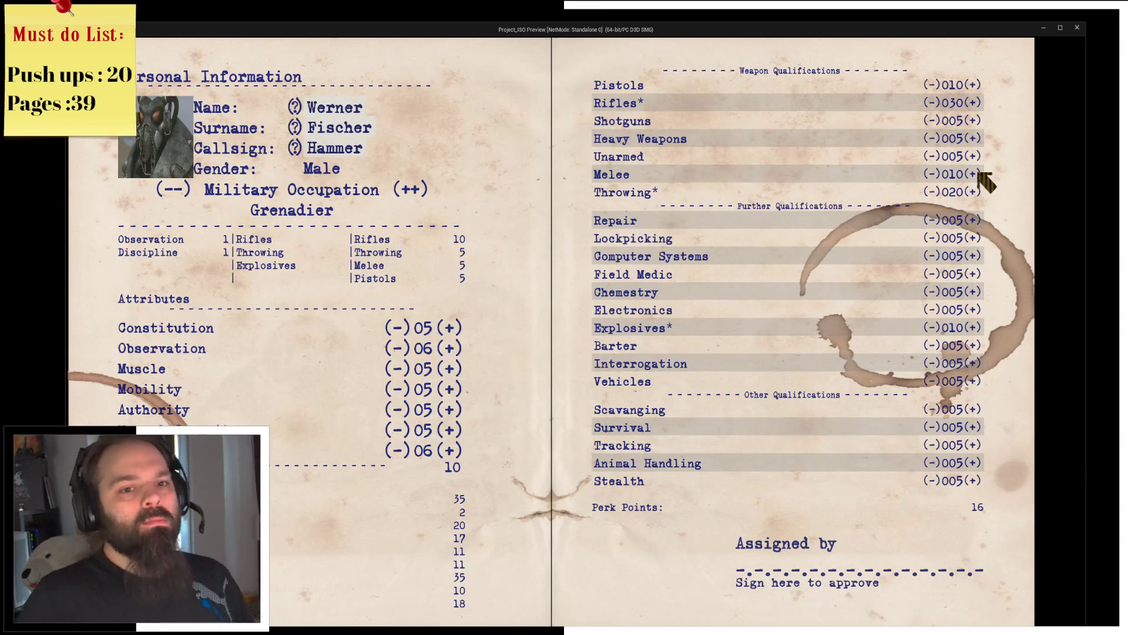
Step: In the preview, raise Melee briefly then lower it to 001 where its (-) disappears
left_click(976, 174)
left_click(976, 175)
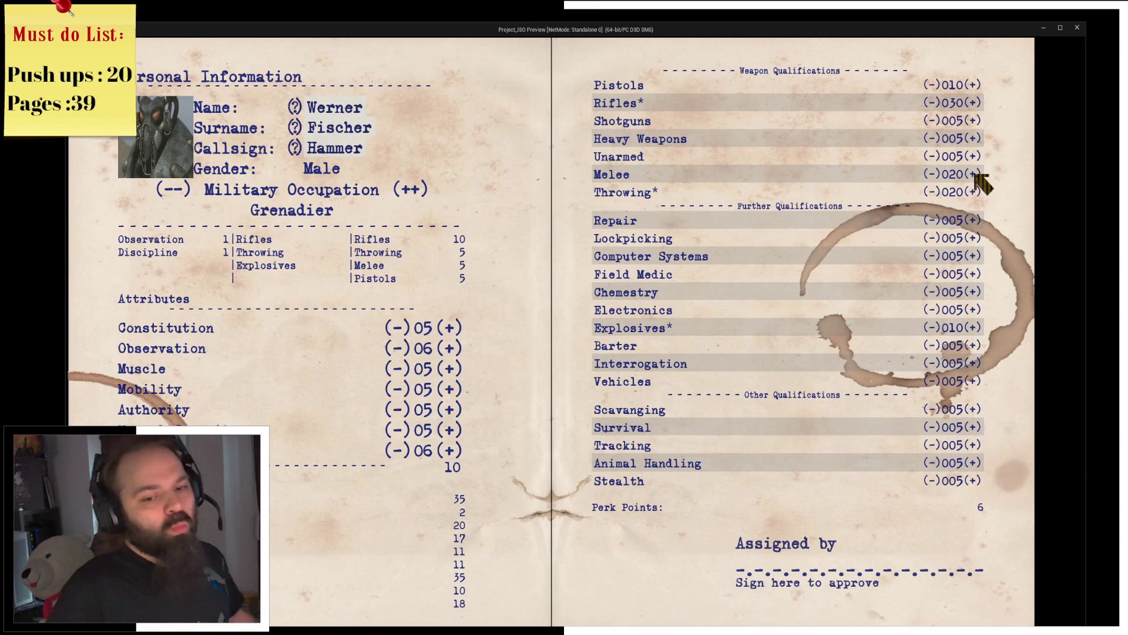
left_click(931, 175)
left_click(931, 174)
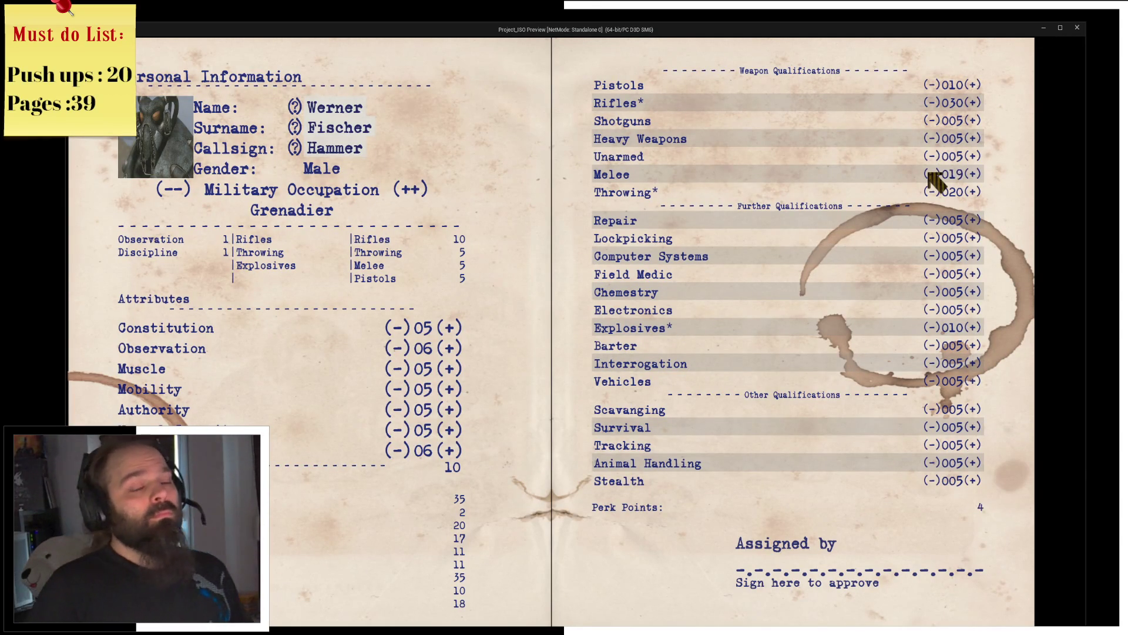
left_click(931, 175)
left_click(931, 175)
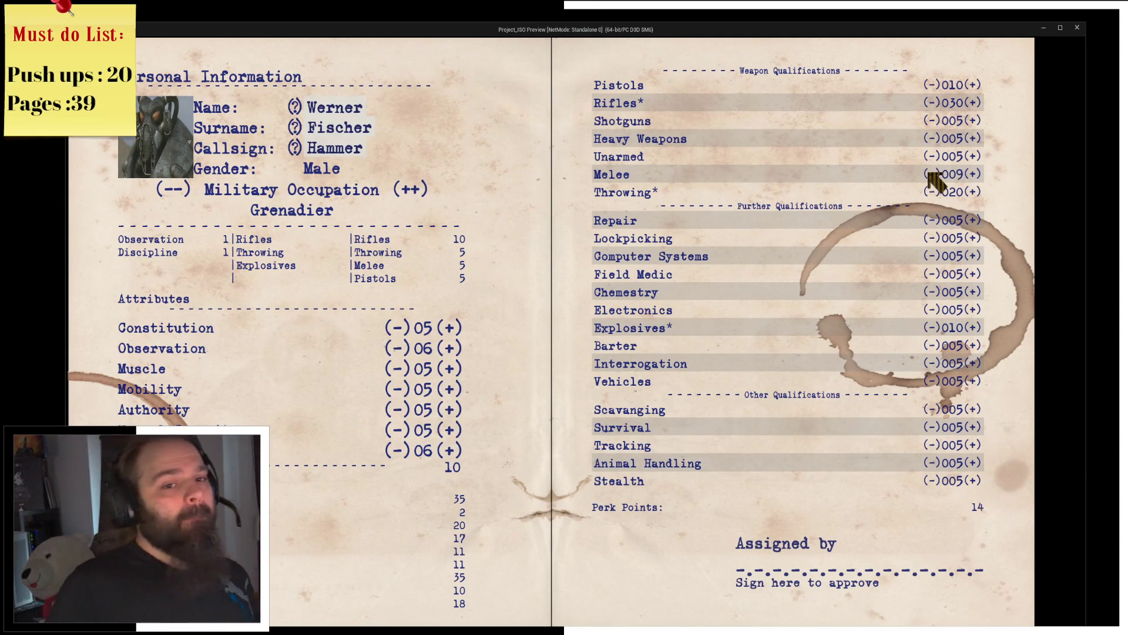
left_click(930, 175)
left_click(931, 175)
left_click(931, 175)
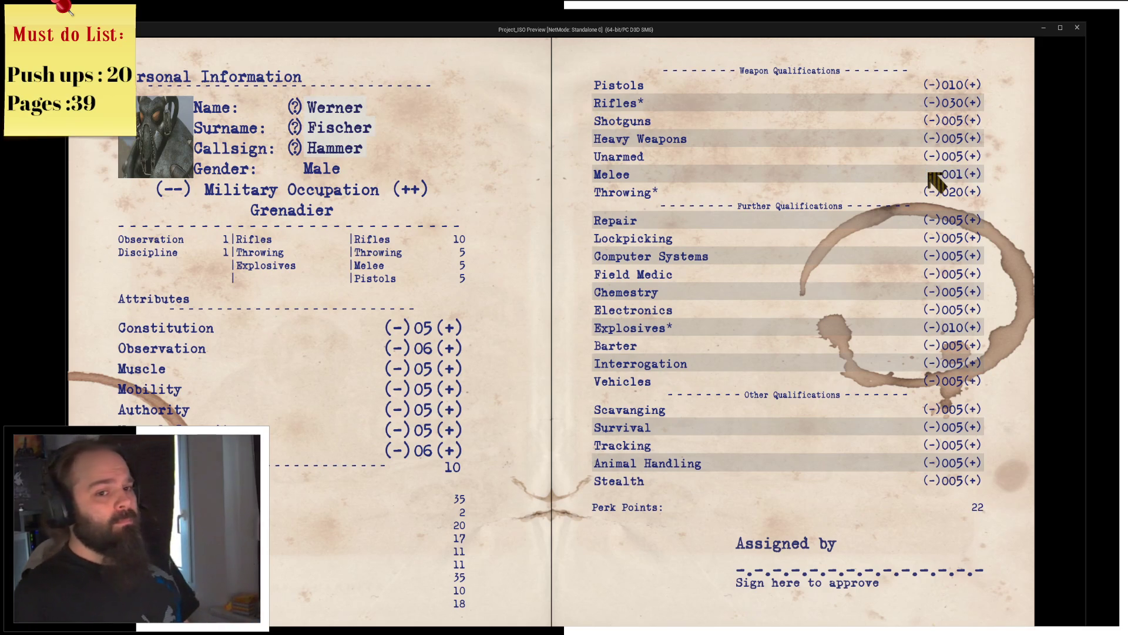
left_click(937, 192)
left_click(937, 191)
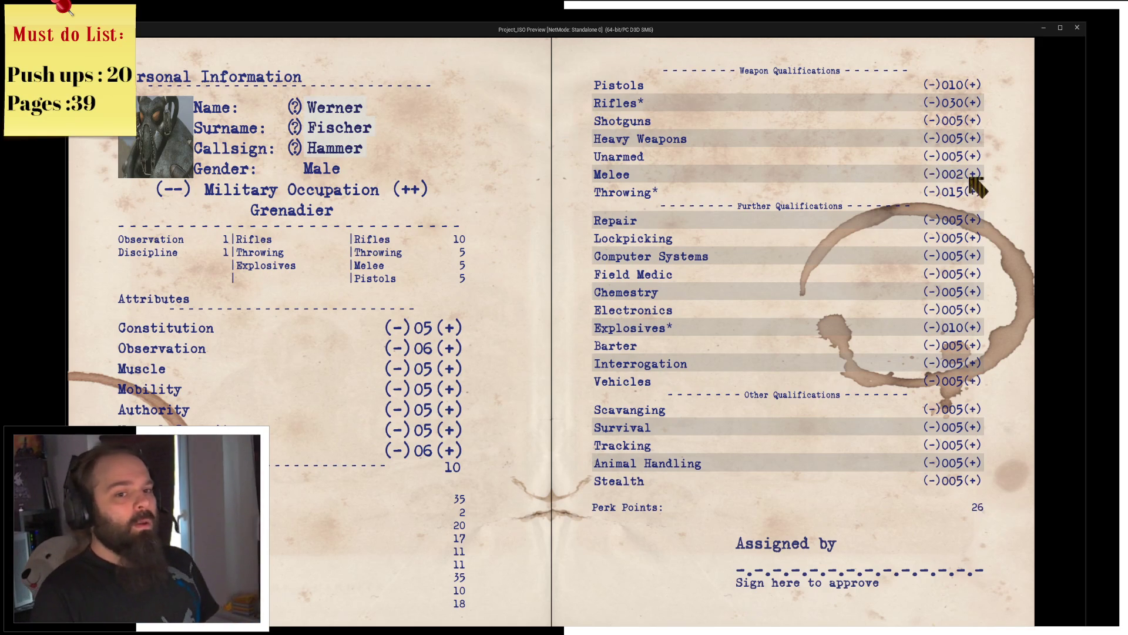
Step: Lower Unarmed, Heavy Weapons and Shotguns to 001 and Throwing down to 22
left_click(936, 155)
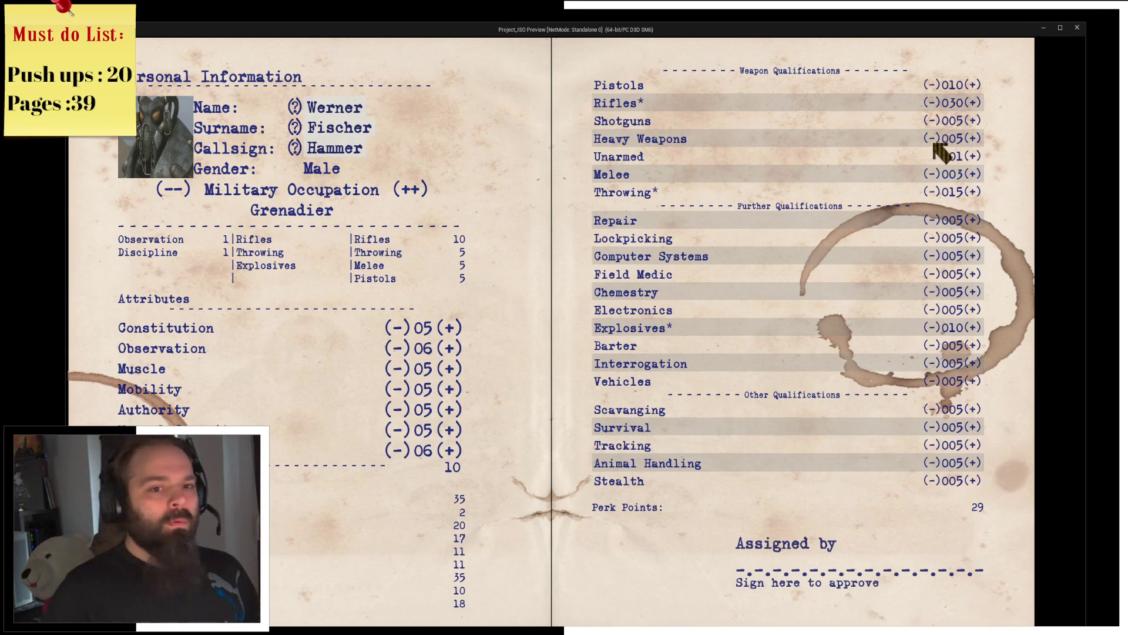
left_click(933, 140)
left_click(932, 139)
left_click(931, 121)
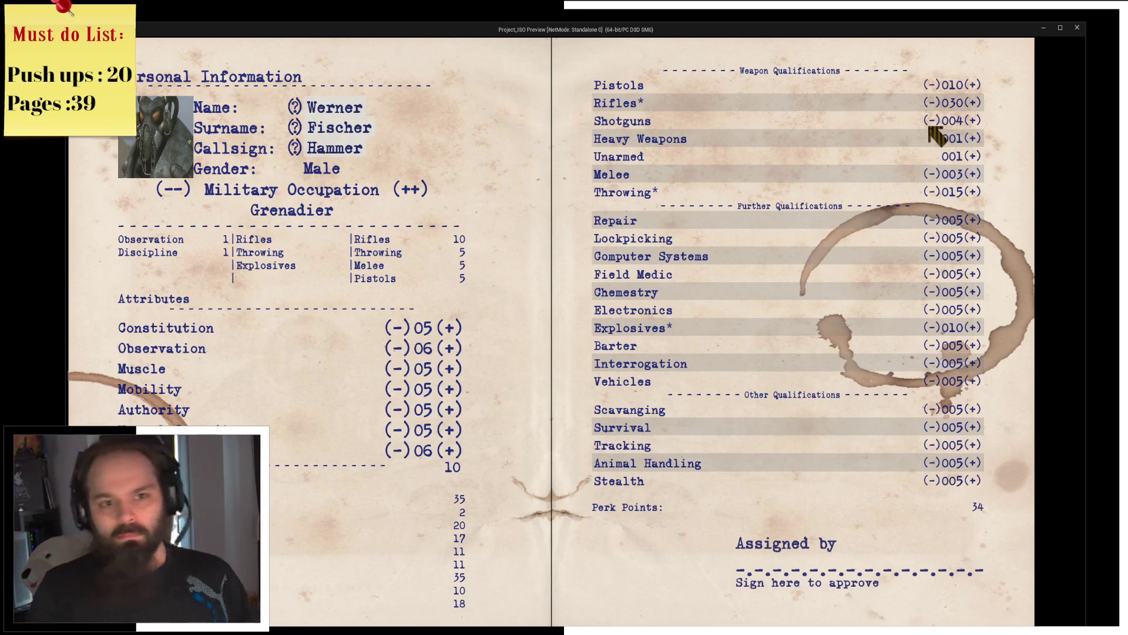
left_click(931, 121)
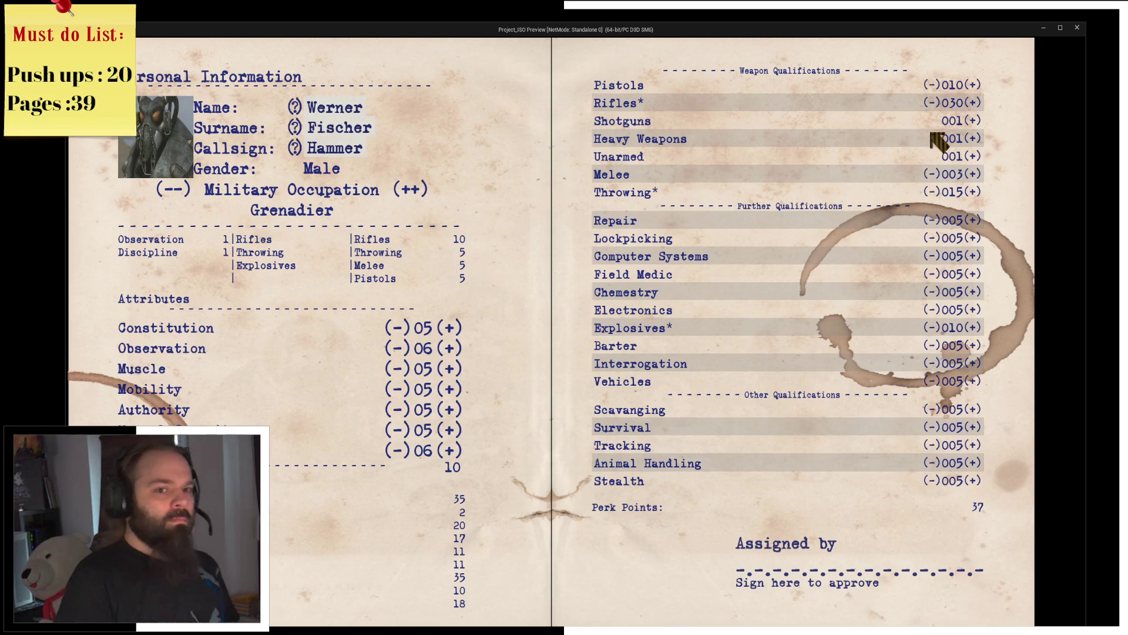
left_click(933, 191)
left_click(933, 191)
left_click(936, 191)
left_click(937, 191)
left_click(937, 191)
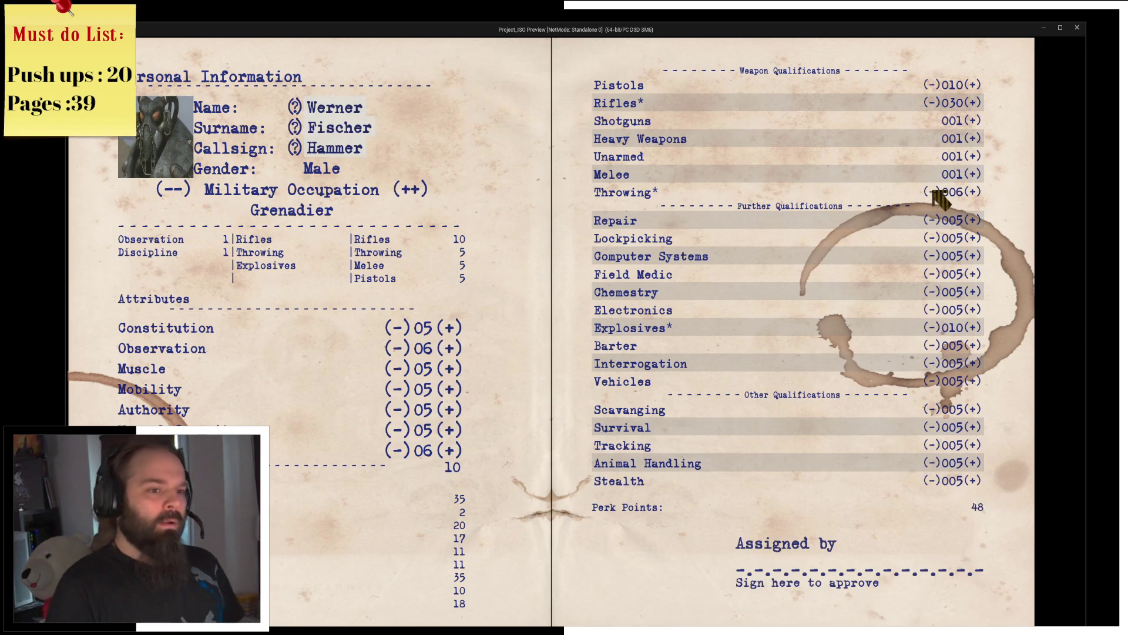
left_click(935, 191)
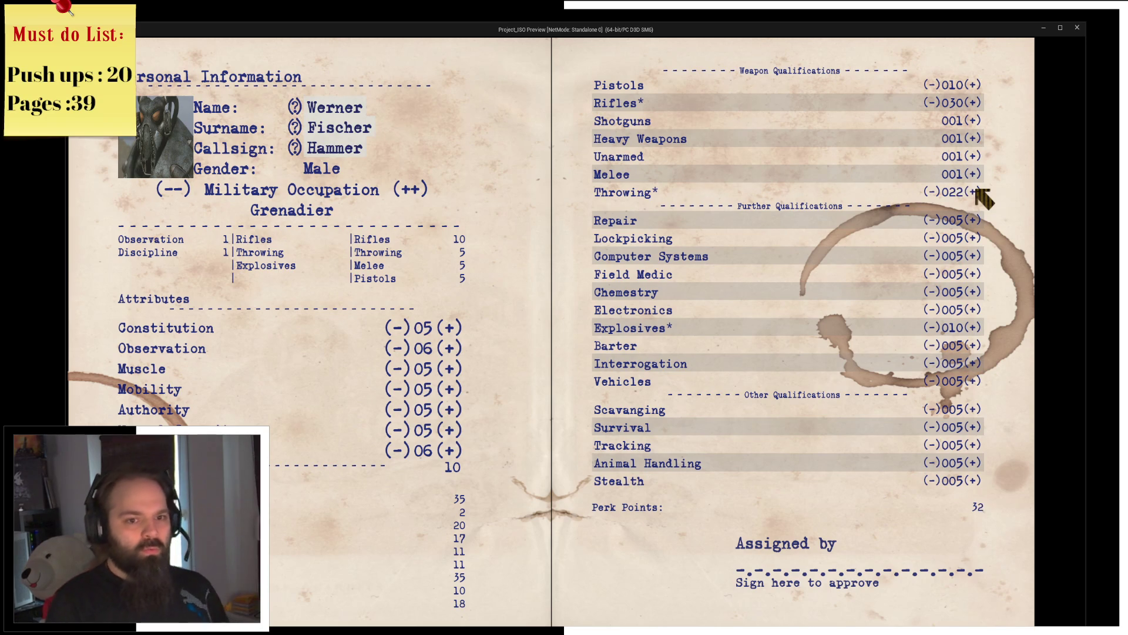
Step: Raise Throwing to 54 until perk points hit 0 and all (+) buttons vanish
double_click(976, 191)
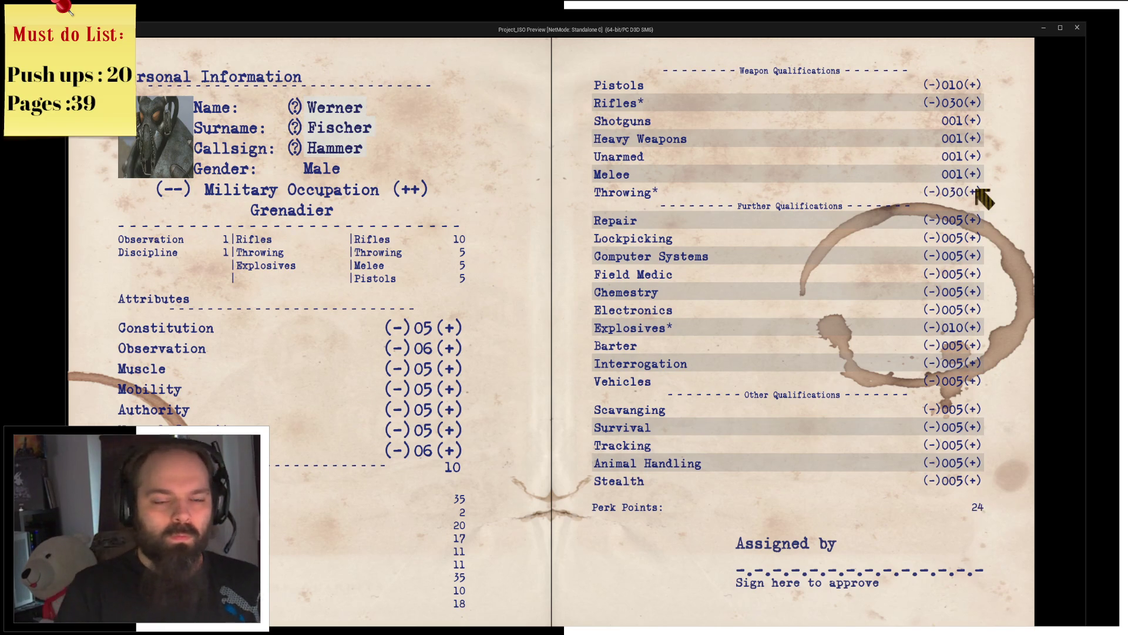
left_click(977, 191)
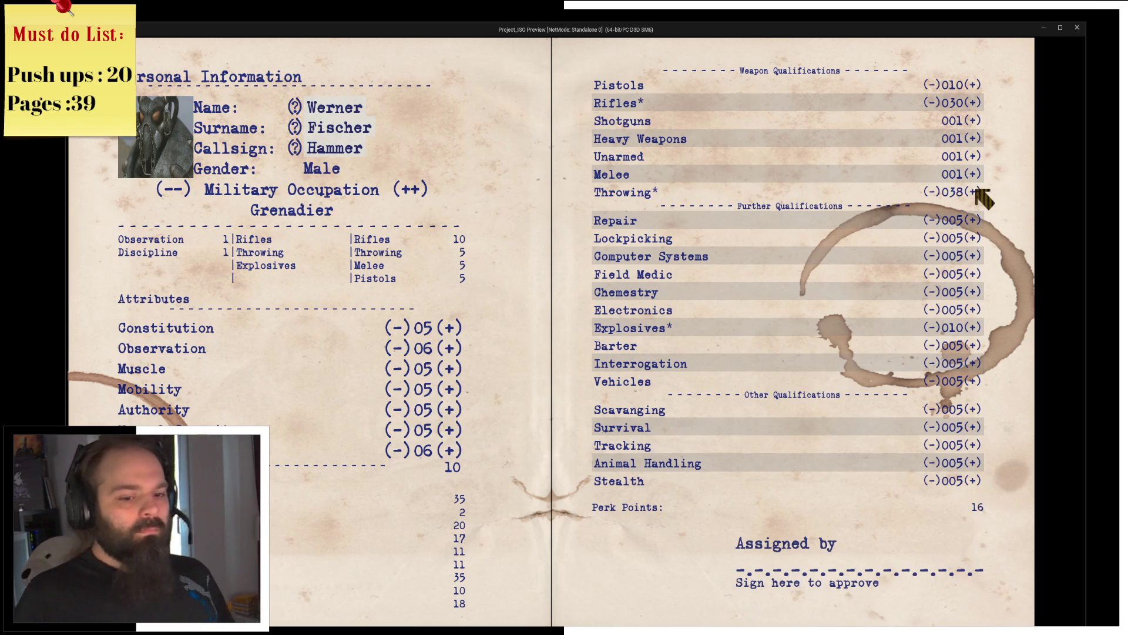
double_click(976, 191)
left_click(977, 191)
double_click(976, 191)
left_click(977, 192)
double_click(978, 191)
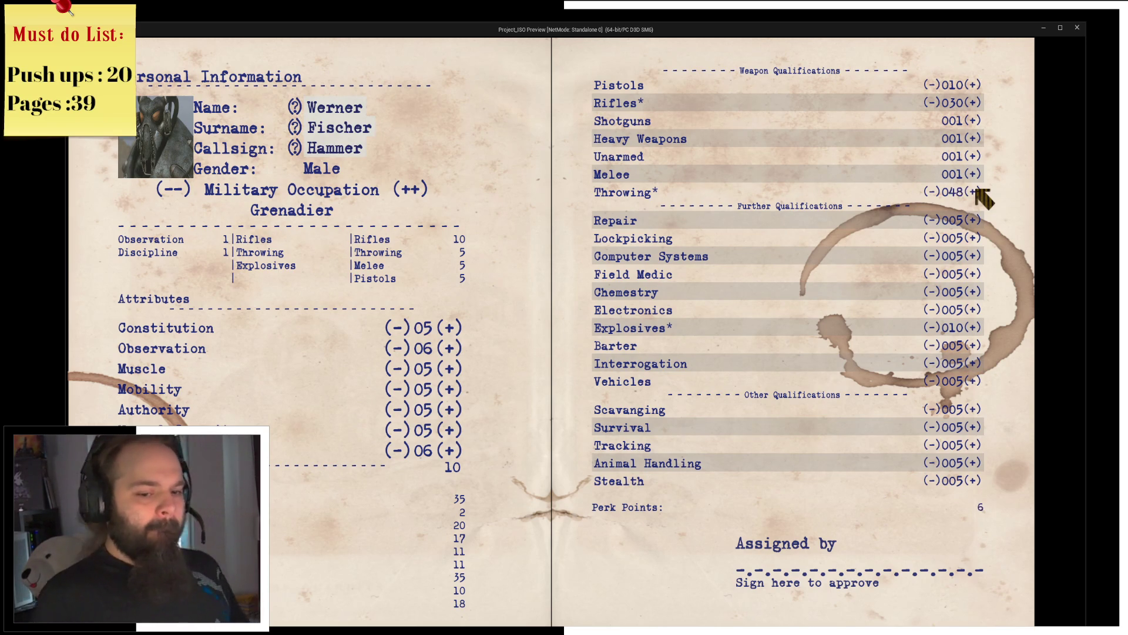
double_click(977, 192)
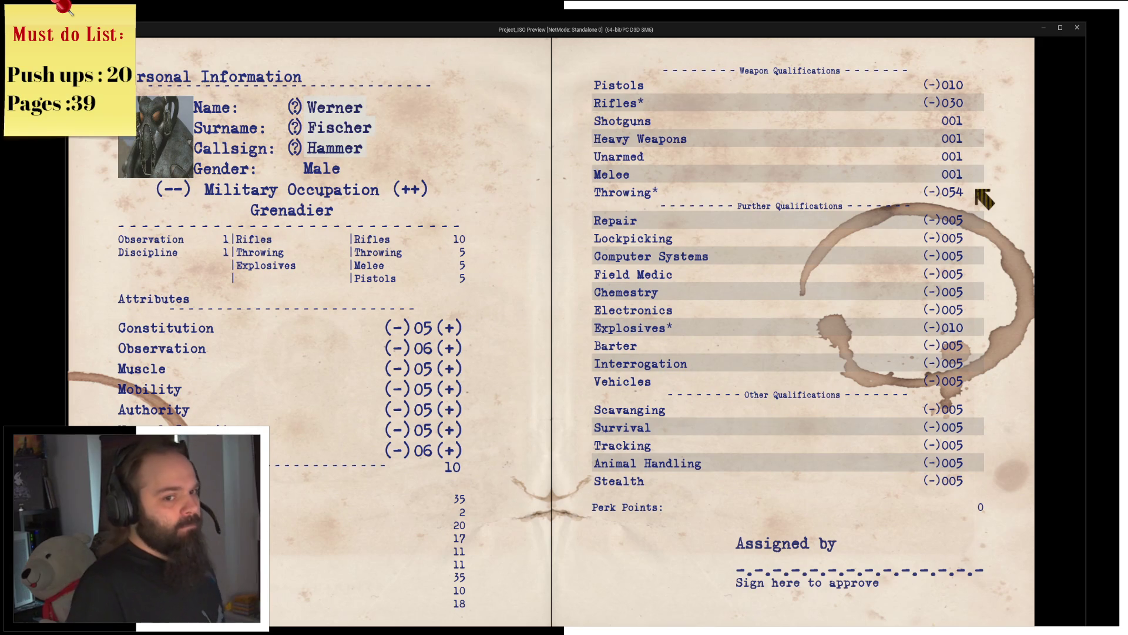
Step: Refund several Throwing levels so the (+) buttons return, then close the preview
left_click(933, 192)
double_click(933, 192)
left_click(932, 193)
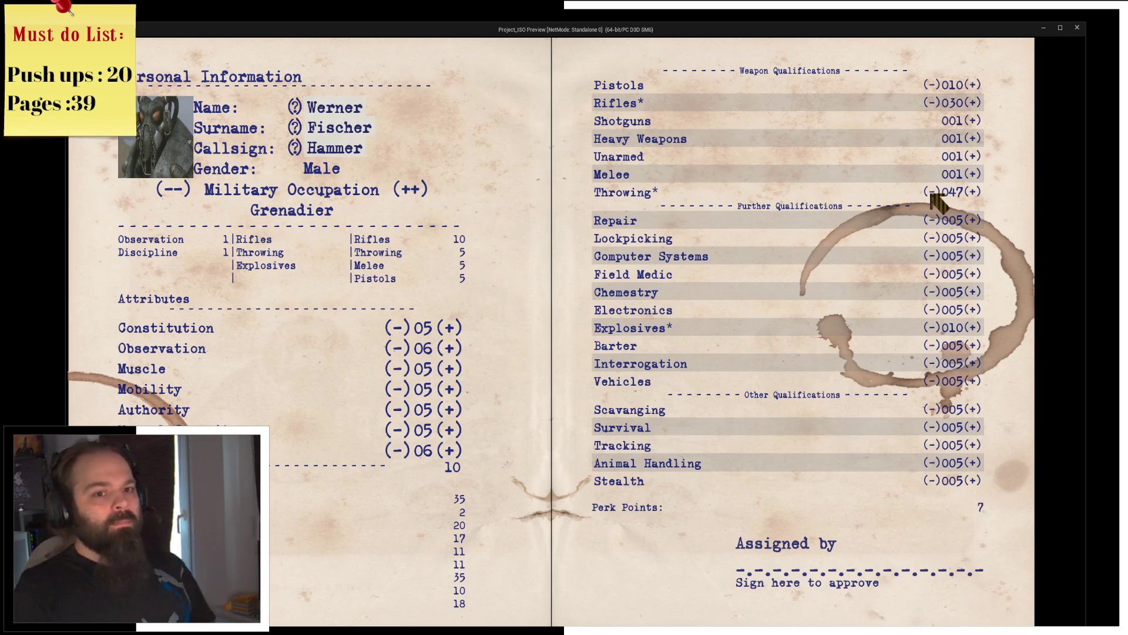
triple_click(932, 193)
left_click(1076, 28)
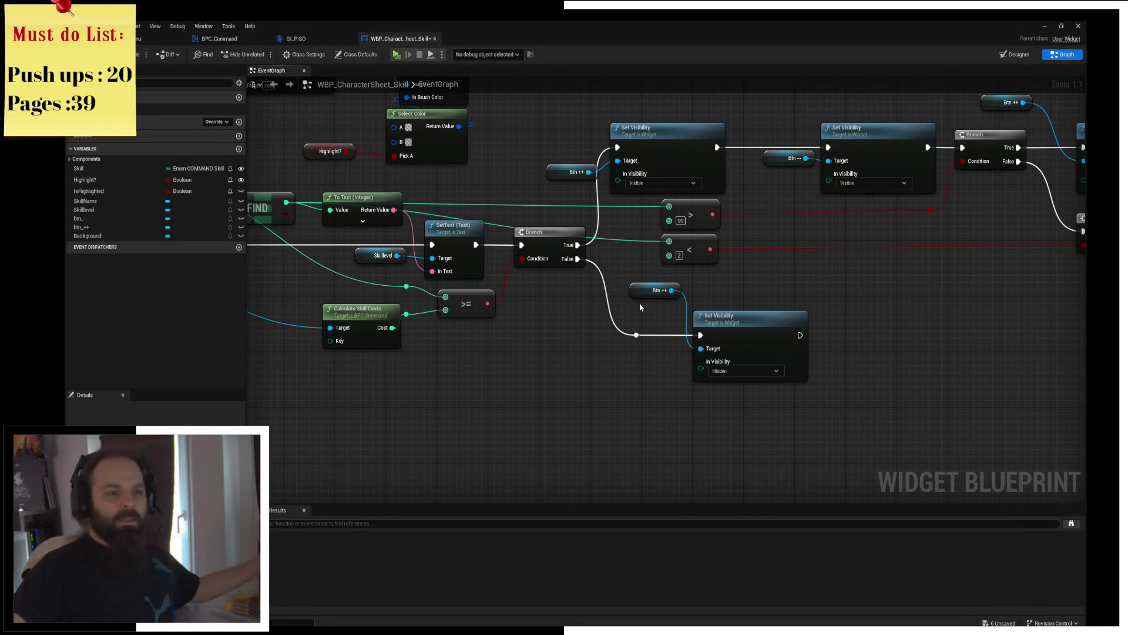
scroll(525, 387, "down", 1)
scroll(691, 268, "down", 1)
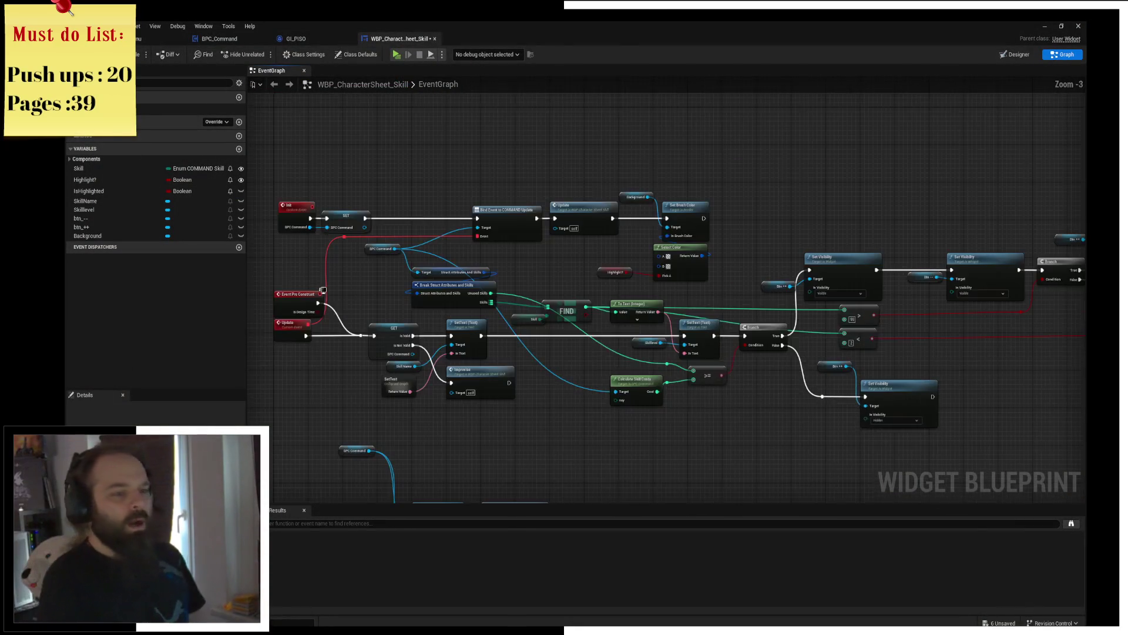
scroll(693, 268, "down", 1)
Step: Move the top node row upward, paste a BPC Command getter and wire it to Bind Event's Target
mouse_move(362, 135)
left_mouse_down()
mouse_move(776, 212)
mouse_move(751, 187)
mouse_move(762, 136)
left_mouse_up()
left_click(741, 225, "ctrl")
left_click(687, 247, "ctrl")
left_click(462, 226)
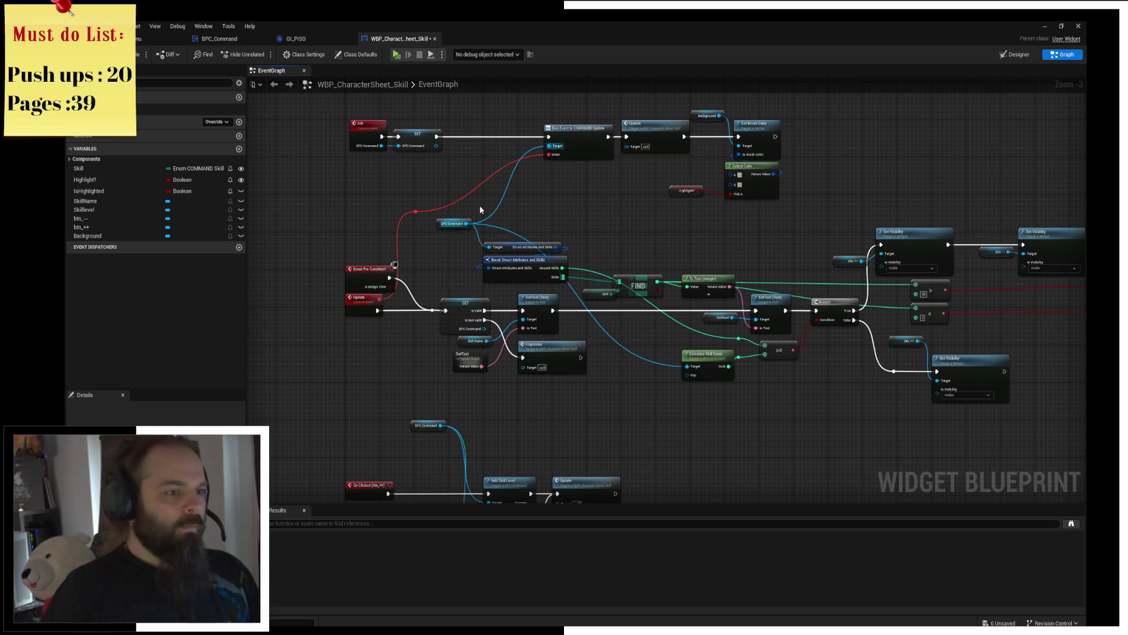
scroll(462, 226, "up", 1)
key("ctrl+v")
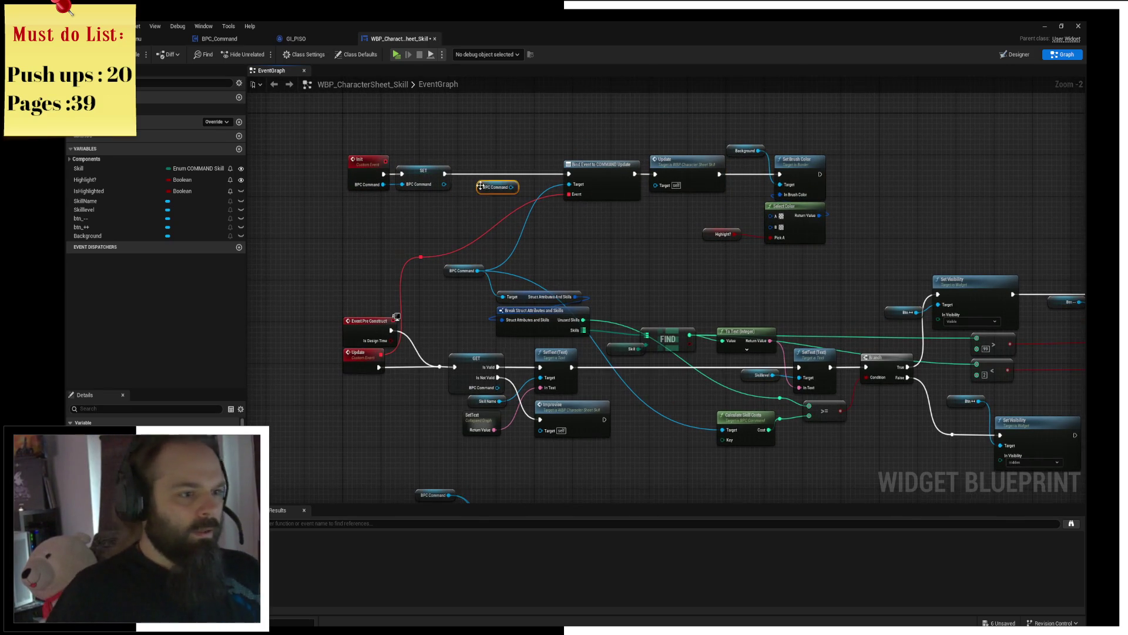
left_click_drag(511, 188, 569, 184)
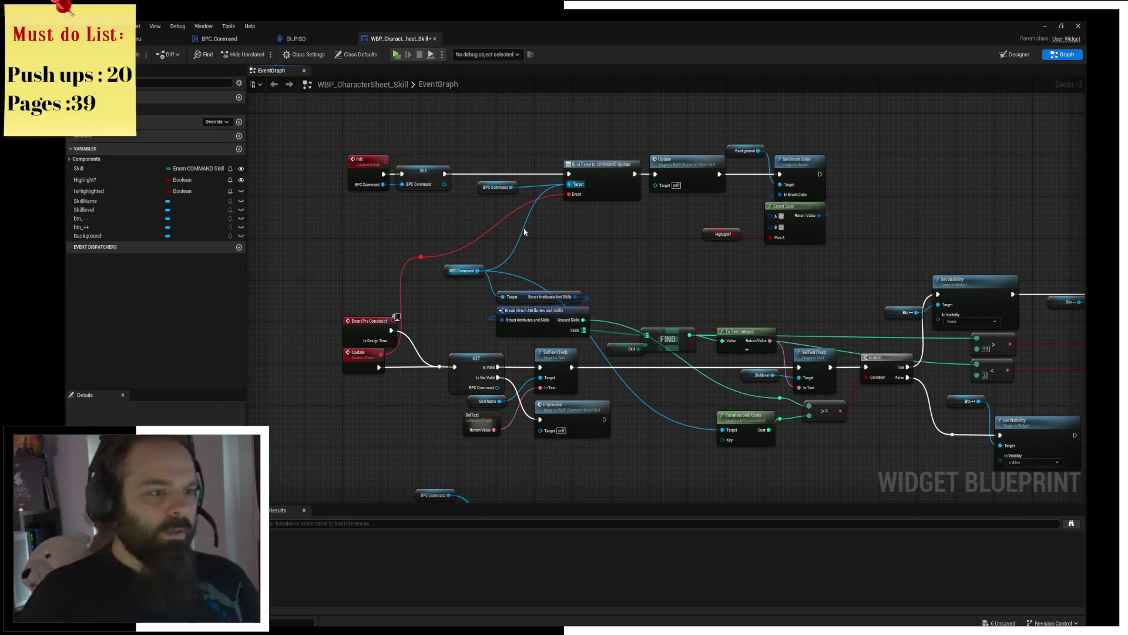